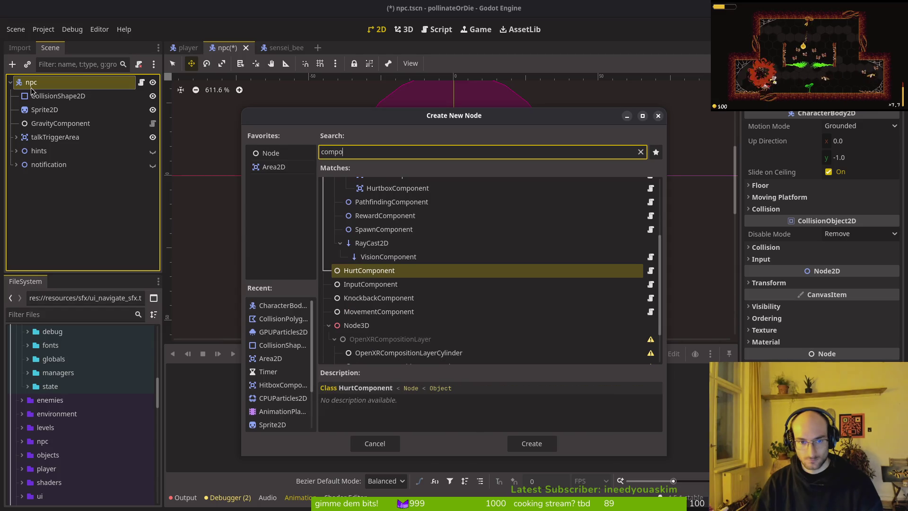
# Step: Add a Node2D named 'components' under npc and place GravityComponent inside it
pyautogui.hotkey('ctrl', 'a')
pyautogui.write('node2d')
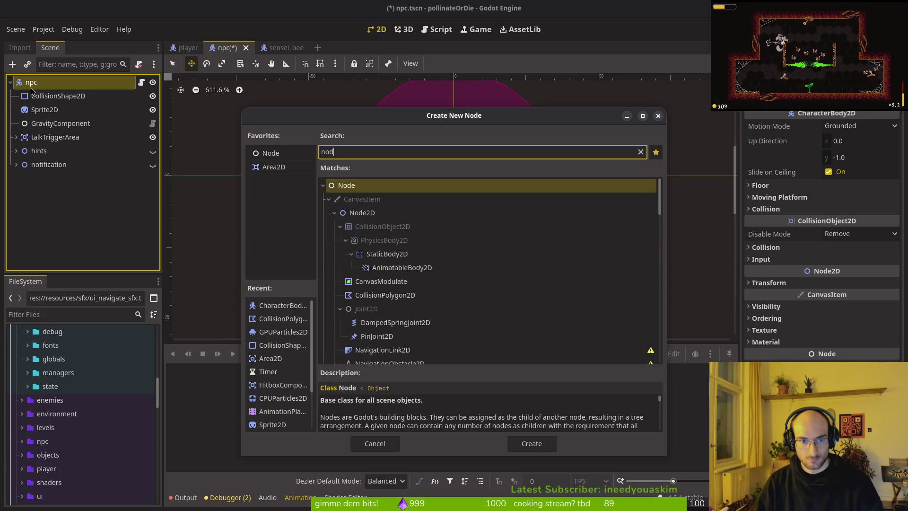
pyautogui.press('Return')
pyautogui.write('compo')
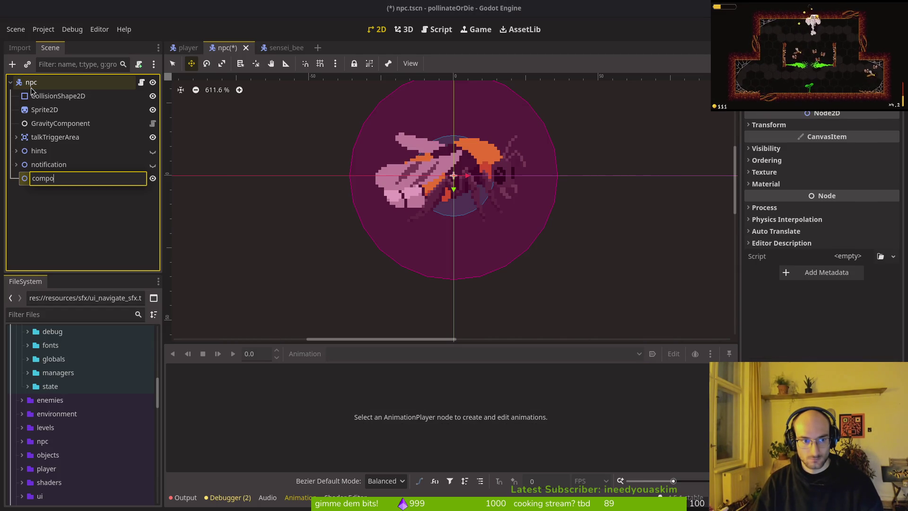
pyautogui.write('nents')
pyautogui.press('Return')
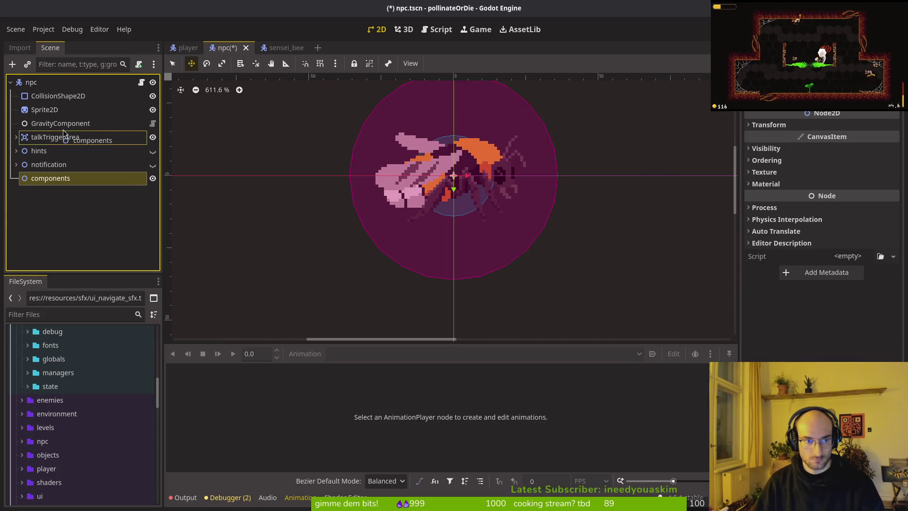
pyautogui.moveTo(56, 133); pyautogui.dragTo(54, 140)
pyautogui.click(60, 125)
pyautogui.click(17, 151)
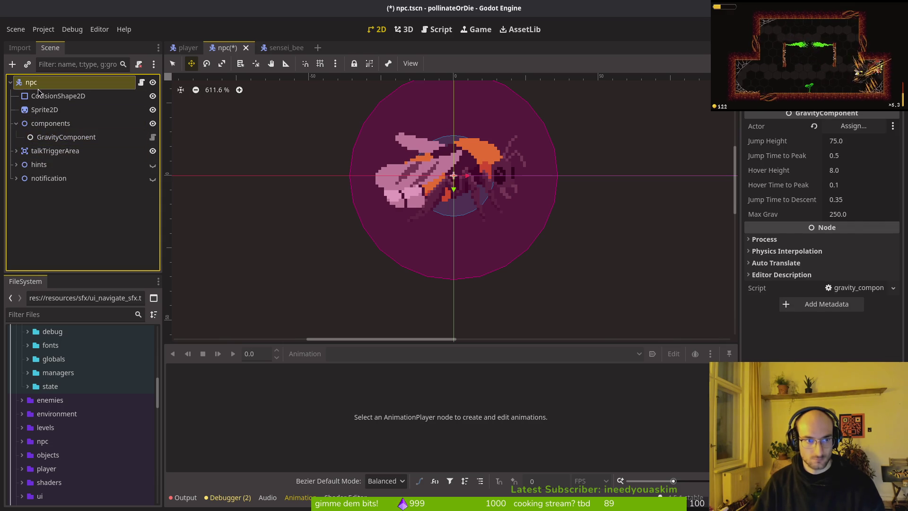
# Step: Add a Node2D named 'areas' under npc and move talkTriggerArea into it
pyautogui.click(24, 83)
pyautogui.hotkey('ctrl', 'a')
pyautogui.write('d')
pyautogui.press('Return')
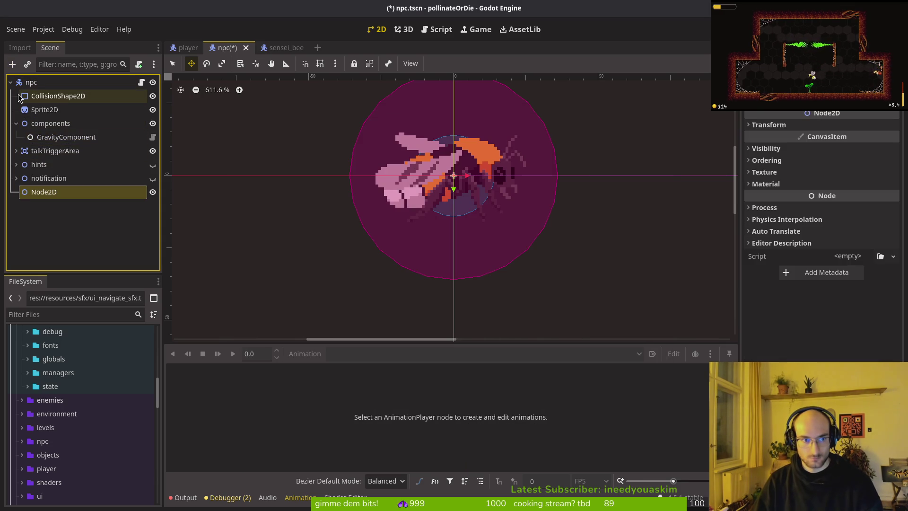
pyautogui.press('F2')
pyautogui.write('areas')
pyautogui.press('Return')
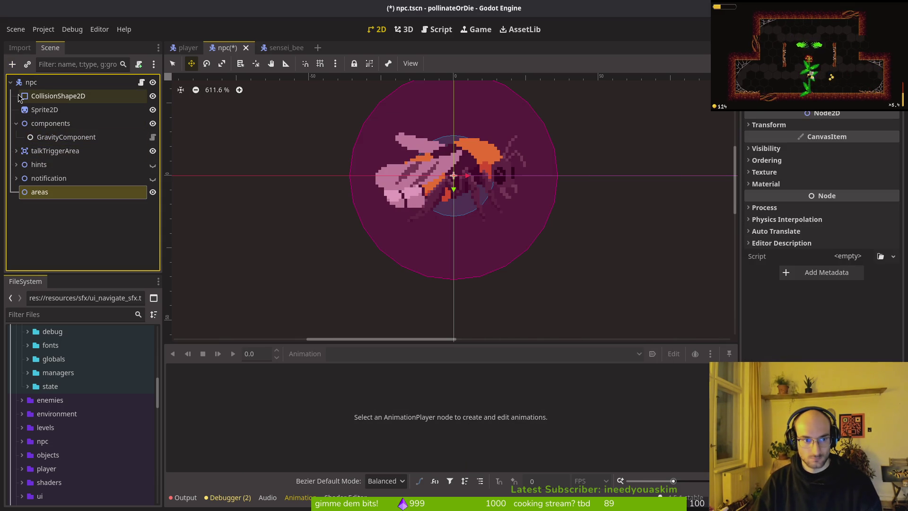
pyautogui.moveTo(57, 151)
pyautogui.mouseDown()
pyautogui.moveTo(71, 190)
pyautogui.moveTo(55, 194)
pyautogui.mouseUp()
# Step: Hide the notification node, restoring it after an accidental delete
pyautogui.click(16, 165)
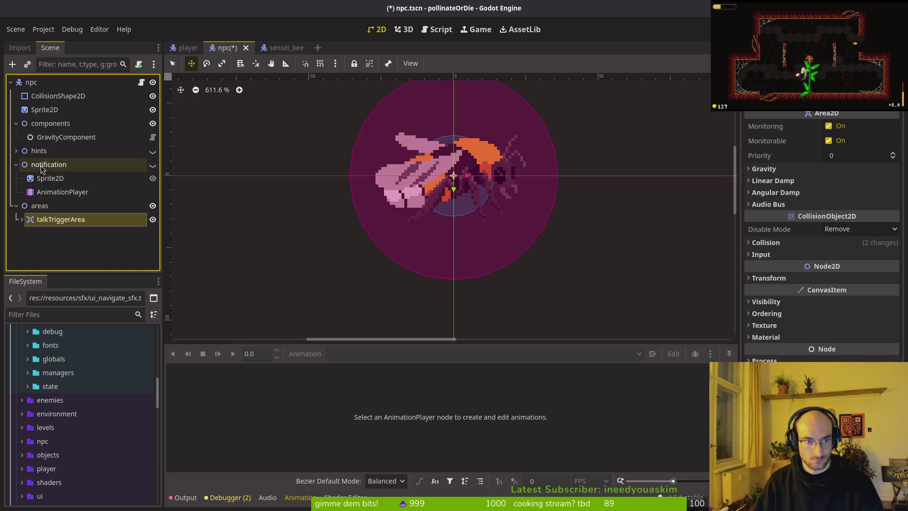
pyautogui.click(43, 165)
pyautogui.press('Delete')
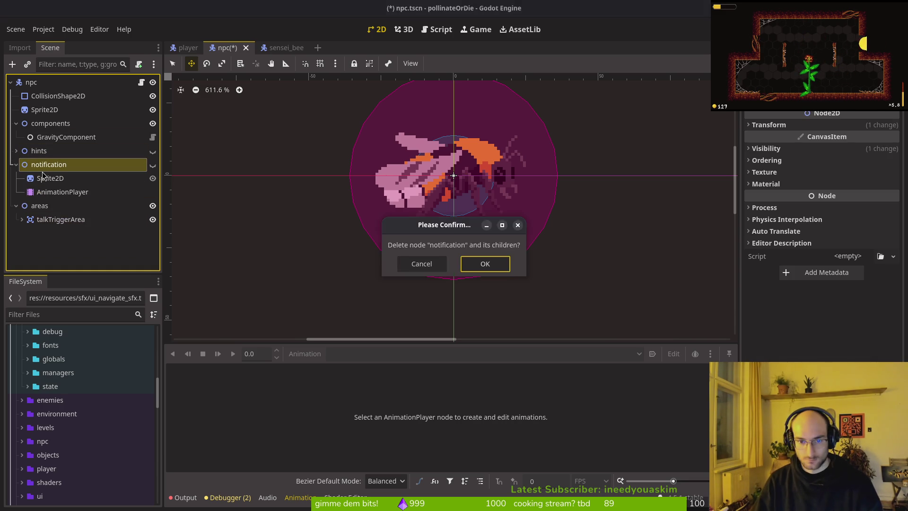
pyautogui.press('Return')
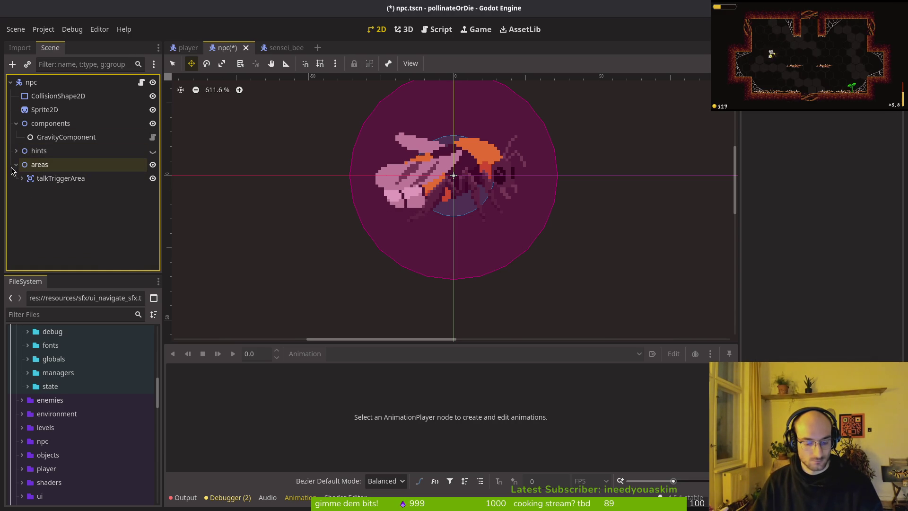
pyautogui.hotkey('ctrl', 'z')
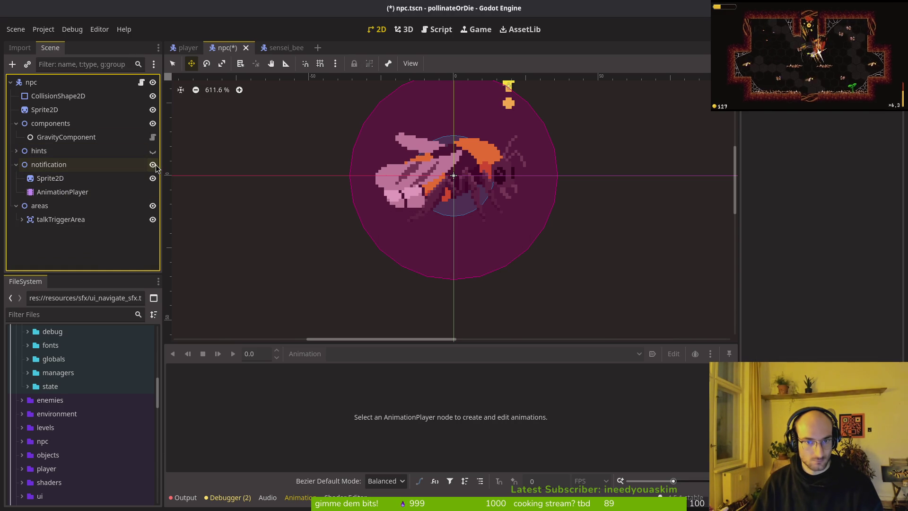
pyautogui.click(153, 164)
pyautogui.click(16, 165)
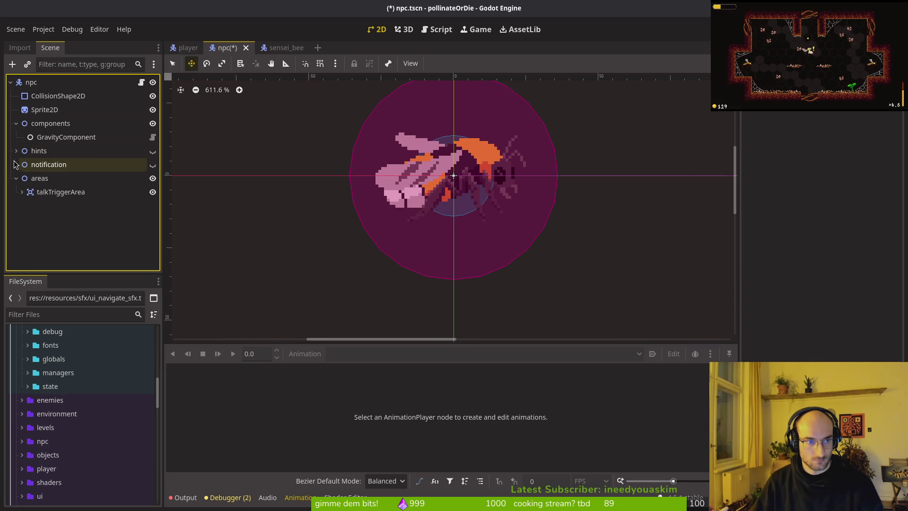
# Step: Clear the npc Sprite2D's texture and save the scene
pyautogui.click(43, 108)
pyautogui.click(814, 134)
pyautogui.hotkey('ctrl', 's')
# Step: Assign npc as GravityComponent's Actor
pyautogui.click(16, 124)
pyautogui.click(16, 124)
pyautogui.click(38, 137)
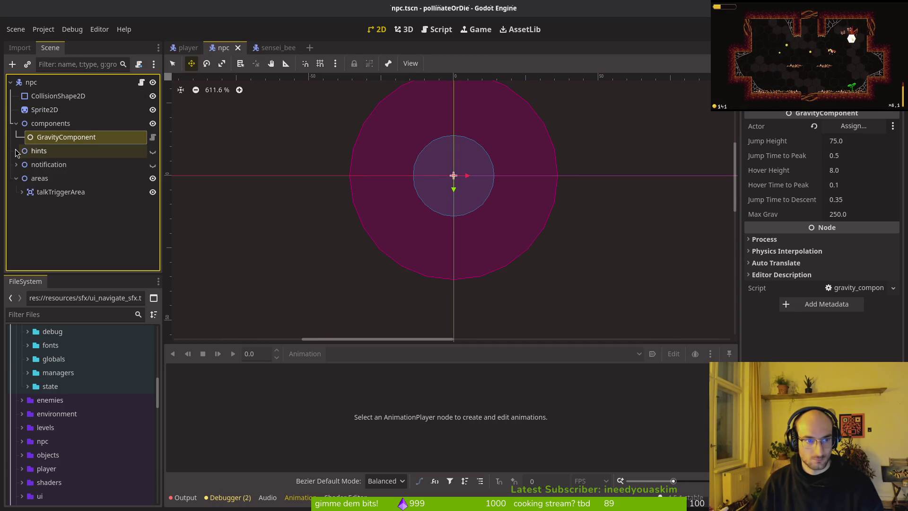
pyautogui.click(854, 126)
pyautogui.click(410, 137)
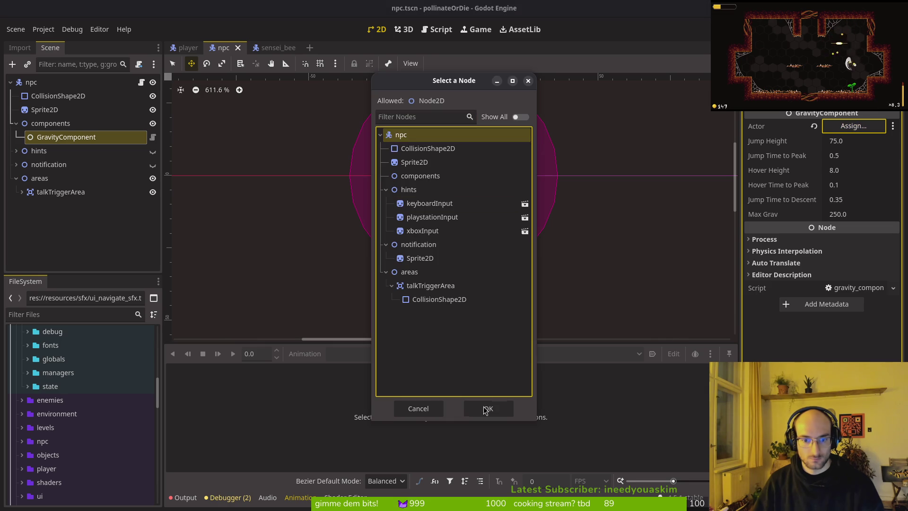
pyautogui.click(487, 408)
# Step: Inspect the hints, notification and talkTriggerArea nodes, then save the scene
pyautogui.click(16, 150)
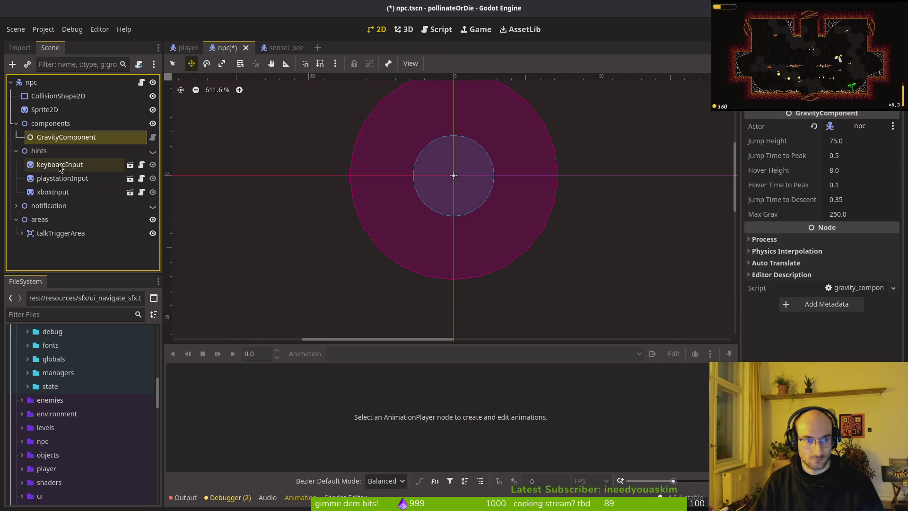
pyautogui.click(16, 150)
pyautogui.click(16, 164)
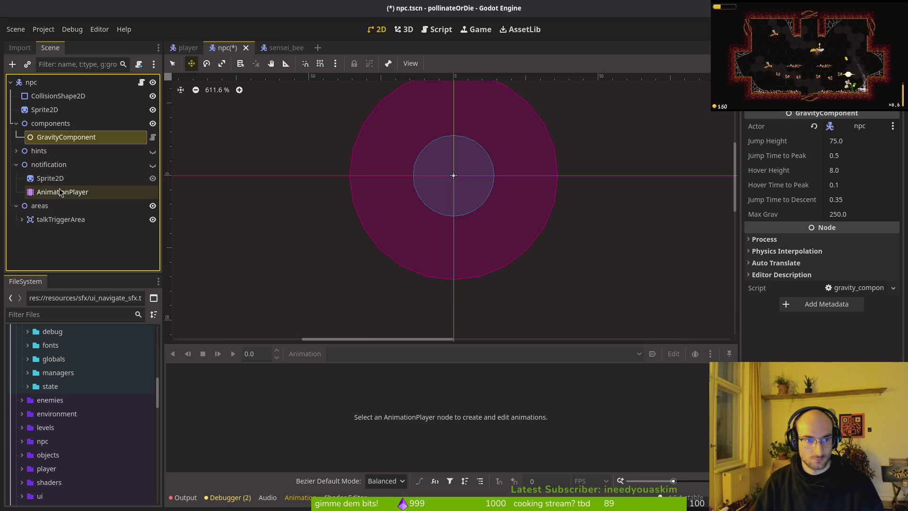
pyautogui.click(54, 191)
pyautogui.click(50, 178)
pyautogui.click(16, 164)
pyautogui.click(25, 178)
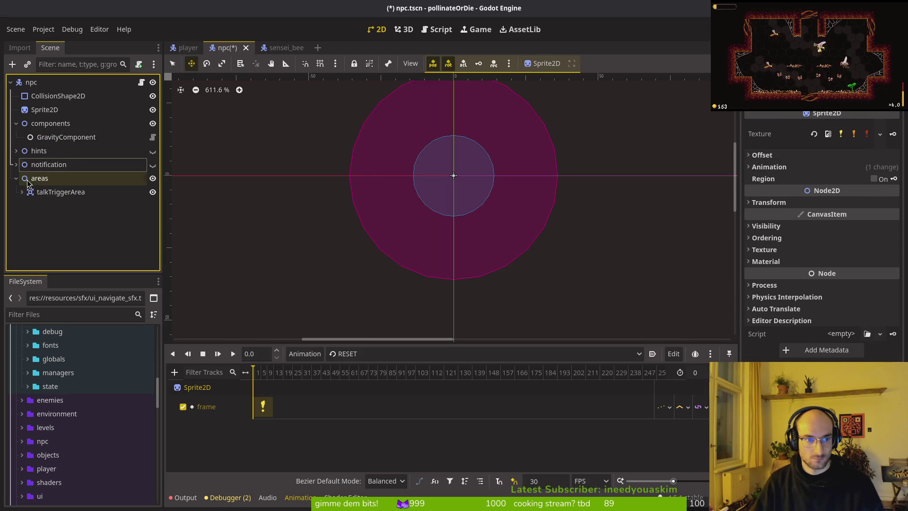
pyautogui.click(30, 191)
pyautogui.click(21, 192)
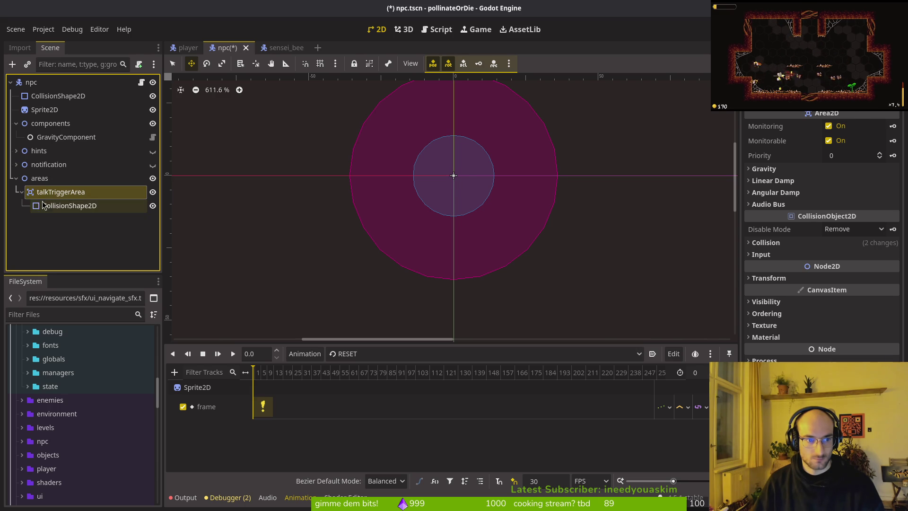
pyautogui.click(32, 205)
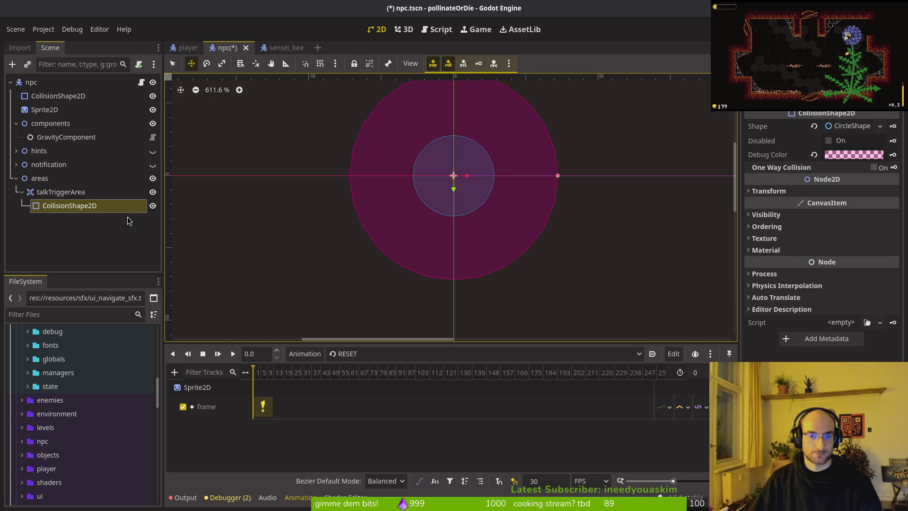
pyautogui.click(16, 177)
pyautogui.hotkey('ctrl', 's')
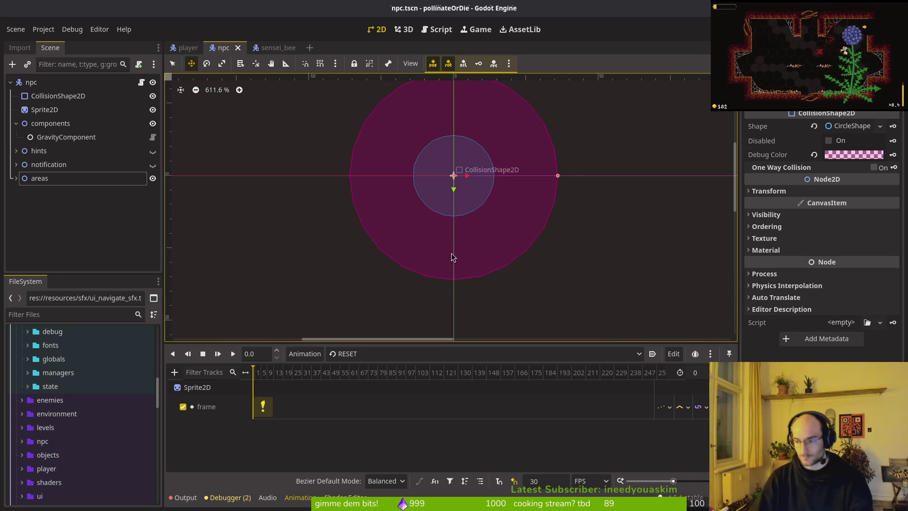
# Step: Clear the Shape on the talkTriggerArea and npc CollisionShape2D nodes, then save
pyautogui.click(16, 178)
pyautogui.click(69, 206)
pyautogui.click(813, 126)
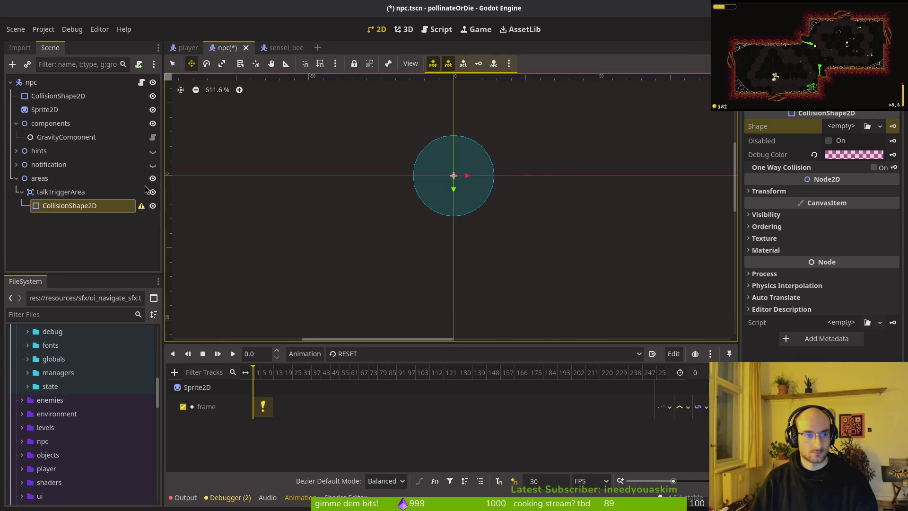
pyautogui.click(52, 96)
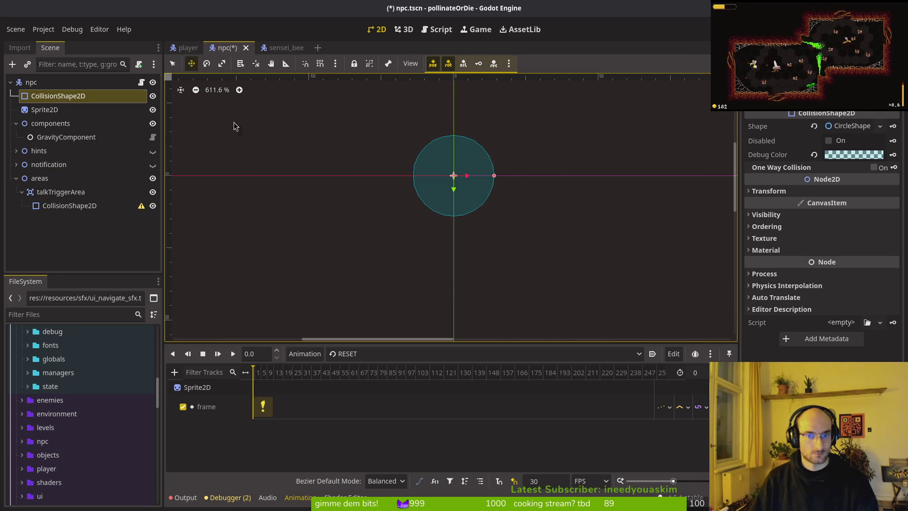
pyautogui.click(813, 125)
pyautogui.hotkey('ctrl', 's')
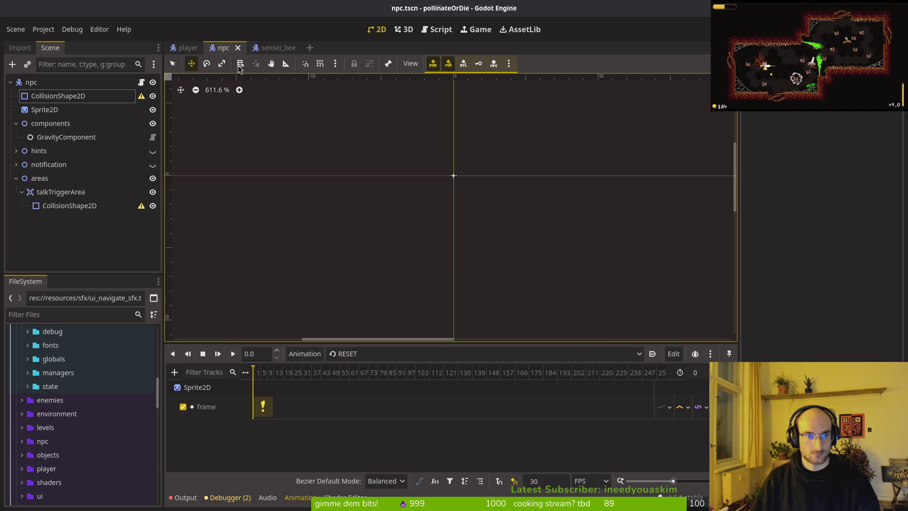
# Step: Create a new inherited scene from npc.tscn in the FileSystem panel
pyautogui.click(24, 442)
pyautogui.click(27, 482)
pyautogui.scroll(-5, 71, 449)
pyautogui.click(93, 425)
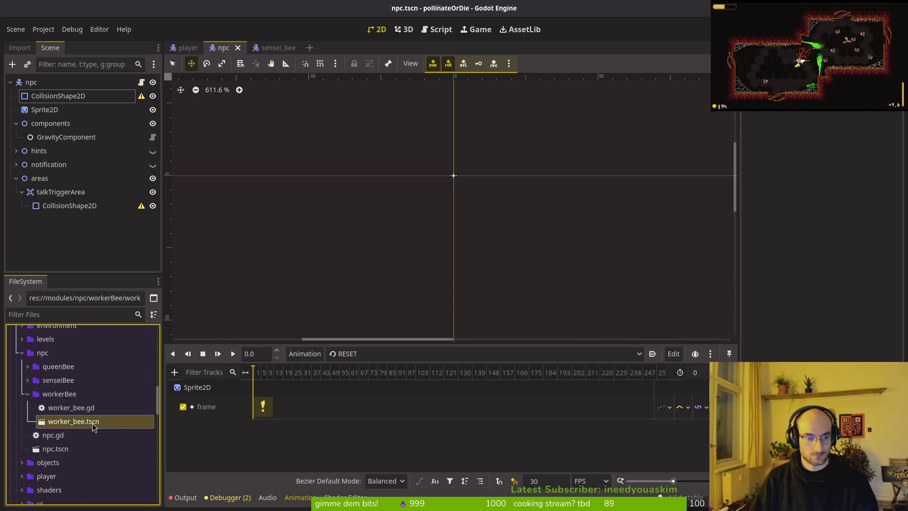
pyautogui.rightClick(70, 425)
pyautogui.click(47, 448)
pyautogui.rightClick(47, 448)
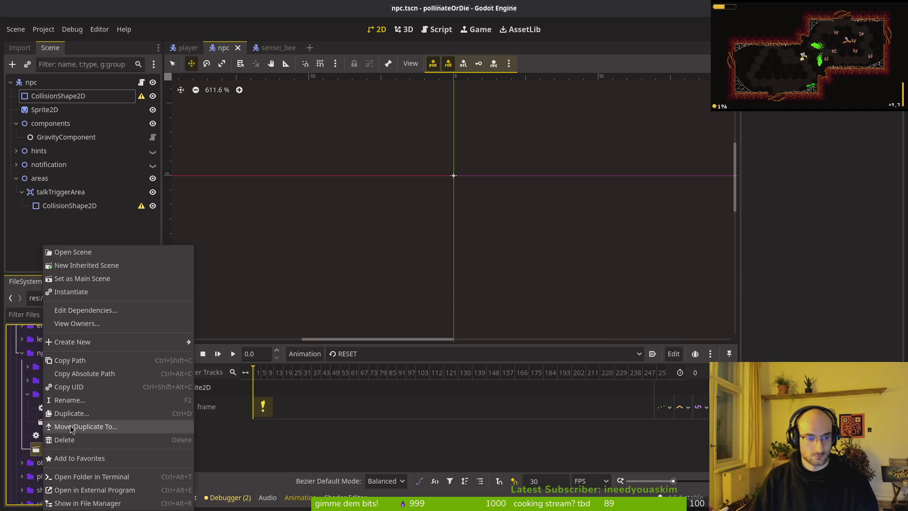
pyautogui.click(72, 266)
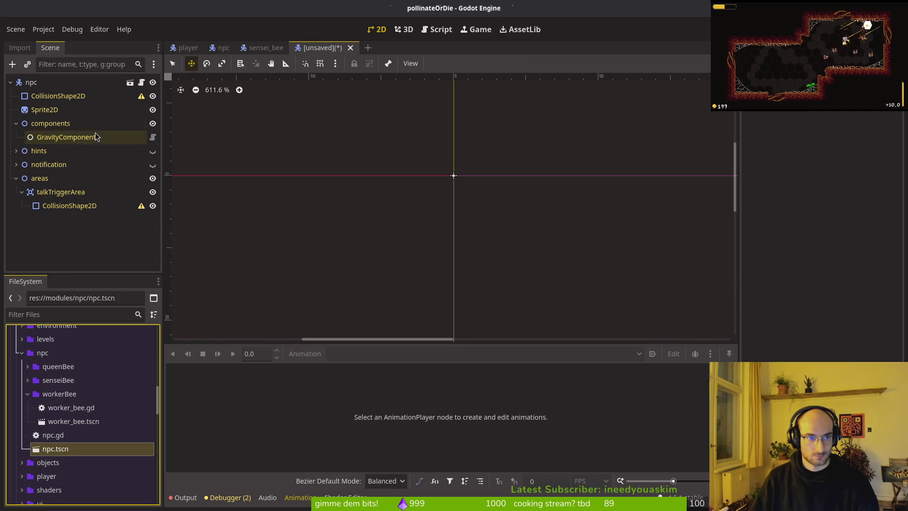
# Step: Rename the inherited scene's root node to 'sensei'
pyautogui.click(98, 87)
pyautogui.doubleClick(48, 84)
pyautogui.write('sensei')
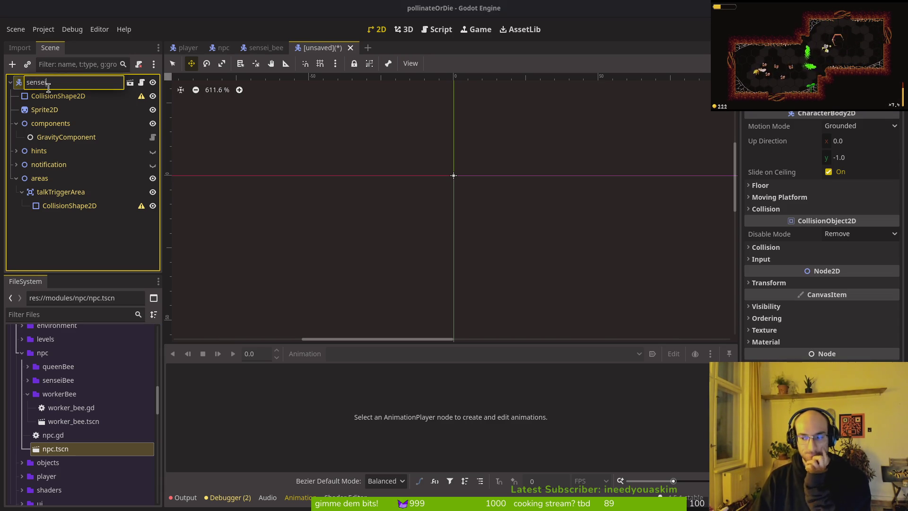
pyautogui.press('Return')
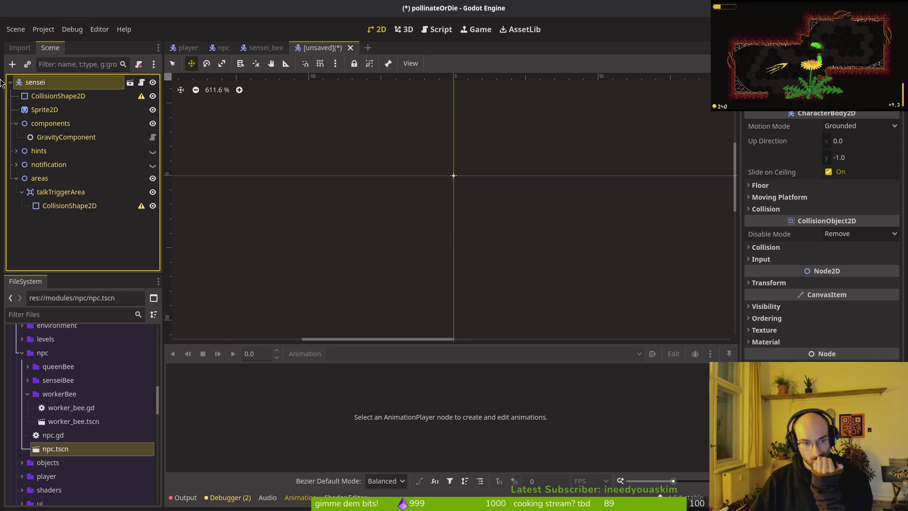
pyautogui.click(118, 380)
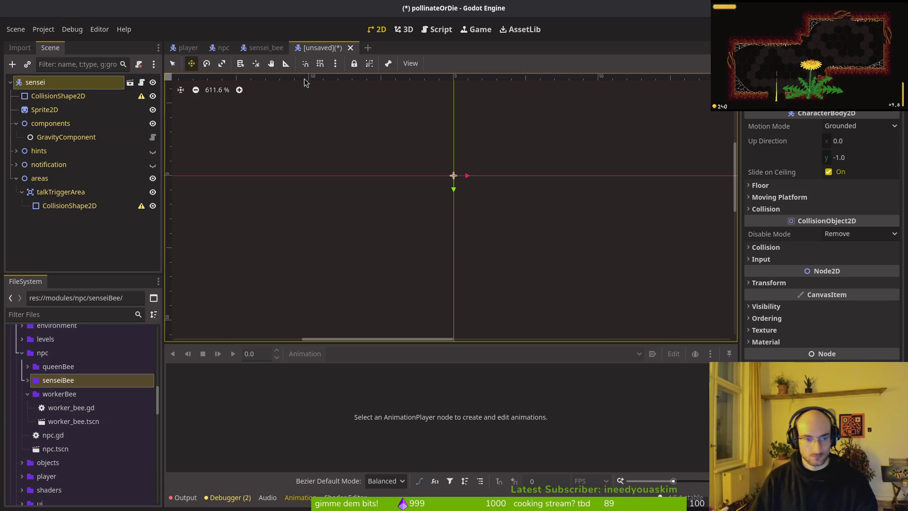
# Step: Create three folders inside npc: sensei, queen and worker
pyautogui.rightClick(45, 353)
pyautogui.moveTo(118, 310)
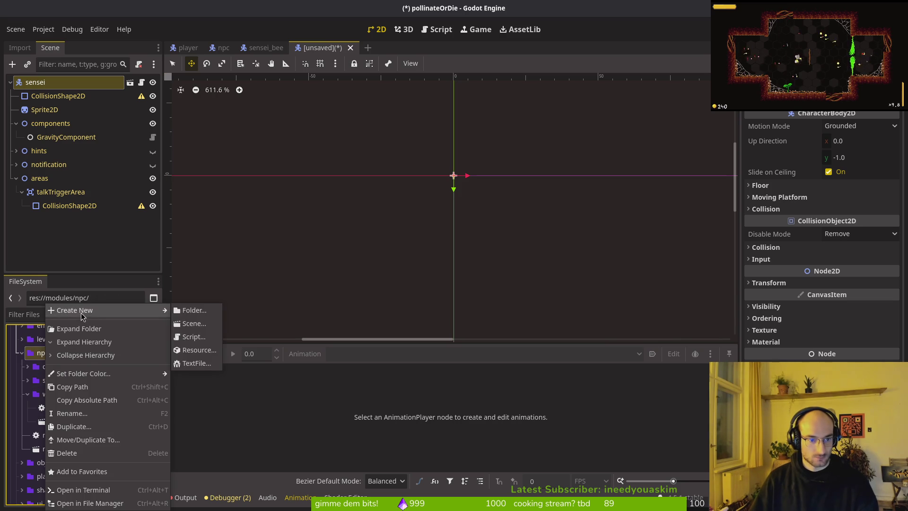
pyautogui.click(199, 313)
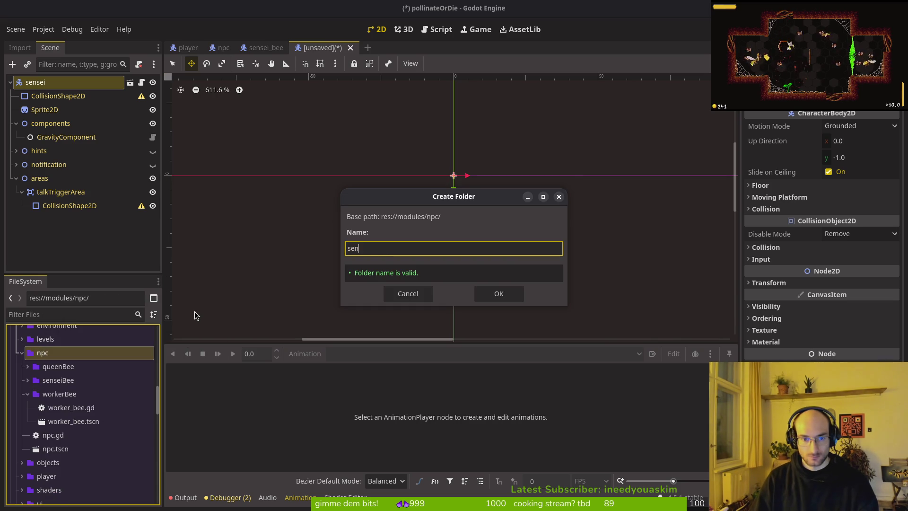
pyautogui.write('sei')
pyautogui.press('Return')
pyautogui.rightClick(45, 358)
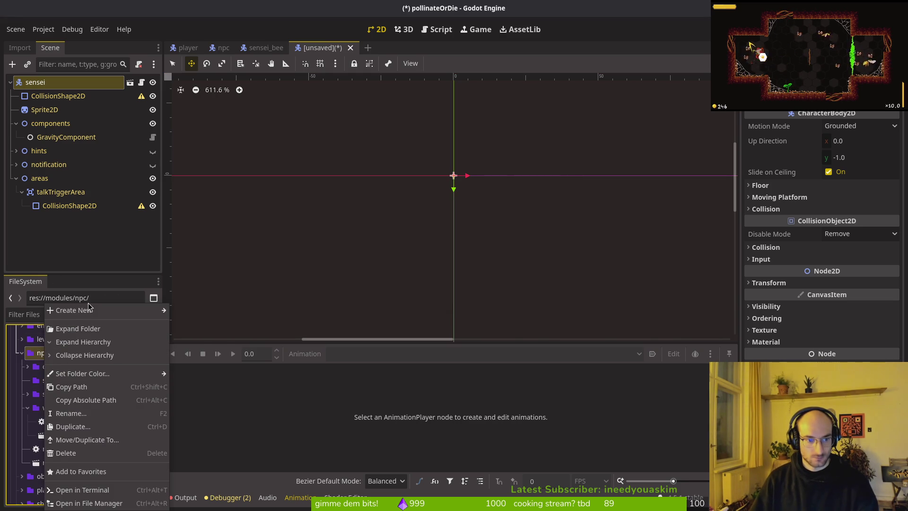
pyautogui.moveTo(78, 316)
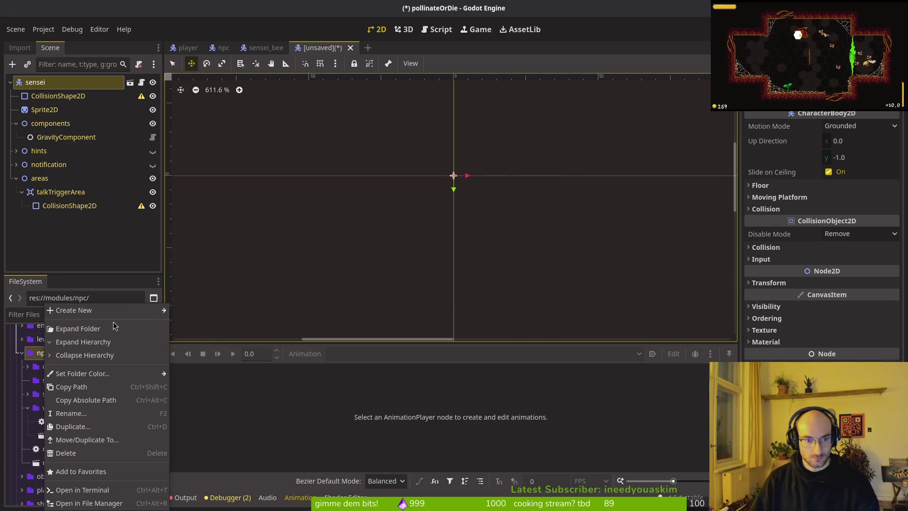
pyautogui.click(193, 310)
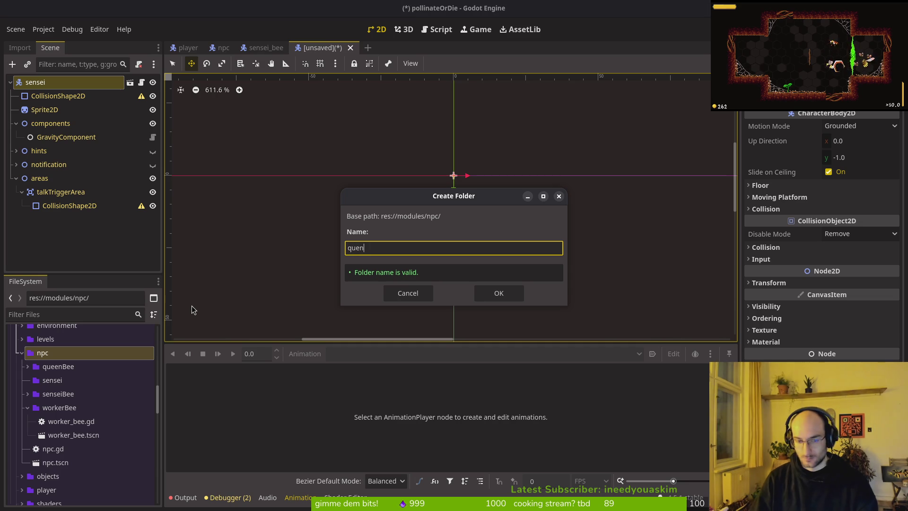
pyautogui.write('n')
pyautogui.press('Return')
pyautogui.rightClick(45, 355)
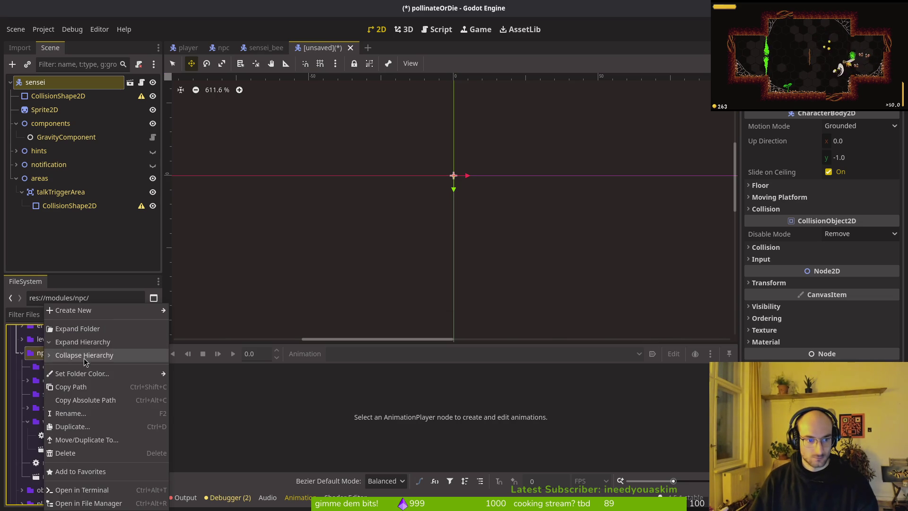
pyautogui.moveTo(94, 317)
pyautogui.click(198, 313)
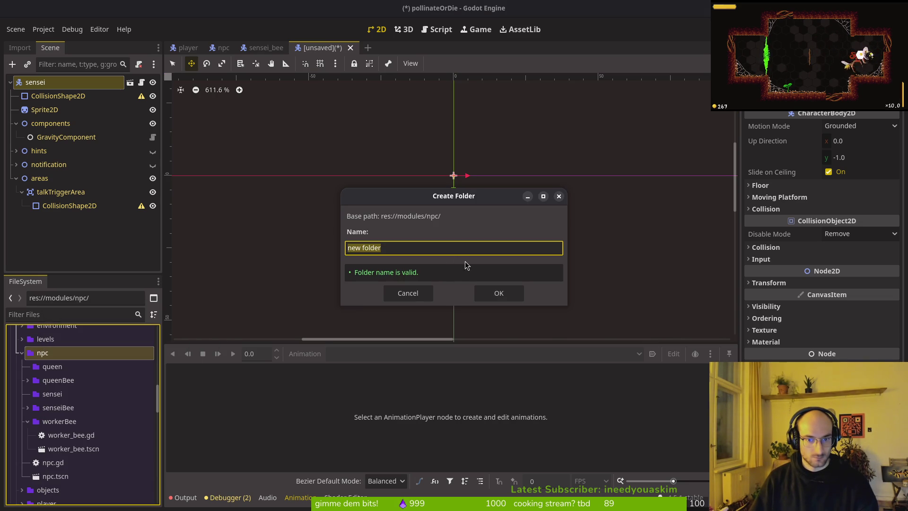
pyautogui.write('worker')
pyautogui.press('Return')
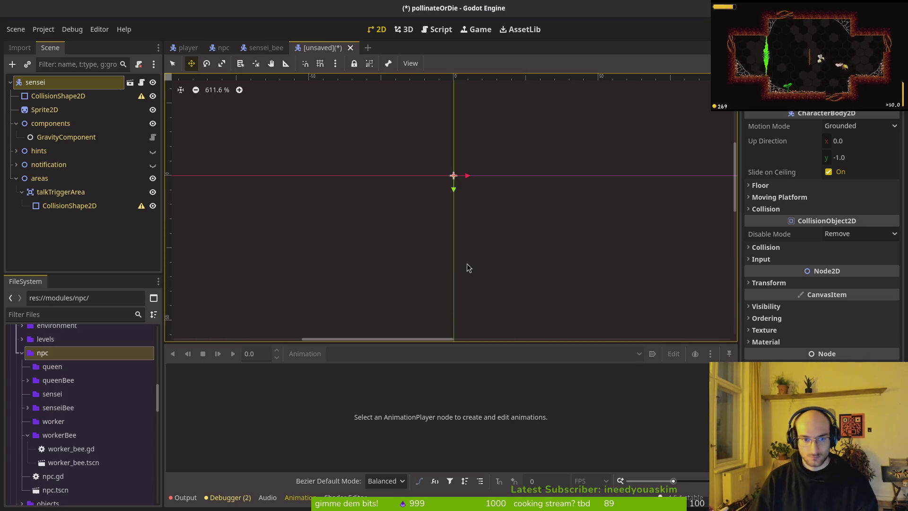
# Step: Confirm the sensei folder name and start saving the scene via Save Scene As
pyautogui.click(59, 395)
pyautogui.press('F2')
pyautogui.press('Escape')
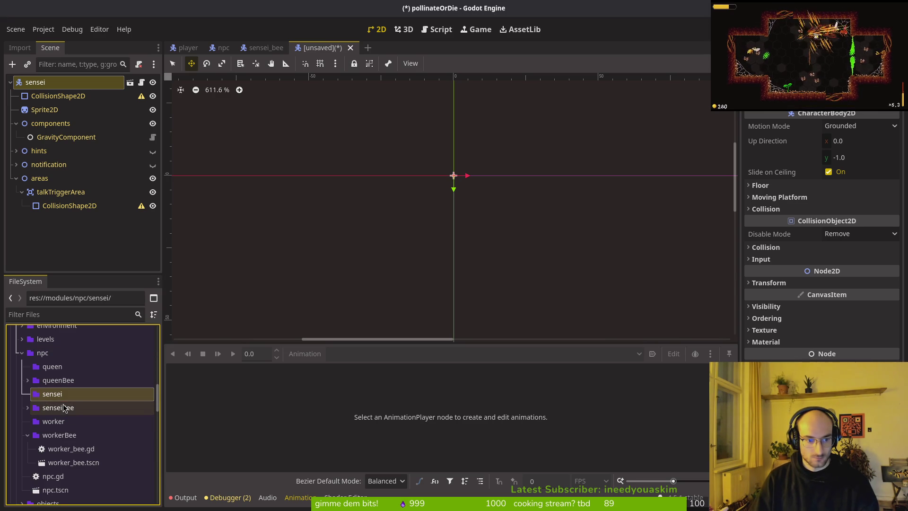
pyautogui.click(47, 354)
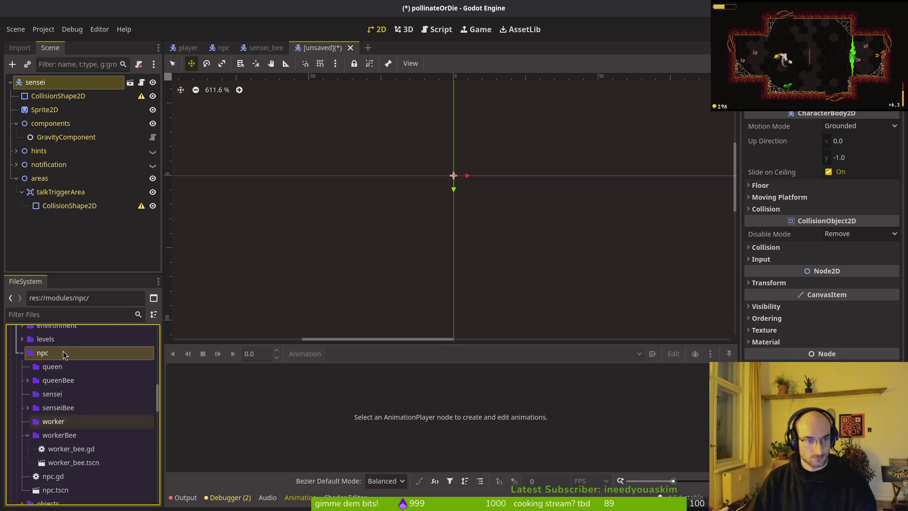
pyautogui.rightClick(53, 84)
pyautogui.click(104, 275)
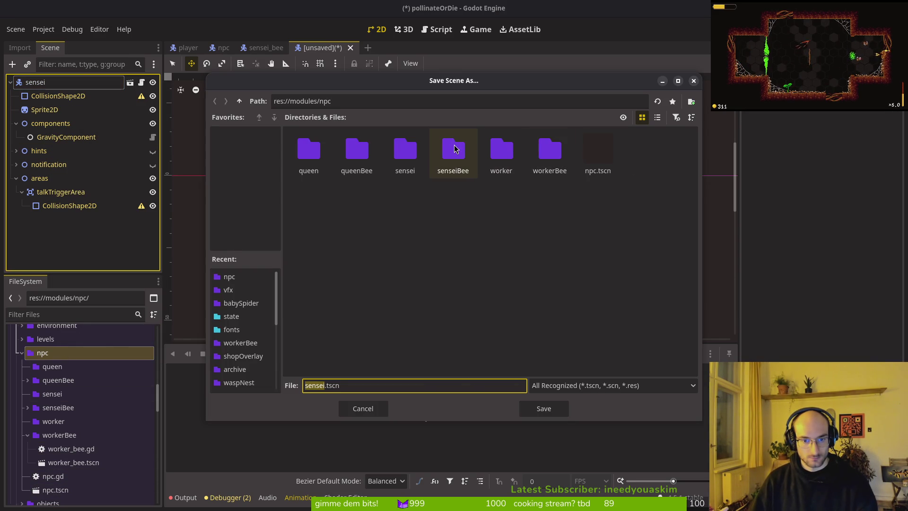
# Step: Save the scene as sensei.tscn in the sensei folder and load the bee sprite sheet into Sprite2D
pyautogui.doubleClick(397, 165)
pyautogui.click(540, 409)
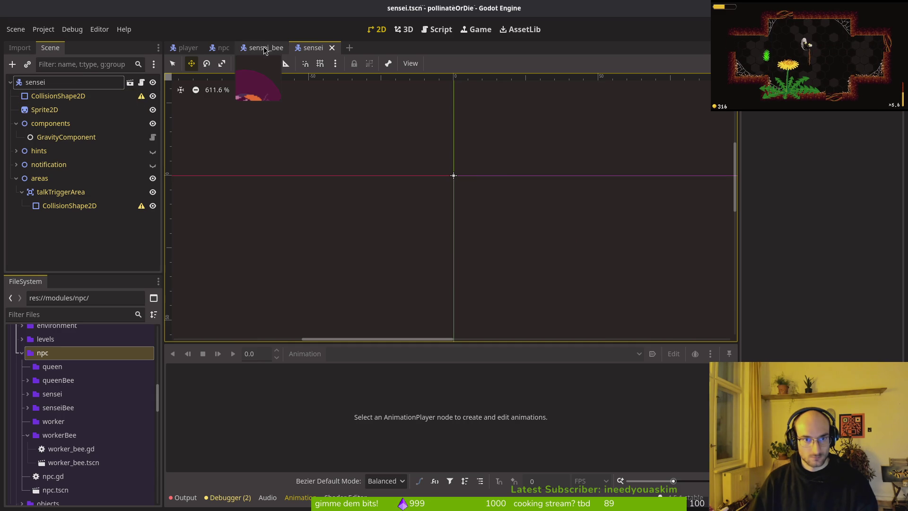
pyautogui.click(47, 109)
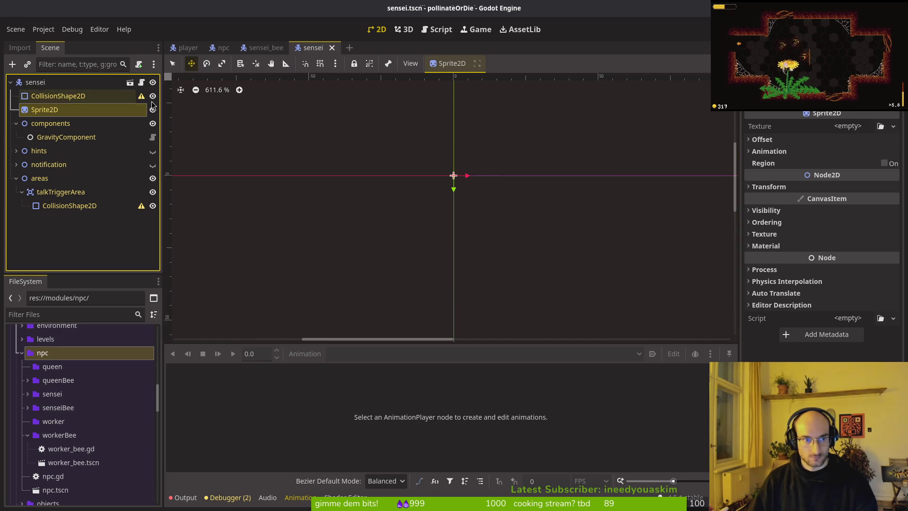
pyautogui.click(846, 126)
pyautogui.click(881, 126)
pyautogui.write('bee')
pyautogui.press('Return')
pyautogui.hotkey('ctrl', 's')
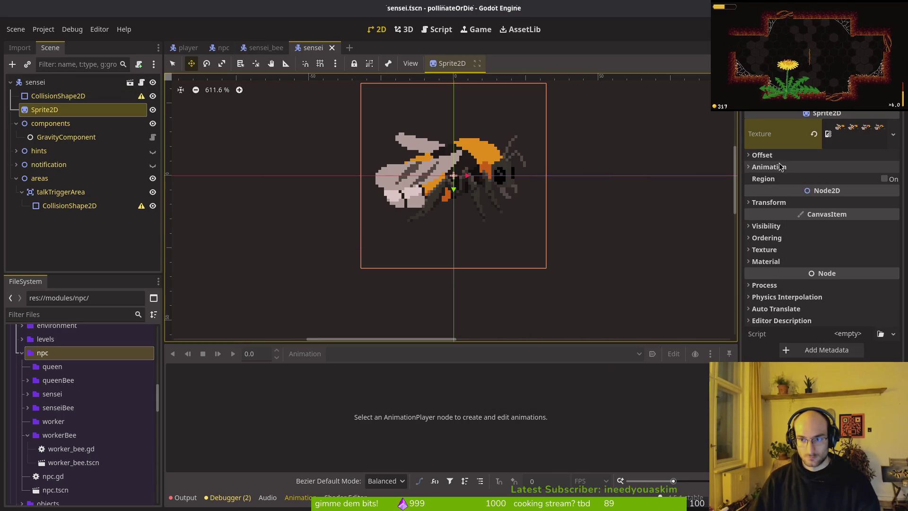
# Step: Show the sprite's 4 Hframes × 2 Vframes grid and review the collision nodes
pyautogui.scroll(-4, 558, 190)
pyautogui.click(786, 167)
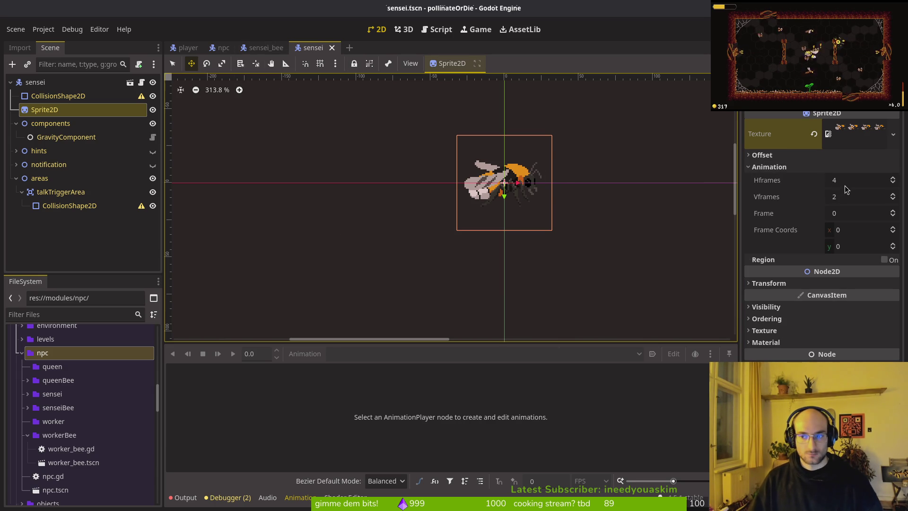
pyautogui.click(54, 137)
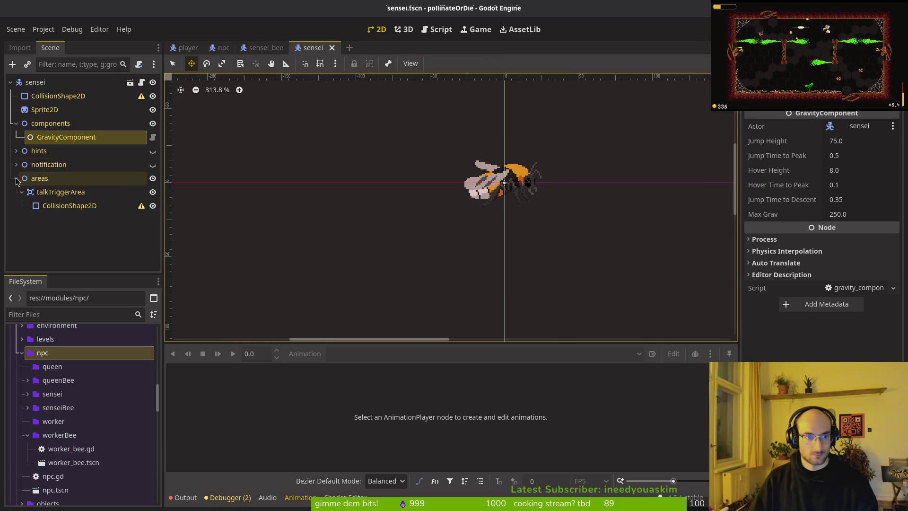
pyautogui.click(69, 206)
pyautogui.click(58, 95)
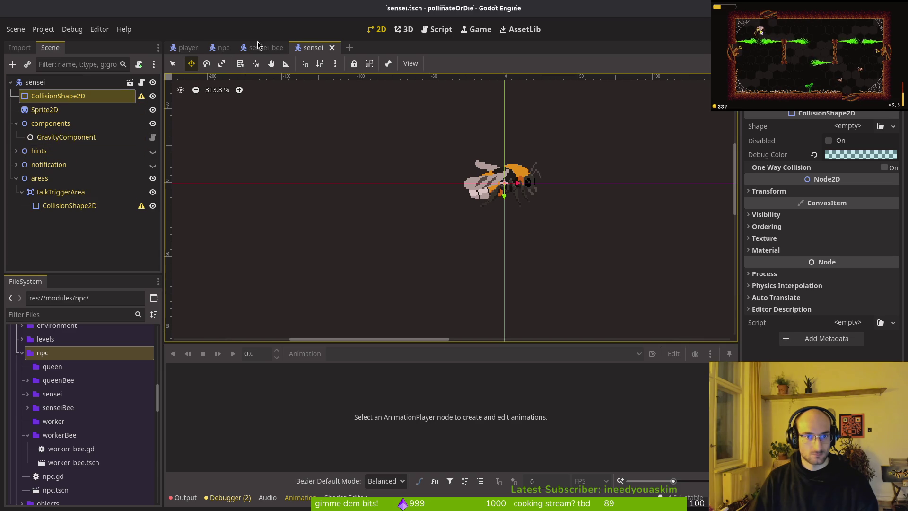
pyautogui.click(265, 48)
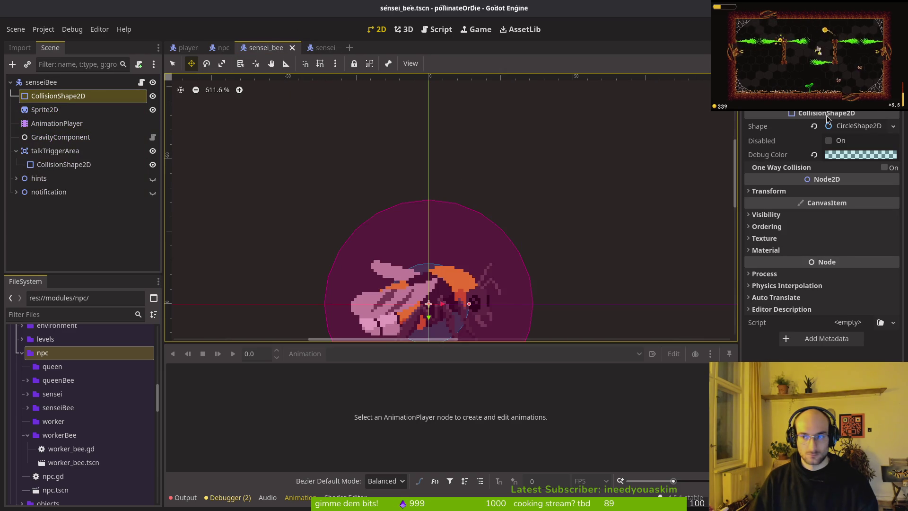
# Step: Give the body CollisionShape2D a new CircleShape2D with radius 14
pyautogui.click(856, 125)
pyautogui.click(325, 48)
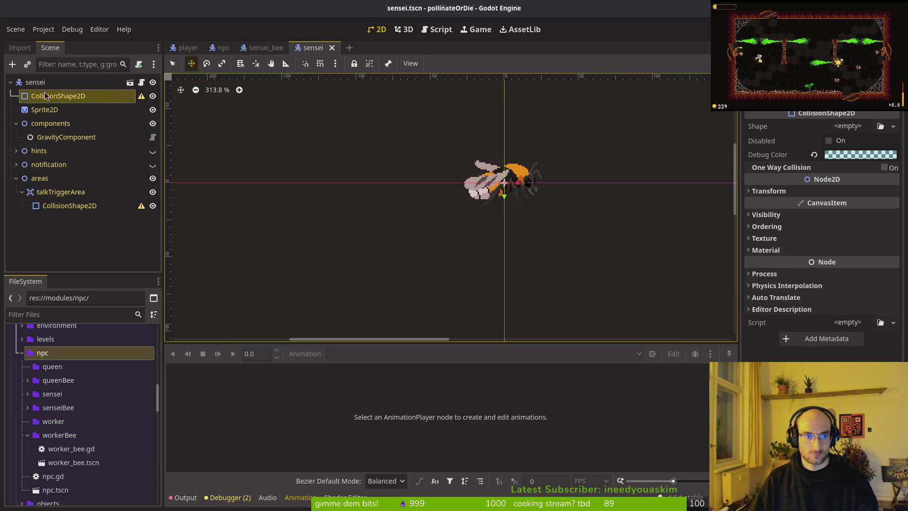
pyautogui.click(847, 126)
pyautogui.click(844, 146)
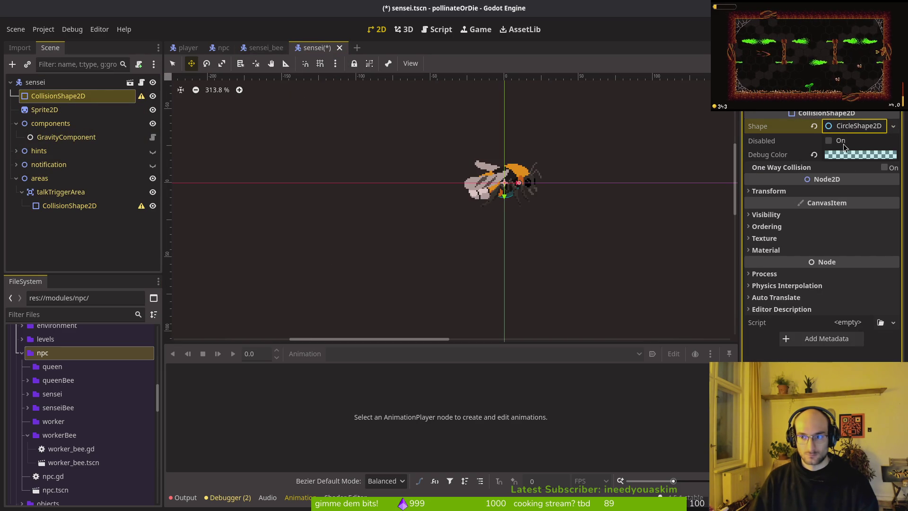
pyautogui.click(850, 125)
pyautogui.click(851, 144)
pyautogui.write('14')
pyautogui.hotkey('ctrl', 's')
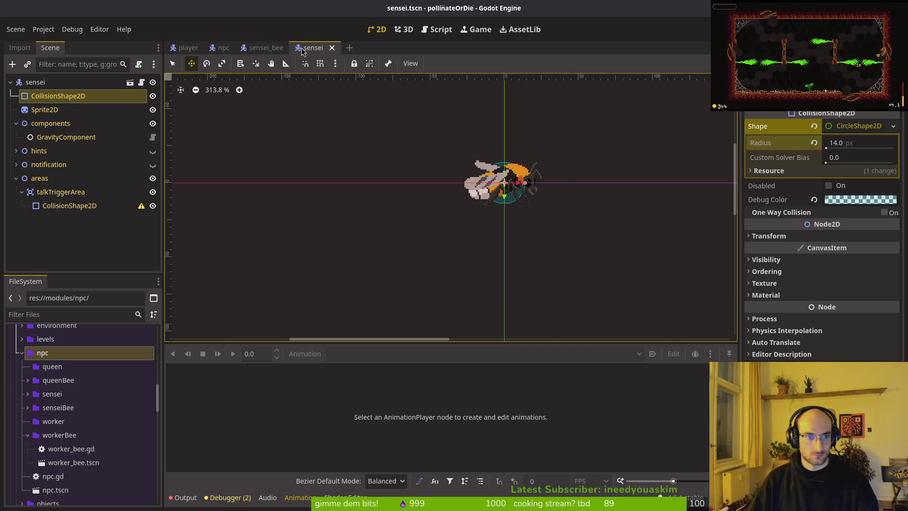
# Step: Give talkTriggerArea's CollisionShape2D a new CircleShape2D with radius 36
pyautogui.hotkey('ctrl', 'shift', 'Tab')
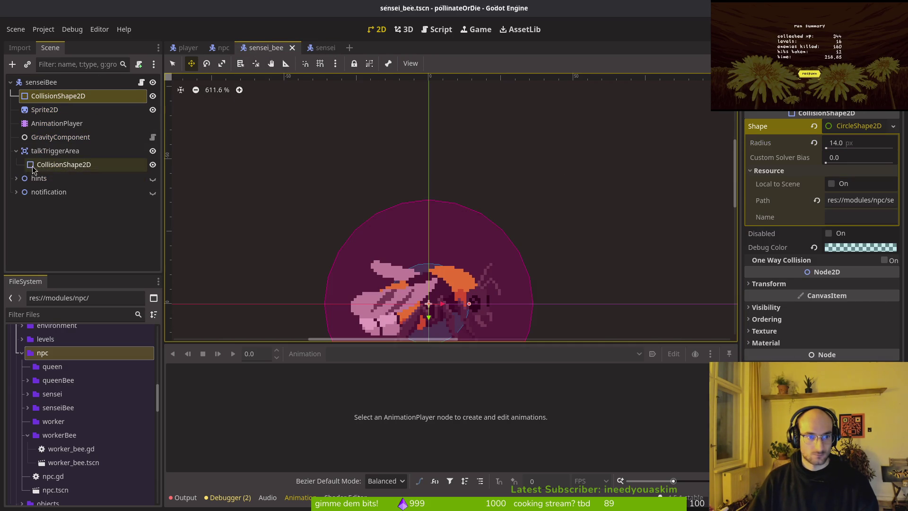
pyautogui.click(30, 166)
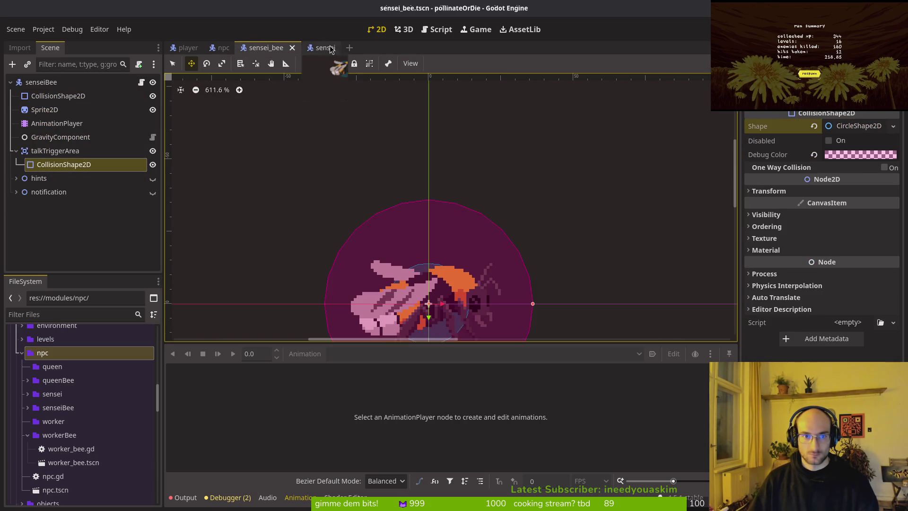
pyautogui.click(326, 47)
pyautogui.click(70, 205)
pyautogui.click(849, 126)
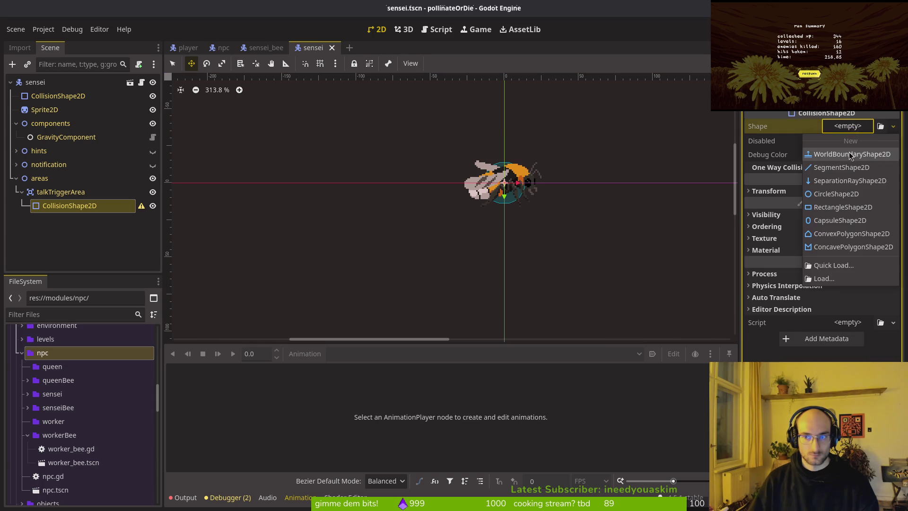
pyautogui.click(837, 194)
pyautogui.click(846, 145)
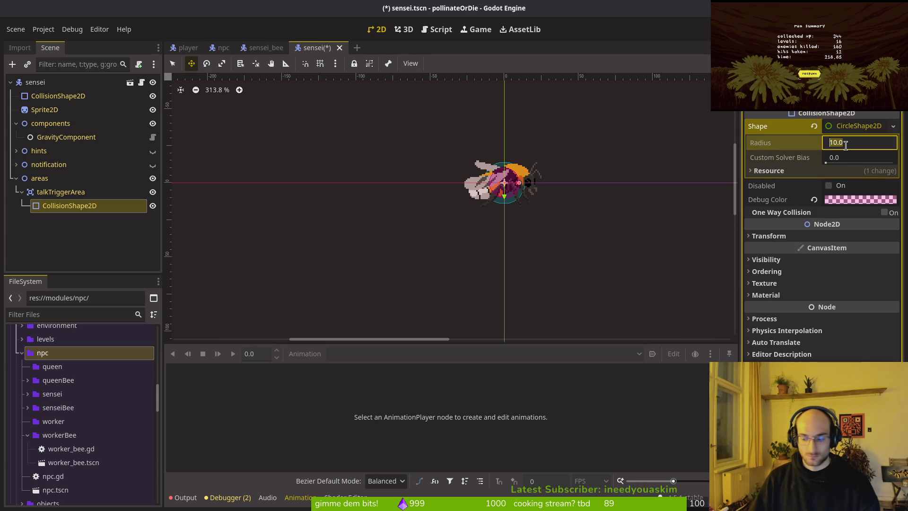
pyautogui.write('36')
pyautogui.press('Return')
pyautogui.hotkey('ctrl', 's')
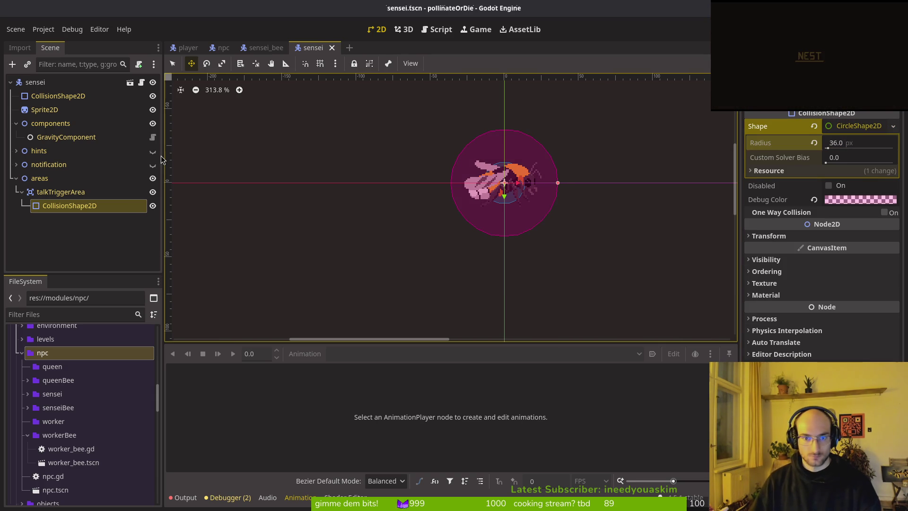
# Step: Check talkTriggerArea's collision settings and save sensei.tscn
pyautogui.click(16, 179)
pyautogui.click(16, 178)
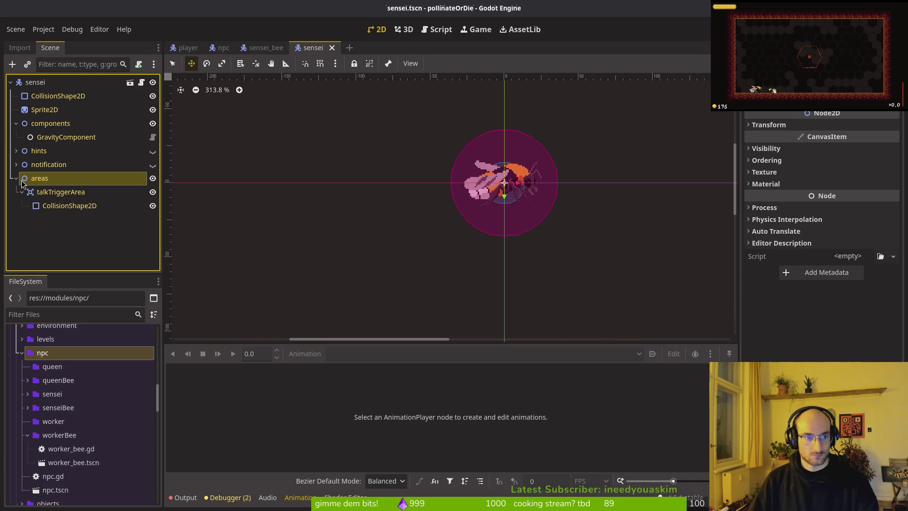
pyautogui.click(60, 192)
pyautogui.click(779, 243)
pyautogui.click(784, 245)
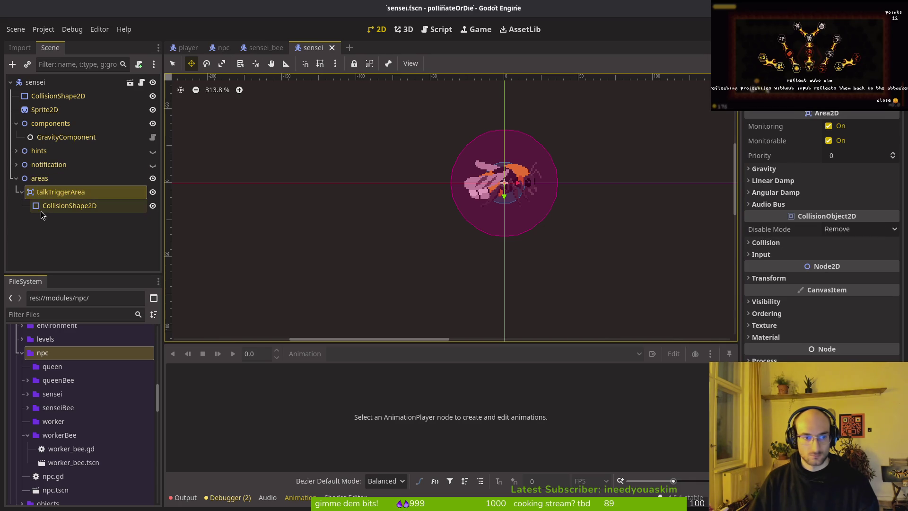
pyautogui.click(17, 179)
pyautogui.hotkey('ctrl', 's')
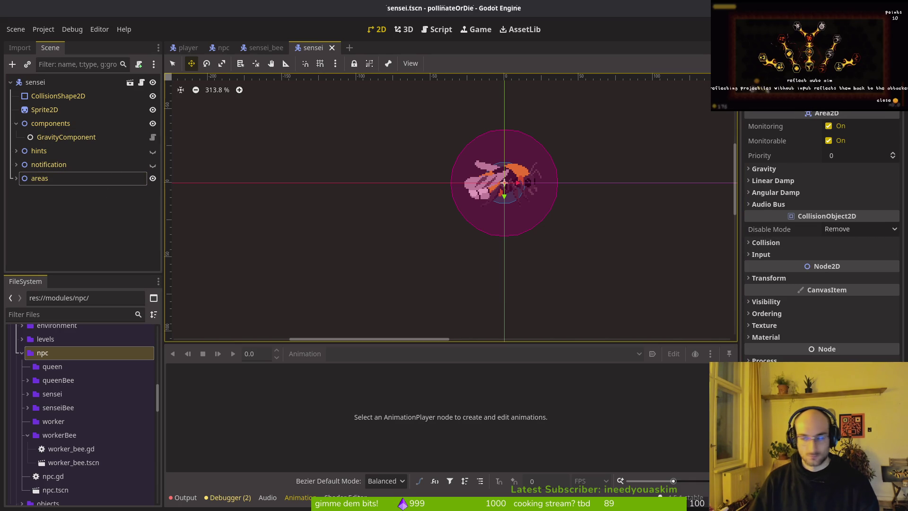
pyautogui.hotkey('alt', 'Tab')
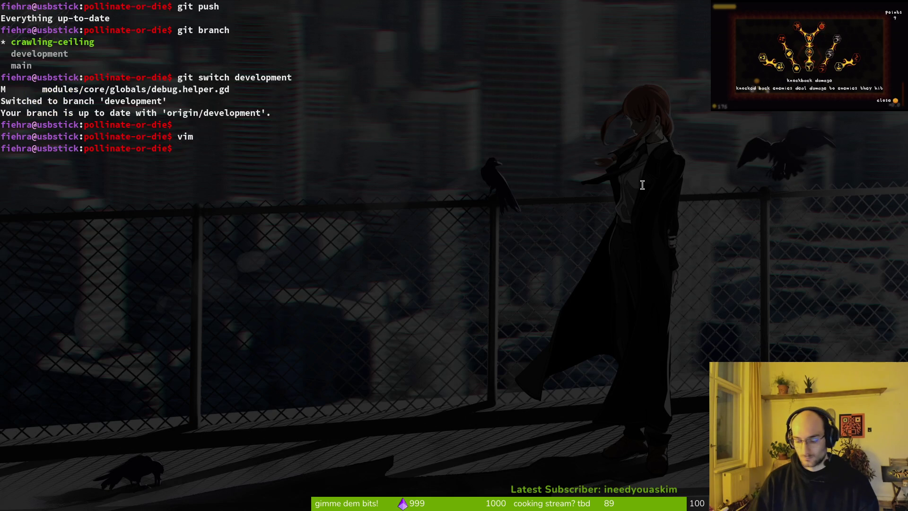
# Step: In vim, change npc.gd's trigger_area from $talkTriggerArea to $areas/talkTriggerArea and save
pyautogui.write('vim')
pyautogui.press('Return')
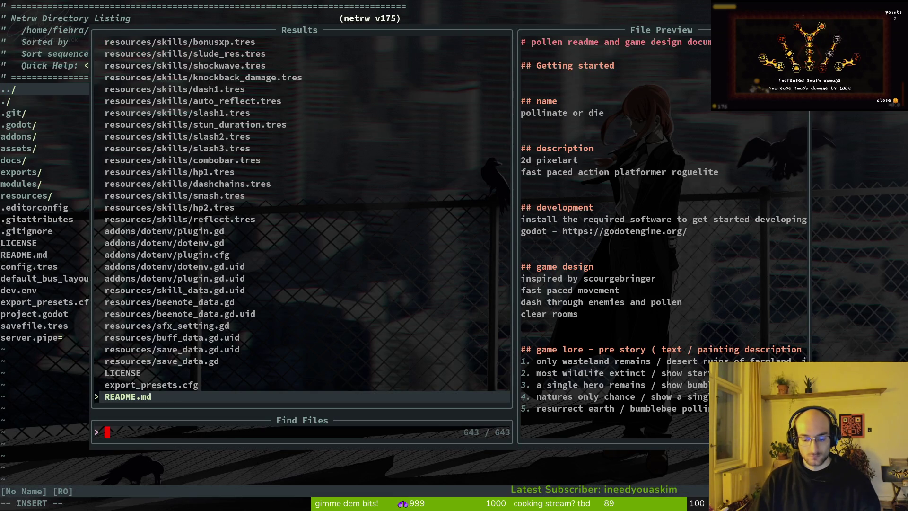
pyautogui.write('npc')
pyautogui.press('Return')
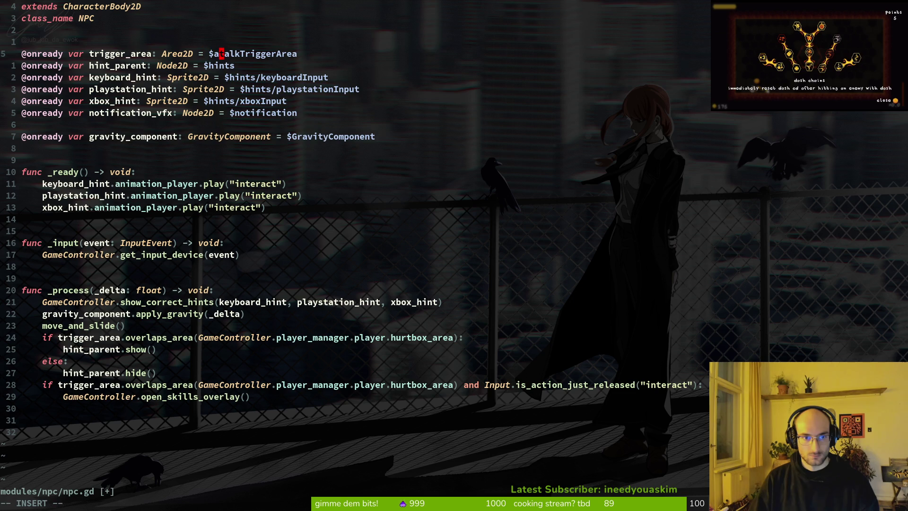
pyautogui.write('areas/')
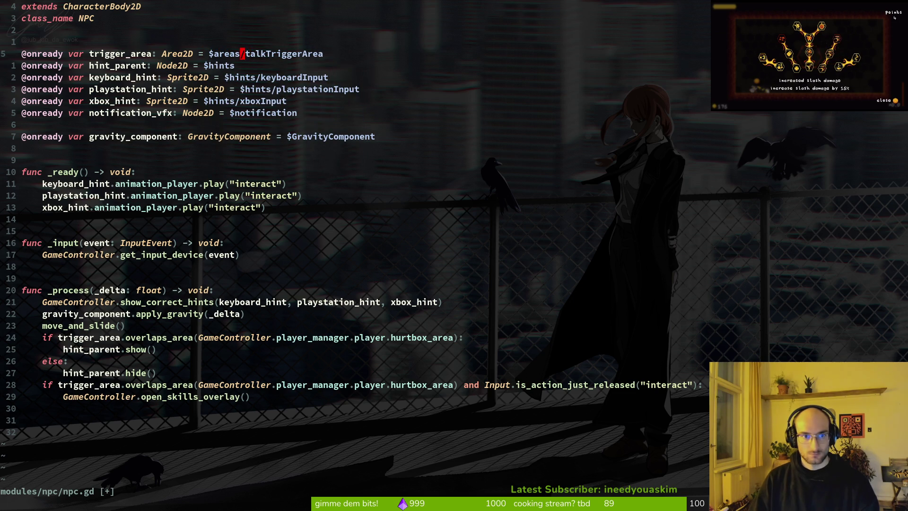
pyautogui.write(':w')
pyautogui.press('Return')
pyautogui.press('j')
pyautogui.press('j')
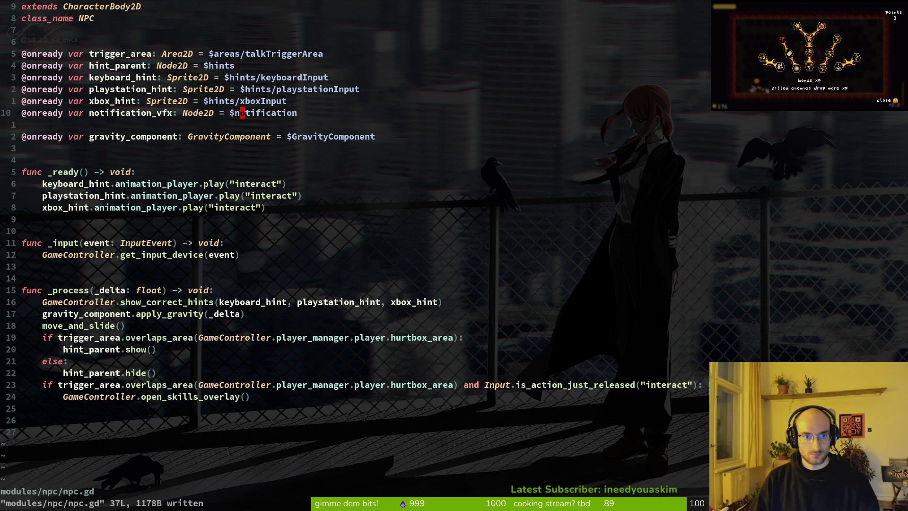
pyautogui.hotkey('alt', 'Tab')
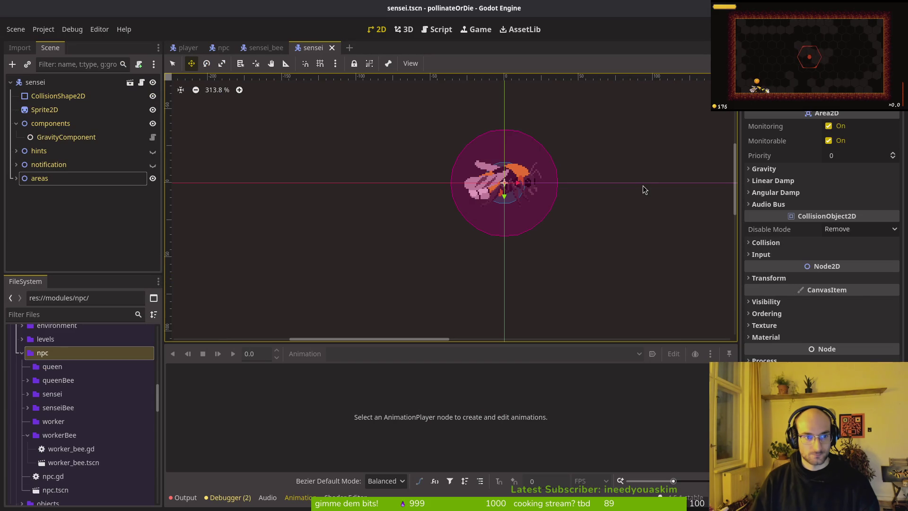
# Step: Inspect the notification node's Sprite2D and AnimationPlayer, then start and cancel adding an AnimationPlayer
pyautogui.click(16, 164)
pyautogui.click(47, 178)
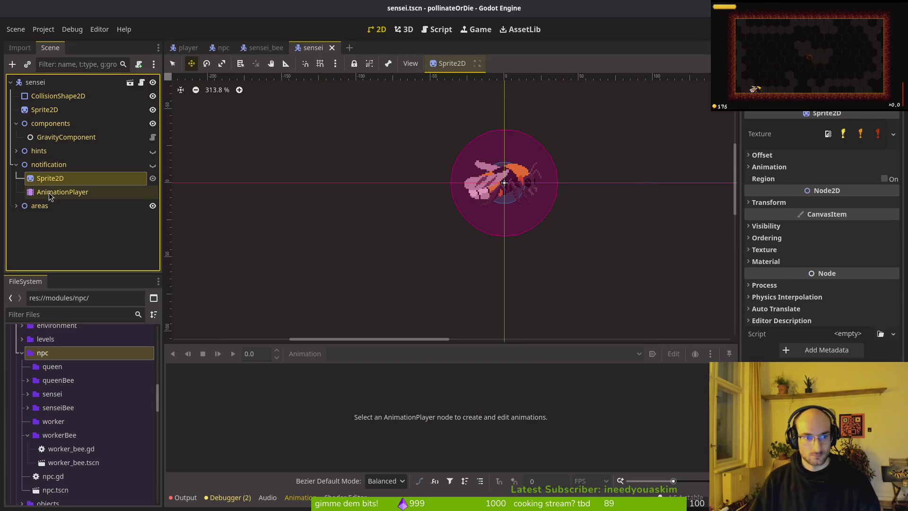
pyautogui.click(49, 192)
pyautogui.click(16, 165)
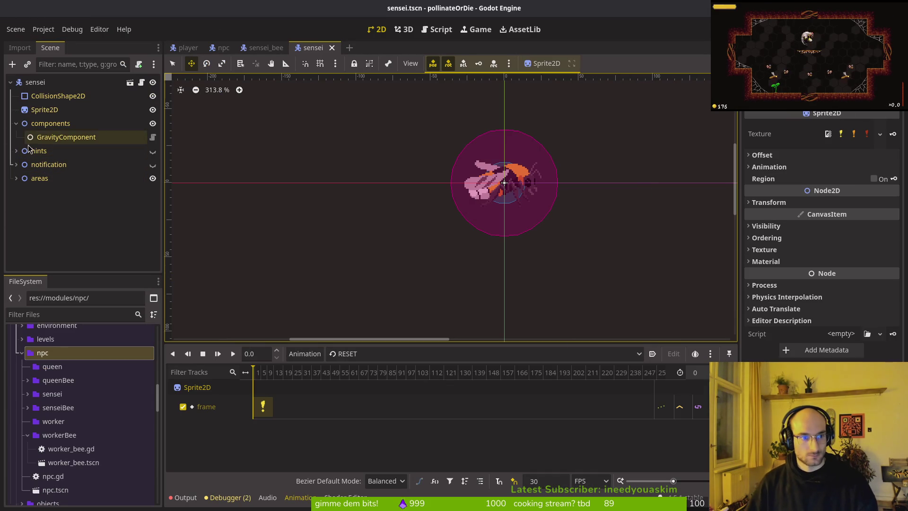
pyautogui.click(46, 111)
pyautogui.hotkey('ctrl', 'a')
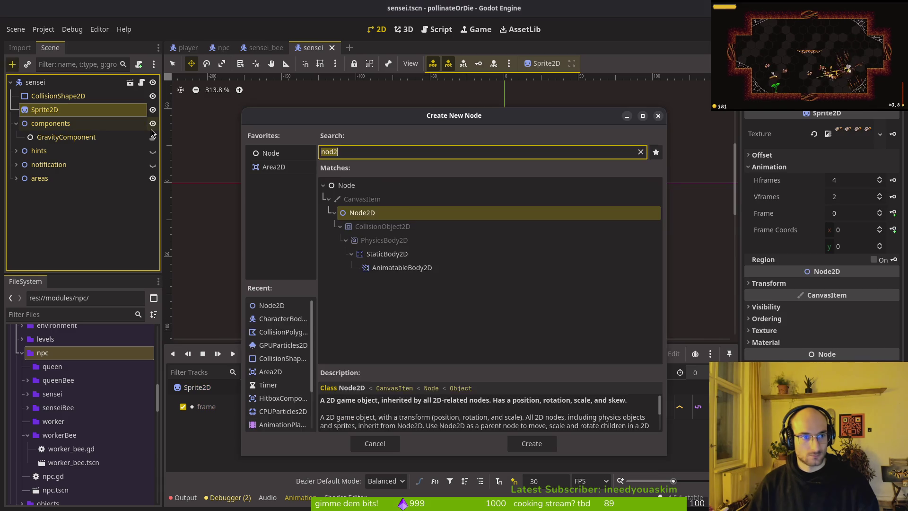
pyautogui.write('animplats')
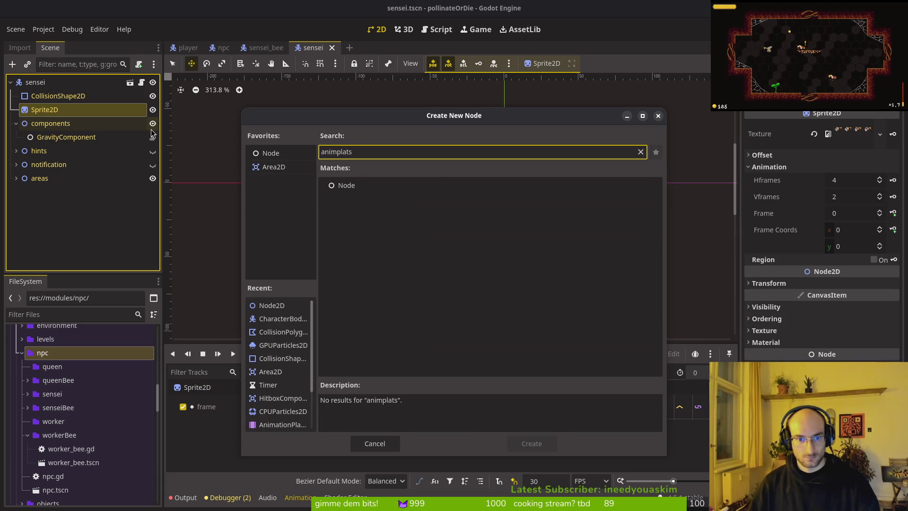
pyautogui.press('Escape')
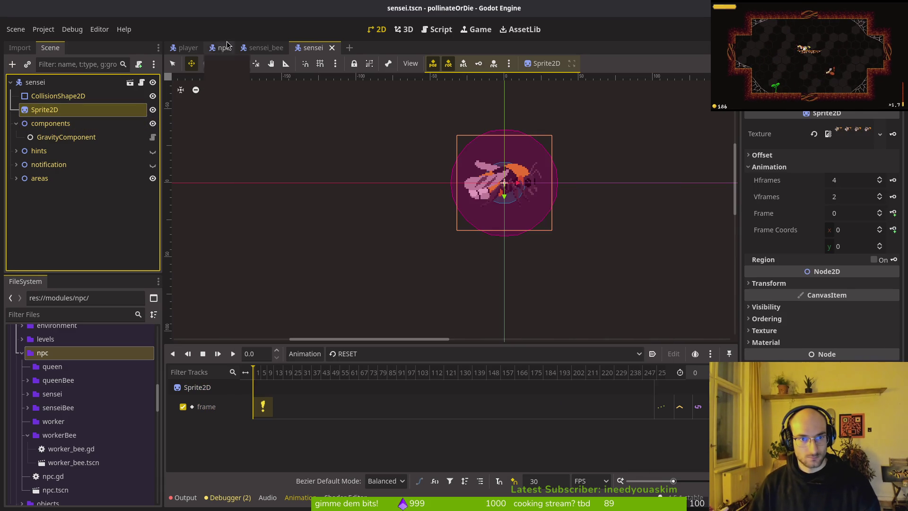
# Step: Move sensei_bee's AnimationPlayer under sensei's Sprite2D, save sensei, and quick-open queen_bee.tscn
pyautogui.click(266, 47)
pyautogui.click(52, 123)
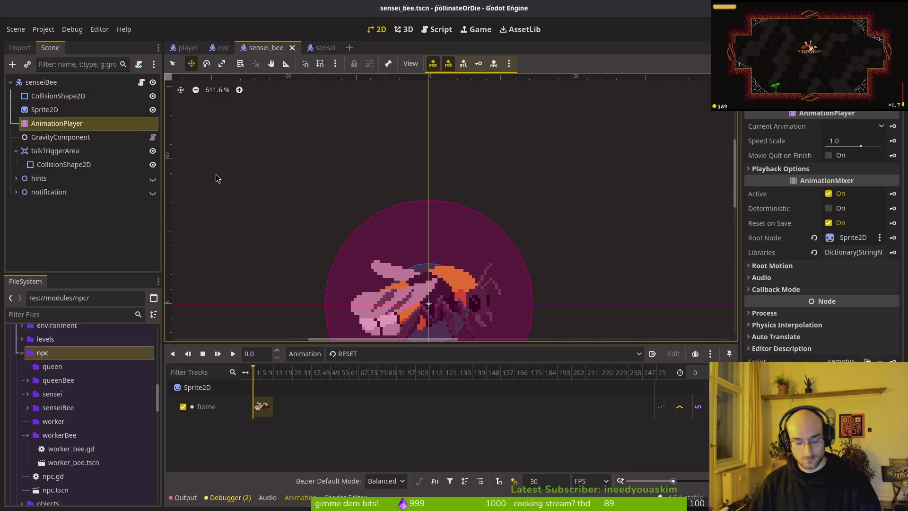
pyautogui.press('Delete')
pyautogui.click(332, 43)
pyautogui.hotkey('ctrl', 'v')
pyautogui.moveTo(50, 191)
pyautogui.mouseDown()
pyautogui.moveTo(52, 126)
pyautogui.moveTo(53, 143)
pyautogui.mouseUp()
pyautogui.hotkey('ctrl', 's')
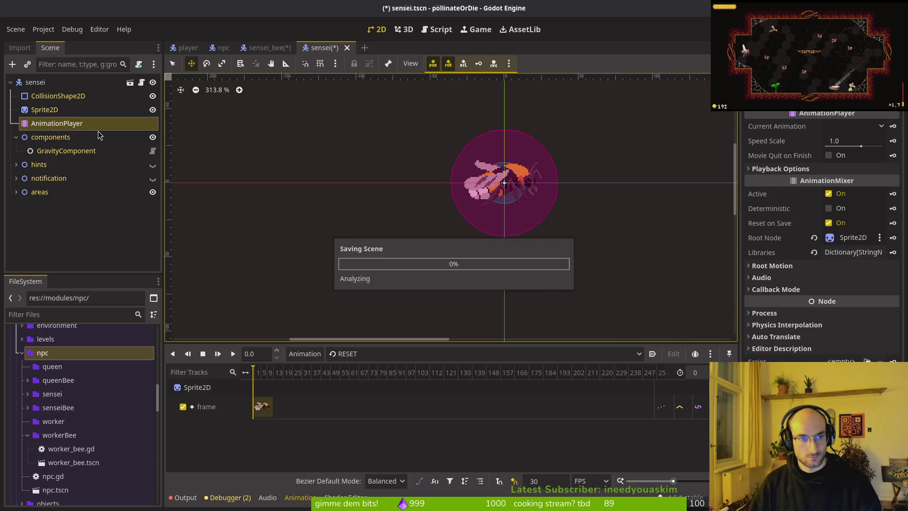
pyautogui.hotkey('alt', 'shift', 'o')
pyautogui.write('quebet')
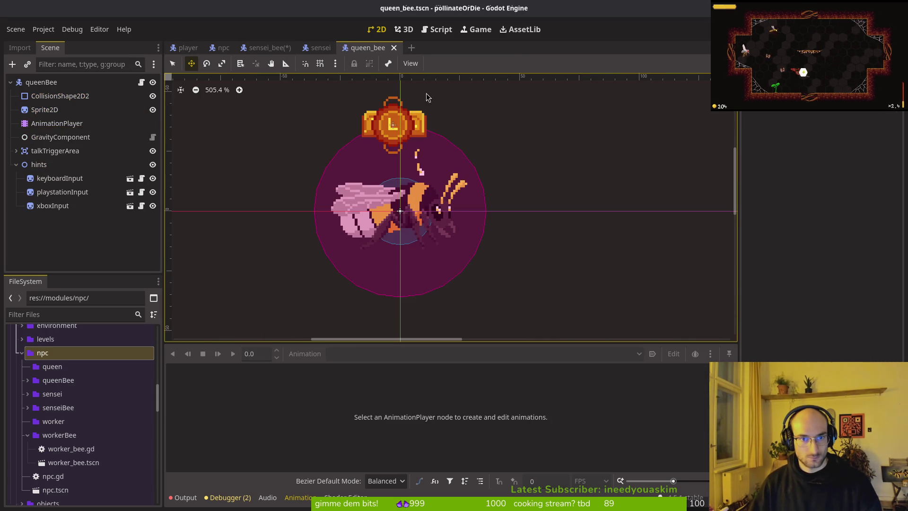
# Step: Preview the idle animation on sensei's AnimationPlayer, then set it back to RESET
pyautogui.click(312, 51)
pyautogui.click(45, 109)
pyautogui.click(56, 123)
pyautogui.click(524, 354)
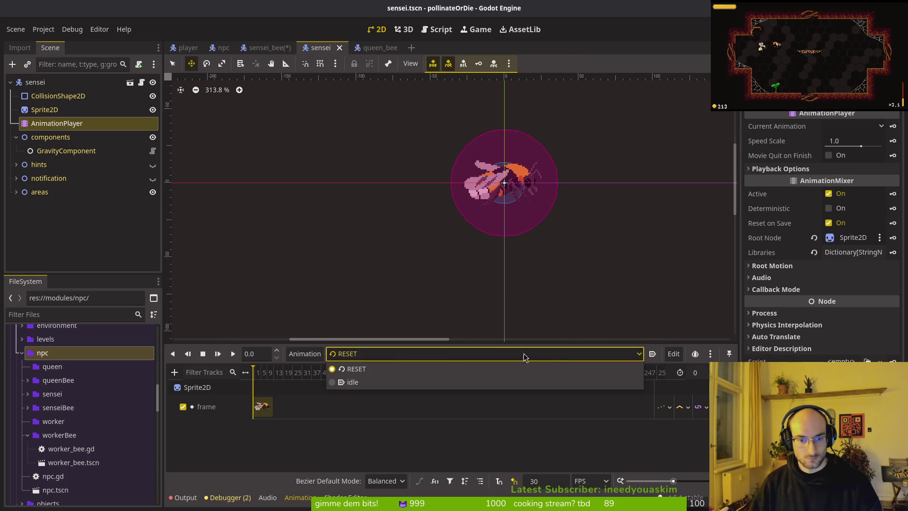
pyautogui.click(372, 381)
pyautogui.click(376, 355)
pyautogui.click(378, 372)
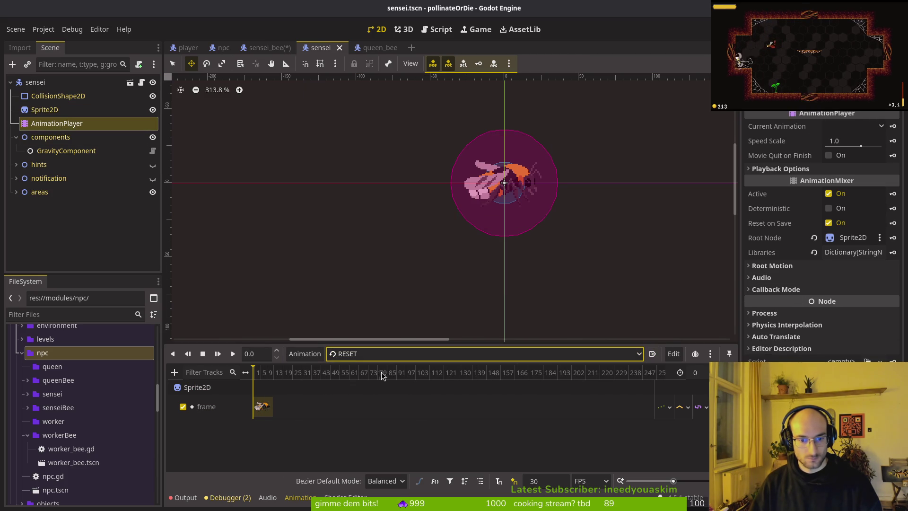
pyautogui.click(32, 83)
pyautogui.click(265, 48)
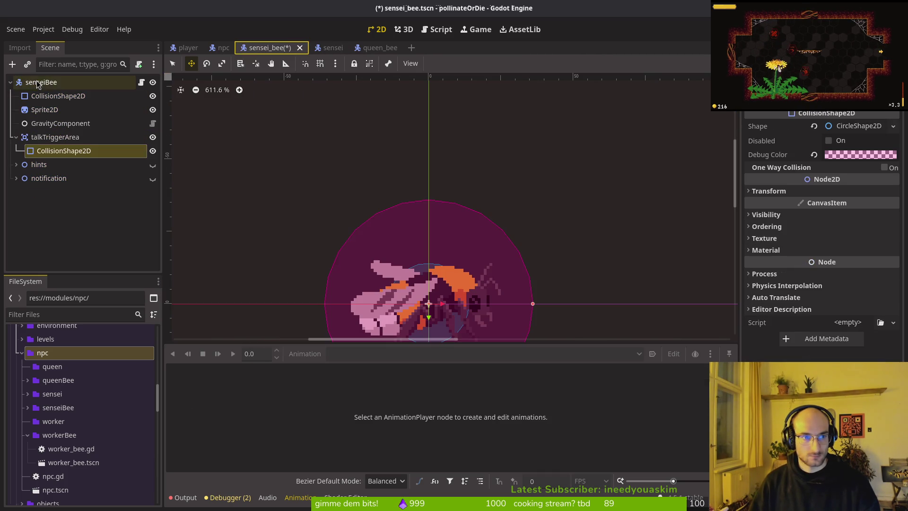
pyautogui.click(321, 49)
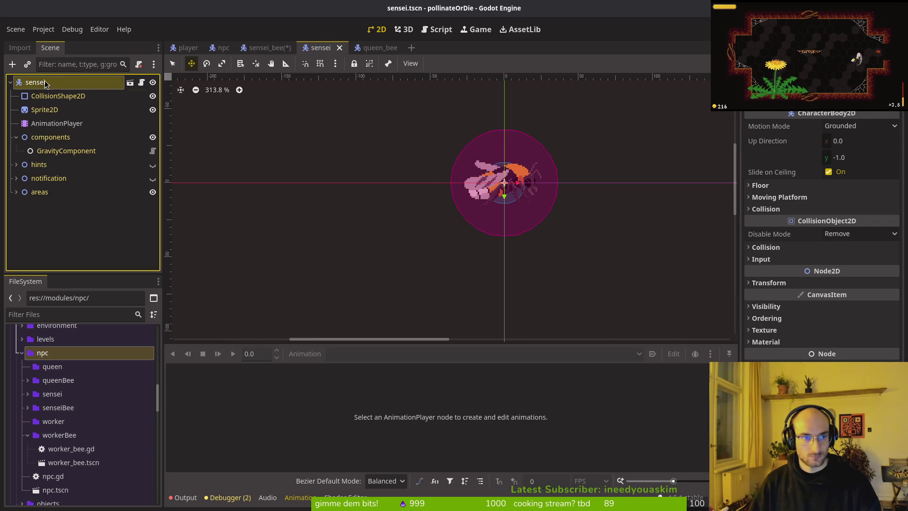
# Step: Toggle two of the sensei body's collision layer and mask bits and save the scene
pyautogui.click(766, 247)
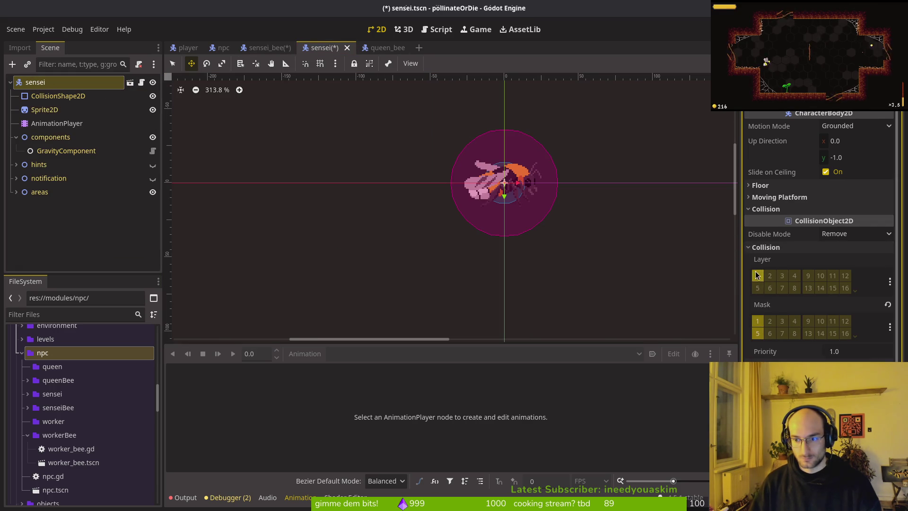
pyautogui.click(304, 81)
pyautogui.click(321, 48)
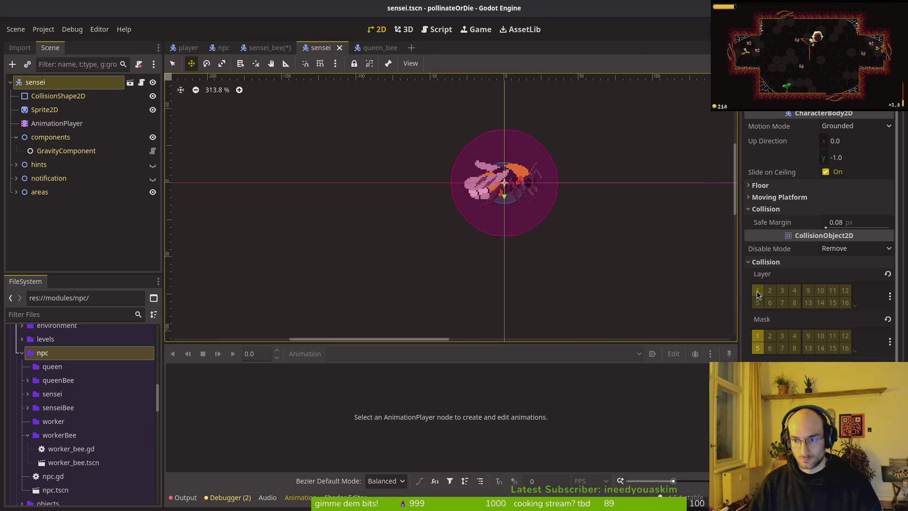
pyautogui.click(765, 262)
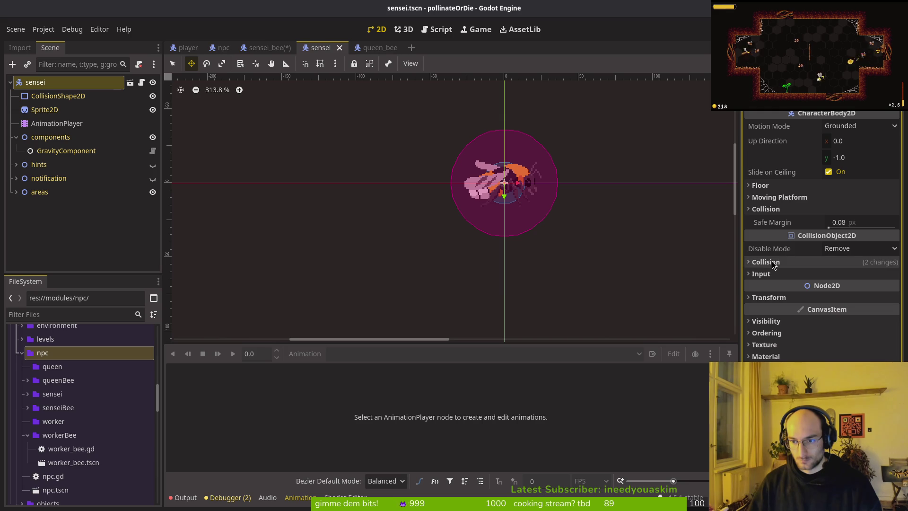
pyautogui.click(762, 209)
pyautogui.click(762, 209)
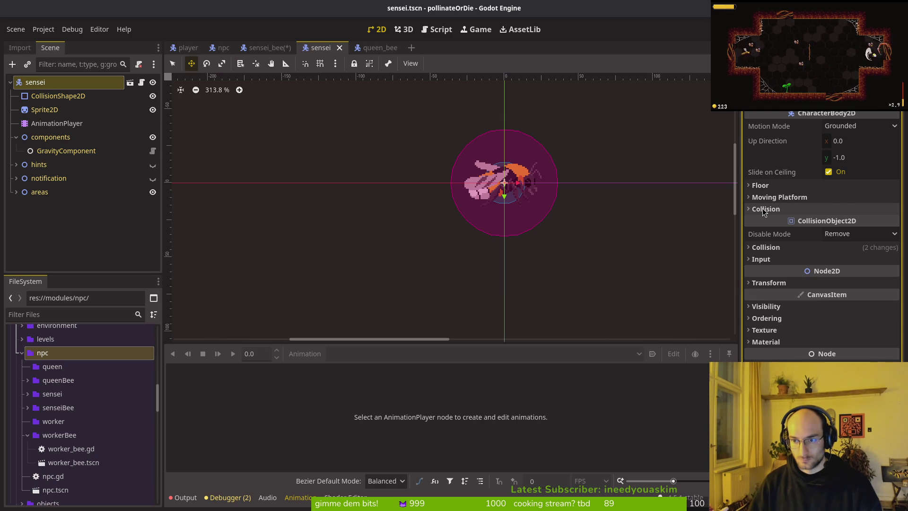
pyautogui.click(763, 210)
pyautogui.click(764, 211)
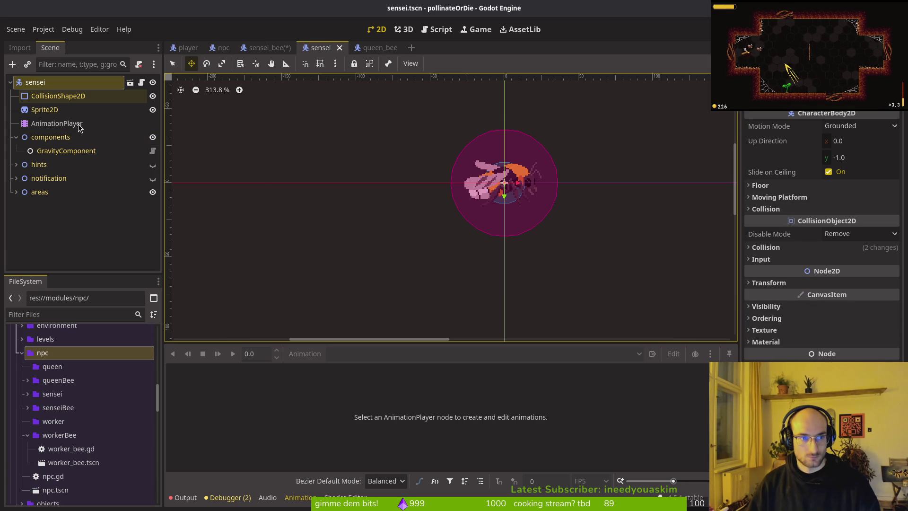
pyautogui.hotkey('ctrl', 's')
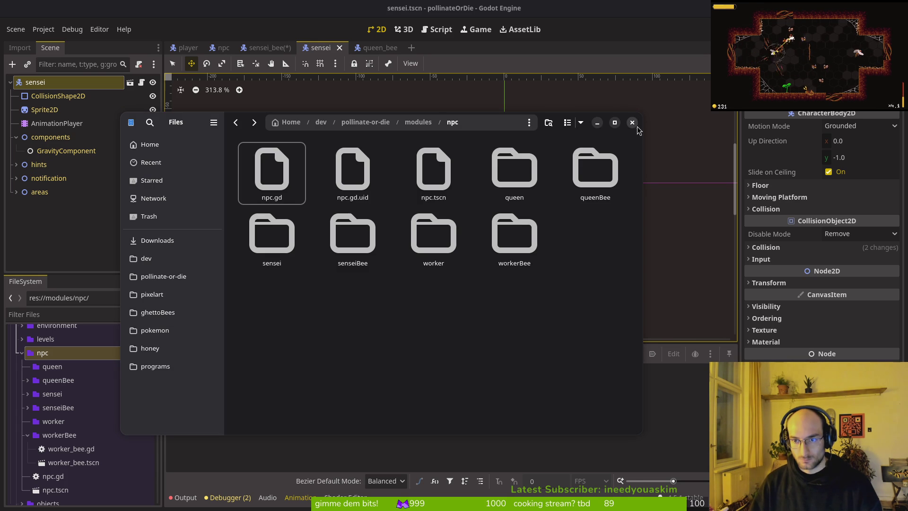
pyautogui.click(632, 123)
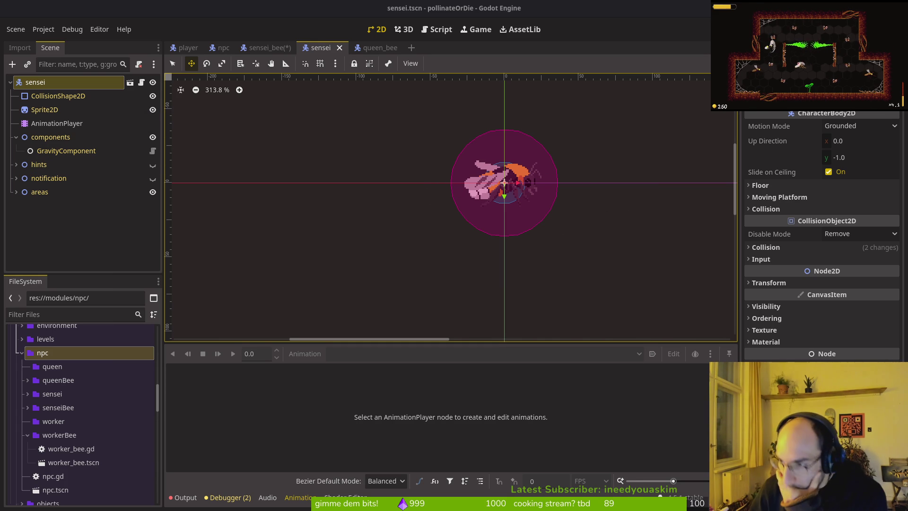
# Step: Check GravityComponent's place under the components node, then return to Vim
pyautogui.click(16, 138)
pyautogui.click(16, 137)
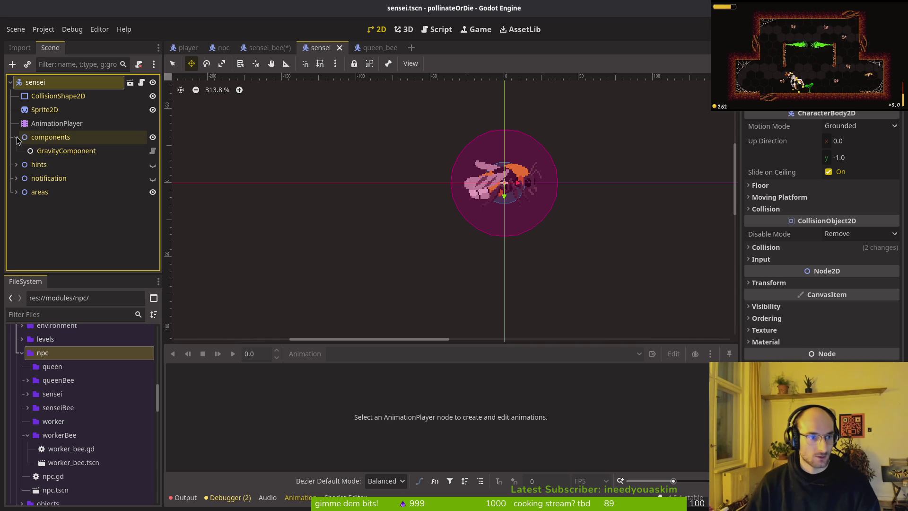
pyautogui.click(46, 154)
pyautogui.click(16, 137)
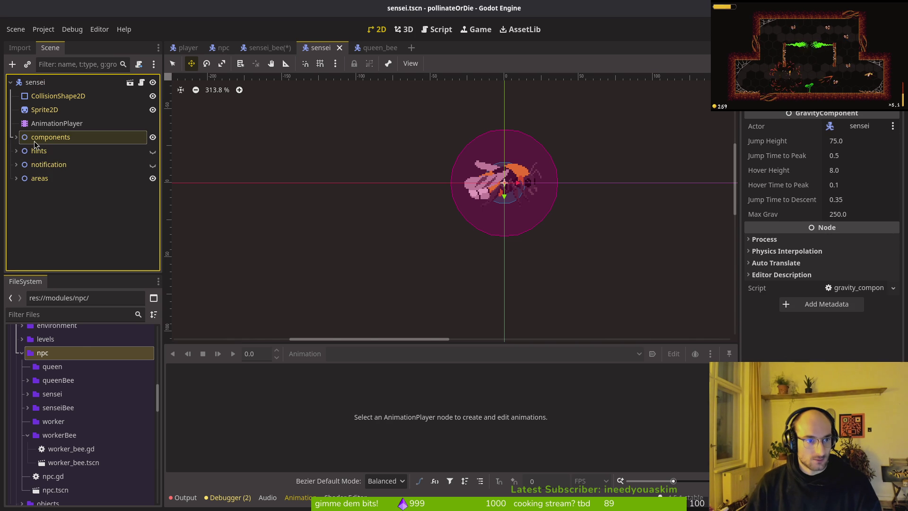
pyautogui.hotkey('alt', 'Tab')
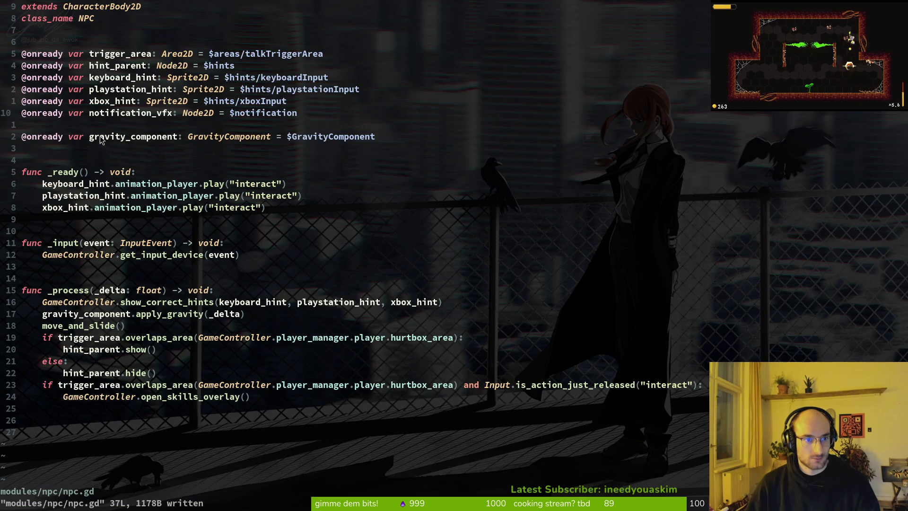
# Step: Change npc.gd's gravity_component path to $components/GravityComponent and write the file with :w
pyautogui.click(294, 140)
pyautogui.write('ity_')
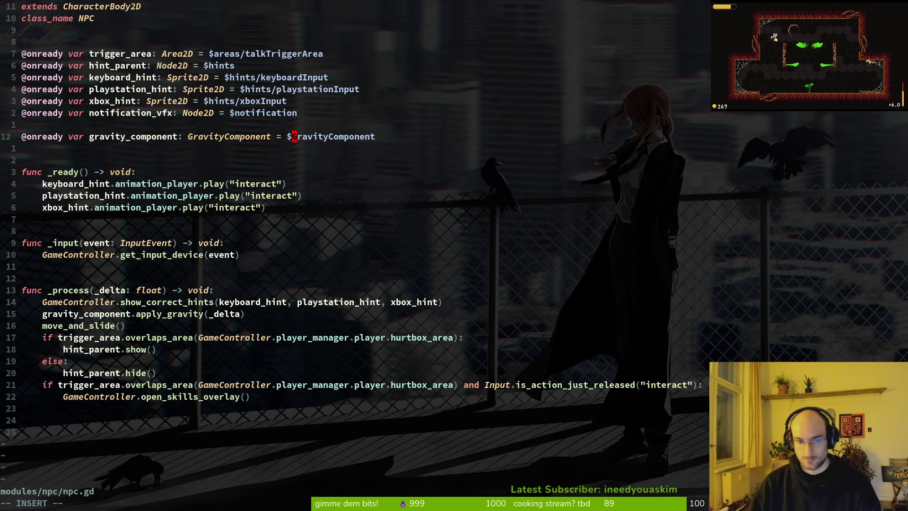
pyautogui.write('com')
pyautogui.press('Tab')
pyautogui.write('/')
pyautogui.press('Escape')
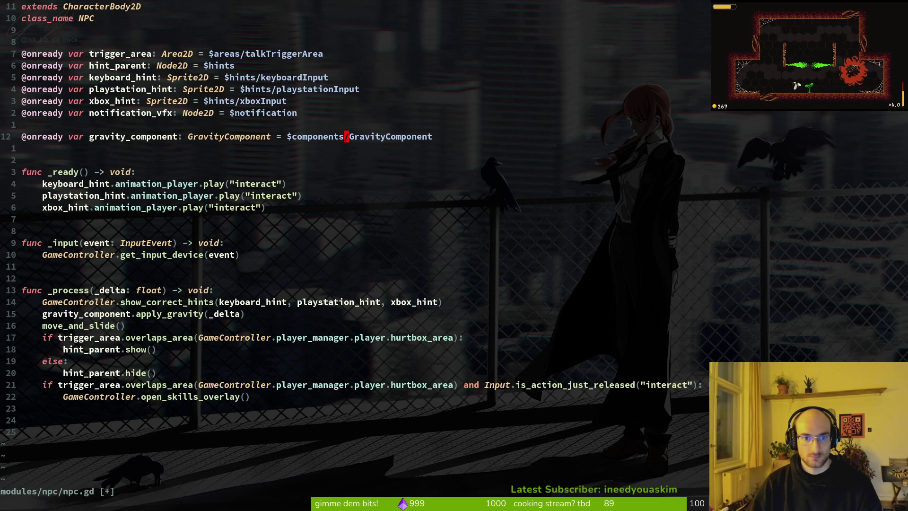
pyautogui.write(':w')
pyautogui.press('Return')
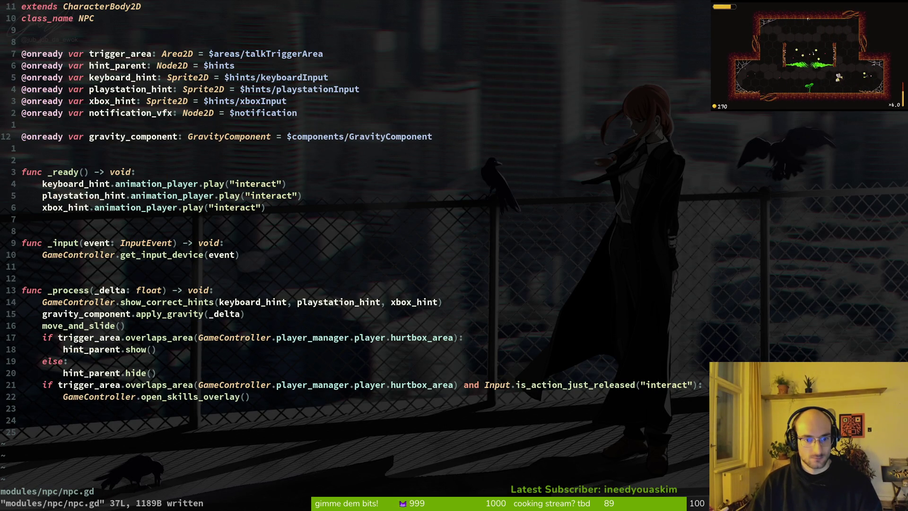
pyautogui.hotkey('alt', 'Tab')
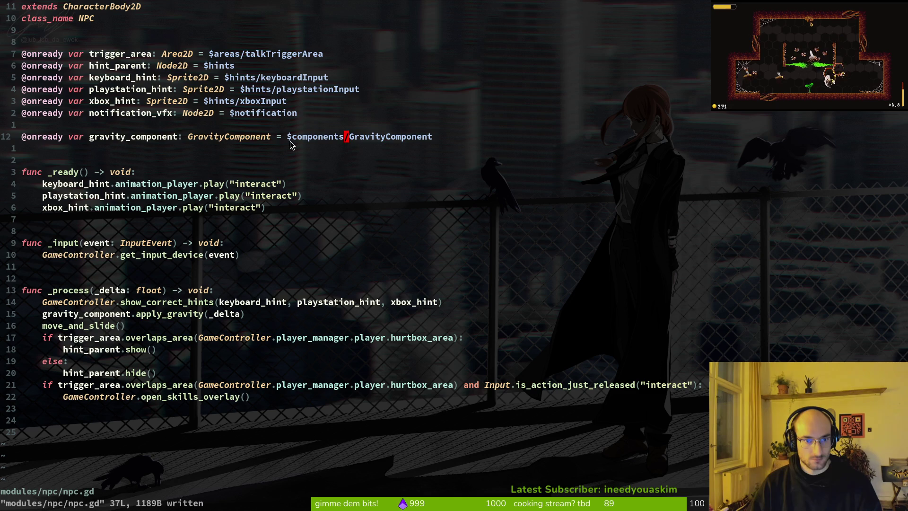
pyautogui.hotkey('alt', 'Tab')
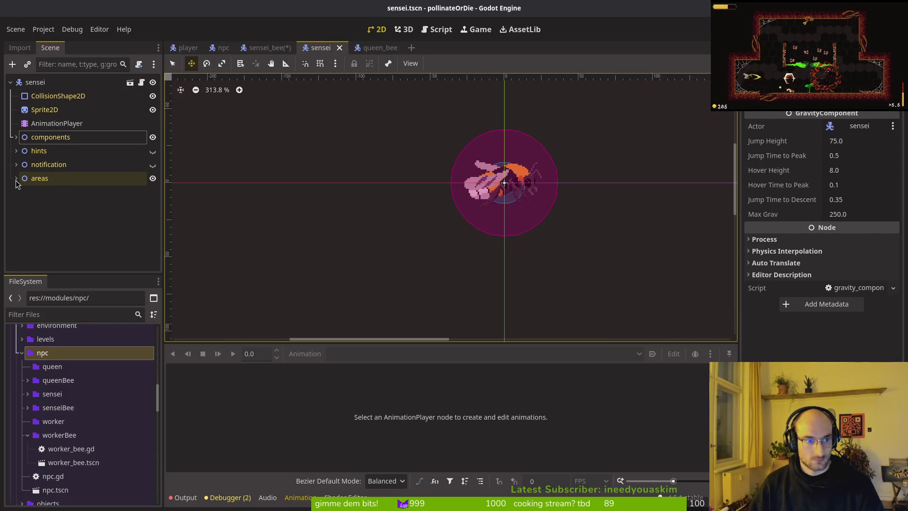
# Step: Move the areas node above hints in the npc scene
pyautogui.click(38, 178)
pyautogui.moveTo(38, 178)
pyautogui.mouseDown()
pyautogui.moveTo(45, 150)
pyautogui.moveTo(42, 176)
pyautogui.mouseUp()
pyautogui.click(453, 266)
pyautogui.click(223, 48)
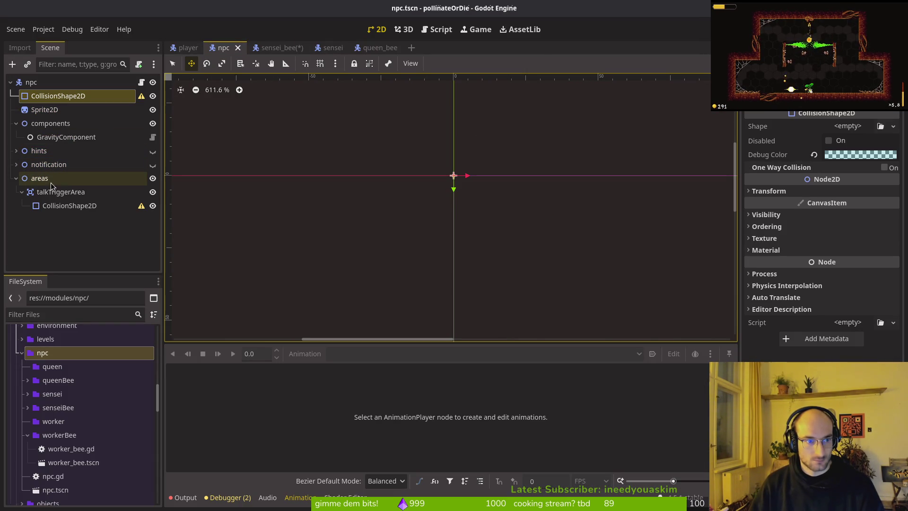
pyautogui.click(16, 179)
pyautogui.moveTo(38, 178); pyautogui.dragTo(48, 151)
# Step: Look over the notification node, then create a new scene with a 2D root
pyautogui.click(16, 178)
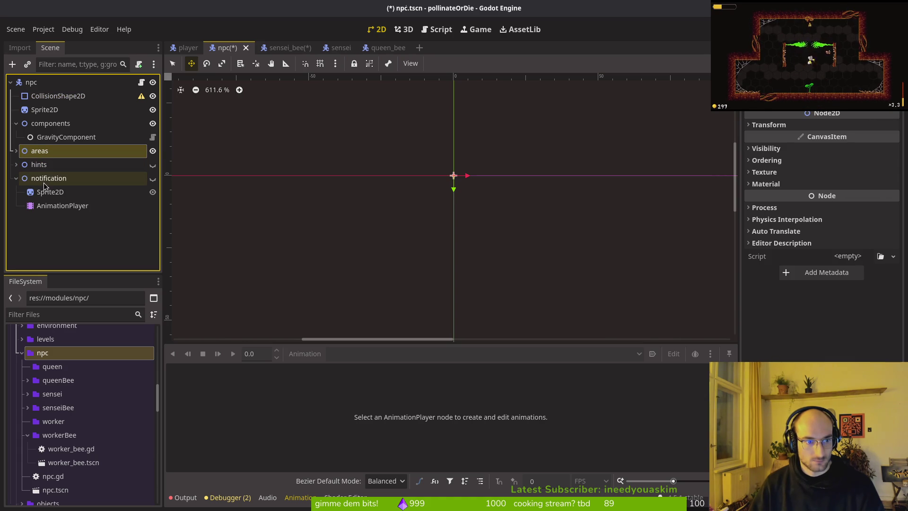
pyautogui.click(16, 179)
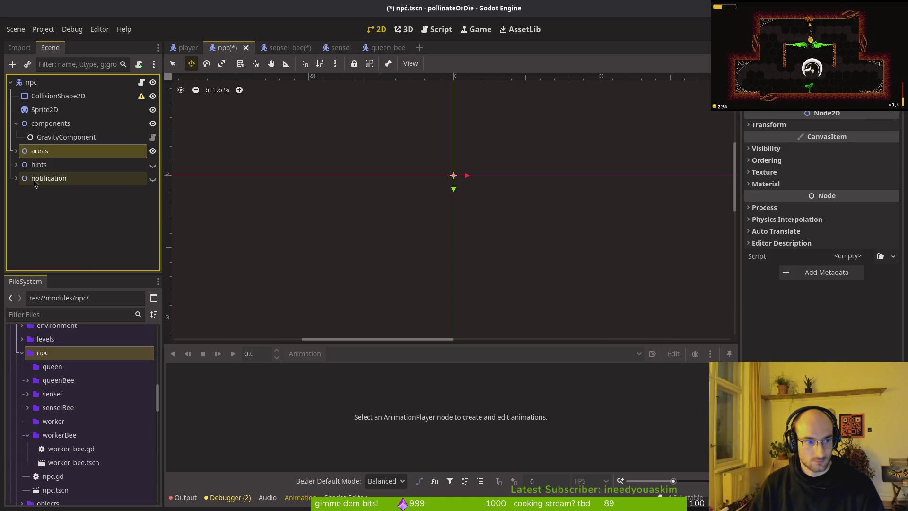
pyautogui.click(34, 180)
pyautogui.click(14, 178)
pyautogui.click(14, 179)
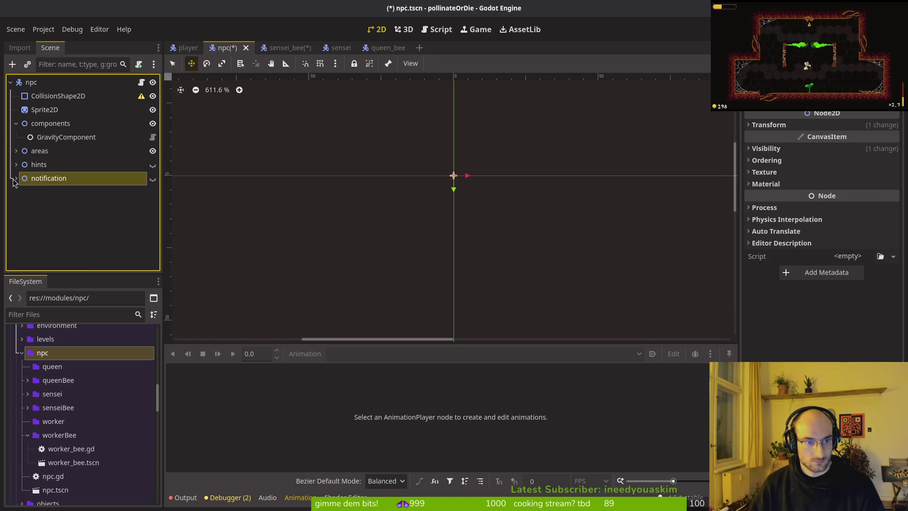
pyautogui.click(16, 29)
pyautogui.click(26, 40)
pyautogui.click(85, 92)
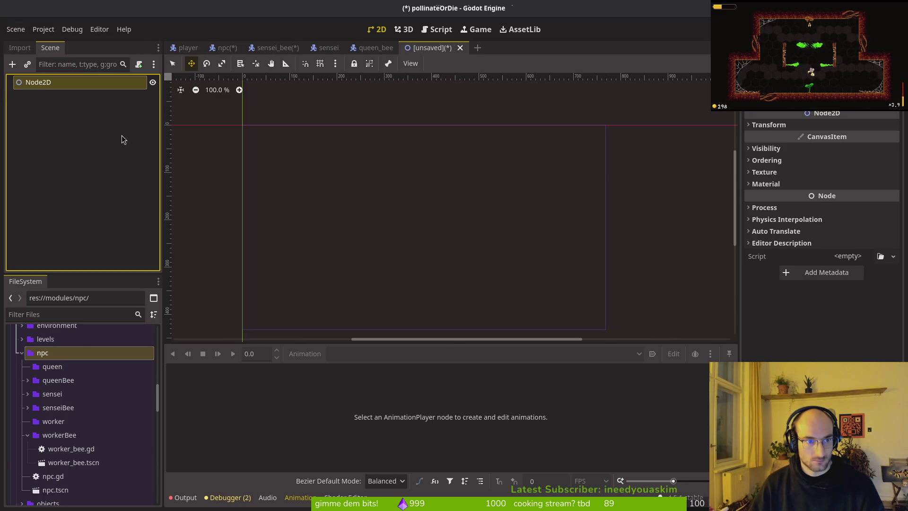
# Step: Select sensei's notification node to copy it
pyautogui.hotkey('ctrl', 'shift', 'Tab')
pyautogui.click(321, 52)
pyautogui.click(431, 48)
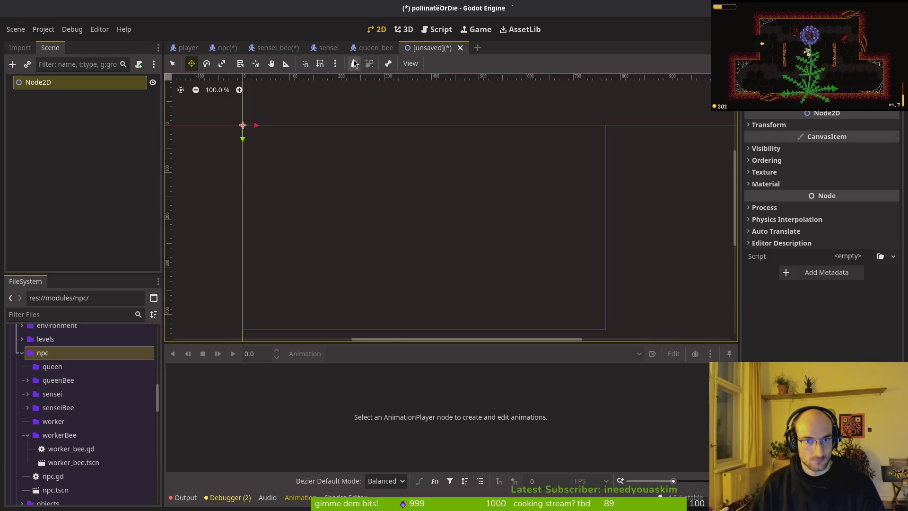
pyautogui.click(279, 48)
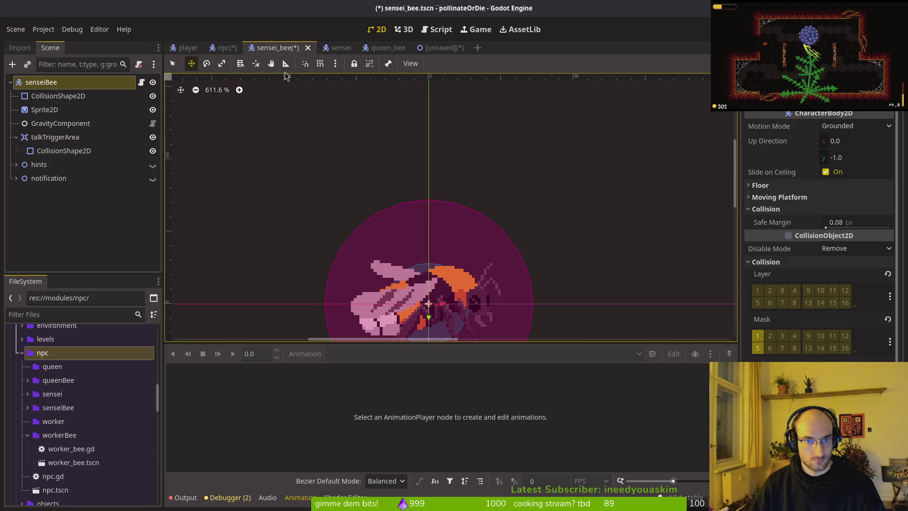
pyautogui.click(333, 49)
pyautogui.click(16, 164)
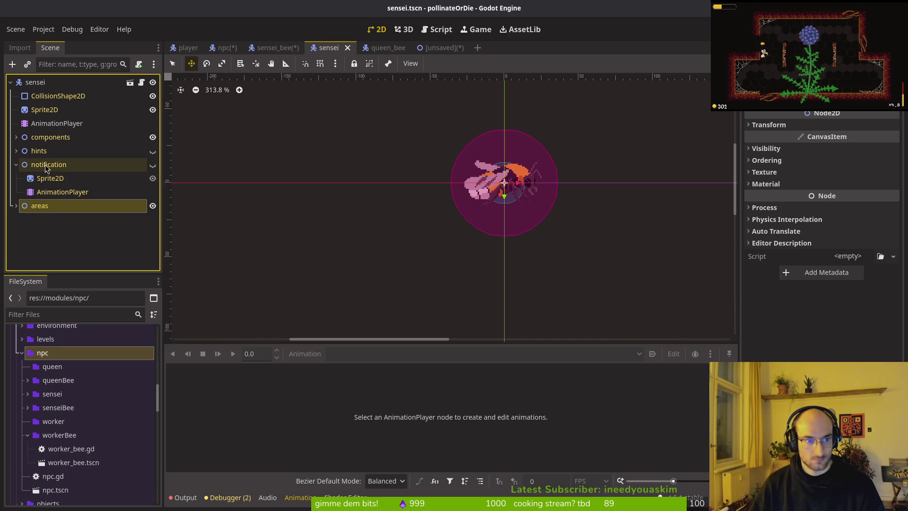
pyautogui.click(52, 179)
pyautogui.click(52, 165)
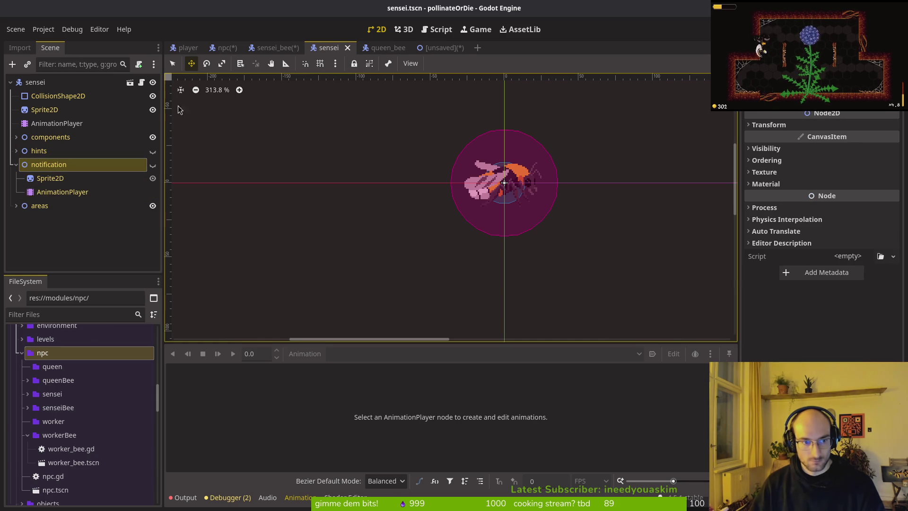
# Step: Paste notification into the new scene, make it the root, and delete the leftover Node2D
pyautogui.click(431, 49)
pyautogui.click(81, 152)
pyautogui.hotkey('ctrl', 'v')
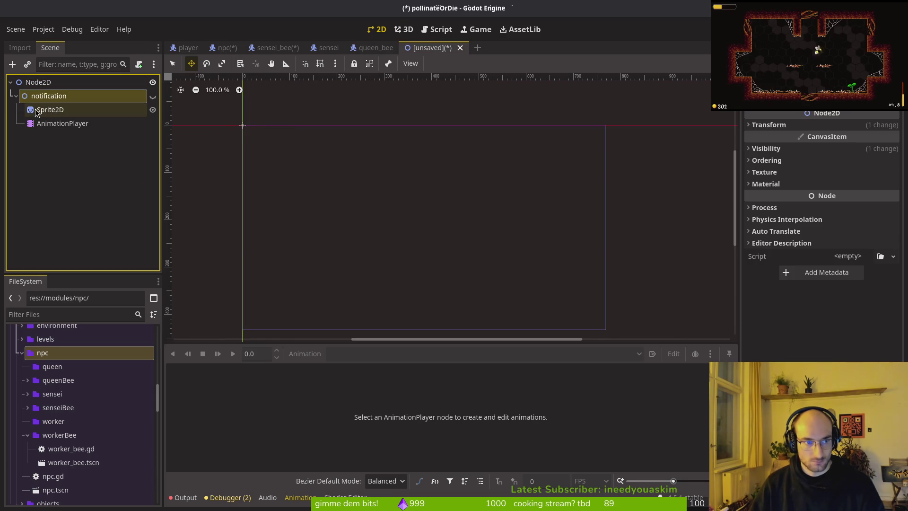
pyautogui.rightClick(43, 96)
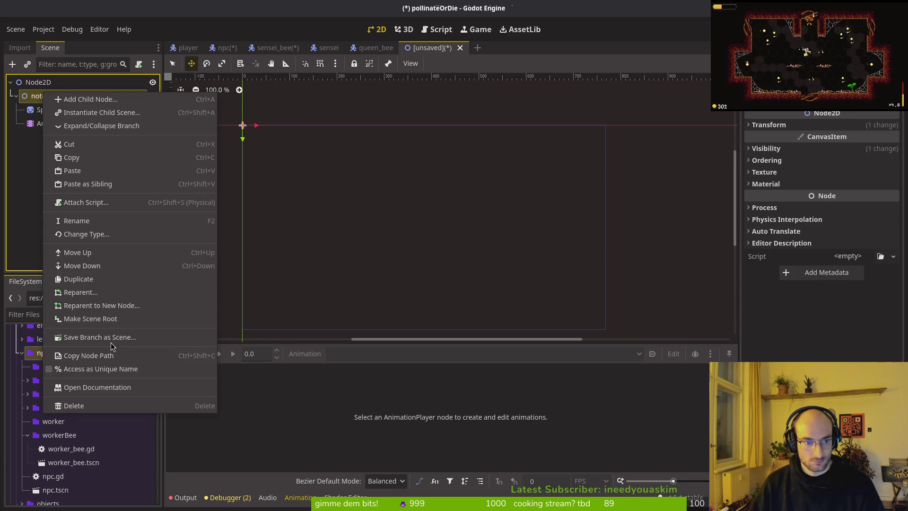
pyautogui.click(127, 318)
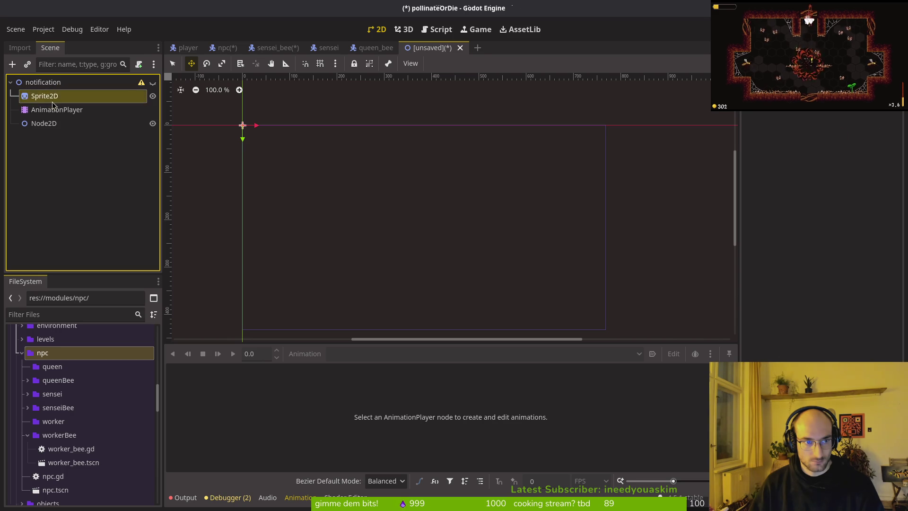
pyautogui.press('Delete')
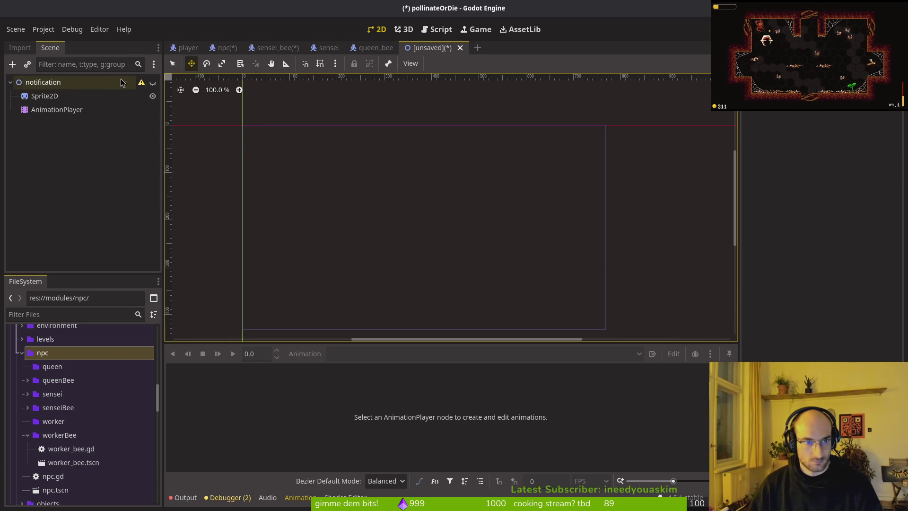
# Step: Save the new scene as notification.tscn in a new modules/core/components/notification_component folder
pyautogui.hotkey('ctrl', 's')
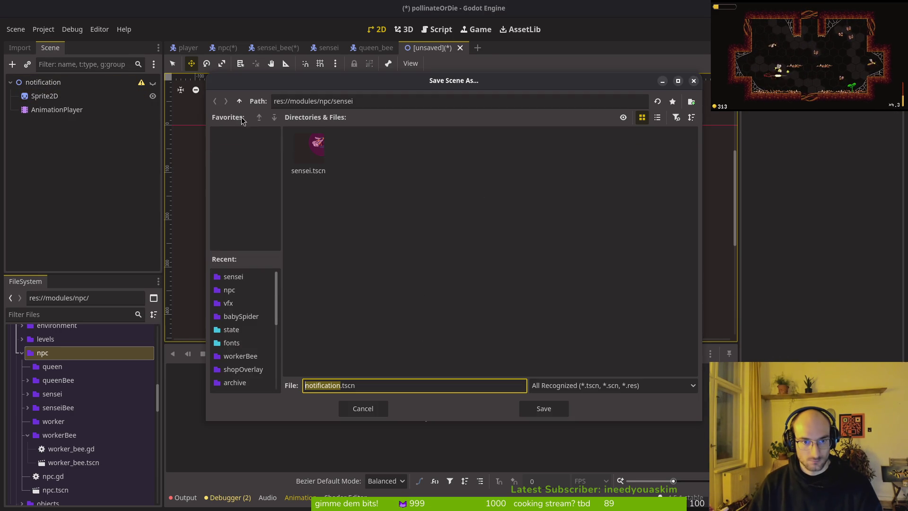
pyautogui.click(239, 100)
pyautogui.click(239, 100)
pyautogui.doubleClick(309, 148)
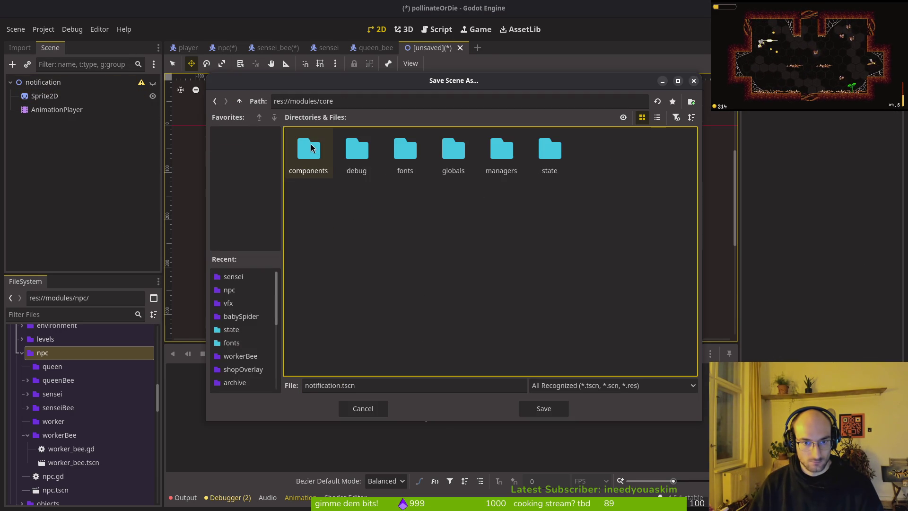
pyautogui.doubleClick(310, 156)
pyautogui.rightClick(407, 208)
pyautogui.click(440, 213)
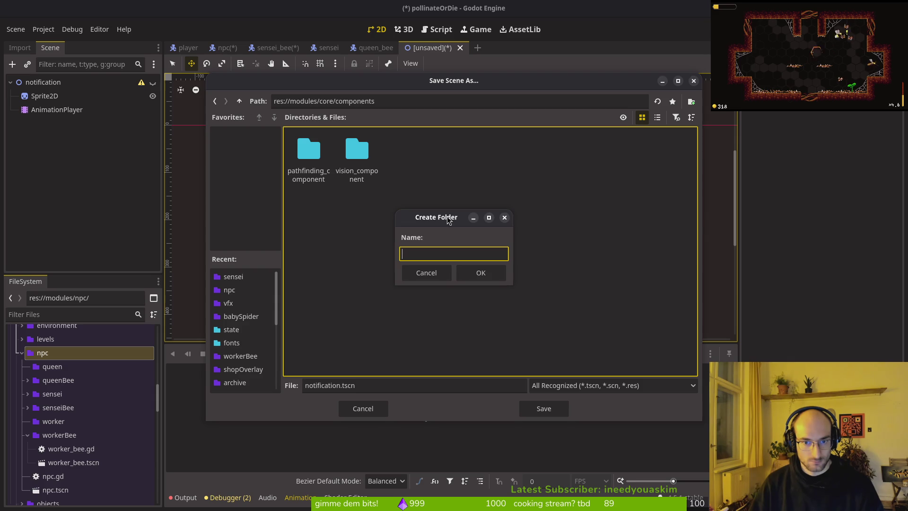
pyautogui.write('notification')
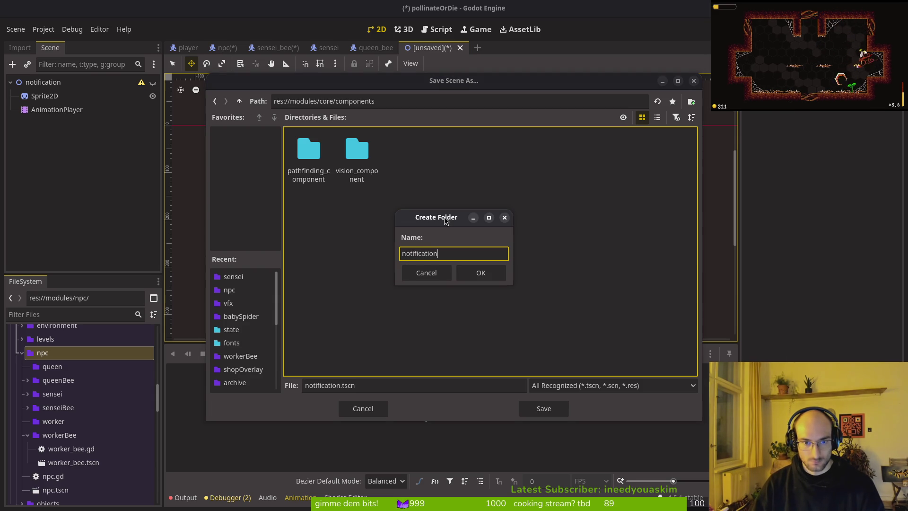
pyautogui.write('t')
pyautogui.press('Return')
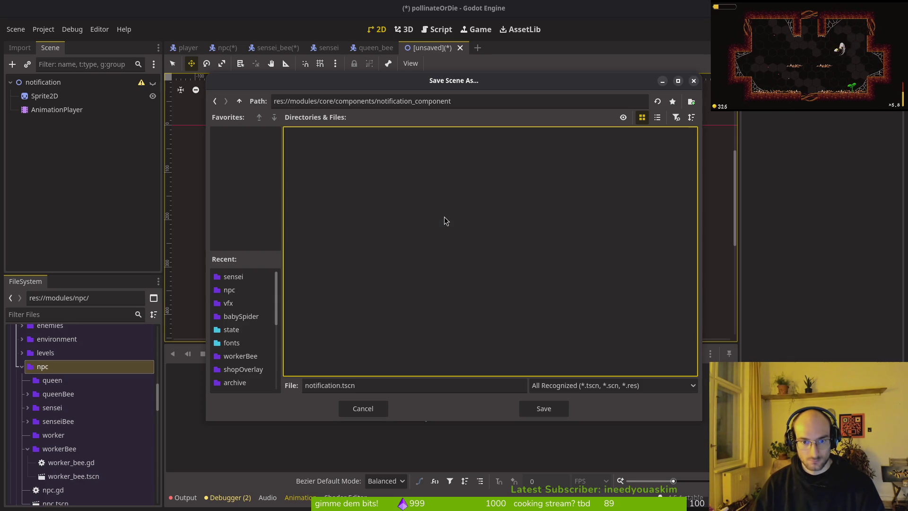
pyautogui.click(544, 408)
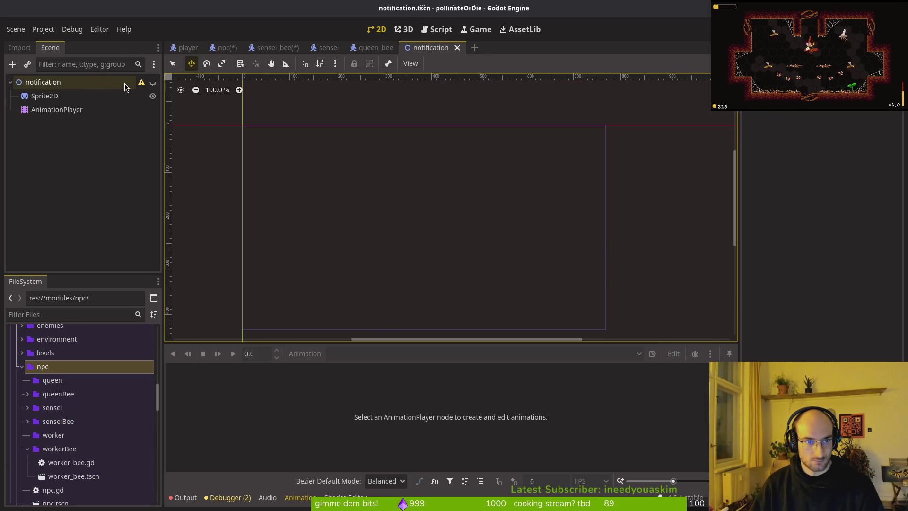
# Step: Delete the old notification node from the npc scene and save it
pyautogui.click(431, 48)
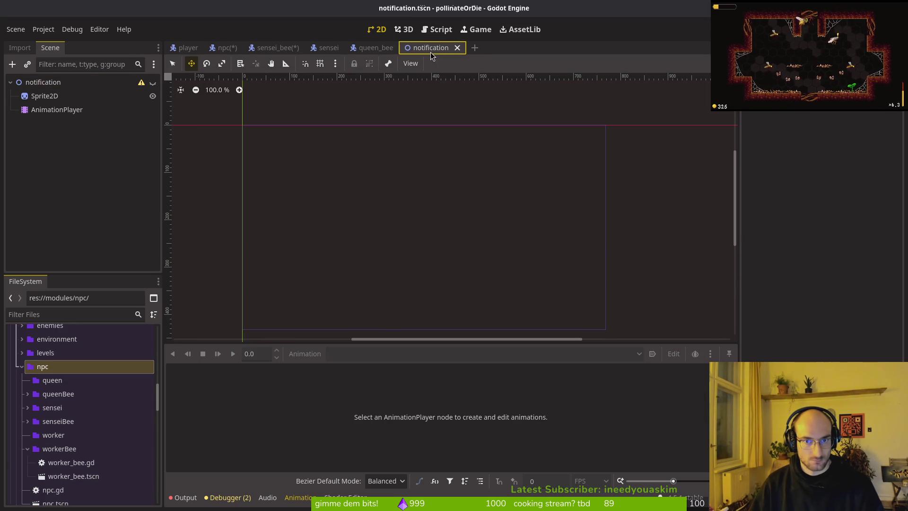
pyautogui.click(326, 48)
pyautogui.click(215, 49)
pyautogui.click(105, 189)
pyautogui.press('Delete')
pyautogui.press('Return')
pyautogui.hotkey('ctrl', 's')
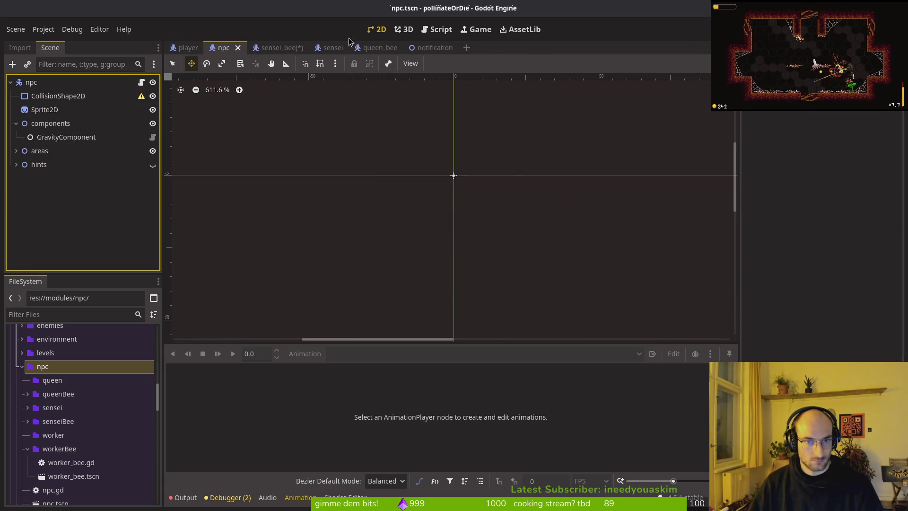
# Step: Select the components node and start, then cancel, adding a child node
pyautogui.click(320, 48)
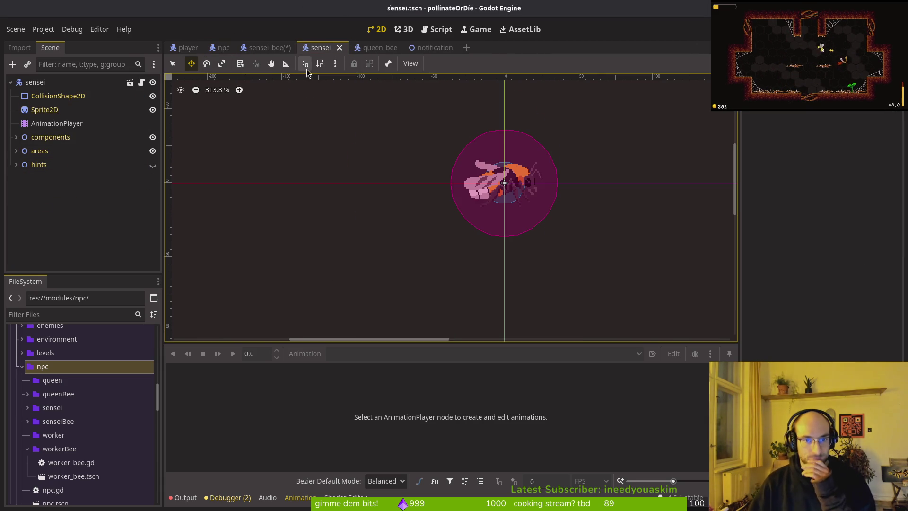
pyautogui.doubleClick(45, 138)
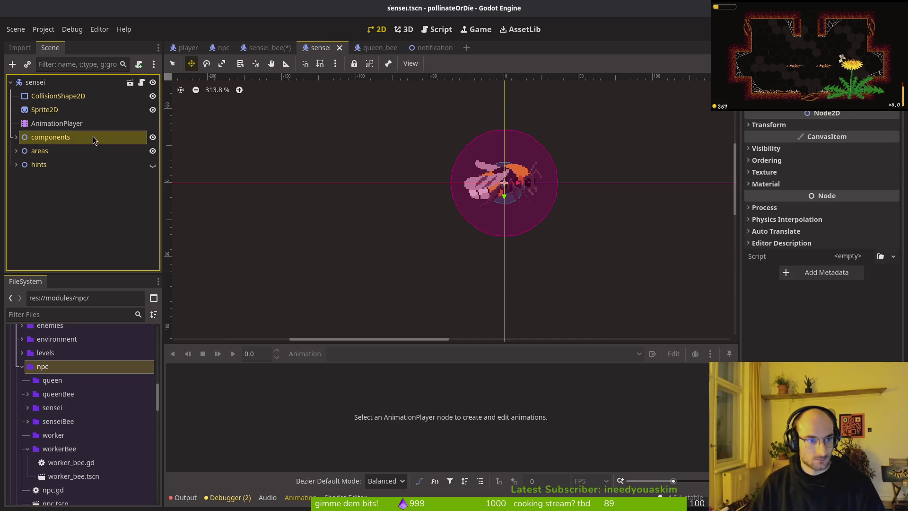
pyautogui.hotkey('ctrl', 'a')
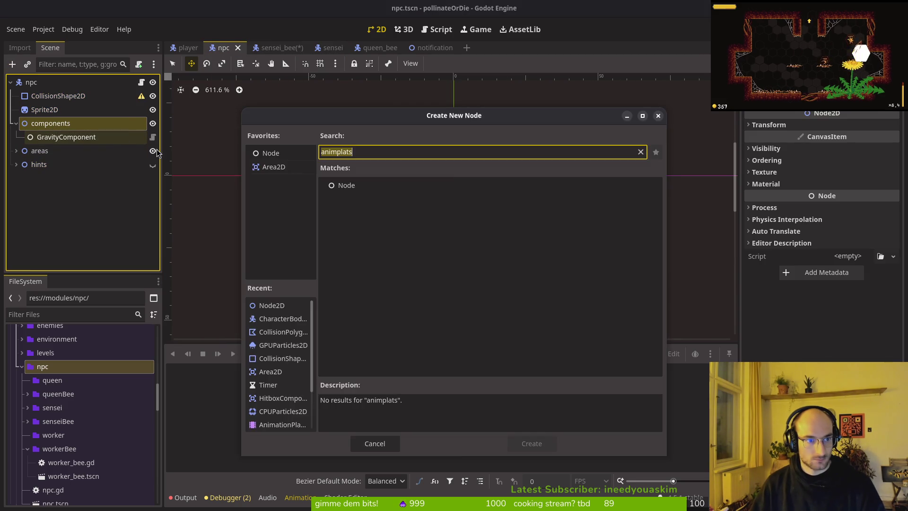
pyautogui.press('Escape')
pyautogui.hotkey('ctrl', 'a')
pyautogui.press('Escape')
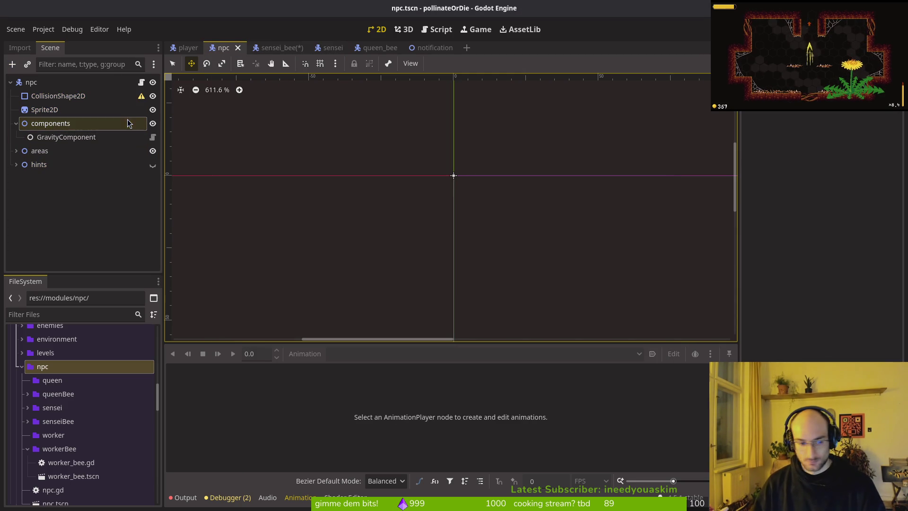
# Step: Reveal notification.tscn in FileSystem, instance it under npc's components node, and save
pyautogui.click(424, 50)
pyautogui.rightClick(425, 53)
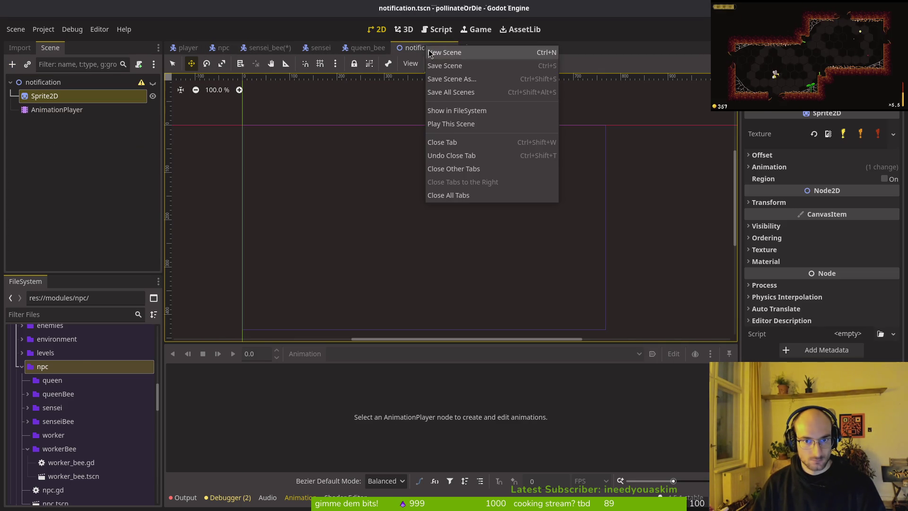
pyautogui.click(444, 108)
pyautogui.click(322, 49)
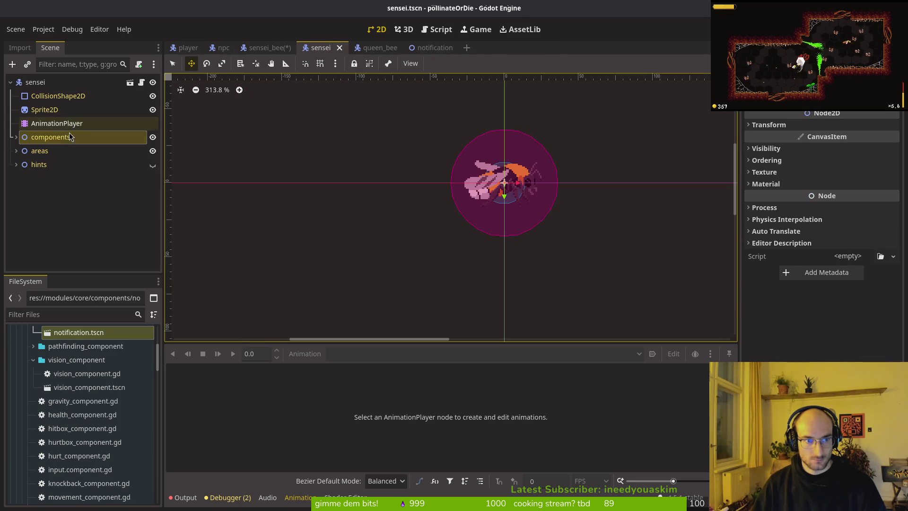
pyautogui.click(221, 50)
pyautogui.moveTo(78, 332); pyautogui.dragTo(84, 147)
pyautogui.scroll(-2, 454, 186)
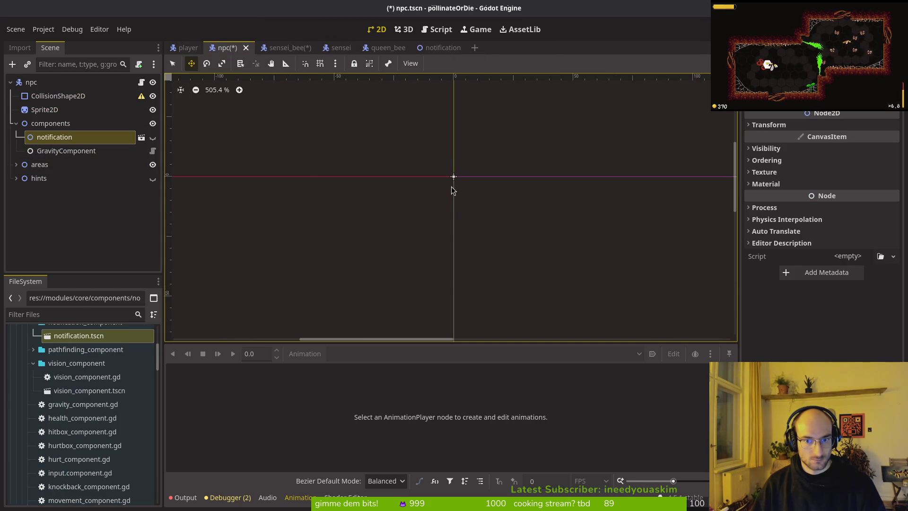
pyautogui.hotkey('ctrl', 's')
pyautogui.hotkey('alt', 'Tab')
# Step: Insert components/ so notification_vfx points to $components/notification, then save with :w
pyautogui.click(238, 113)
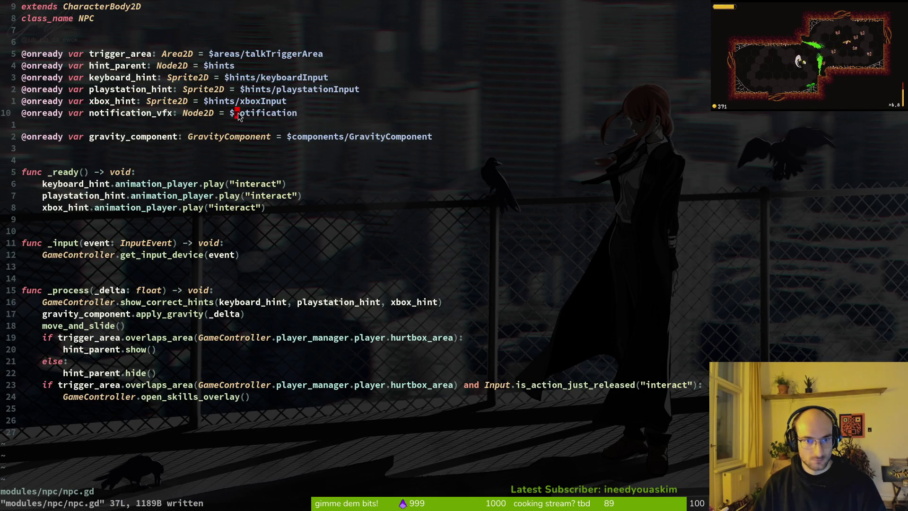
pyautogui.write('icomponents/')
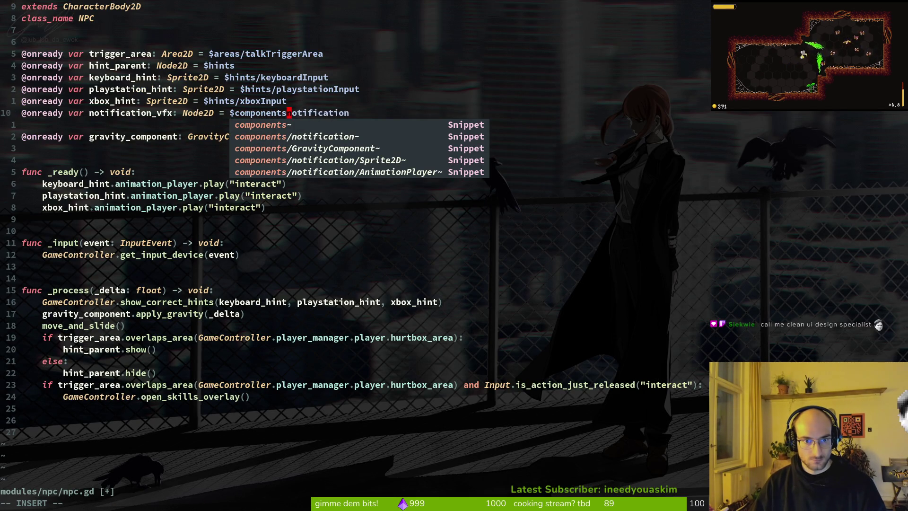
pyautogui.press('Escape')
pyautogui.write(':w')
pyautogui.press('Return')
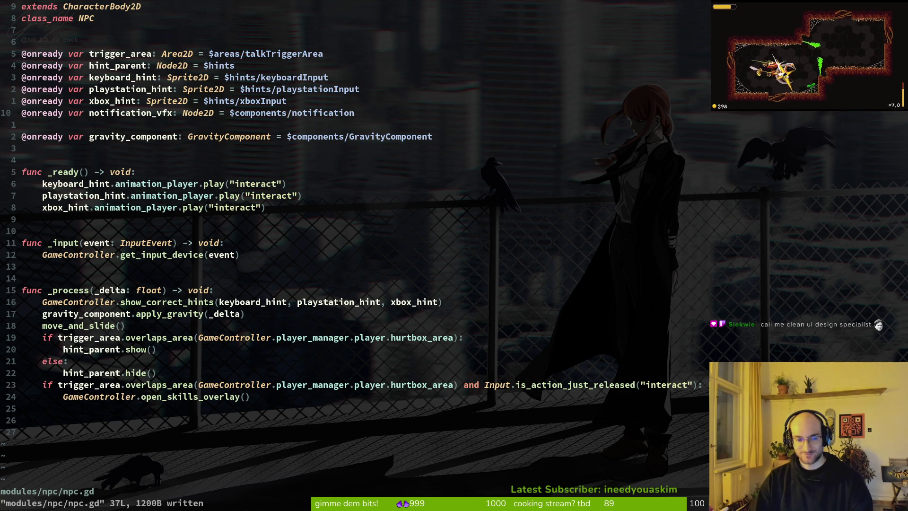
pyautogui.hotkey('alt', 'Tab')
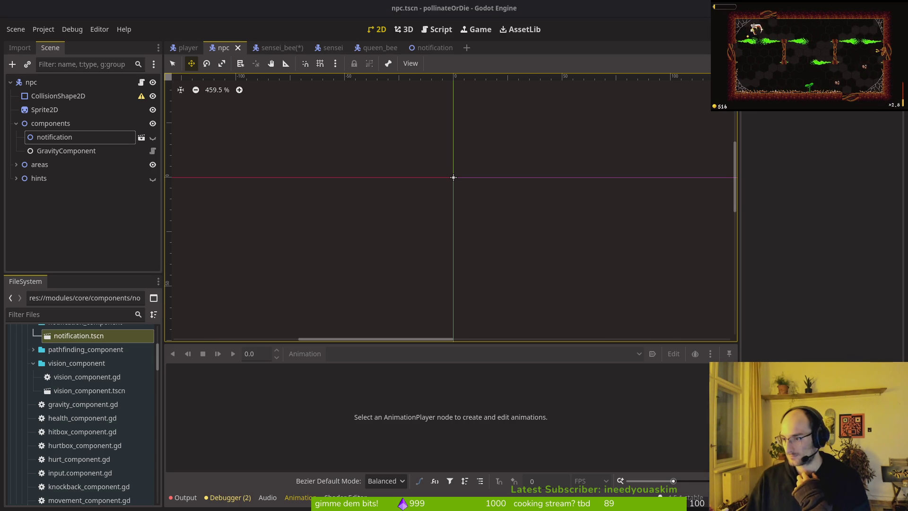
# Step: Close the shared chat screenshot, collapse the components node, and switch to Neovim
pyautogui.hotkey('alt', 'Tab')
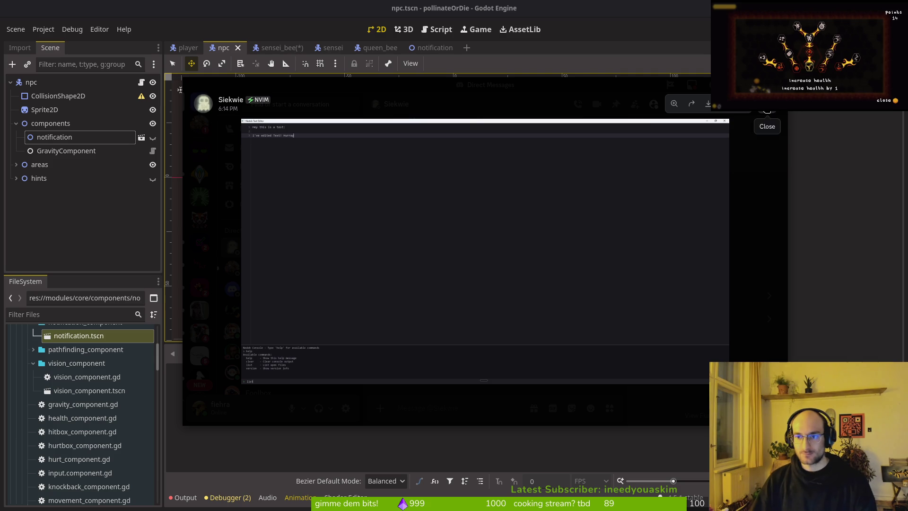
pyautogui.click(766, 123)
pyautogui.press('super+s')
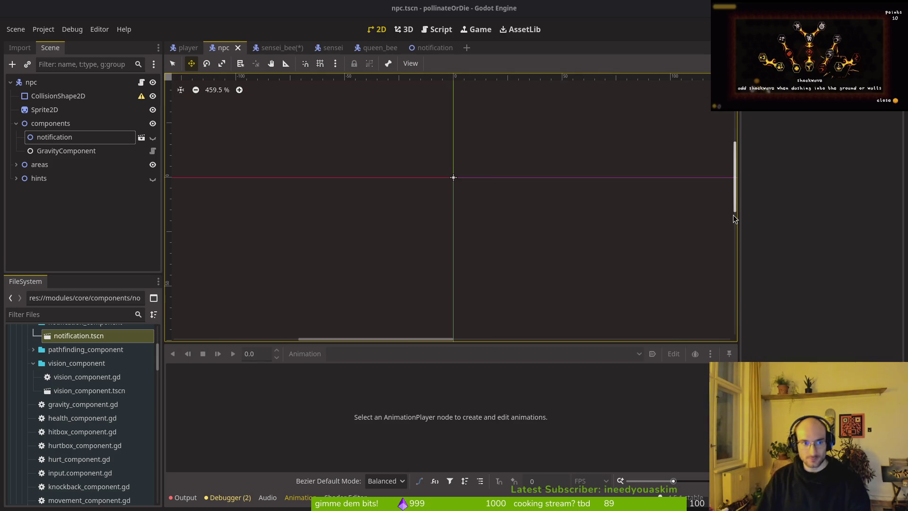
pyautogui.click(40, 124)
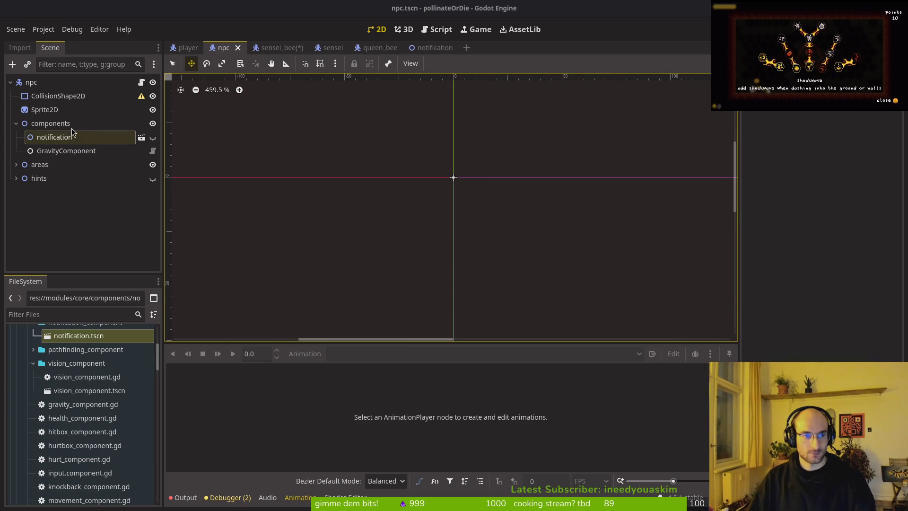
pyautogui.click(16, 123)
pyautogui.hotkey('alt', 'Tab')
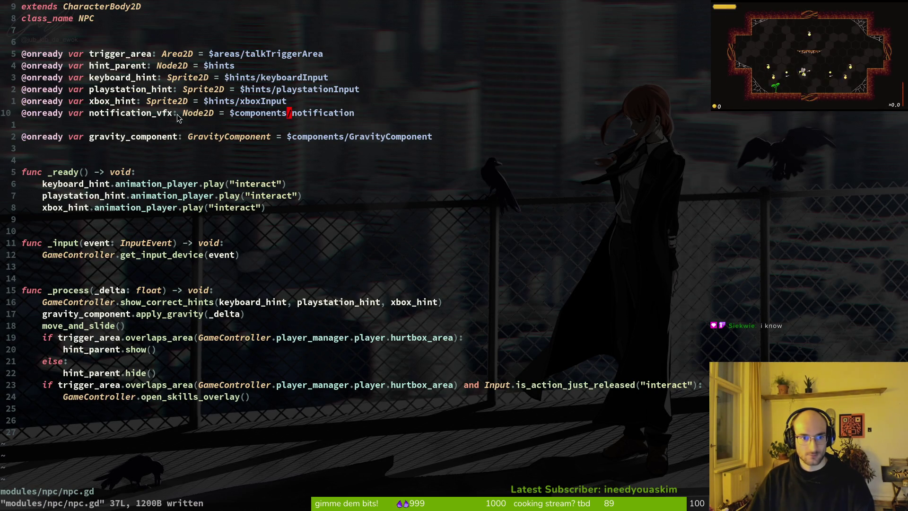
# Step: In Neovim, rename notification_vfx to notification_component and save npc.gd with :w
pyautogui.press('h')
pyautogui.press('h')
pyautogui.press('h')
pyautogui.write('scompoone')
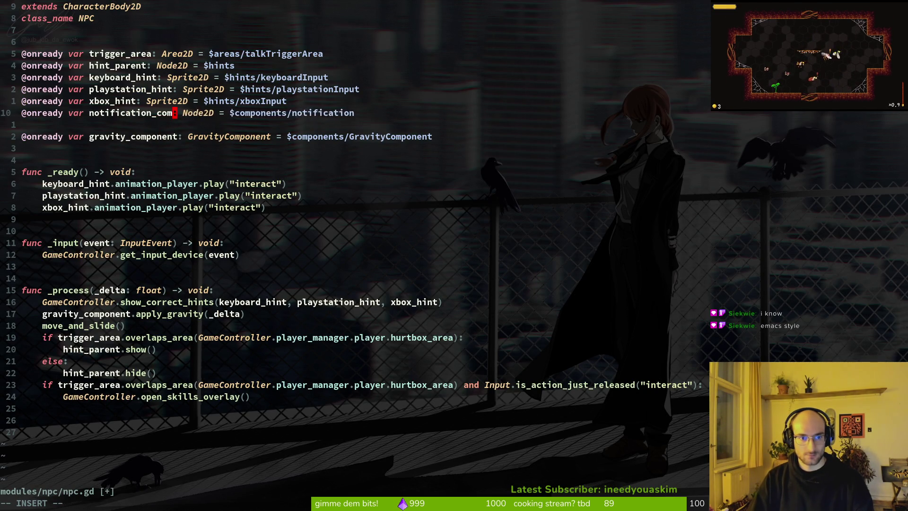
pyautogui.press('Delete')
pyautogui.press('Delete')
pyautogui.press('BackSpace')
pyautogui.press('BackSpace')
pyautogui.press('BackSpace')
pyautogui.write('nent')
pyautogui.press('Escape')
pyautogui.write(':w')
pyautogui.press('Return')
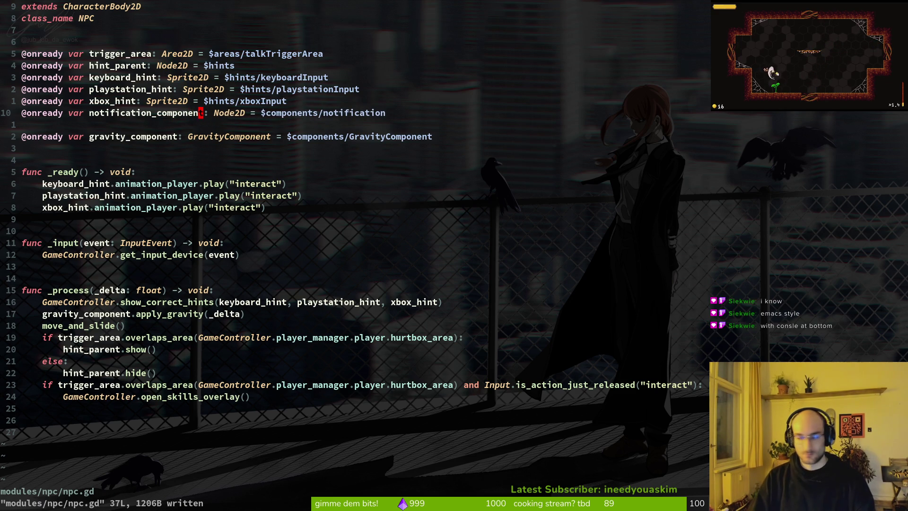
# Step: Check the keyboard_hint and notification_component lines, then return to the Godot editor
pyautogui.click(294, 184)
pyautogui.click(257, 114)
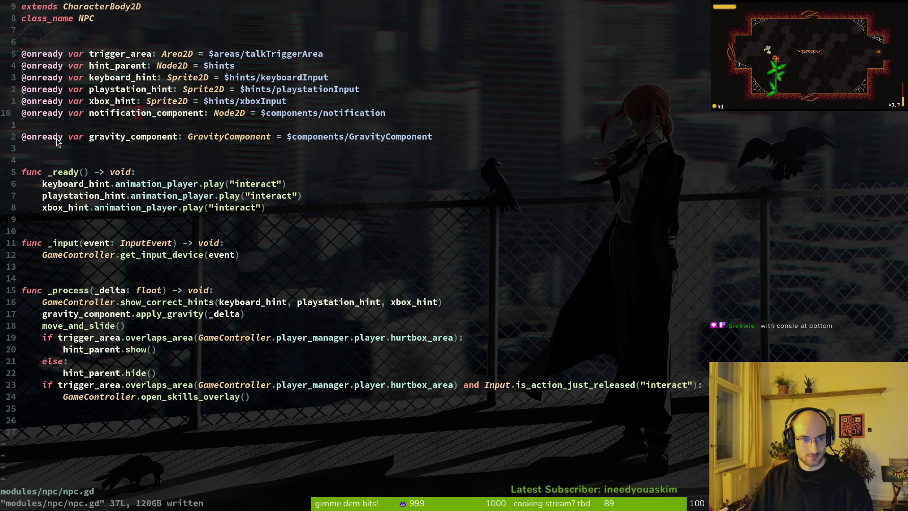
pyautogui.click(131, 115)
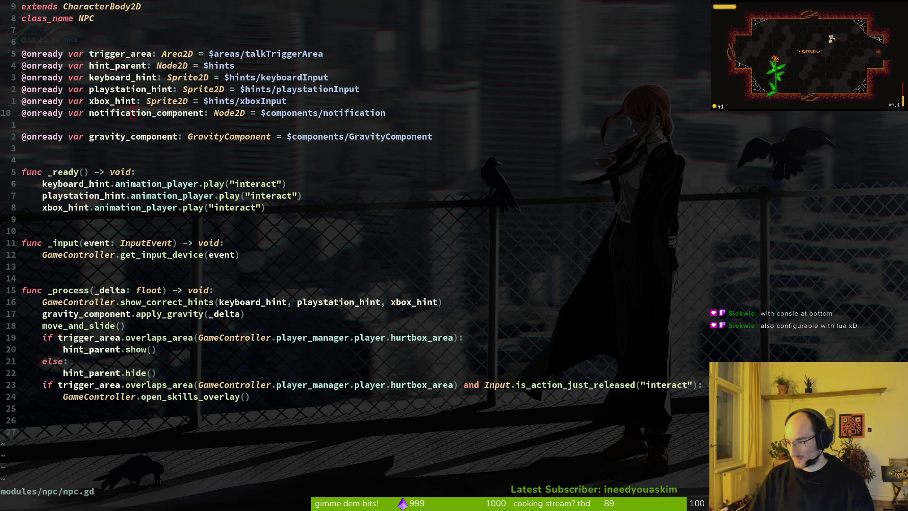
pyautogui.hotkey('alt', 'Tab')
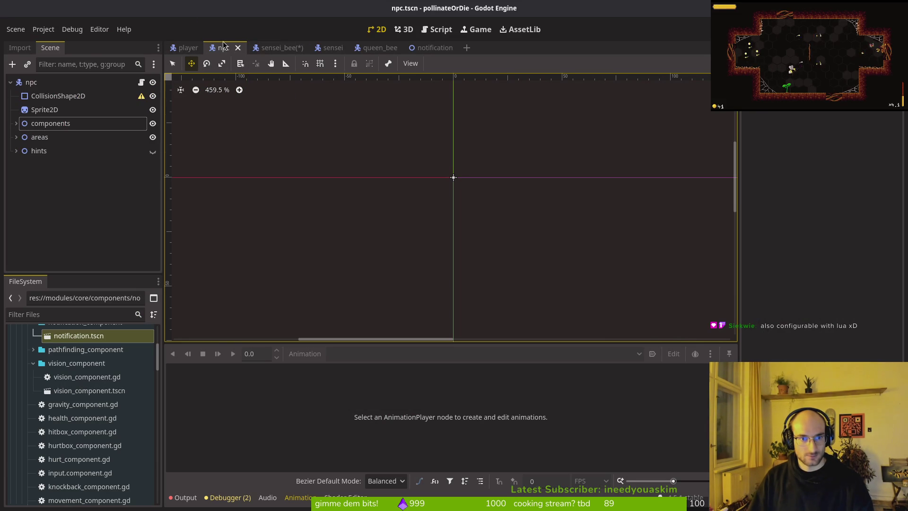
# Step: Inspect the sensei scene's notification, GravityComponent, Sprite2D and CollisionShape2D nodes
pyautogui.click(16, 123)
pyautogui.click(16, 123)
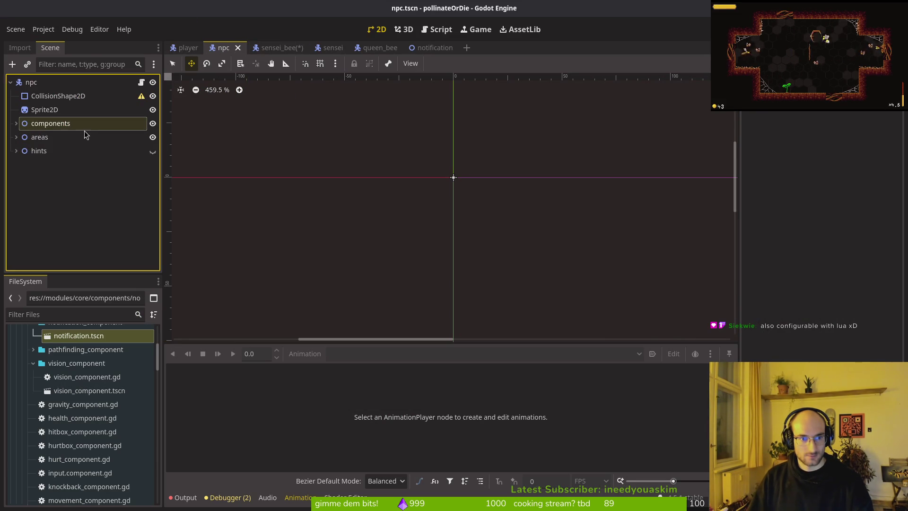
pyautogui.click(334, 53)
pyautogui.click(16, 137)
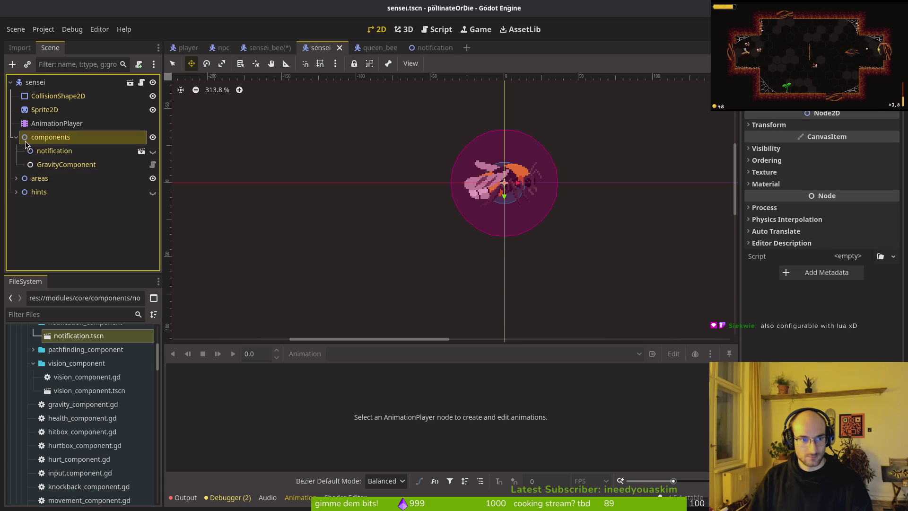
pyautogui.click(52, 150)
pyautogui.click(60, 165)
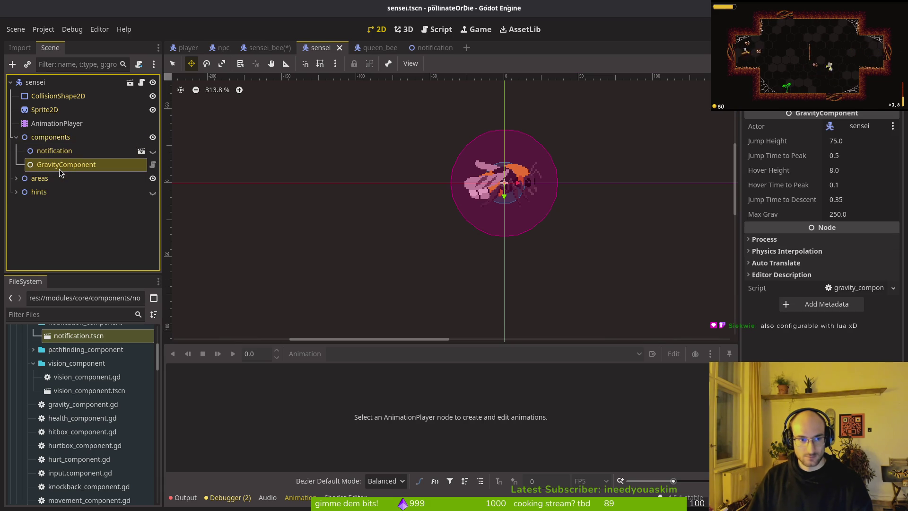
pyautogui.click(16, 137)
pyautogui.click(43, 110)
pyautogui.click(40, 99)
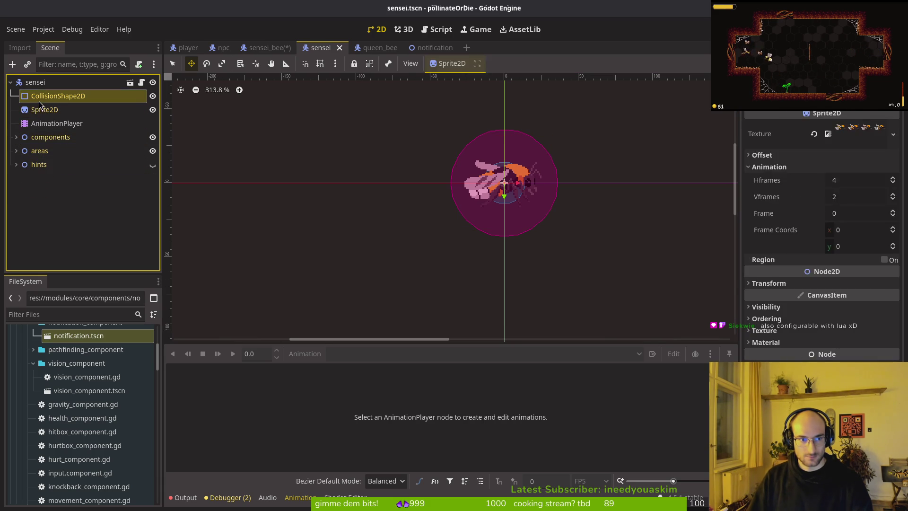
pyautogui.click(11, 83)
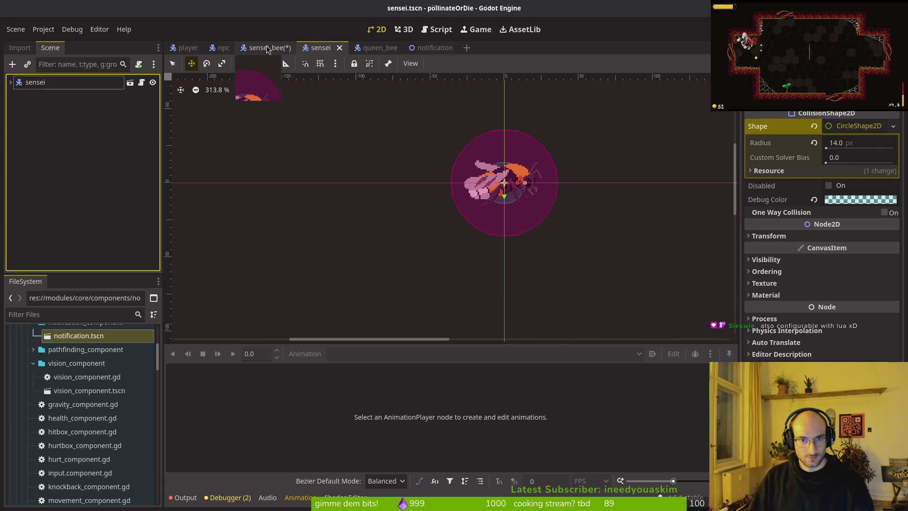
# Step: Close the unsaved sensei_bee scene, discarding its changes
pyautogui.click(269, 49)
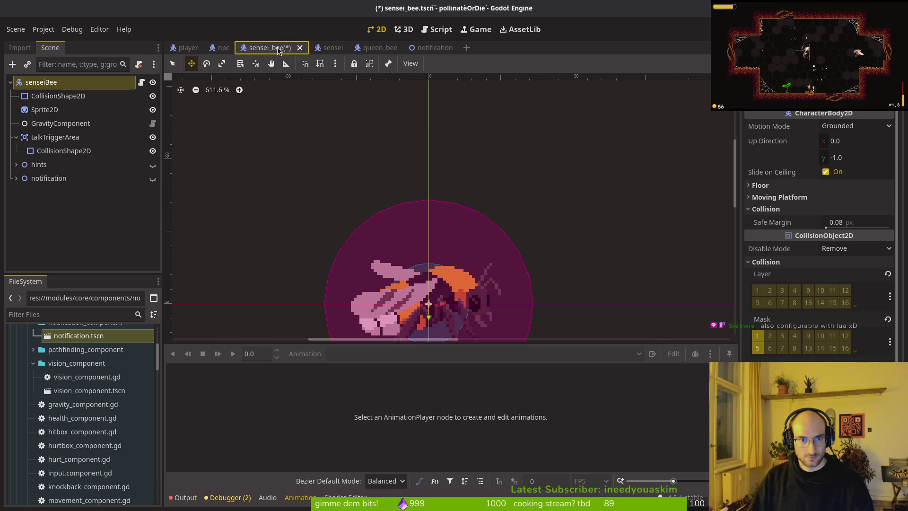
pyautogui.click(300, 48)
pyautogui.click(381, 282)
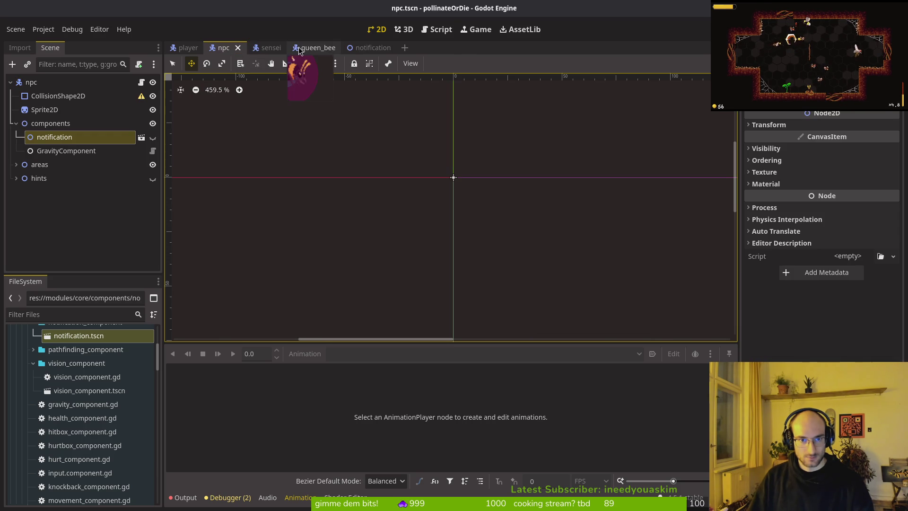
# Step: Cancel a quick search for 'hud' and delete the senseiBee node from the hive scene
pyautogui.hotkey('alt', 'shift', 'o')
pyautogui.write('hud')
pyautogui.press('Escape')
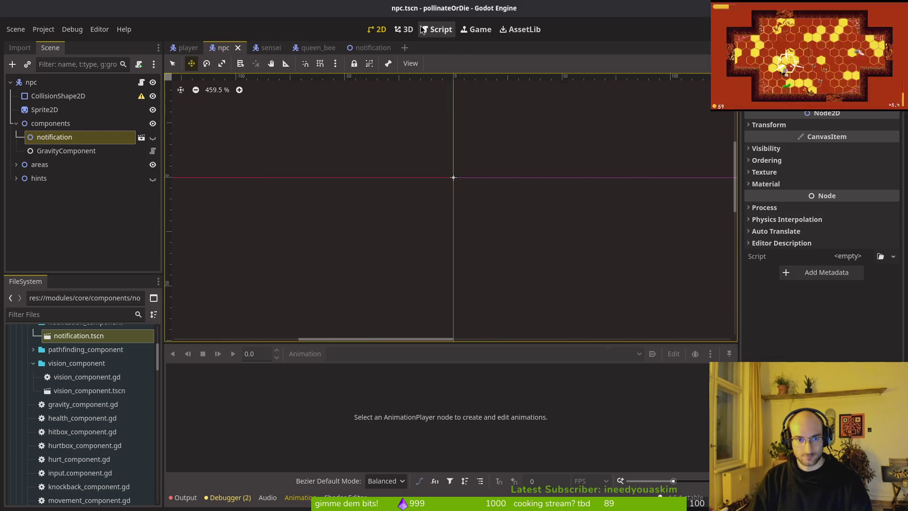
pyautogui.click(43, 193)
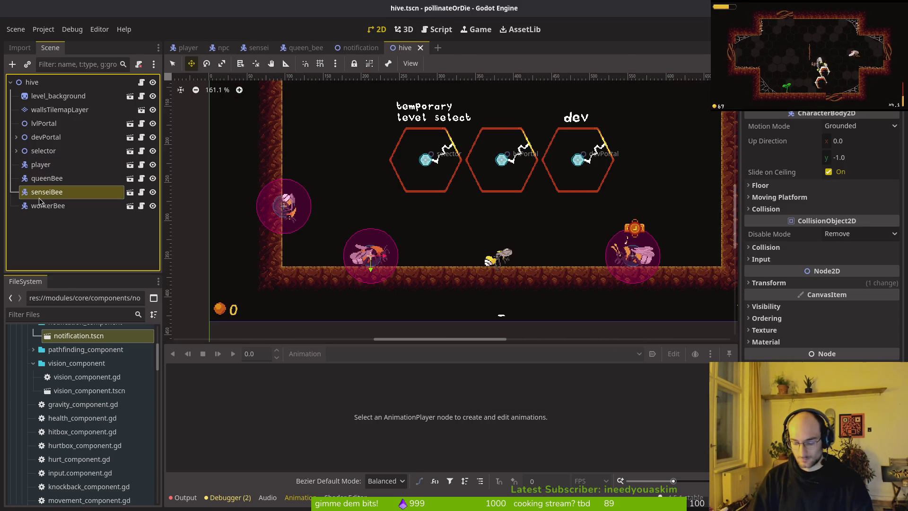
pyautogui.press('Delete')
# Step: Collapse the core FileSystem folders and drag a sensei instance onto the hive floor
pyautogui.click(33, 364)
pyautogui.click(33, 364)
pyautogui.scroll(2, 31, 371)
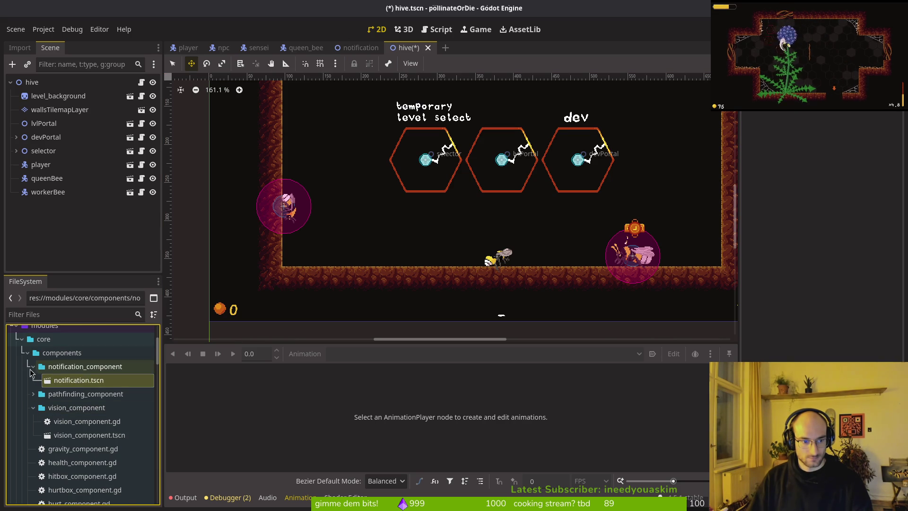
pyautogui.click(33, 367)
pyautogui.click(27, 353)
pyautogui.click(22, 339)
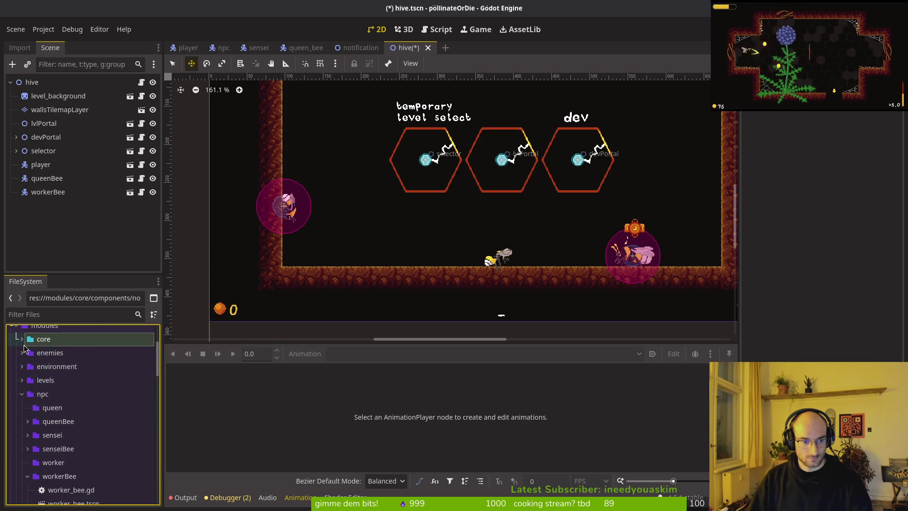
pyautogui.click(27, 436)
pyautogui.moveTo(62, 448); pyautogui.dragTo(379, 256)
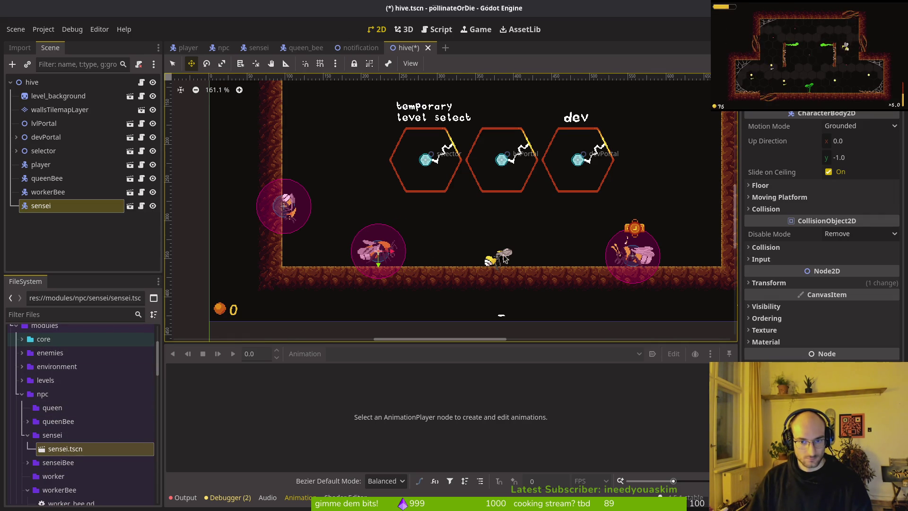
# Step: Delete the queenBee and workerBee nodes from the hive scene
pyautogui.click(49, 179)
pyautogui.press('Delete')
pyautogui.press('Return')
pyautogui.click(55, 178)
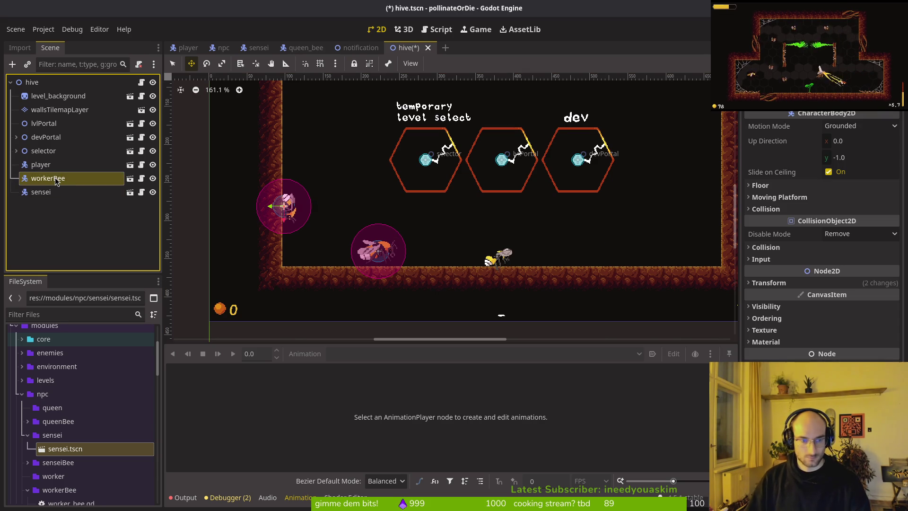
pyautogui.press('Delete')
pyautogui.press('Return')
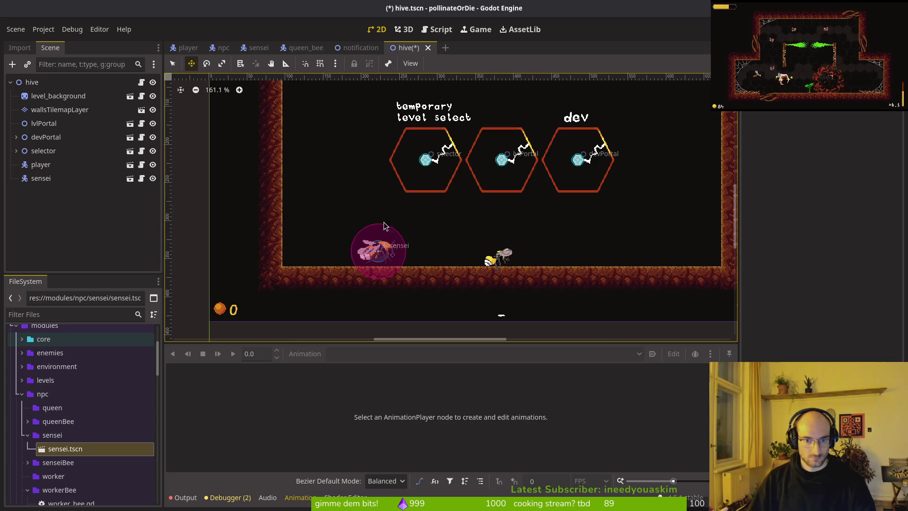
# Step: Nudge the sensei slightly, save the hive scene and run the game with F5
pyautogui.click(384, 257)
pyautogui.moveTo(383, 257)
pyautogui.mouseDown()
pyautogui.moveTo(610, 261)
pyautogui.moveTo(387, 262)
pyautogui.mouseUp()
pyautogui.scroll(2, 391, 258)
pyautogui.press('Escape')
pyautogui.hotkey('ctrl', 's')
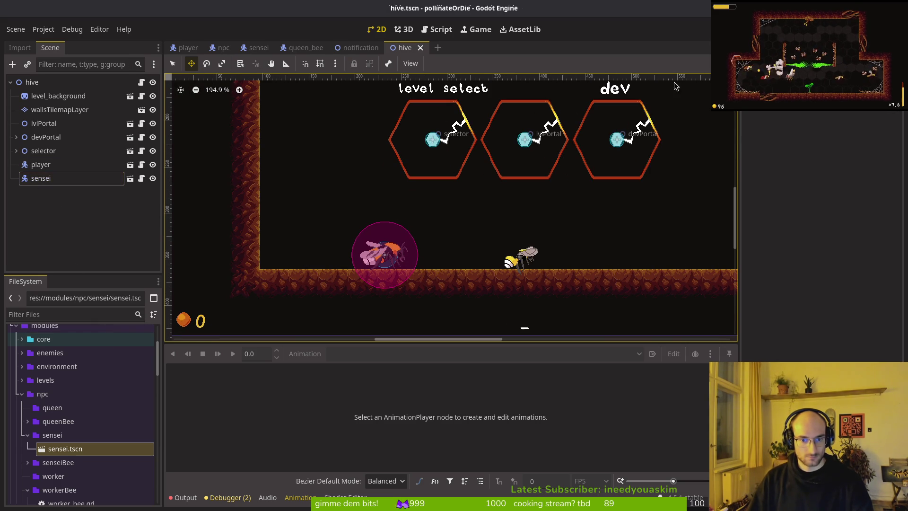
pyautogui.press('F5')
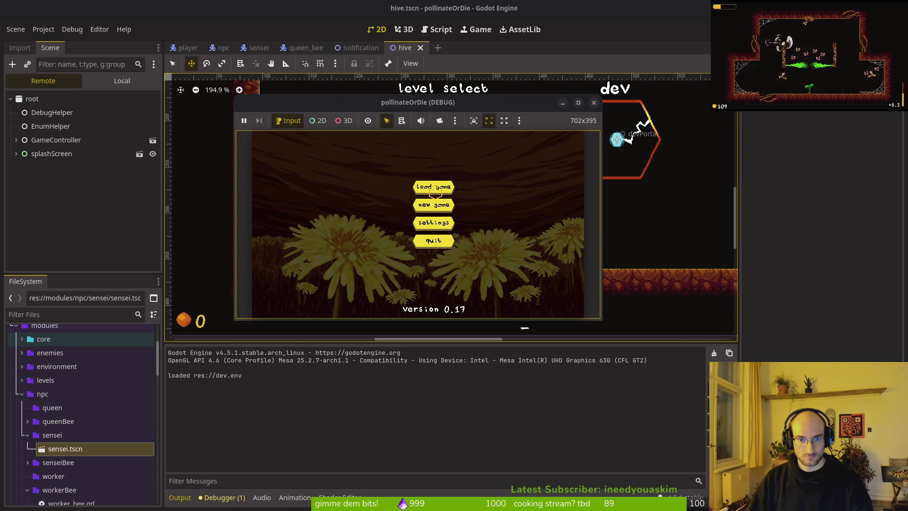
# Step: Load the game, buy the stun duration upgrade, stop the run with F8 and save
pyautogui.click(435, 188)
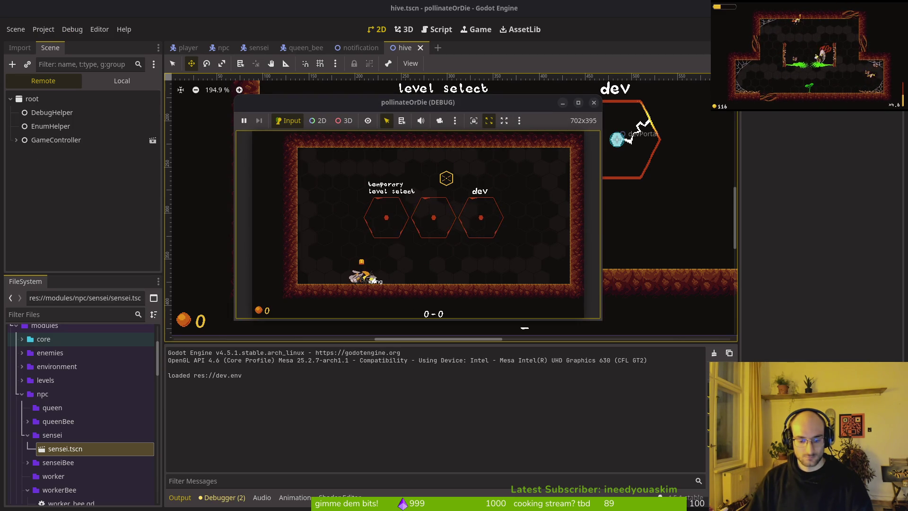
pyautogui.press('e')
pyautogui.click(470, 192)
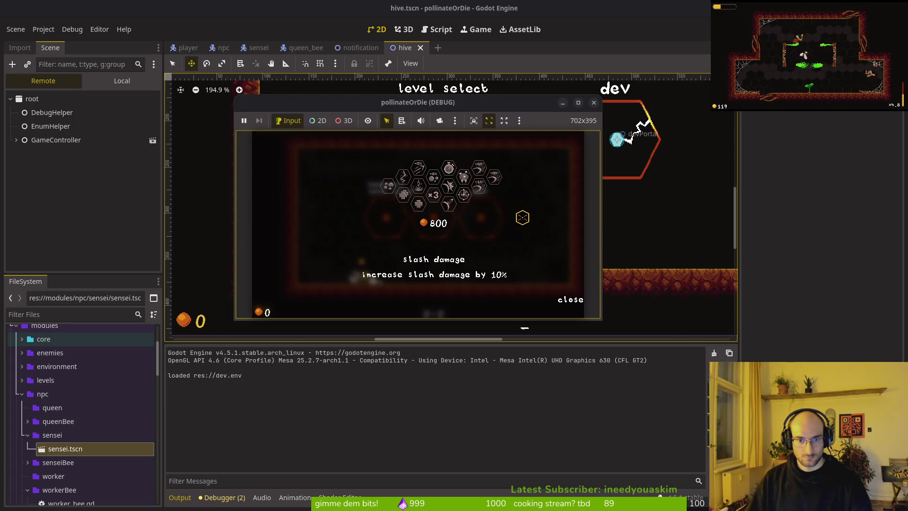
pyautogui.press('e')
pyautogui.press('F8')
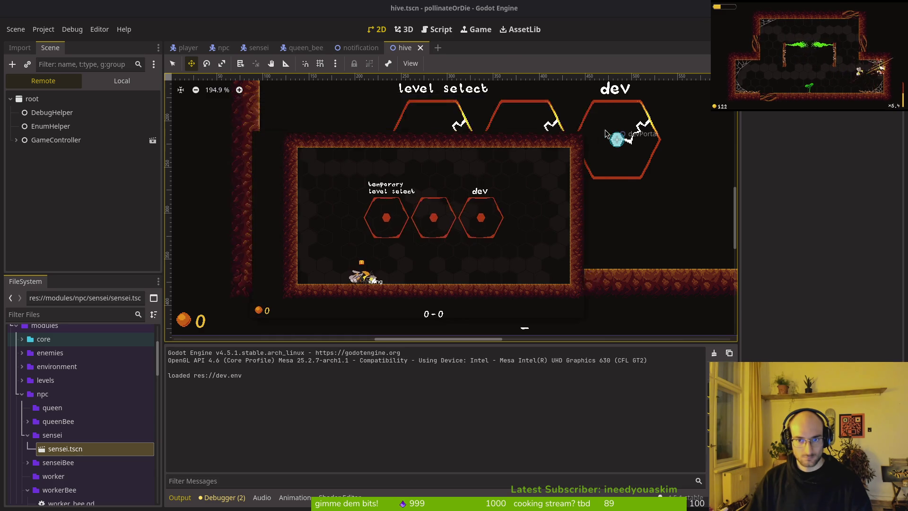
pyautogui.hotkey('ctrl', 's')
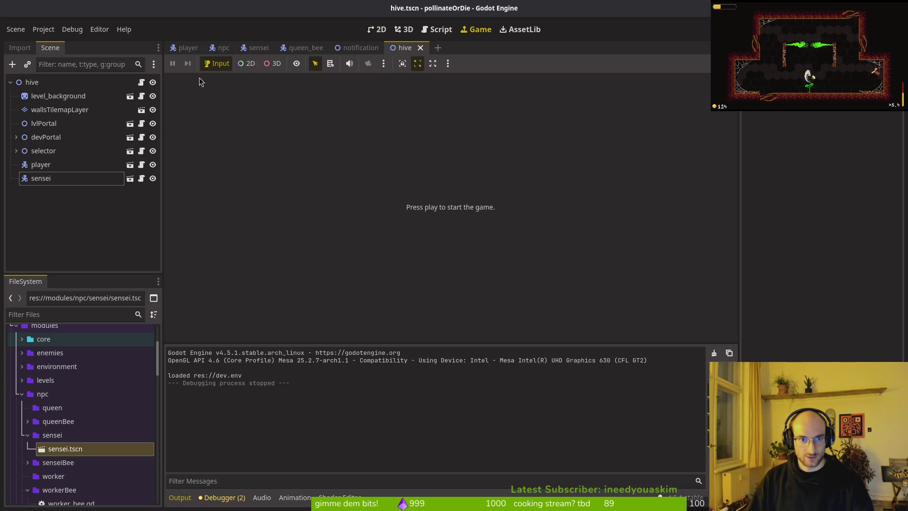
# Step: Switch to the npc scene, collapse its components and scroll the FileSystem to npc.tscn
pyautogui.click(221, 48)
pyautogui.click(16, 130)
pyautogui.doubleClick(32, 83)
pyautogui.rightClick(32, 85)
pyautogui.press('Escape')
pyautogui.rightClick(43, 85)
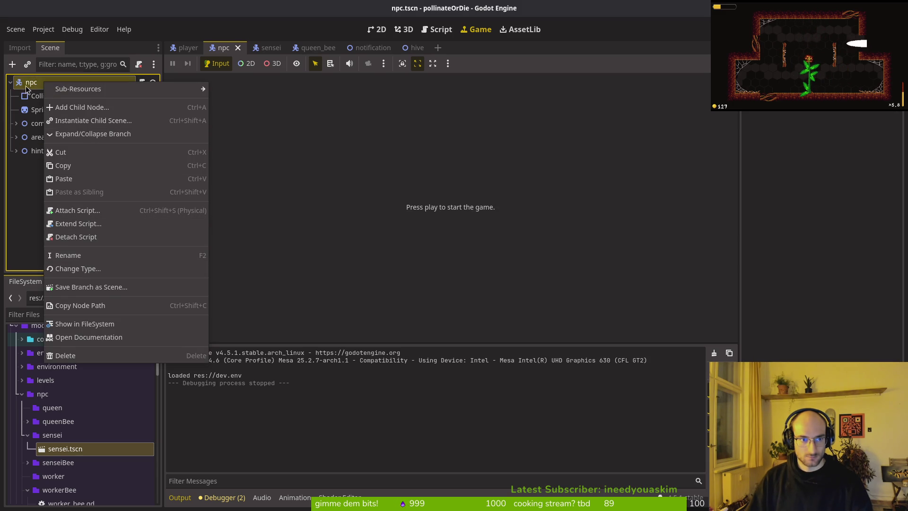
pyautogui.click(66, 452)
pyautogui.scroll(-2, 72, 441)
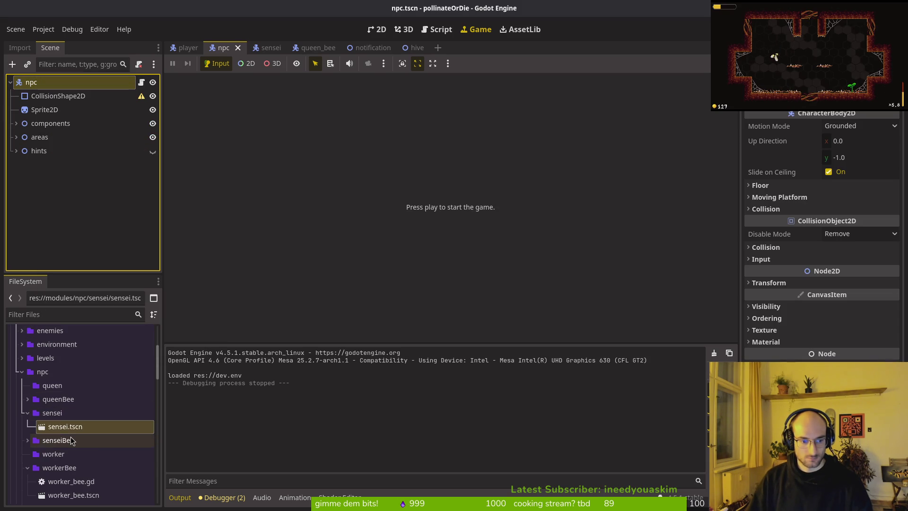
pyautogui.scroll(-3, 71, 441)
# Step: Create a new scene inheriting npc.tscn and rename its root node to queen
pyautogui.rightClick(56, 478)
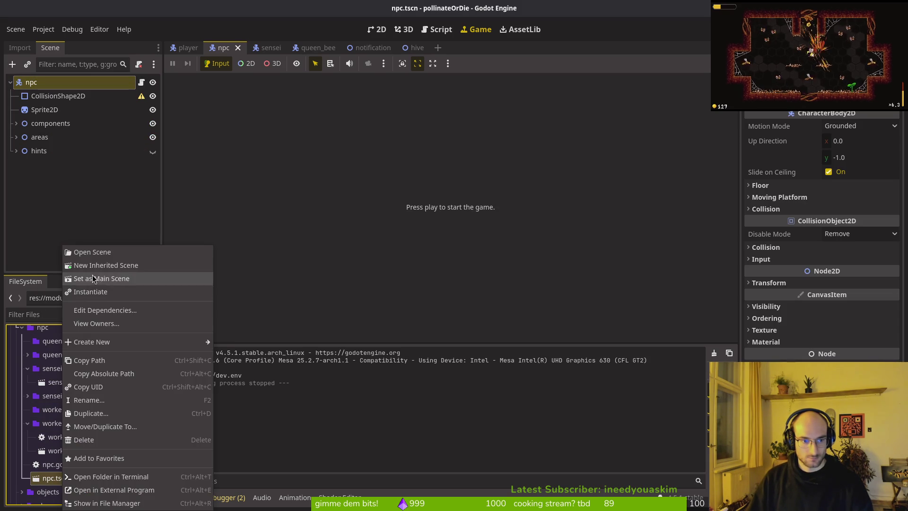
pyautogui.click(106, 265)
pyautogui.click(50, 81)
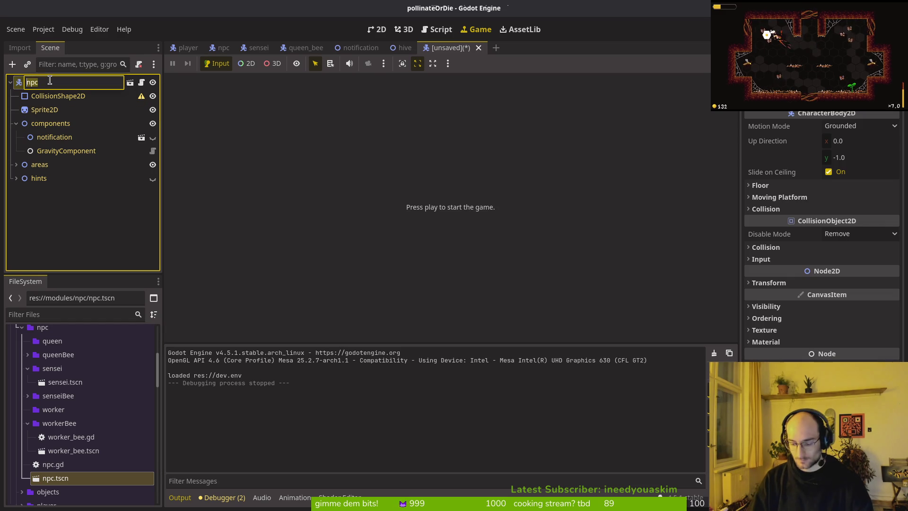
pyautogui.write('queen')
pyautogui.press('Return')
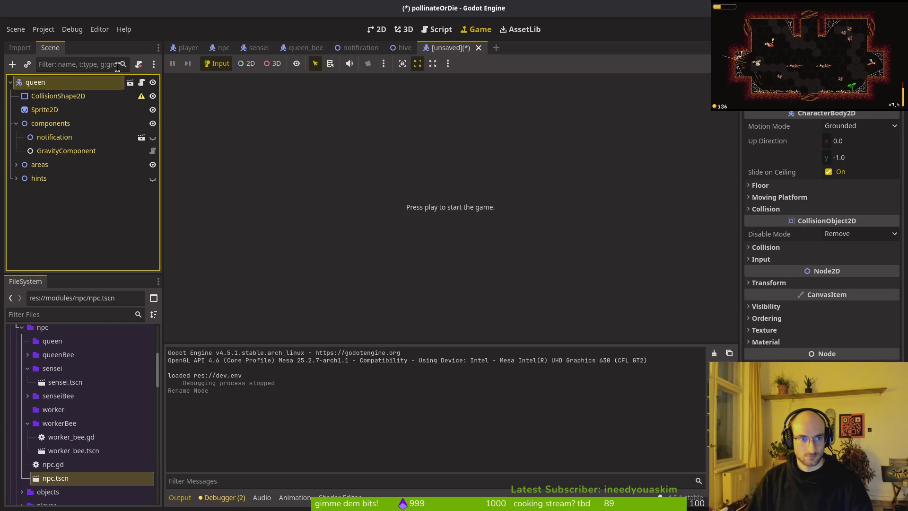
pyautogui.click(377, 29)
pyautogui.hotkey('ctrl', 's')
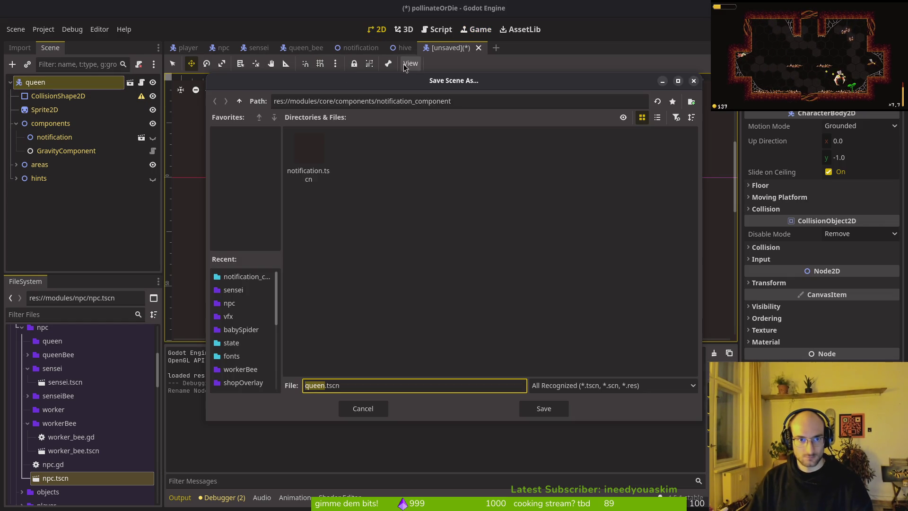
pyautogui.press('Escape')
# Step: Check queen_bee's circle collision shape for reference, then return to the queen scene
pyautogui.click(305, 48)
pyautogui.click(47, 98)
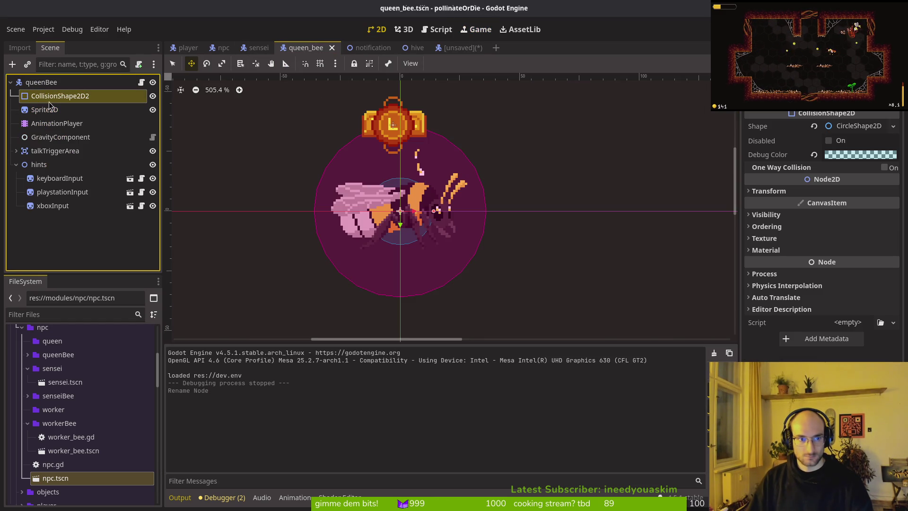
pyautogui.click(875, 126)
pyautogui.click(875, 126)
pyautogui.click(451, 47)
# Step: Give the queen's CollisionShape2D a CircleShape2D with radius 14
pyautogui.click(58, 96)
pyautogui.click(851, 125)
pyautogui.click(835, 190)
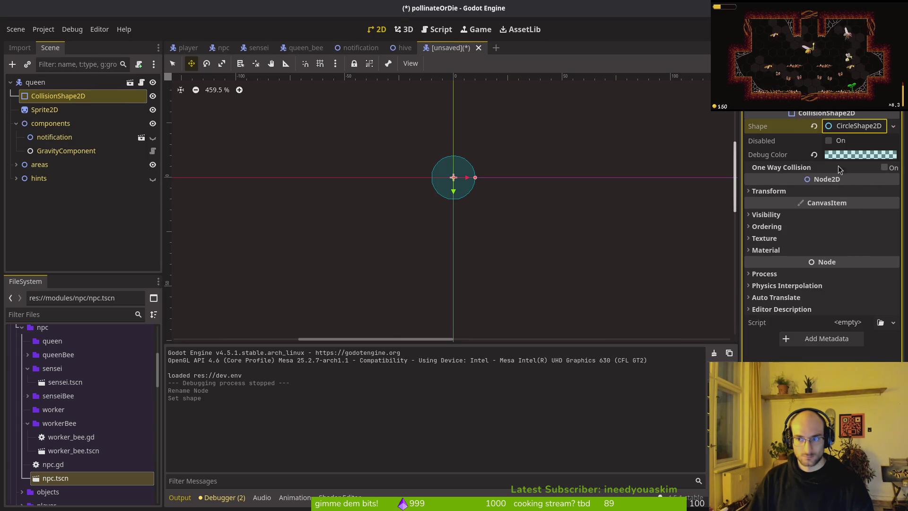
pyautogui.click(852, 125)
pyautogui.click(851, 143)
pyautogui.write('14')
pyautogui.press('Return')
# Step: Save the scene as queen.tscn inside the modules/npc/queen folder
pyautogui.hotkey('ctrl', 's')
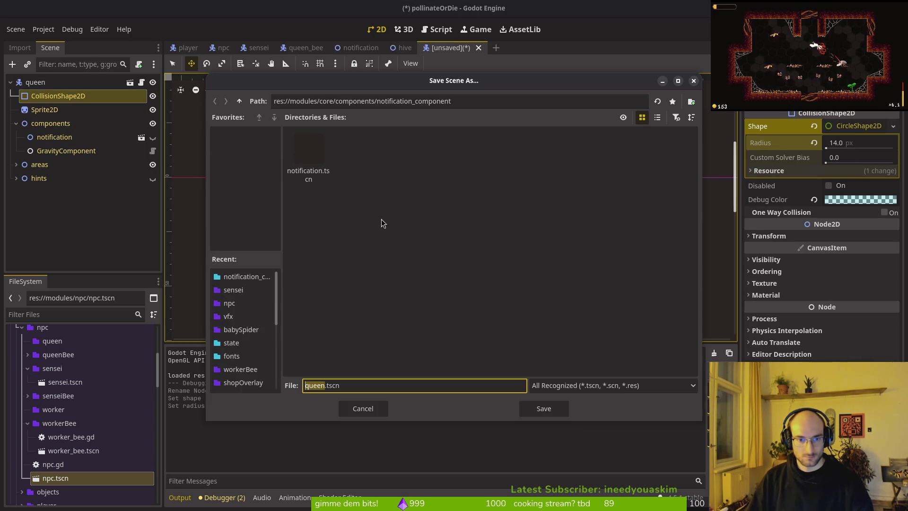
pyautogui.click(239, 101)
pyautogui.click(239, 101)
pyautogui.click(240, 101)
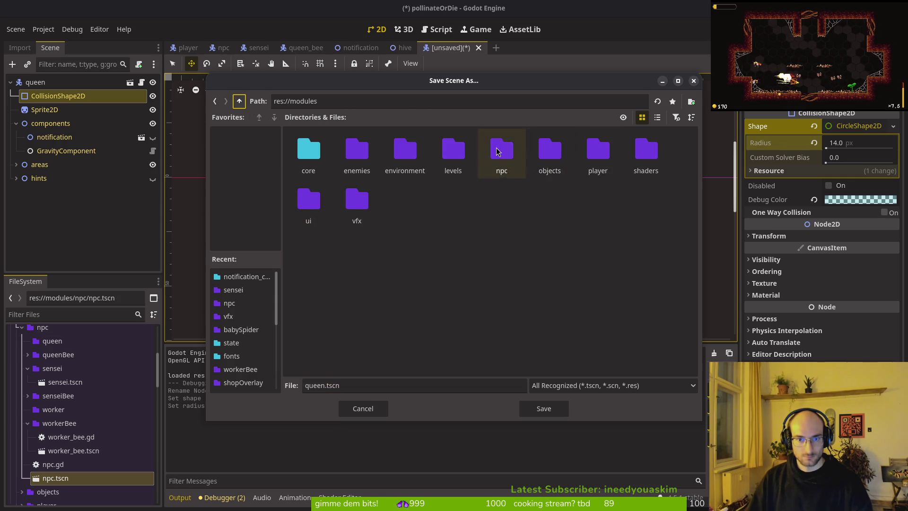
pyautogui.doubleClick(503, 153)
pyautogui.doubleClick(308, 151)
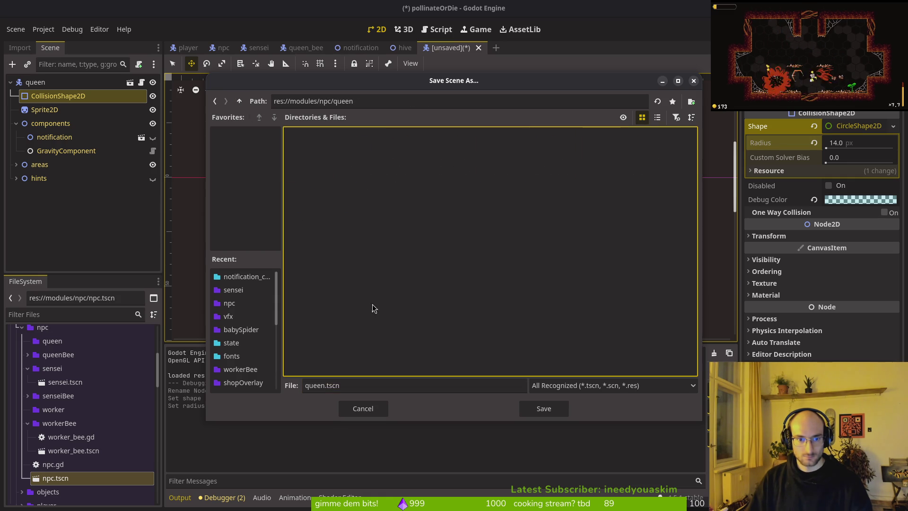
pyautogui.click(544, 407)
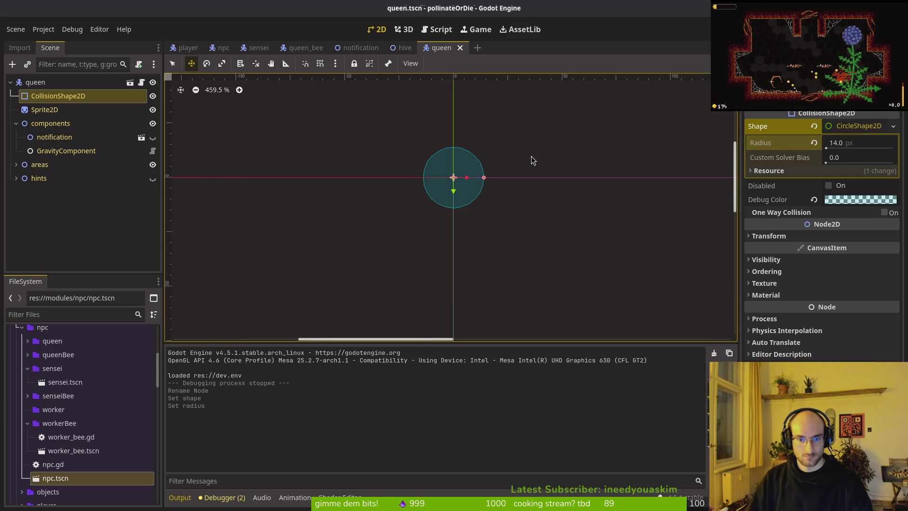
pyautogui.click(53, 114)
pyautogui.click(830, 127)
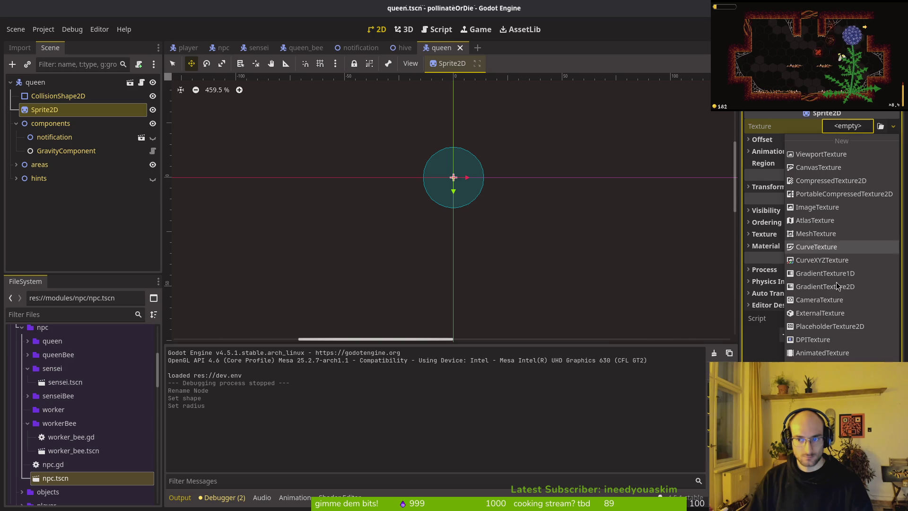
pyautogui.click(819, 374)
pyautogui.write('queen')
pyautogui.press('Return')
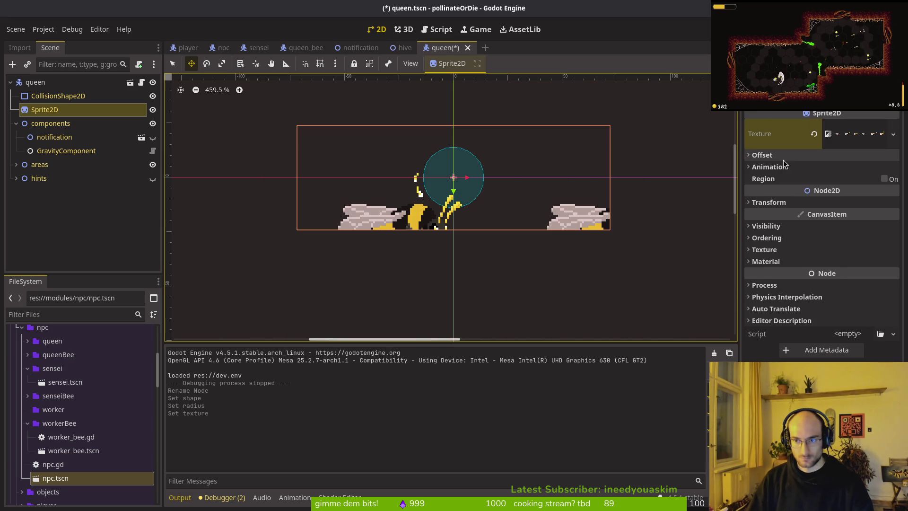
pyautogui.click(802, 167)
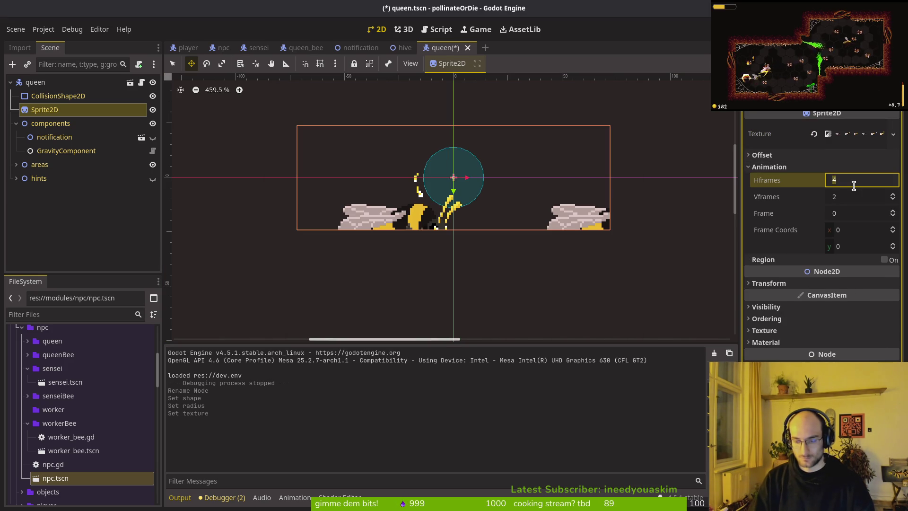
pyautogui.press('Tab')
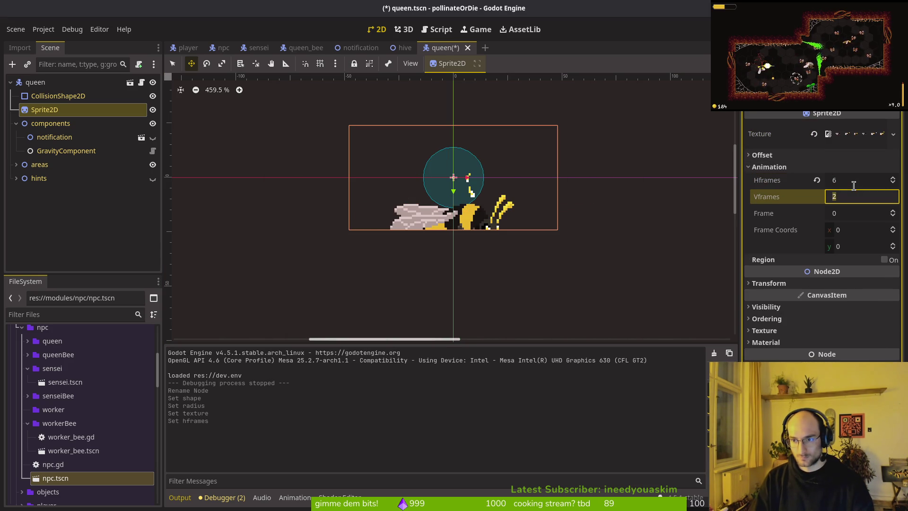
pyautogui.write('1')
pyautogui.press('Return')
pyautogui.scroll(-3, 559, 231)
pyautogui.hotkey('ctrl', 's')
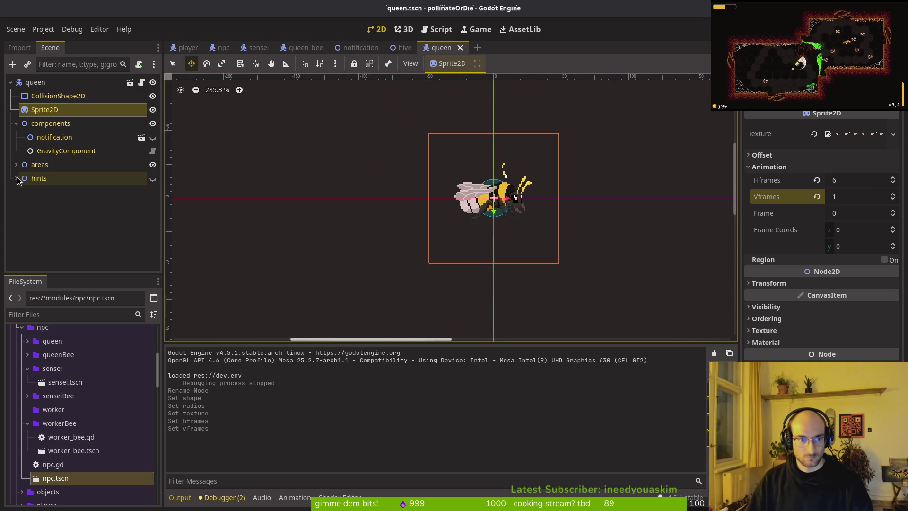
pyautogui.click(16, 164)
pyautogui.click(61, 178)
pyautogui.click(66, 191)
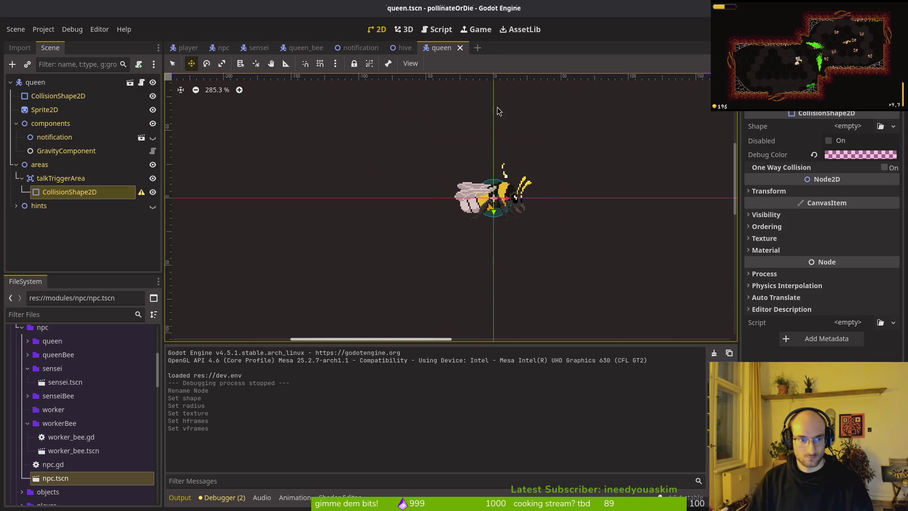
pyautogui.click(851, 127)
pyautogui.click(850, 202)
pyautogui.click(854, 141)
pyautogui.click(842, 142)
pyautogui.click(858, 126)
pyautogui.click(856, 148)
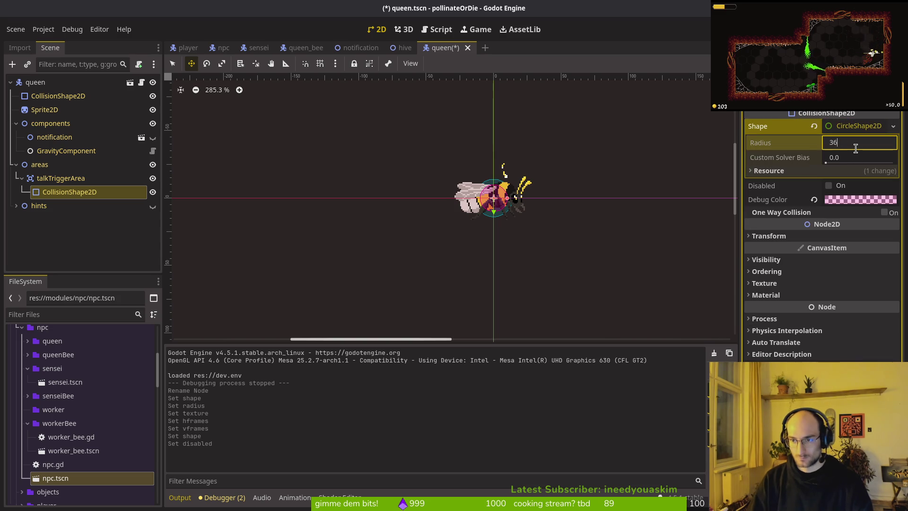
pyautogui.write('6')
pyautogui.press('Return')
pyautogui.hotkey('ctrl', 's')
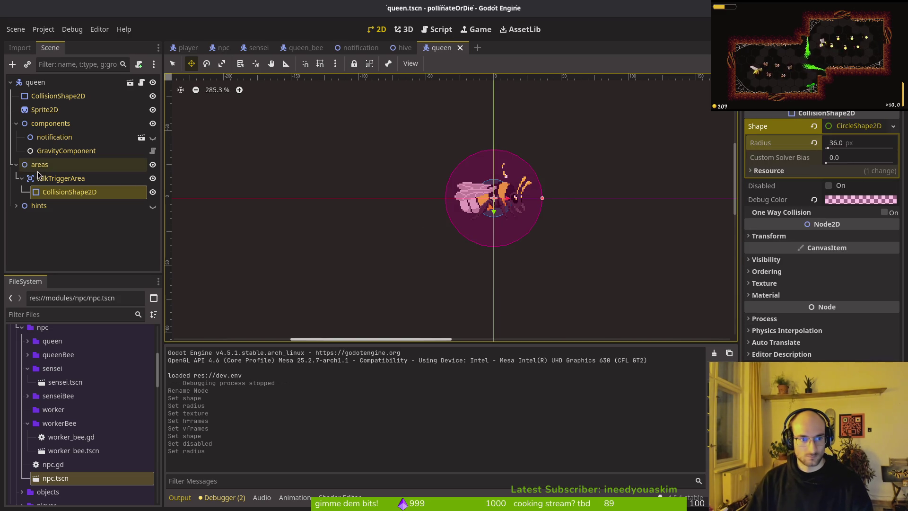
pyautogui.click(24, 150)
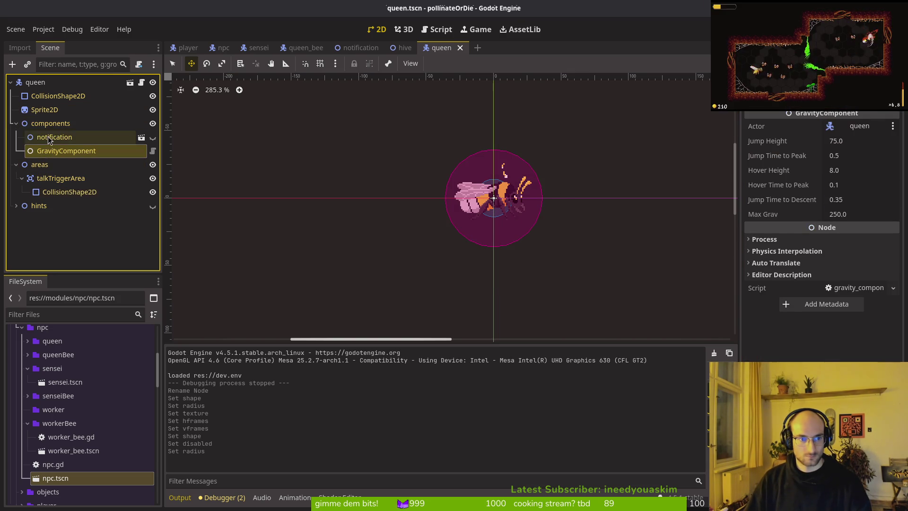
pyautogui.click(16, 124)
pyautogui.click(16, 137)
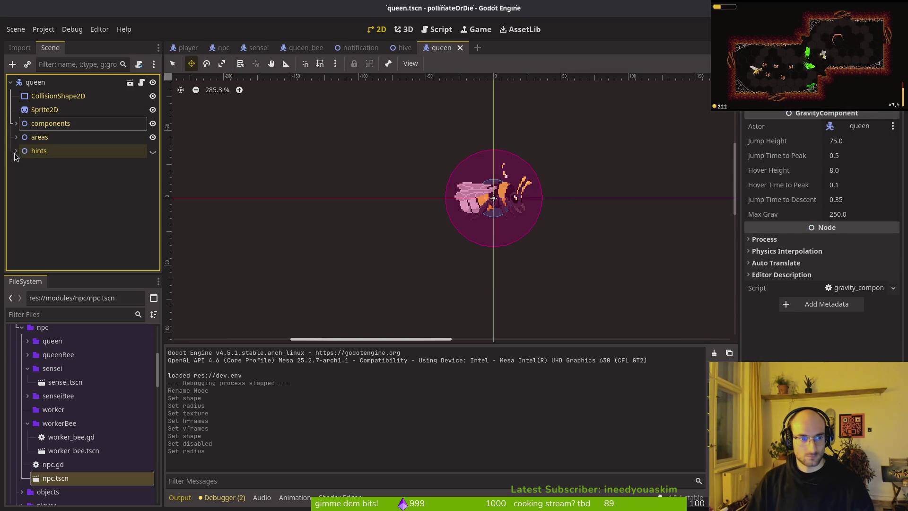
pyautogui.scroll(-3, 478, 185)
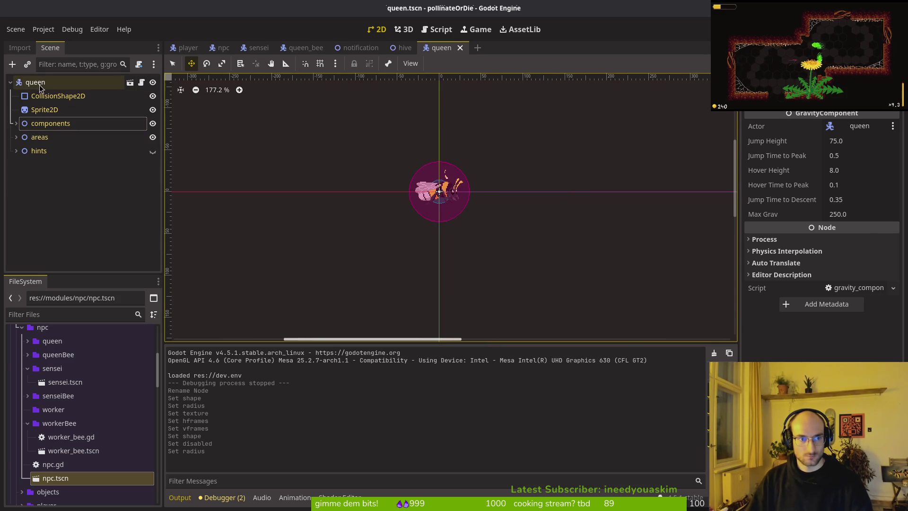
pyautogui.moveTo(393, 49)
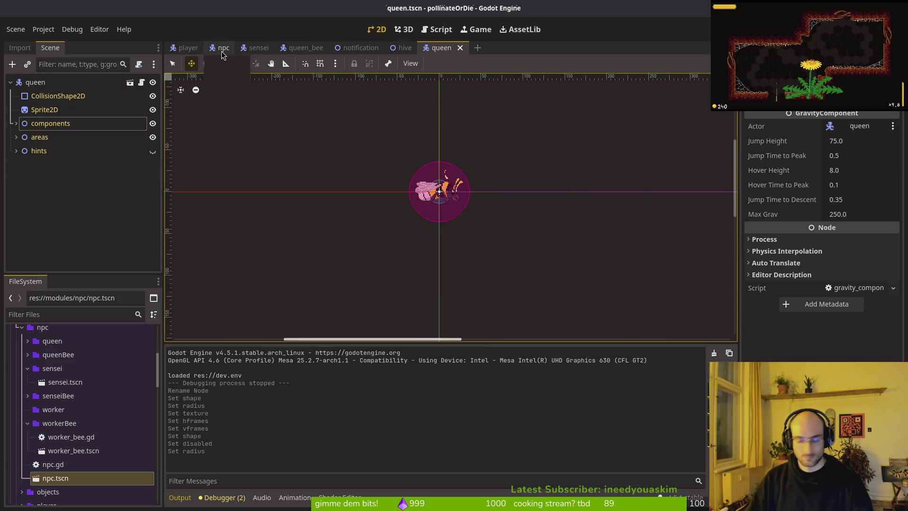
# Step: Open the worker_bee scene through the quick file search
pyautogui.hotkey('ctrl', 'shift', 'o')
pyautogui.write('wqorke')
pyautogui.press('Down')
pyautogui.press('Down')
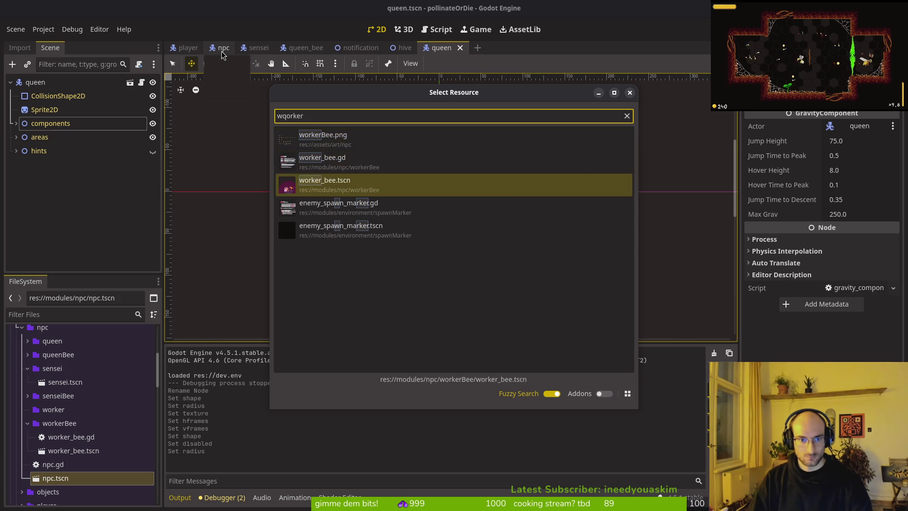
pyautogui.press('Return')
# Step: Create a new scene inheriting npc.tscn and rename its root to worker
pyautogui.rightClick(65, 478)
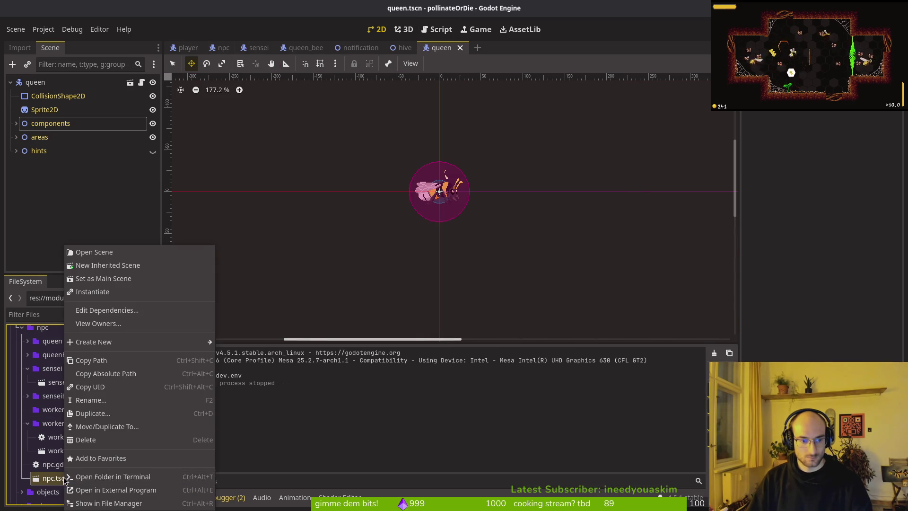
pyautogui.click(90, 266)
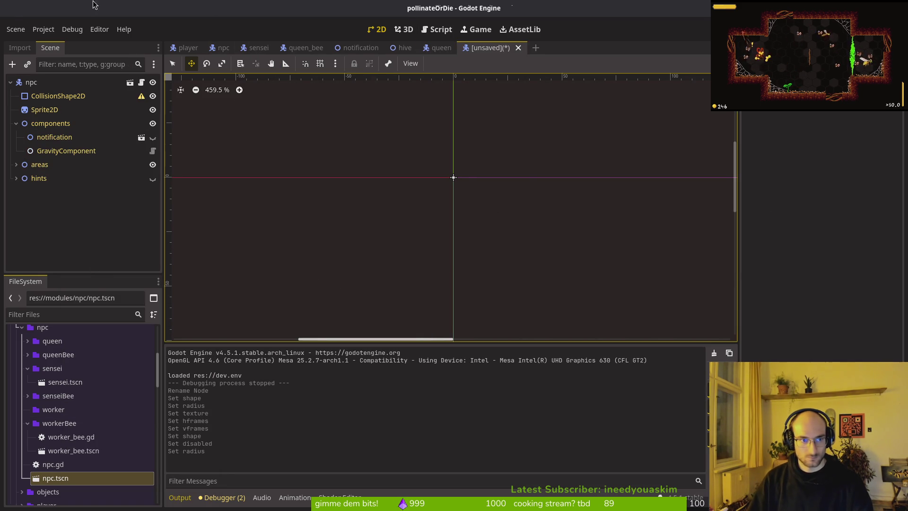
pyautogui.click(33, 84)
pyautogui.write('worker')
pyautogui.press('Return')
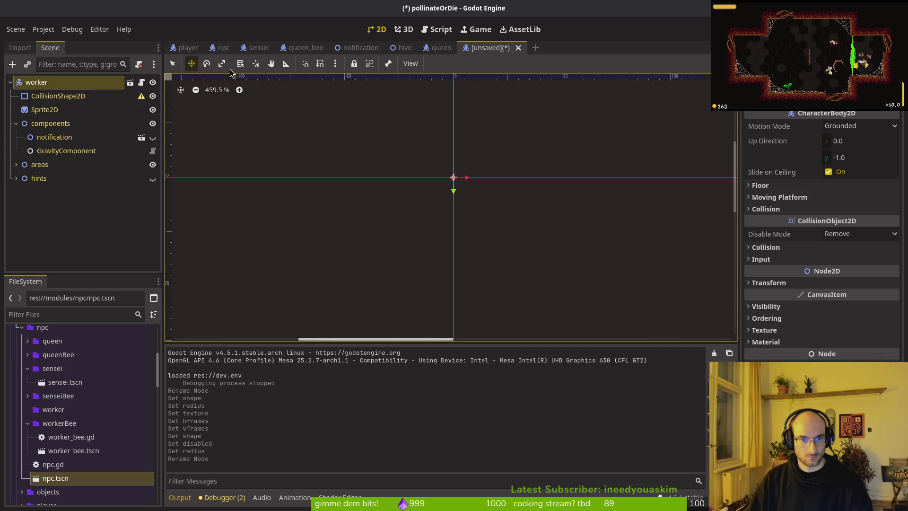
# Step: Open the workerBee.png image, then reopen the worker_bee scene via quick search
pyautogui.hotkey('alt', 'shift', 'o')
pyautogui.write('workerts')
pyautogui.press('Down')
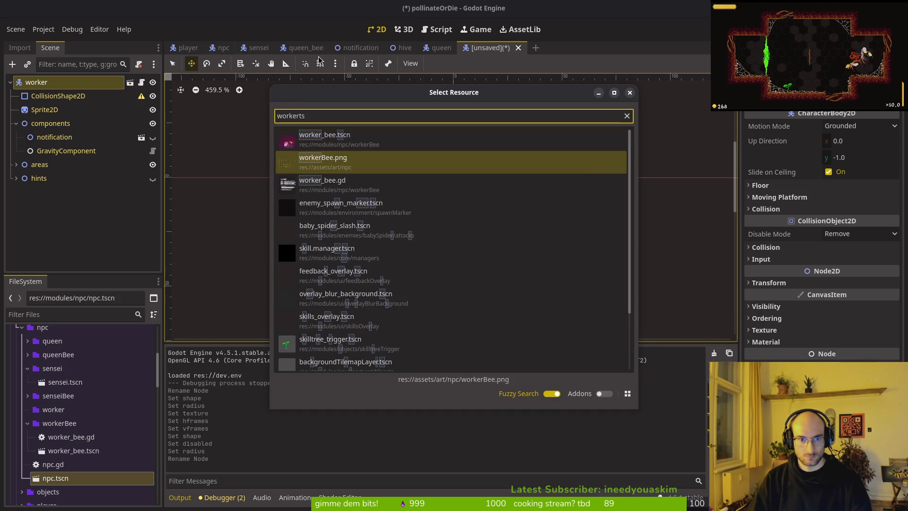
pyautogui.press('Return')
pyautogui.hotkey('alt', 'shift', 'o')
pyautogui.write('worker')
pyautogui.press('Return')
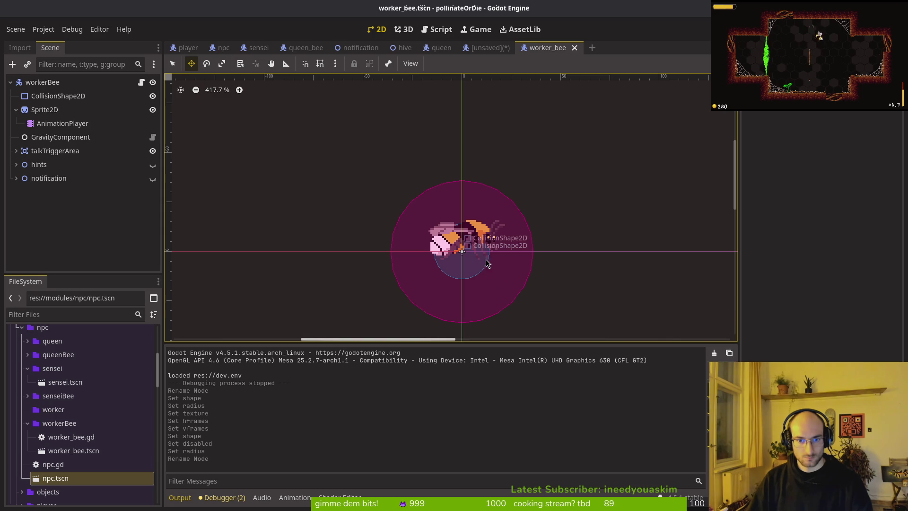
# Step: Clear the worker bee's existing circle collision shape, leaving the shape unassigned
pyautogui.click(50, 97)
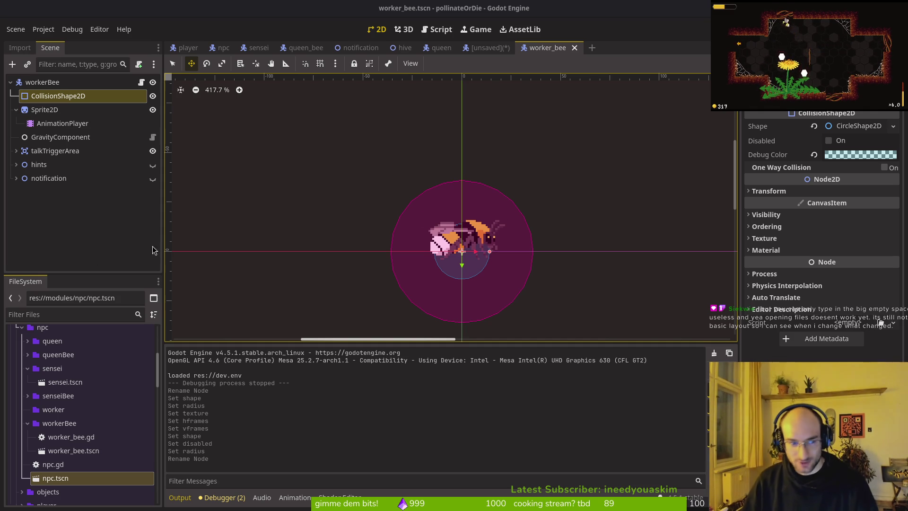
pyautogui.click(837, 125)
pyautogui.click(814, 126)
pyautogui.click(848, 126)
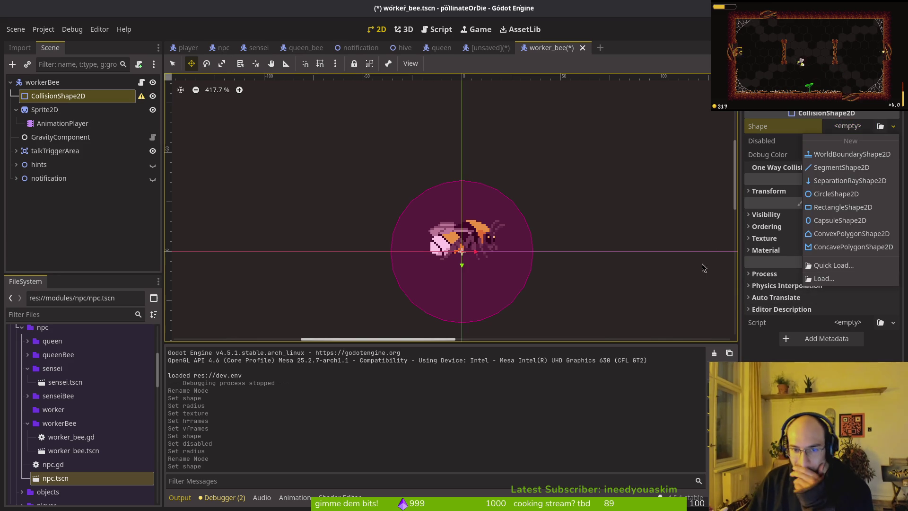
pyautogui.press('Escape')
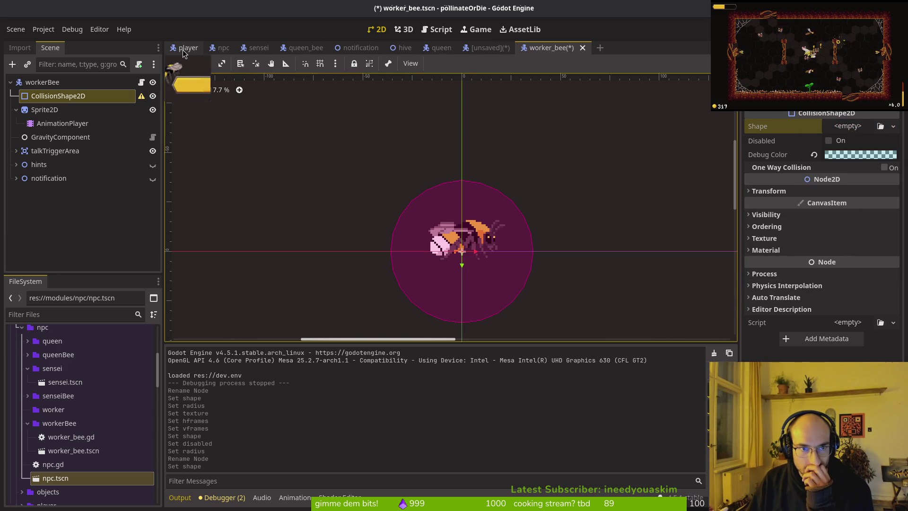
pyautogui.click(47, 82)
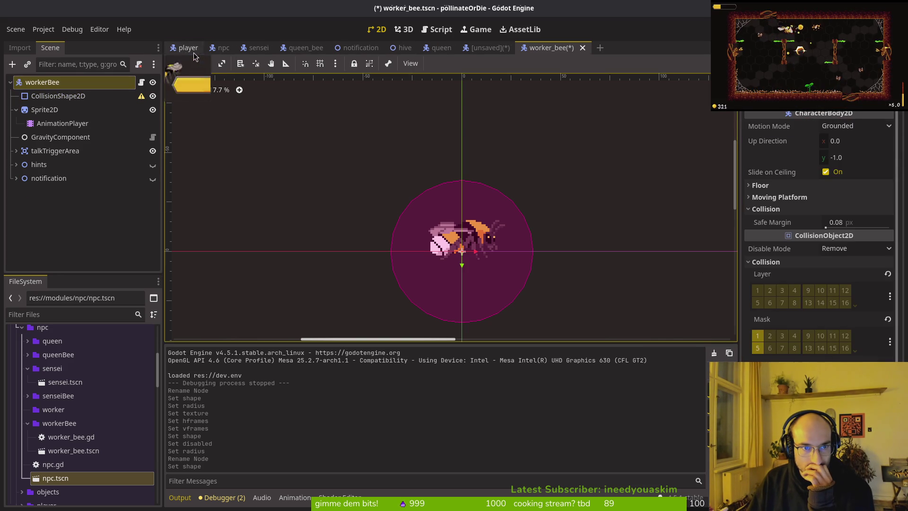
# Step: In the player scene, toggle collision shape and components visibility, then save
pyautogui.click(188, 47)
pyautogui.click(46, 98)
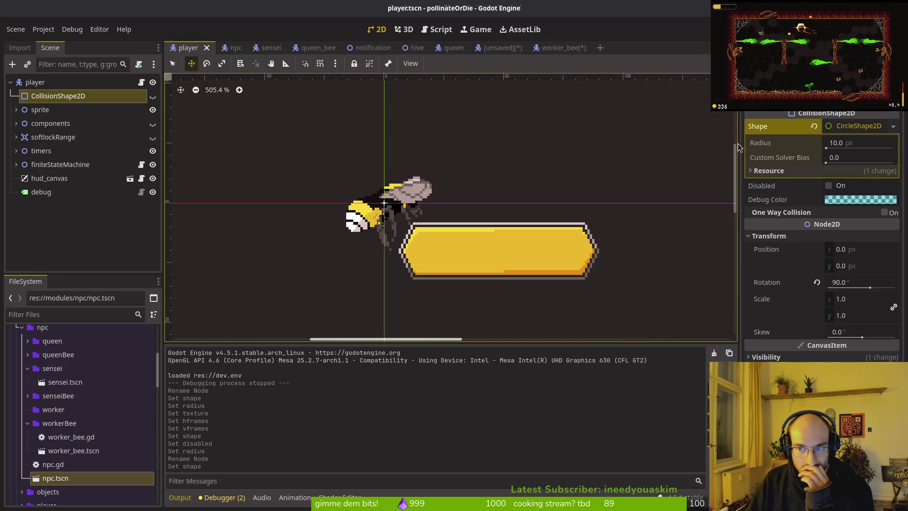
pyautogui.click(153, 96)
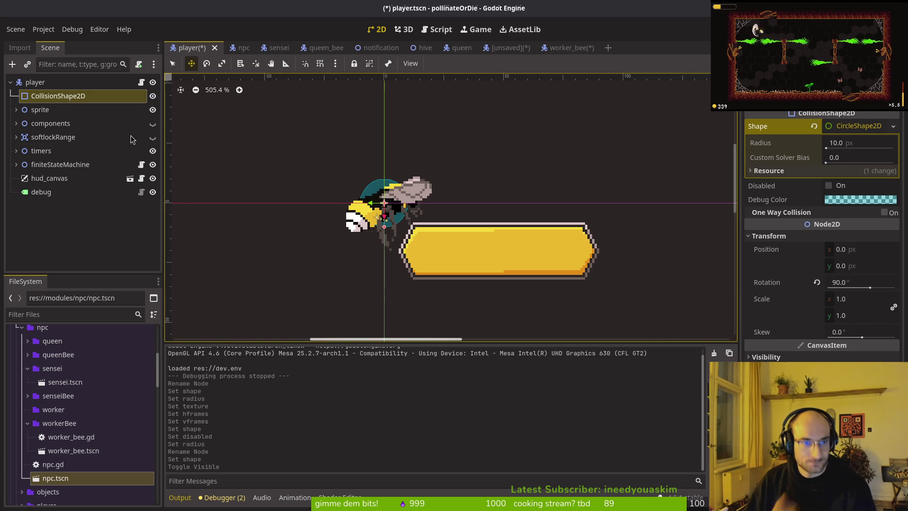
pyautogui.click(152, 124)
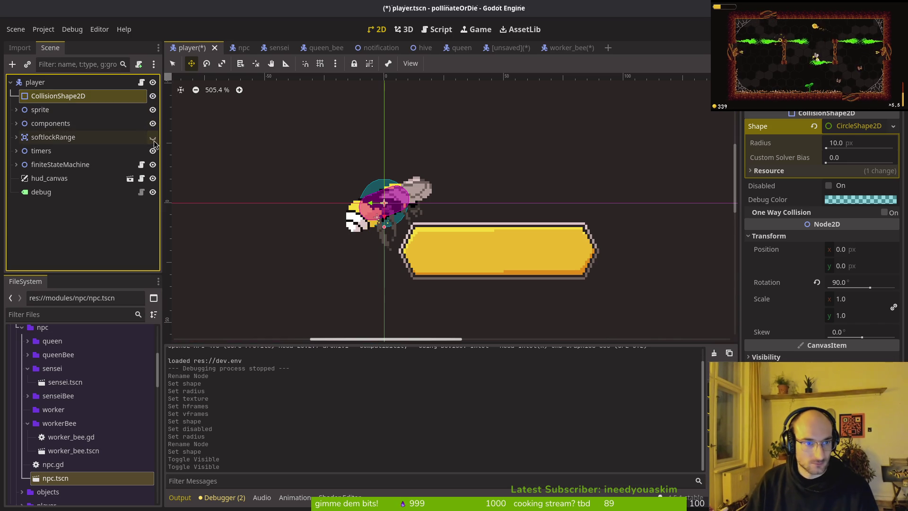
pyautogui.click(153, 138)
pyautogui.click(153, 138)
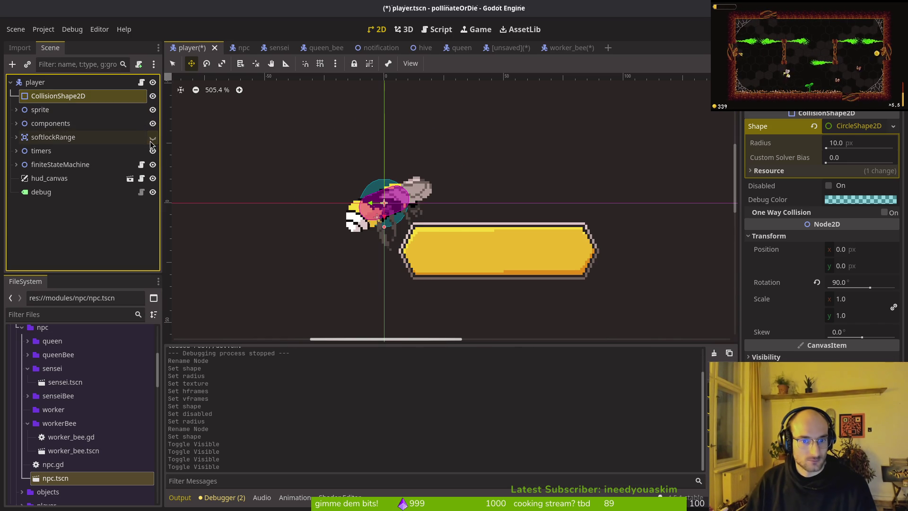
pyautogui.click(249, 165)
pyautogui.hotkey('ctrl', 's')
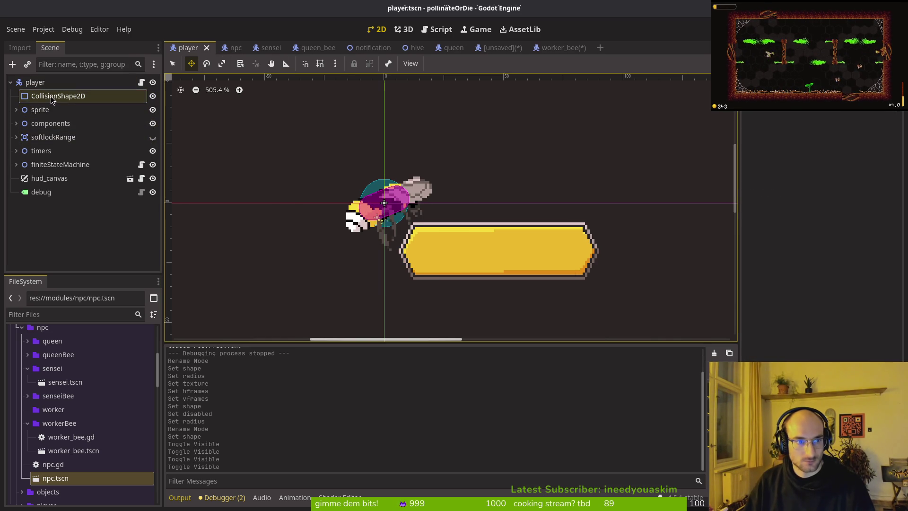
# Step: Inspect the player's main collision shape and the HurtboxComponent's capsule shape
pyautogui.click(53, 97)
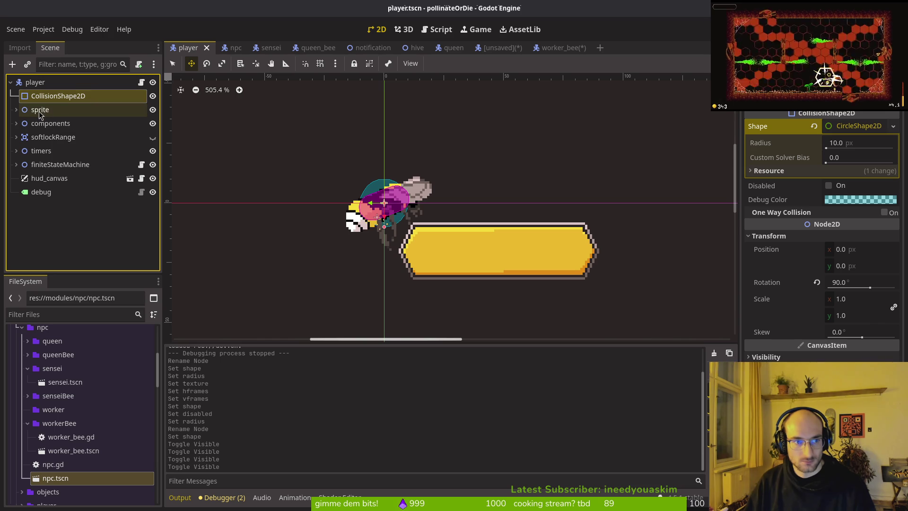
pyautogui.click(16, 123)
pyautogui.click(22, 137)
pyautogui.click(54, 152)
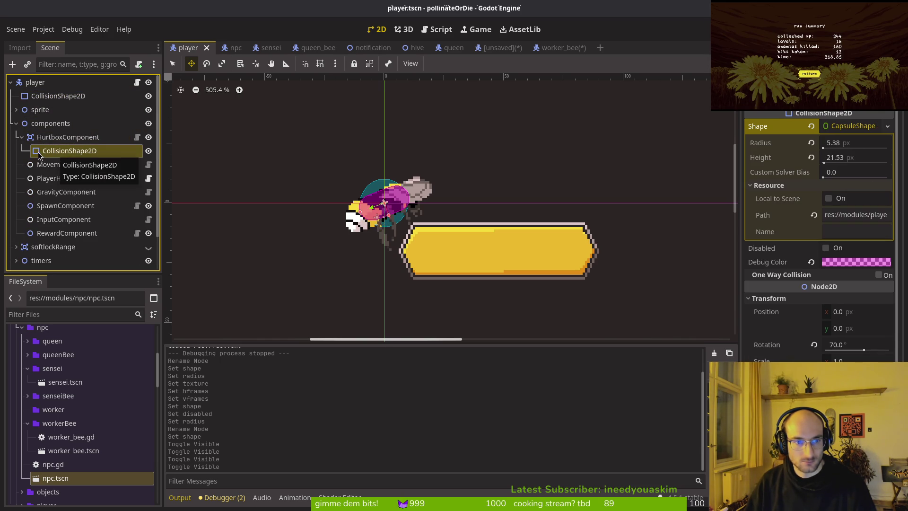
pyautogui.click(16, 124)
pyautogui.click(53, 96)
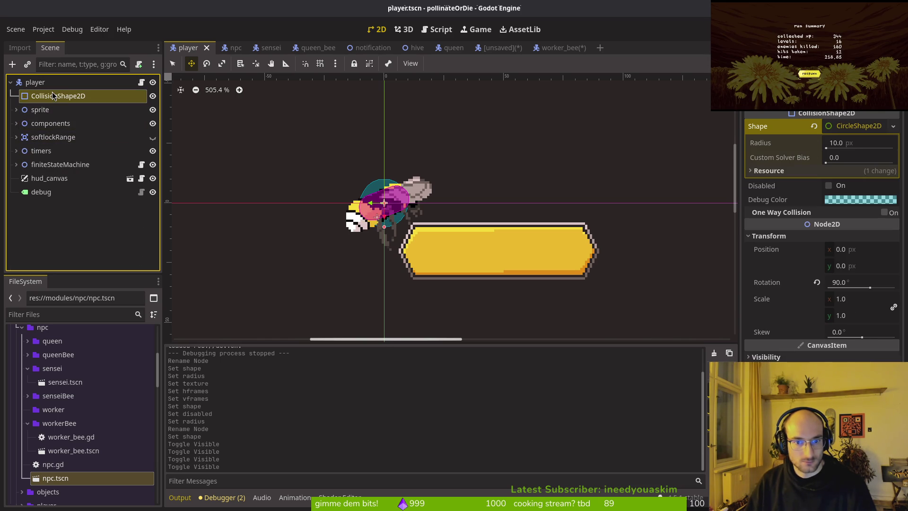
# Step: Give worker_bee's collision a new CircleShape2D and save, then save the worker scene
pyautogui.click(558, 49)
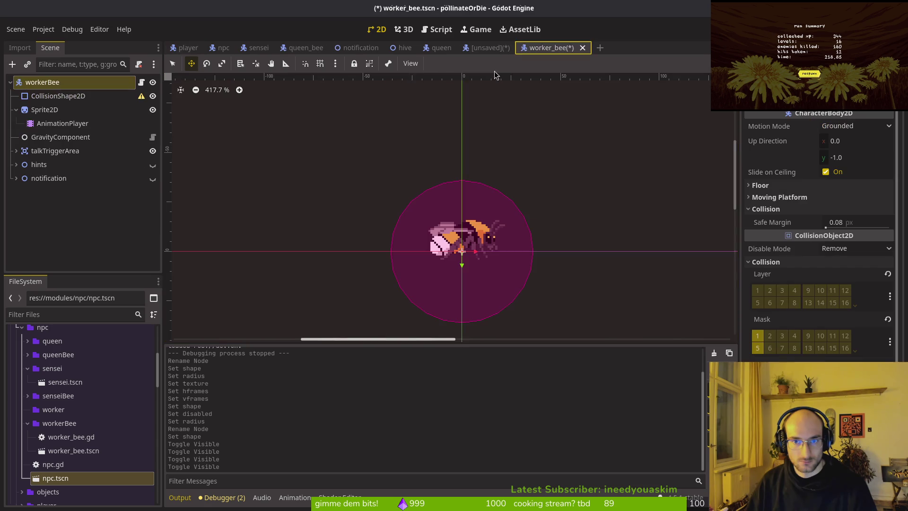
pyautogui.click(848, 126)
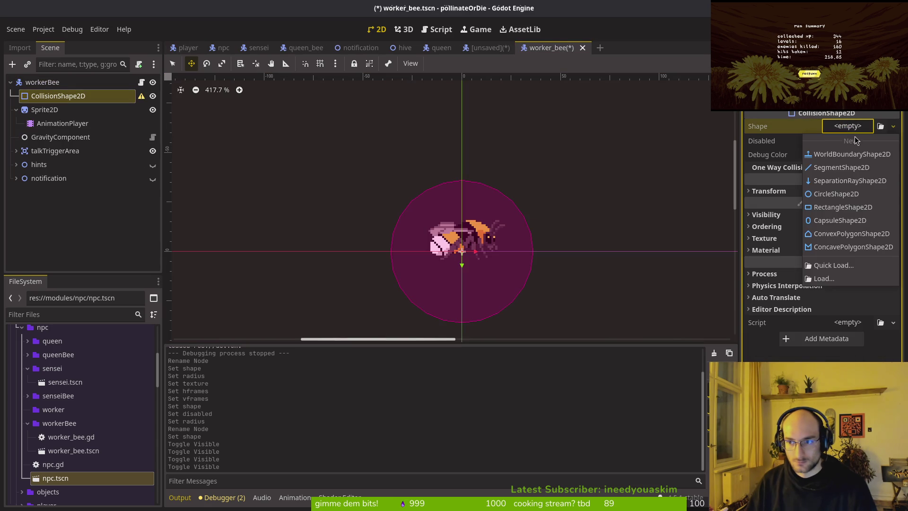
pyautogui.click(846, 196)
pyautogui.hotkey('ctrl', 's')
pyautogui.click(44, 109)
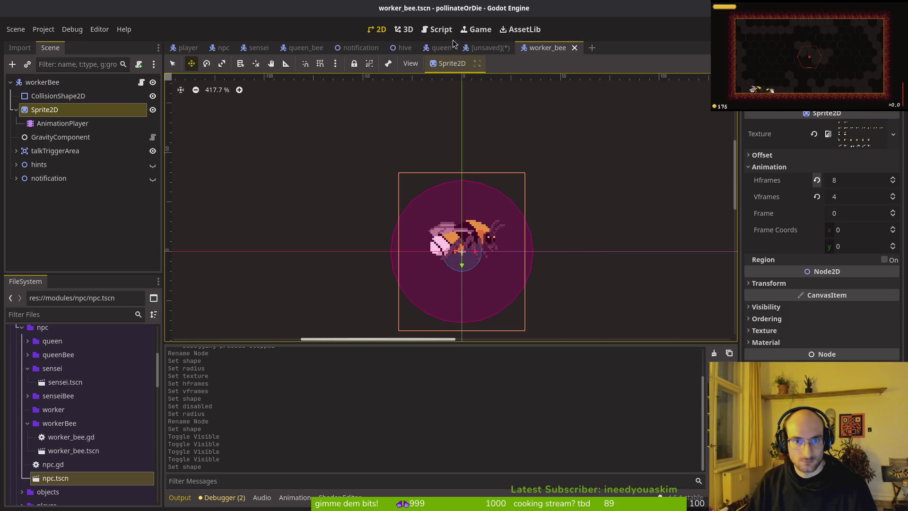
pyautogui.click(487, 48)
pyautogui.hotkey('ctrl', 's')
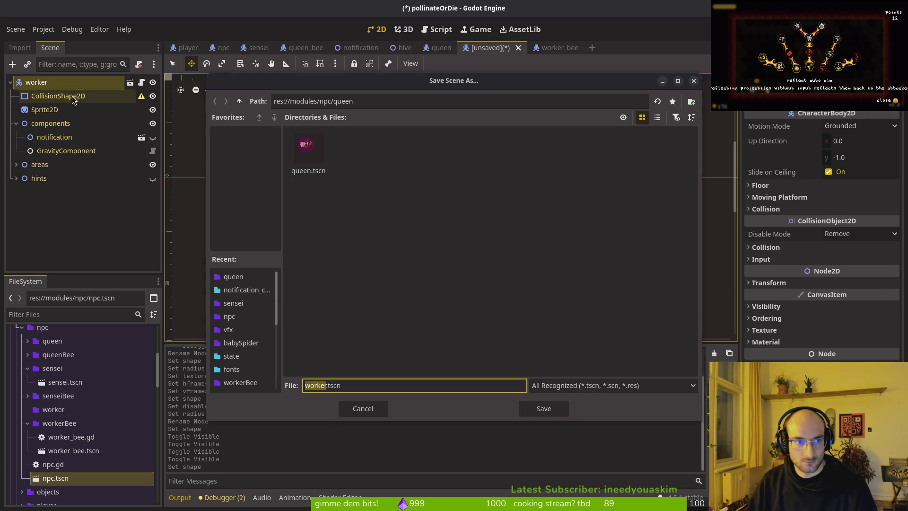
# Step: Go up to res://modules/npc, enter the worker folder and save as worker.tscn
pyautogui.click(240, 101)
pyautogui.click(505, 152)
pyautogui.doubleClick(504, 153)
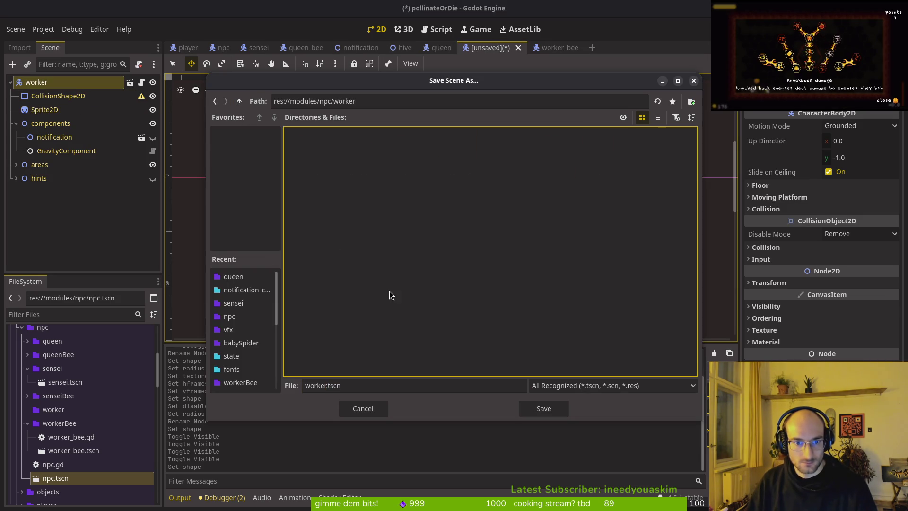
pyautogui.click(526, 408)
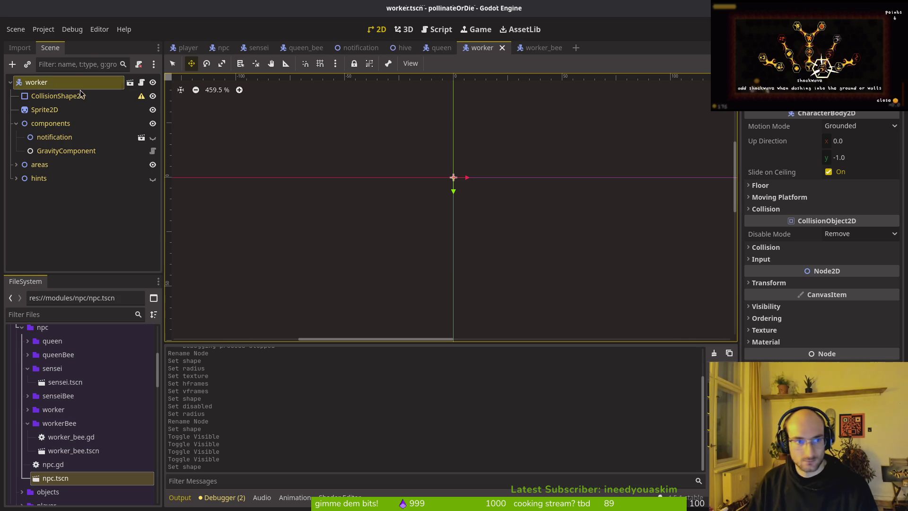
# Step: Give the worker's CollisionShape2D a new CircleShape2D shape
pyautogui.click(58, 95)
pyautogui.click(856, 125)
pyautogui.click(842, 194)
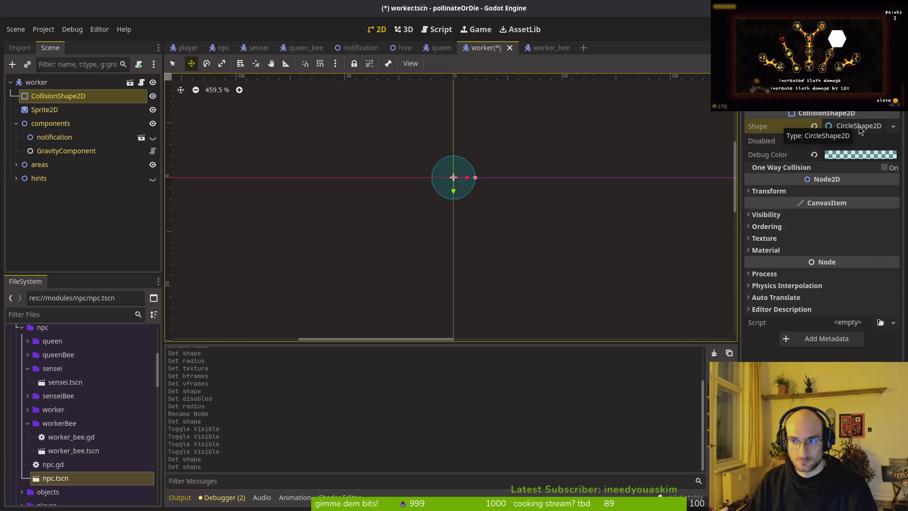
# Step: Compare with the worker_bee scene, then return to the worker scene's Sprite2D
pyautogui.click(539, 48)
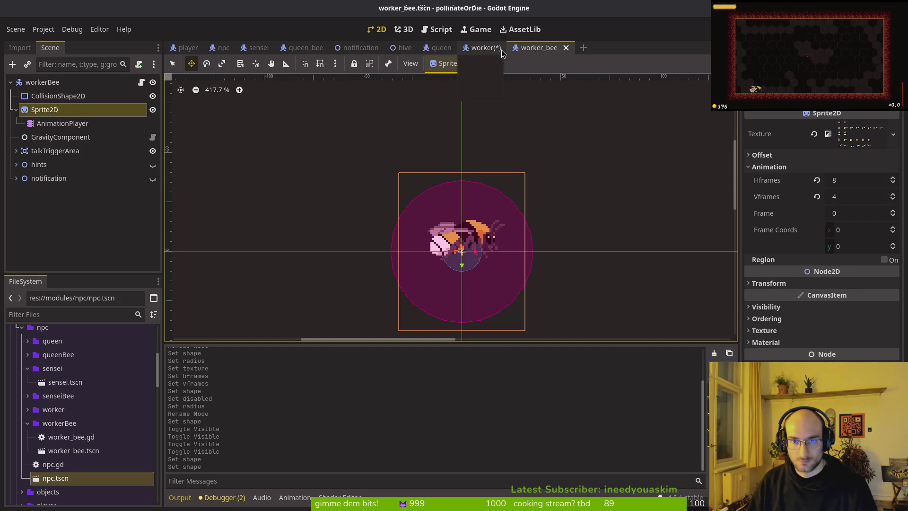
pyautogui.click(483, 47)
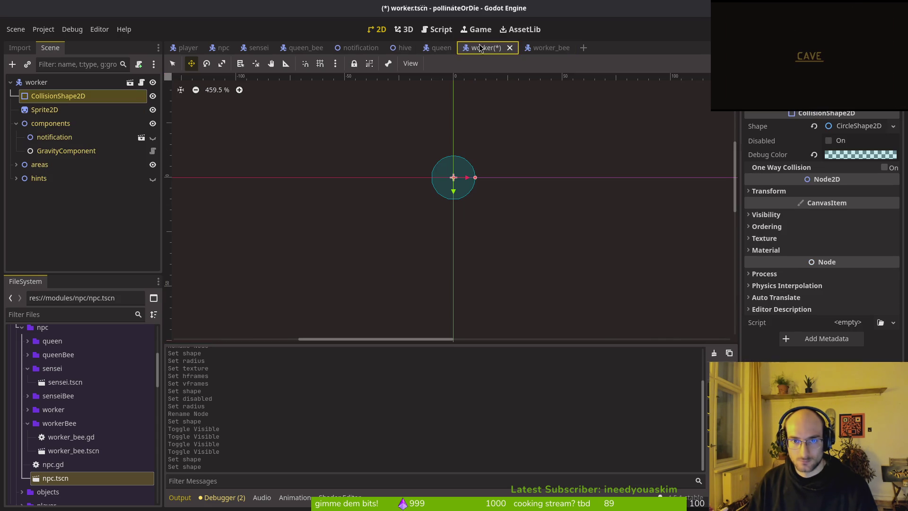
pyautogui.click(58, 113)
# Step: Quick Load workerBee.png as the Sprite2D texture
pyautogui.click(847, 126)
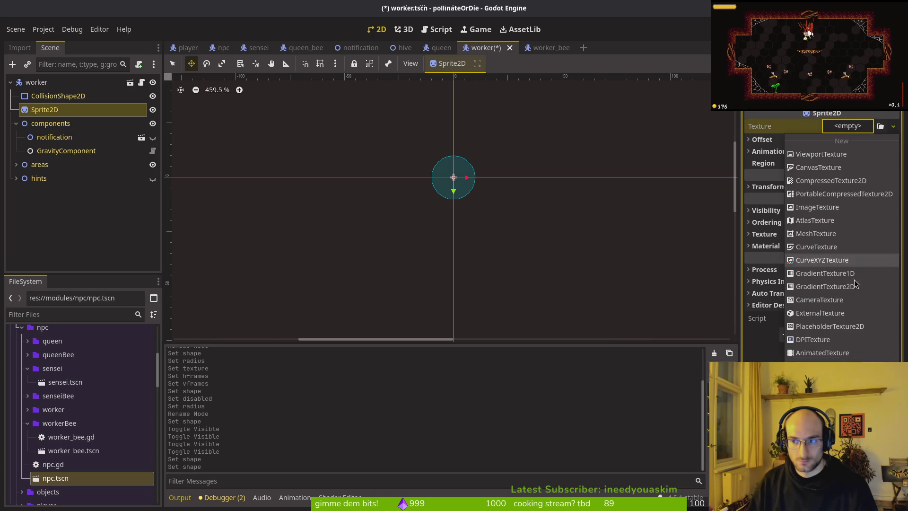
pyautogui.click(804, 339)
pyautogui.write('worker')
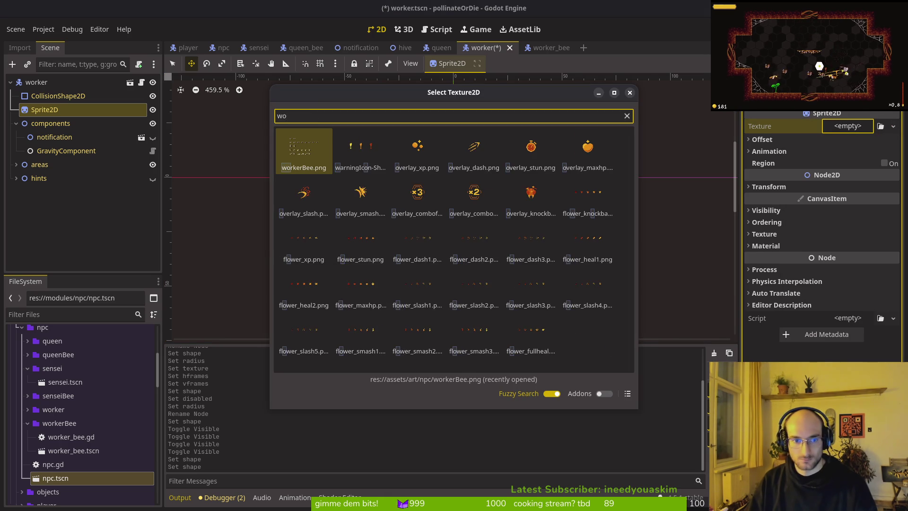
pyautogui.press('Return')
# Step: Split the sprite sheet into 8 Hframes and 5 Vframes under Animation
pyautogui.scroll(-5, 508, 244)
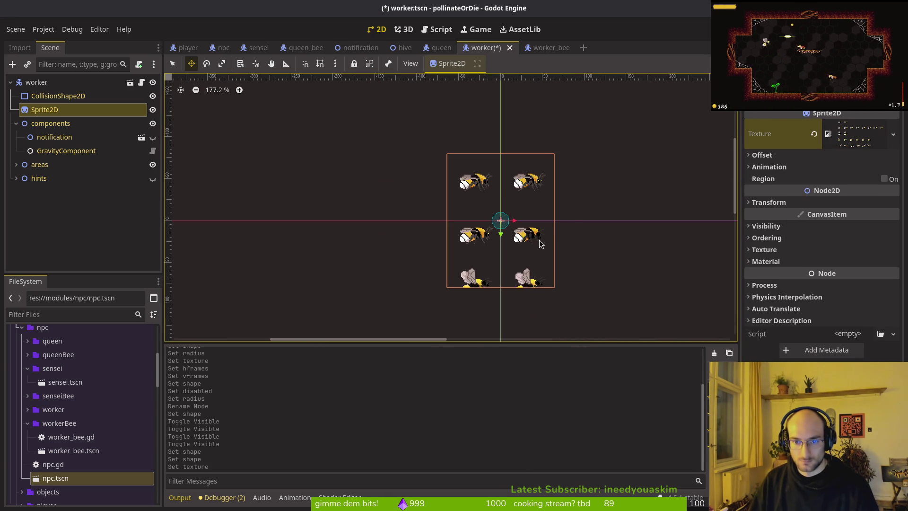
pyautogui.click(790, 166)
pyautogui.click(851, 184)
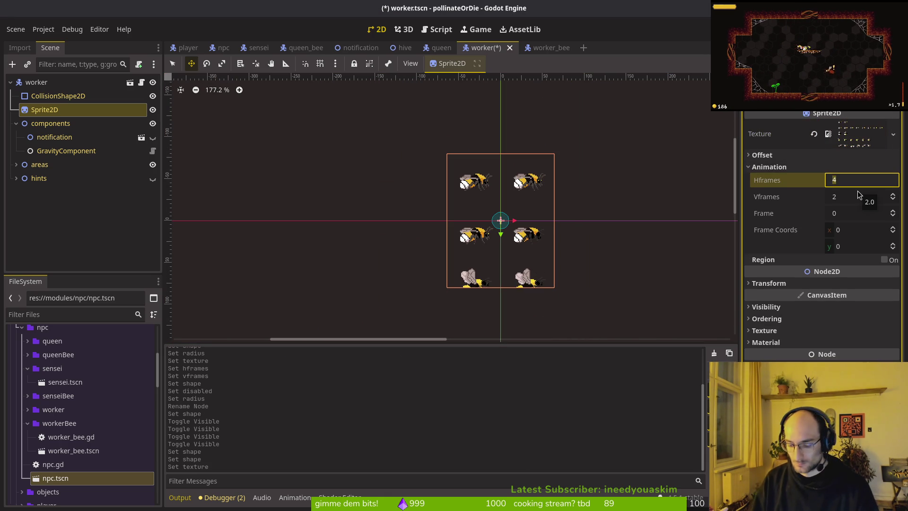
pyautogui.write('2')
pyautogui.press('Return')
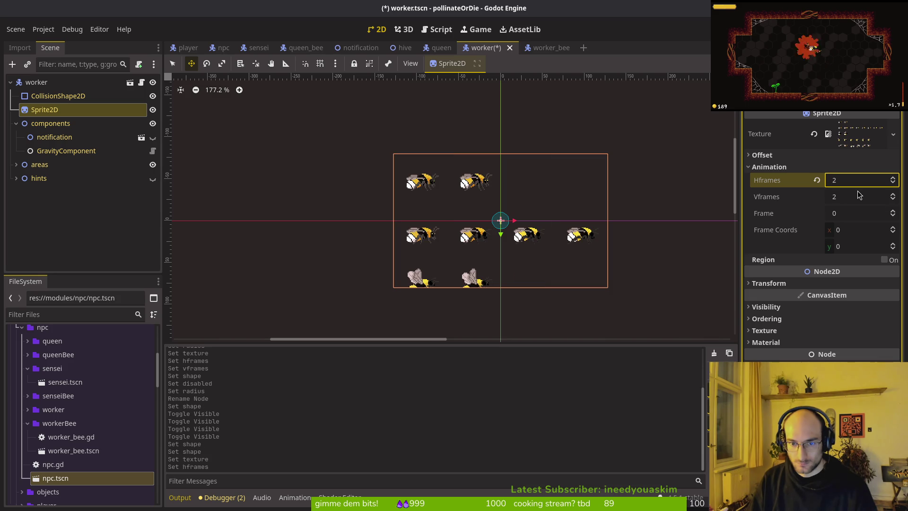
pyautogui.click(854, 168)
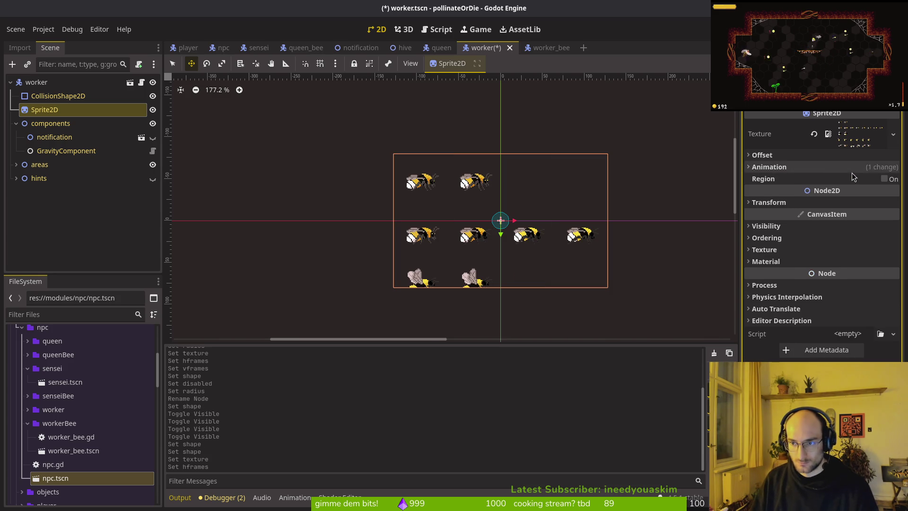
pyautogui.click(852, 168)
pyautogui.click(857, 180)
pyautogui.write('1')
pyautogui.press('Tab')
pyautogui.write('1')
pyautogui.press('Return')
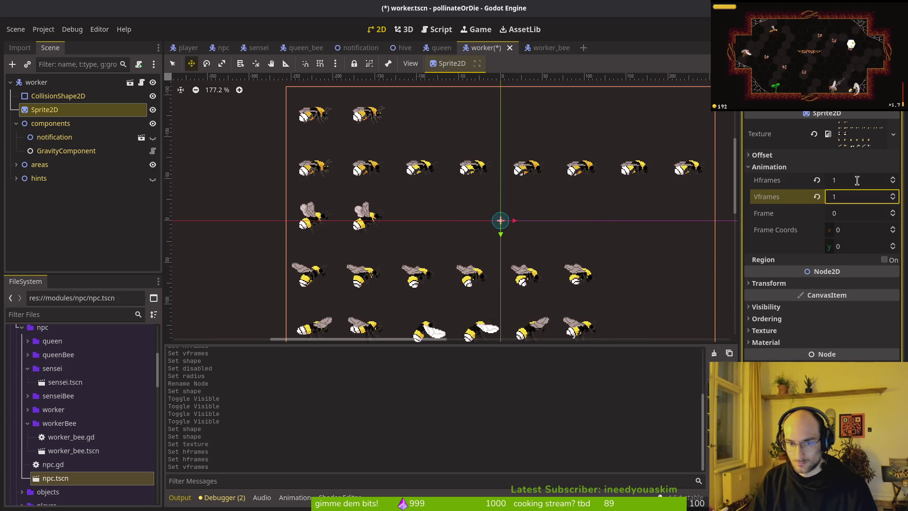
pyautogui.scroll(-2, 695, 290)
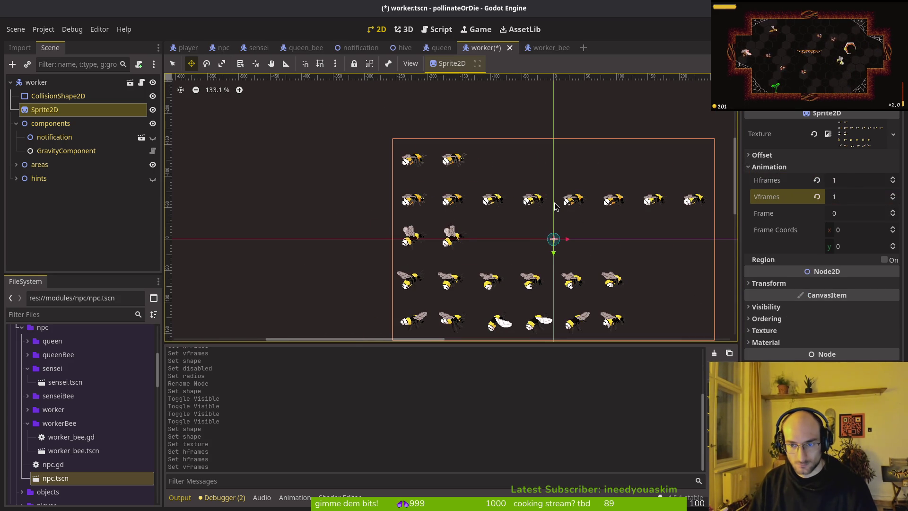
pyautogui.scroll(-2, 555, 207)
pyautogui.click(862, 178)
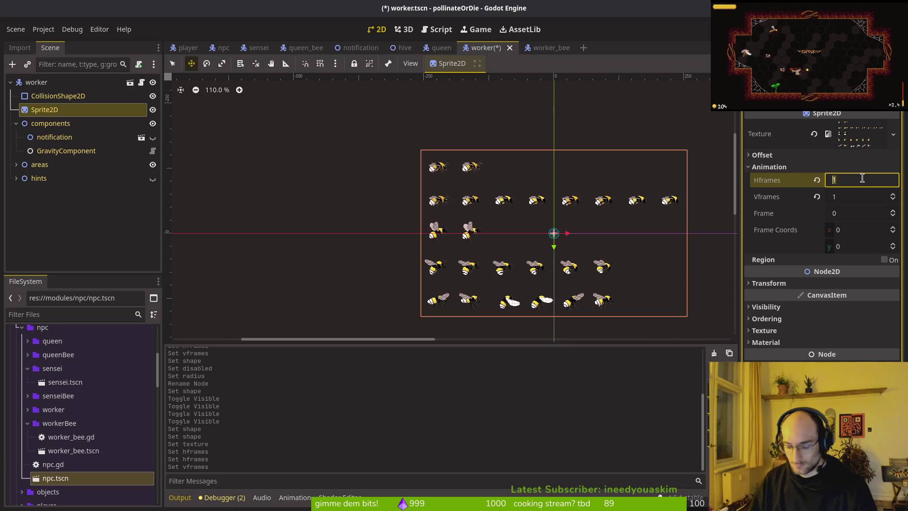
pyautogui.write('7')
pyautogui.press('BackSpace')
pyautogui.write('8')
pyautogui.press('Tab')
pyautogui.write('5')
pyautogui.press('Return')
# Step: Save the worker scene with Ctrl+S
pyautogui.scroll(10, 537, 196)
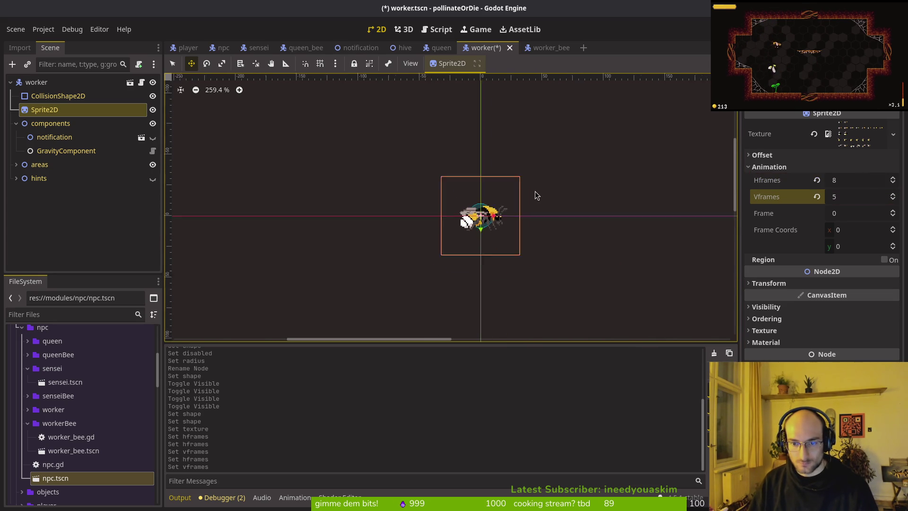
pyautogui.scroll(3, 490, 289)
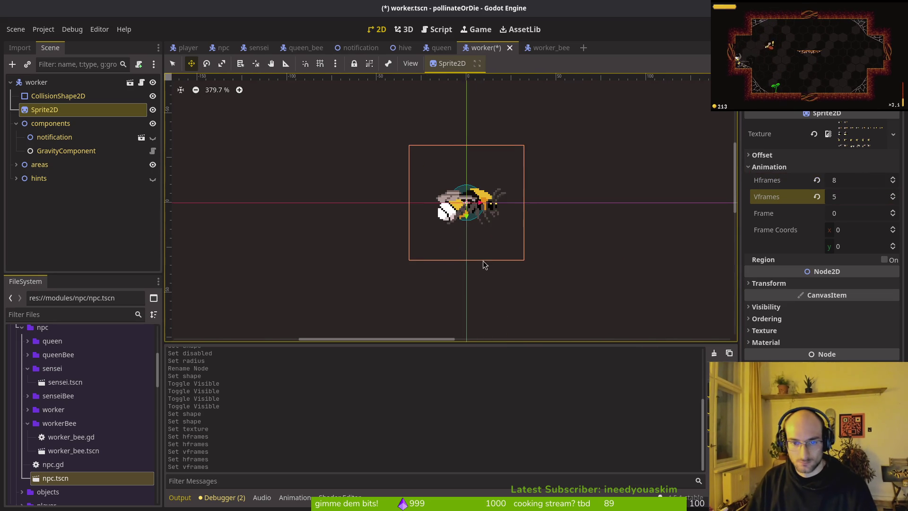
pyautogui.hotkey('ctrl', 's')
pyautogui.click(39, 178)
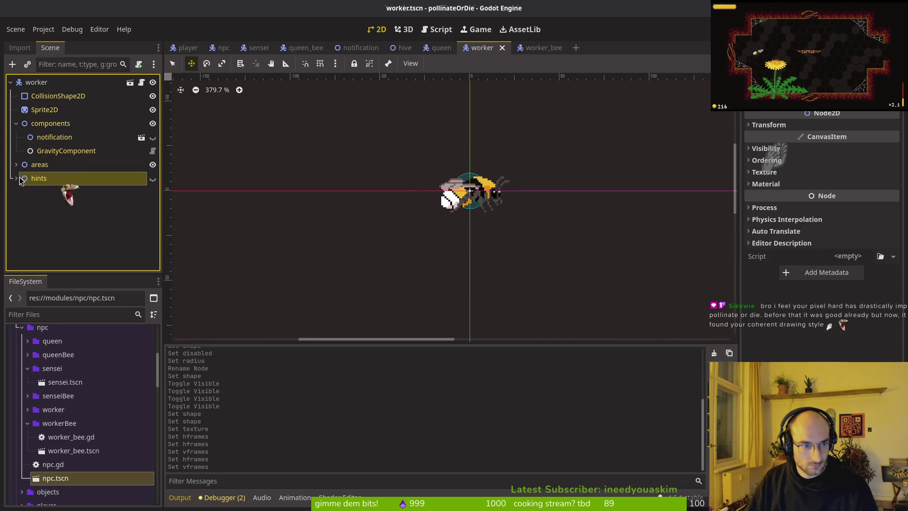
# Step: Give the talkTriggerArea's CollisionShape2D a new CircleShape2D
pyautogui.click(16, 164)
pyautogui.click(49, 193)
pyautogui.click(848, 126)
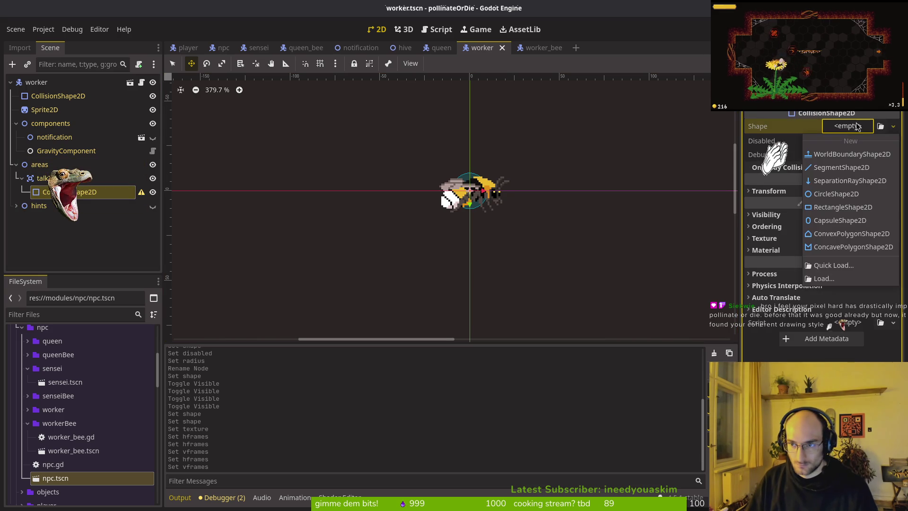
pyautogui.click(845, 199)
# Step: Set the circle's radius to 32 and save the worker scene
pyautogui.click(855, 144)
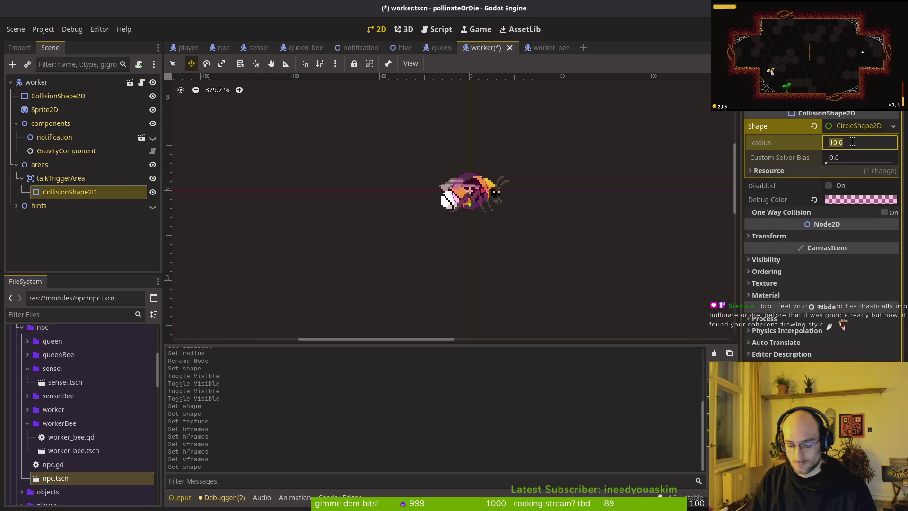
pyautogui.write('32')
pyautogui.press('Return')
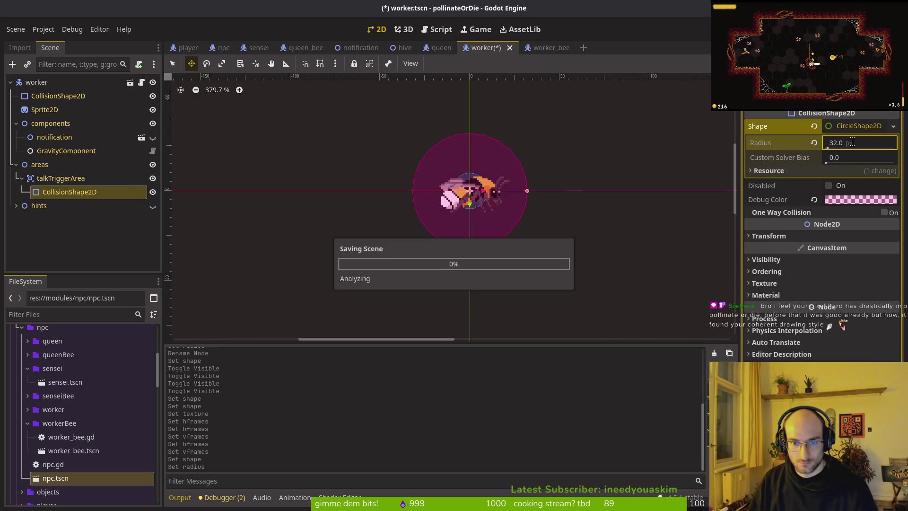
pyautogui.click(432, 243)
pyautogui.hotkey('ctrl', 's')
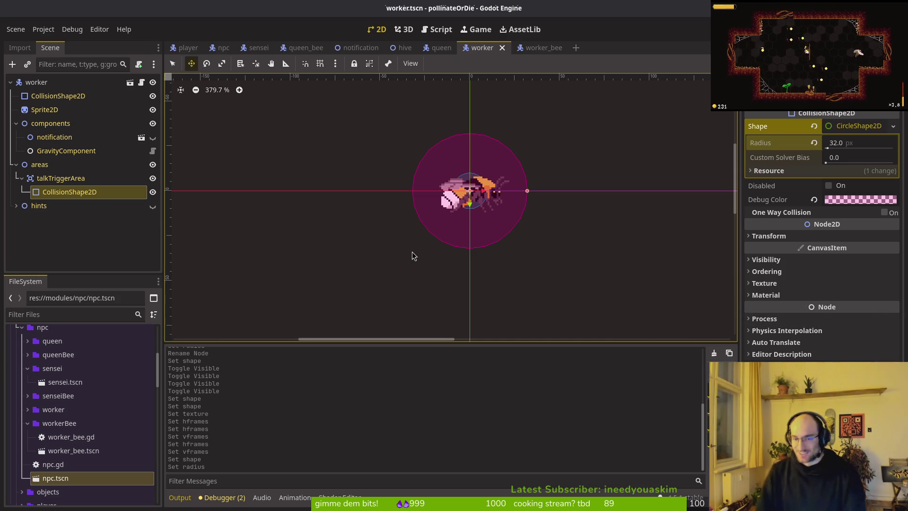
pyautogui.scroll(3, 412, 256)
pyautogui.click(326, 274)
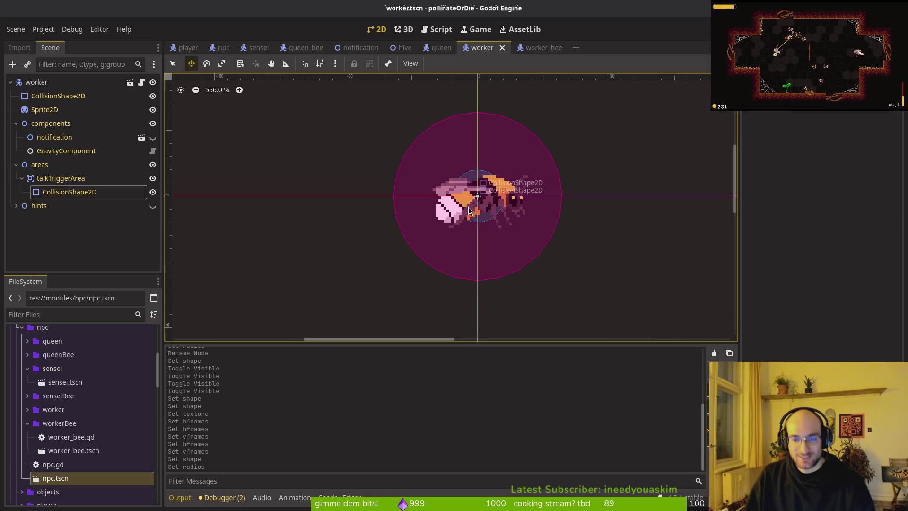
# Step: Collapse the areas and components groups, then close the worker_bee scene tab
pyautogui.click(16, 164)
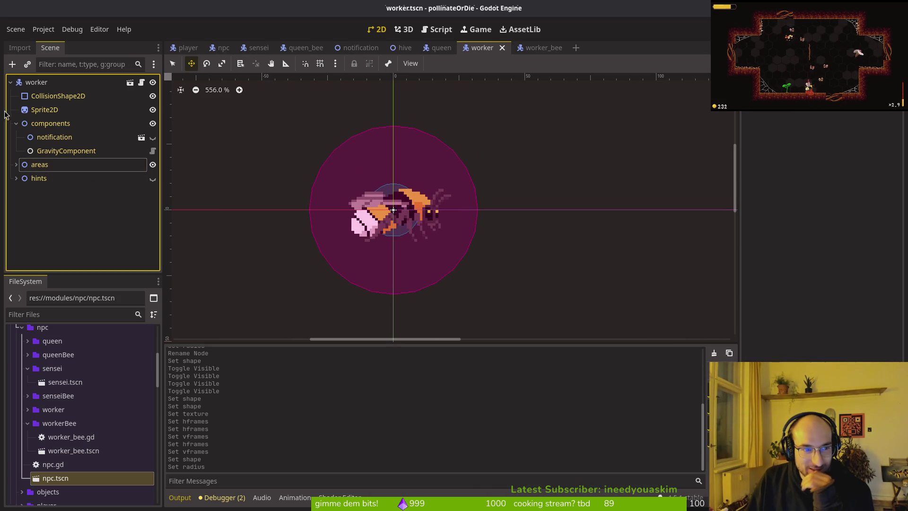
pyautogui.click(16, 124)
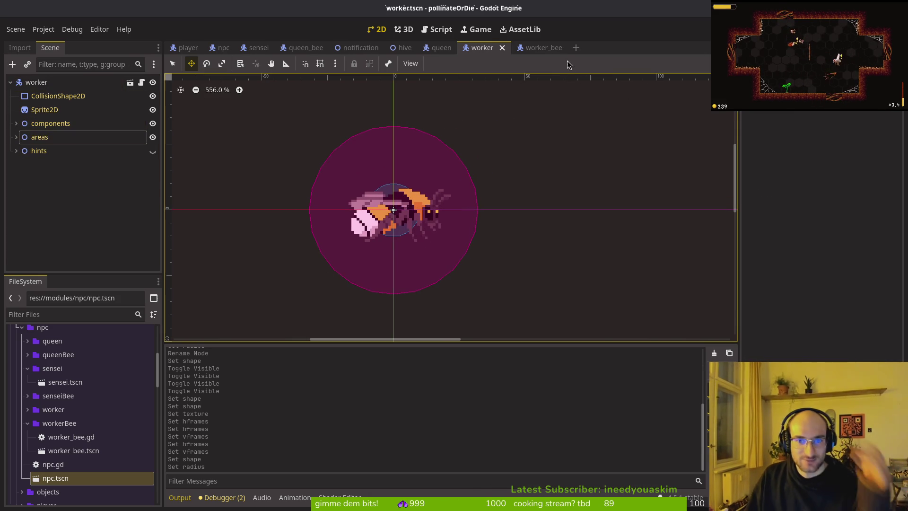
pyautogui.click(539, 52)
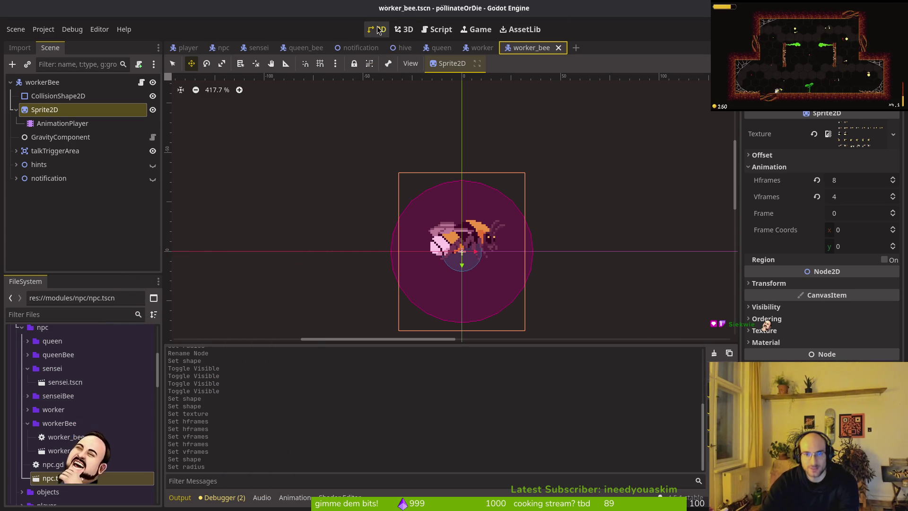
pyautogui.middleClick(528, 47)
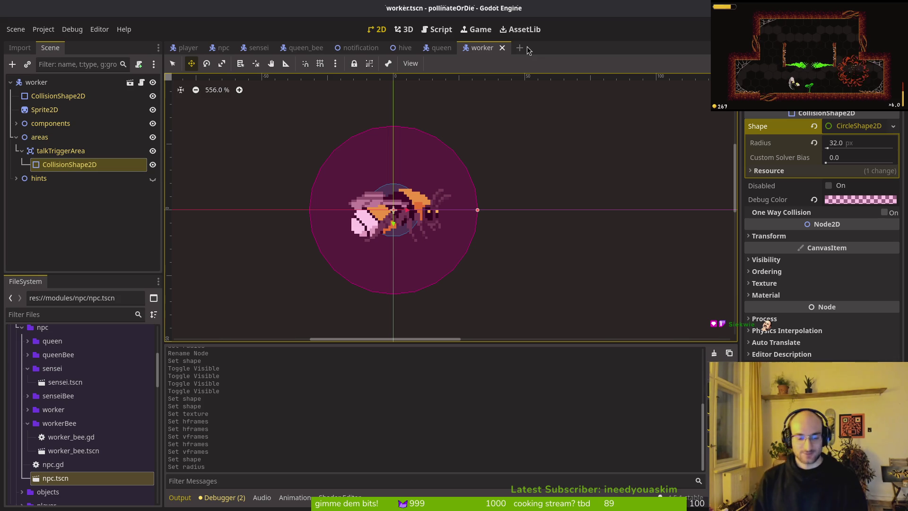
# Step: Leave the areas group collapsed and save the worker scene
pyautogui.scroll(5, 426, 227)
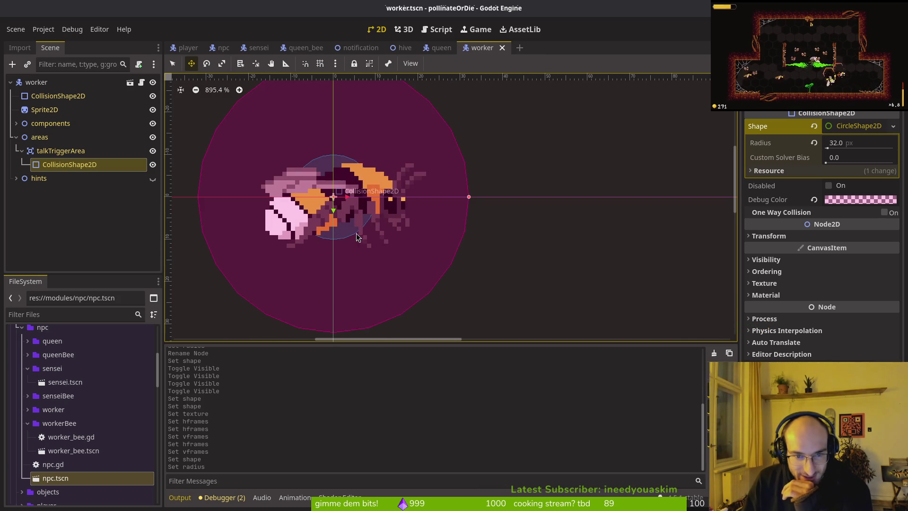
pyautogui.scroll(1, 436, 221)
pyautogui.scroll(-5, 448, 205)
pyautogui.scroll(14, 487, 184)
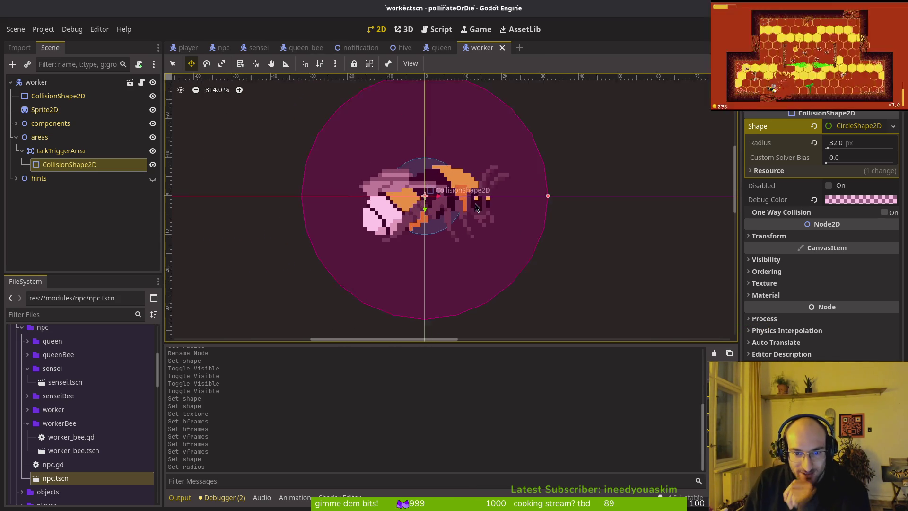
pyautogui.scroll(-14, 495, 174)
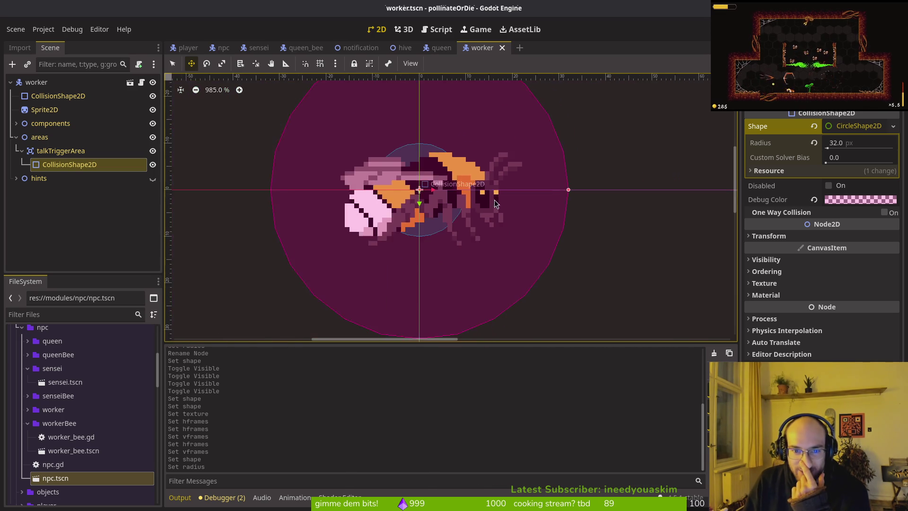
pyautogui.click(16, 137)
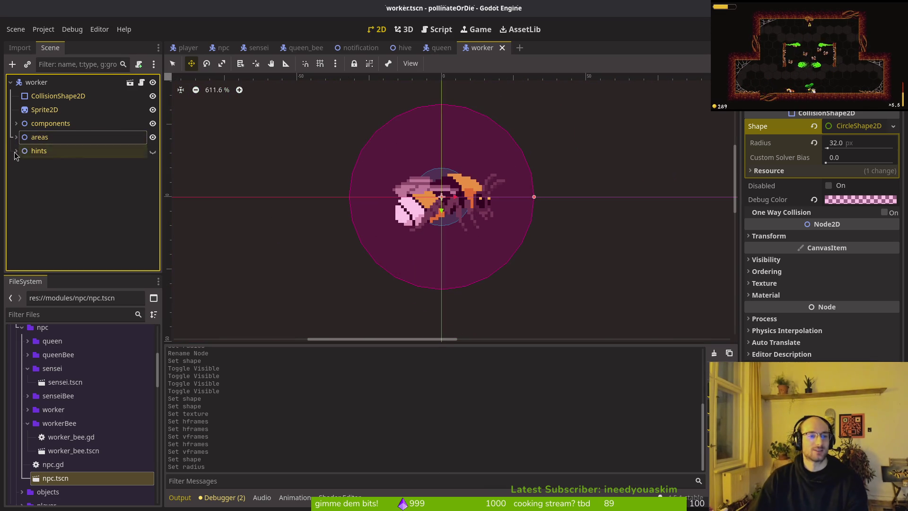
pyautogui.click(15, 137)
pyautogui.click(16, 138)
pyautogui.hotkey('ctrl', 's')
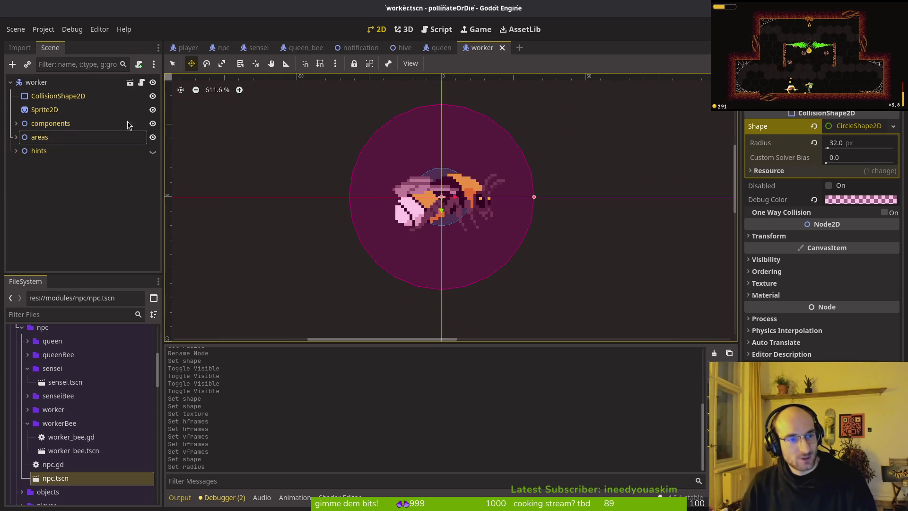
# Step: On the worker root, turn collision layer 1 off and mask 5 on, then save the worker scene
pyautogui.click(36, 82)
pyautogui.click(785, 248)
pyautogui.click(757, 276)
pyautogui.click(757, 334)
pyautogui.hotkey('ctrl', 's')
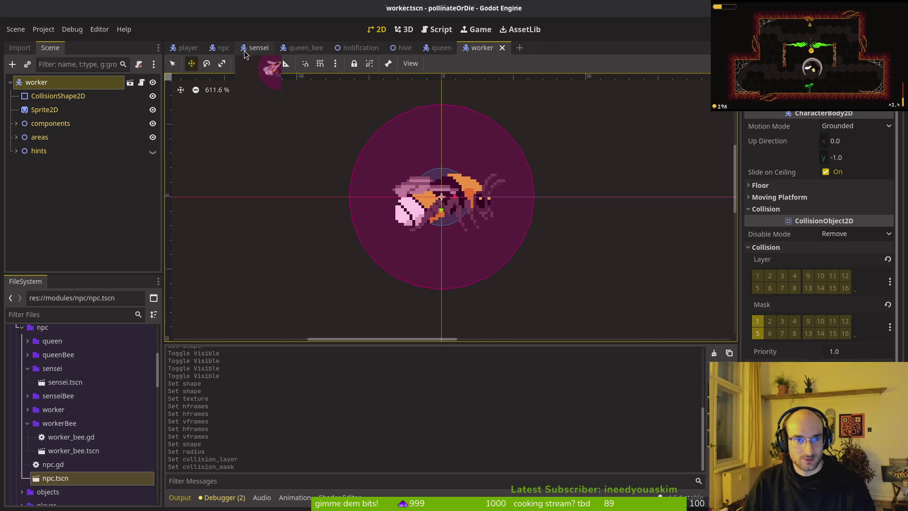
# Step: On the npc scene, turn layer 1 off and mask 5 on, then save
pyautogui.click(223, 47)
pyautogui.click(768, 246)
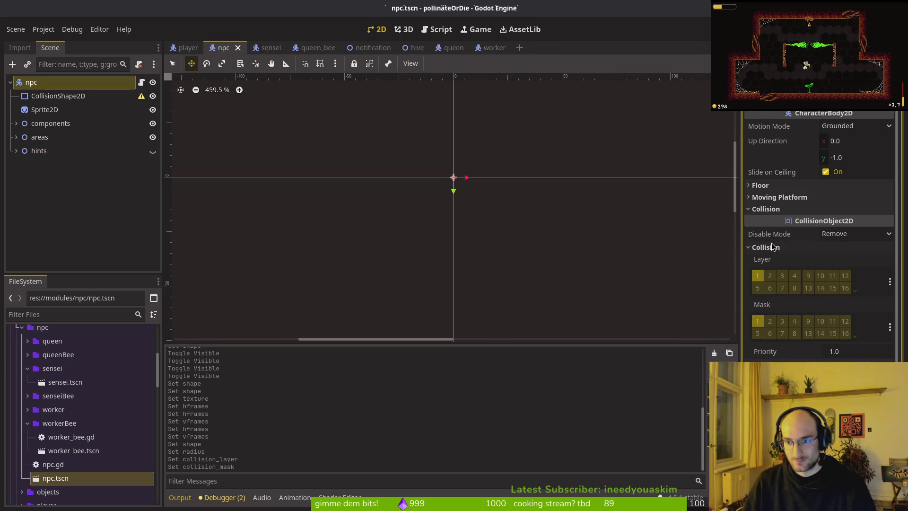
pyautogui.click(757, 276)
pyautogui.click(758, 334)
pyautogui.hotkey('ctrl', 's')
# Step: Inspect the collision settings of the queen_bee and queen root nodes
pyautogui.click(310, 47)
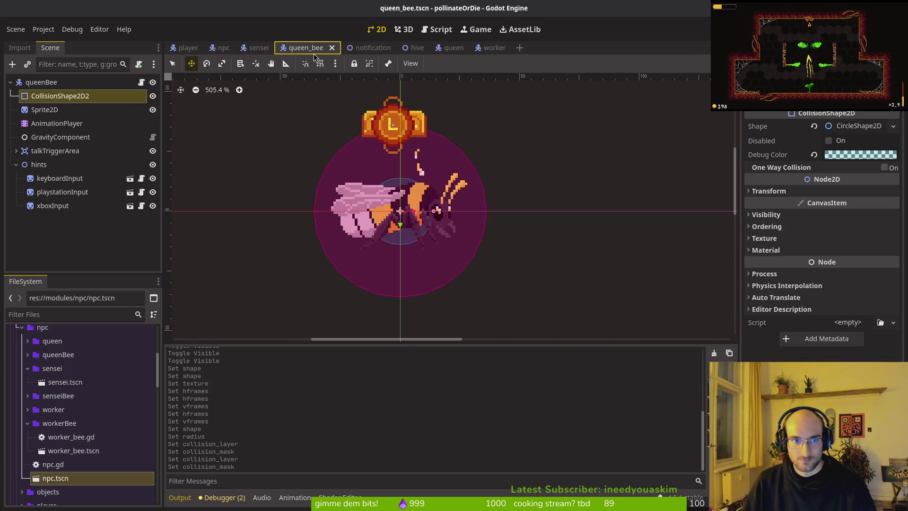
pyautogui.click(41, 82)
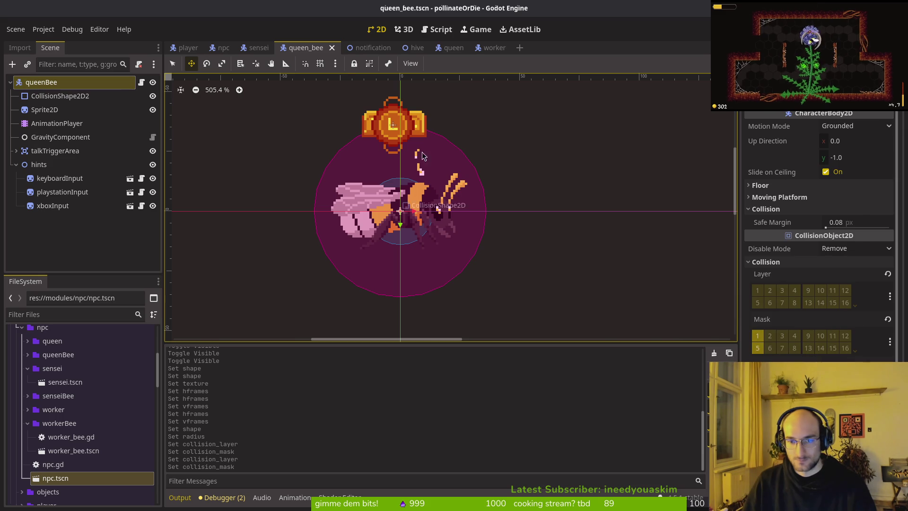
pyautogui.click(417, 48)
pyautogui.click(454, 48)
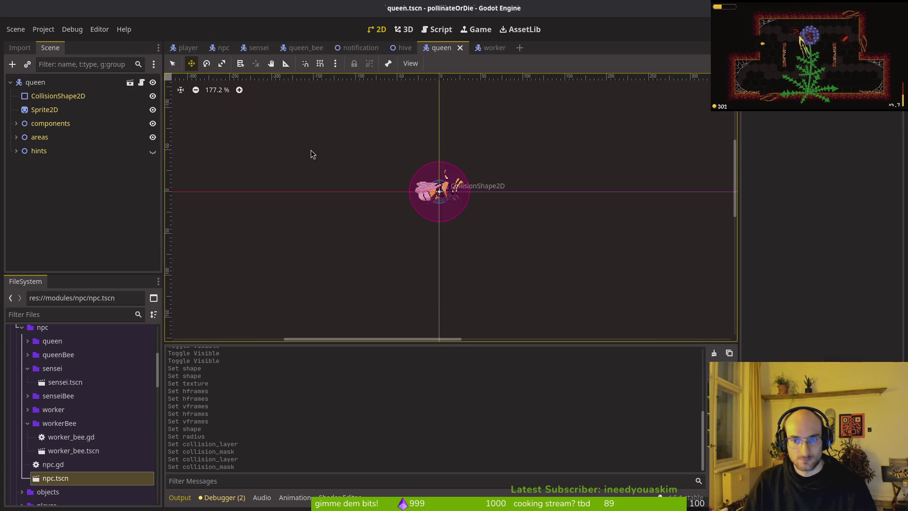
pyautogui.click(53, 84)
pyautogui.click(766, 245)
pyautogui.click(766, 246)
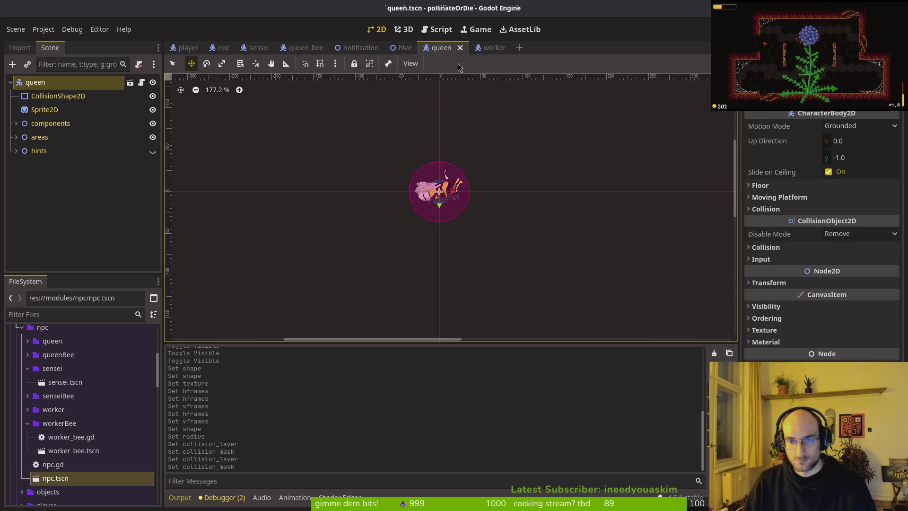
# Step: Check the sensei root's collision settings, then return to the hive level scene
pyautogui.click(466, 51)
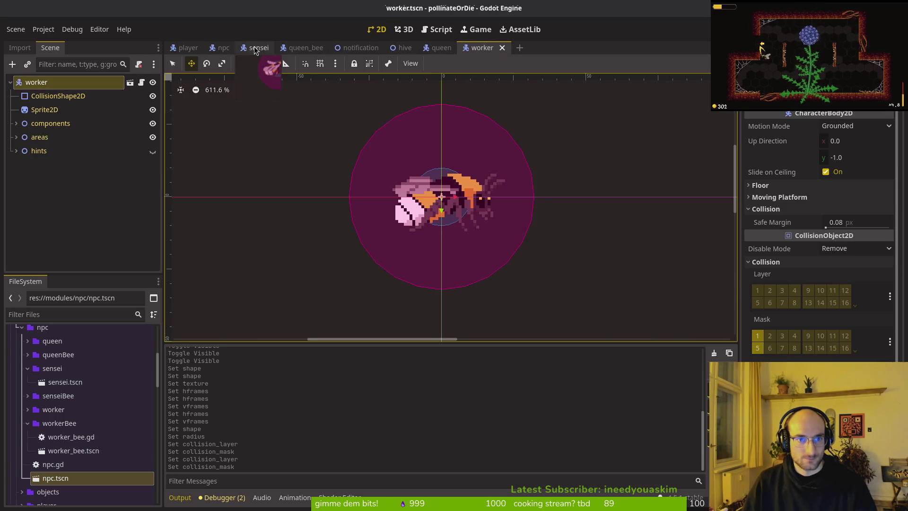
pyautogui.click(259, 47)
pyautogui.click(36, 83)
pyautogui.click(767, 247)
pyautogui.click(767, 247)
pyautogui.click(415, 49)
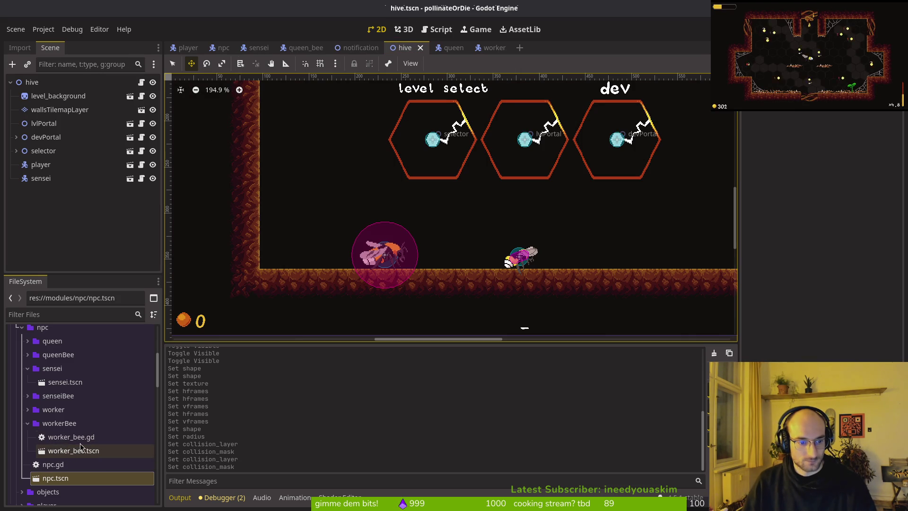
# Step: Drag worker.tscn and queen.tscn from FileSystem onto the hive floor, queen on the right
pyautogui.click(28, 423)
pyautogui.click(47, 410)
pyautogui.click(27, 410)
pyautogui.moveTo(66, 429); pyautogui.dragTo(294, 241)
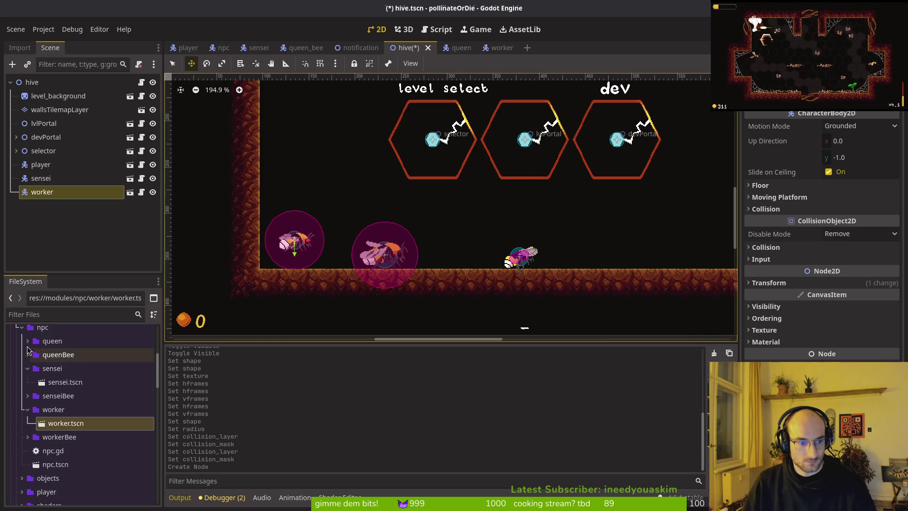
pyautogui.click(28, 341)
pyautogui.moveTo(65, 356); pyautogui.dragTo(617, 262)
# Step: Flip the queen by setting its Transform Scale x to -1.0, and save the hive scene
pyautogui.click(52, 236)
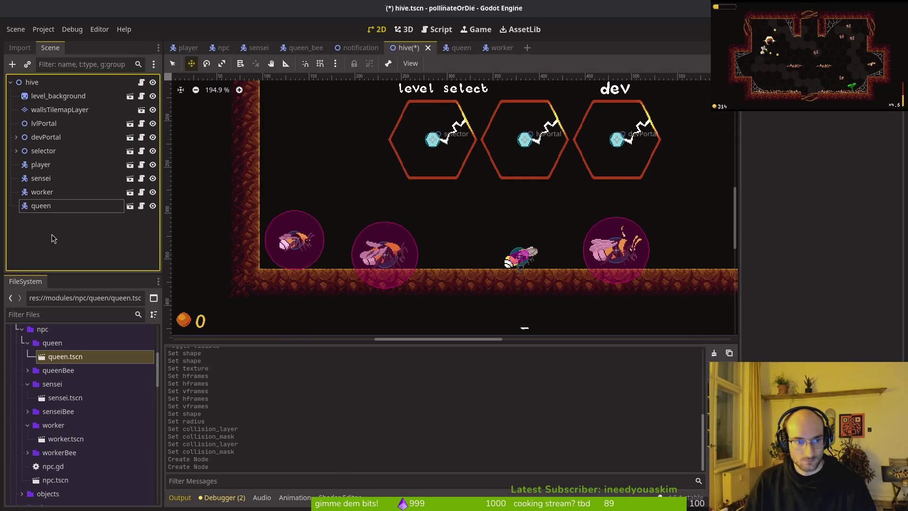
pyautogui.click(58, 209)
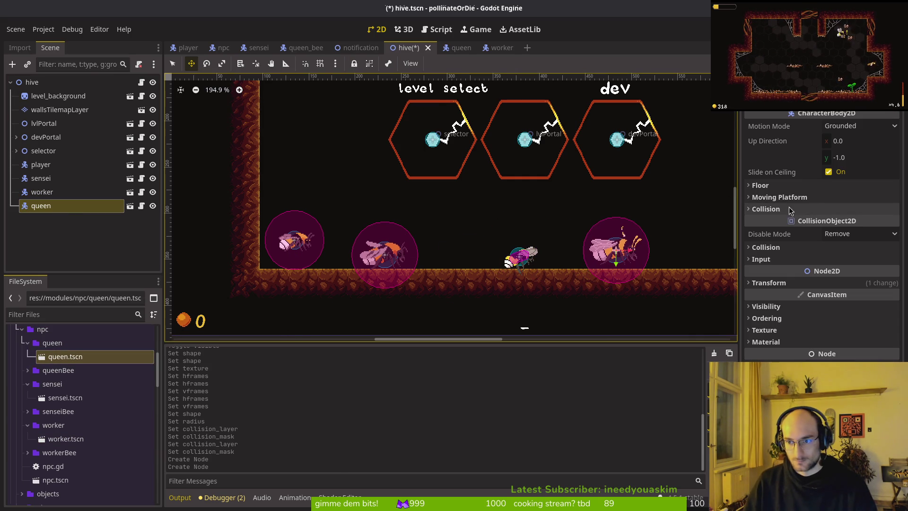
pyautogui.click(781, 281)
pyautogui.click(862, 349)
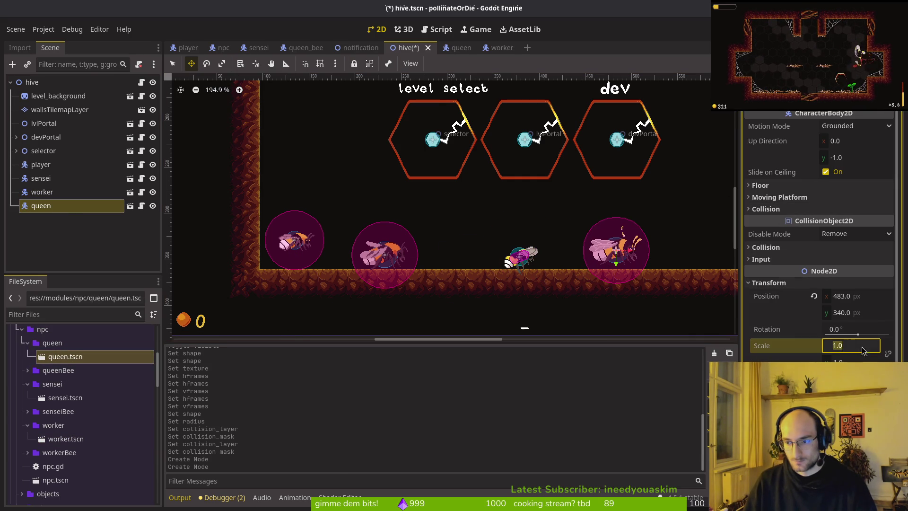
pyautogui.write('-1')
pyautogui.press('Return')
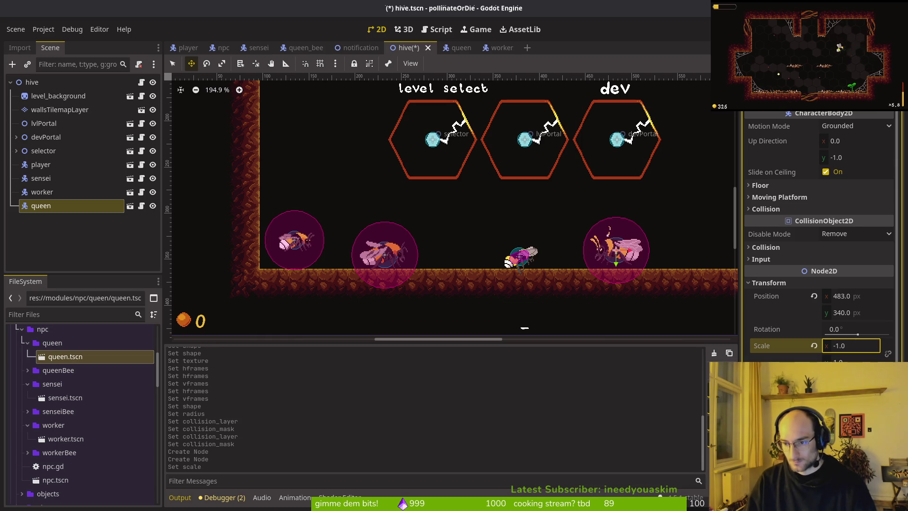
pyautogui.hotkey('ctrl', 's')
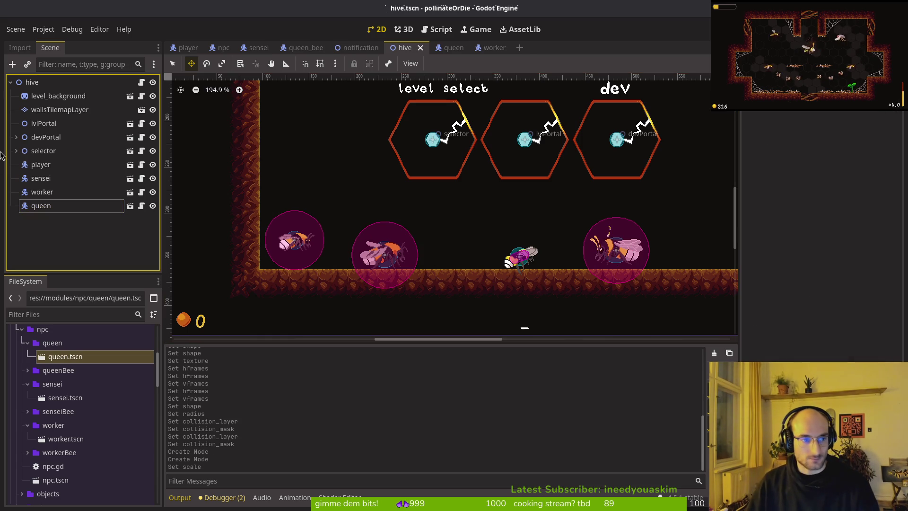
pyautogui.click(336, 115)
# Step: Close the queen, worker, queen_bee, notification, sensei and npc scene tabs
pyautogui.click(454, 48)
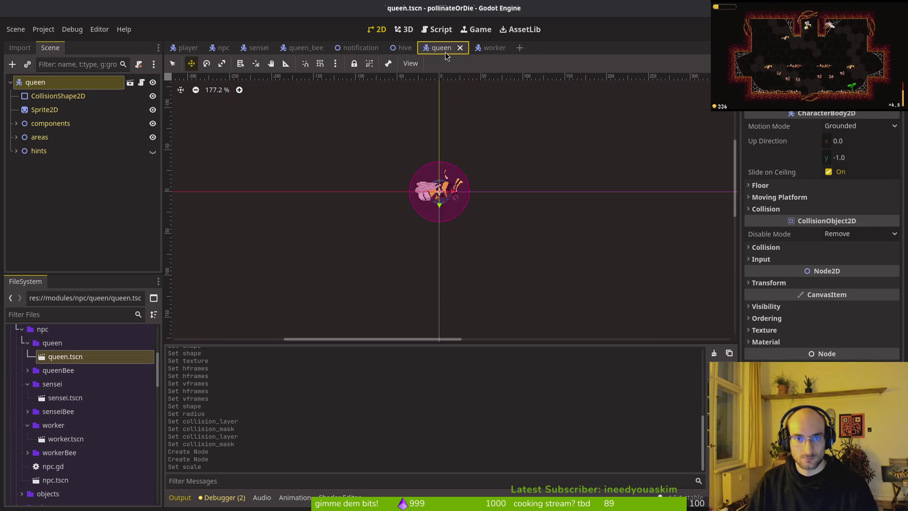
pyautogui.middleClick(454, 48)
pyautogui.middleClick(454, 48)
pyautogui.middleClick(359, 48)
pyautogui.middleClick(305, 48)
pyautogui.middleClick(255, 48)
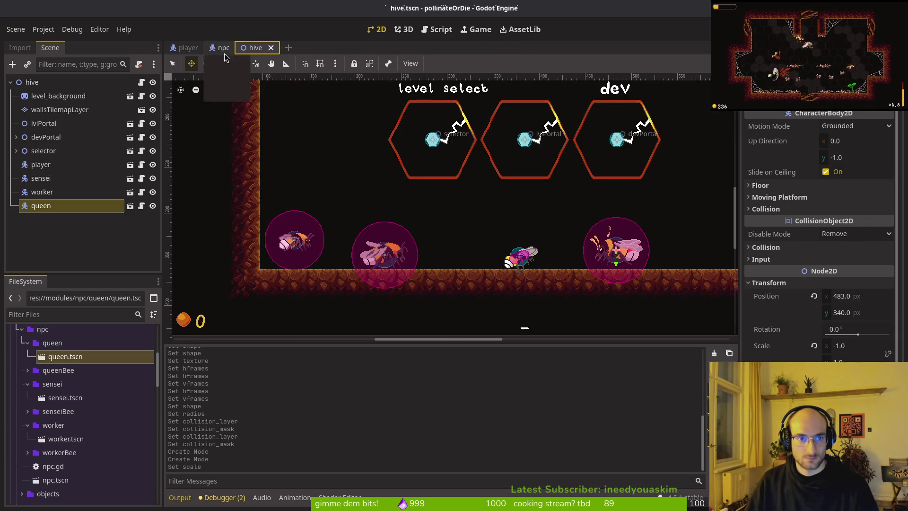
pyautogui.middleClick(221, 48)
# Step: Test-run the game in the hive level, jump briefly, then stop the run with F8
pyautogui.press('F5')
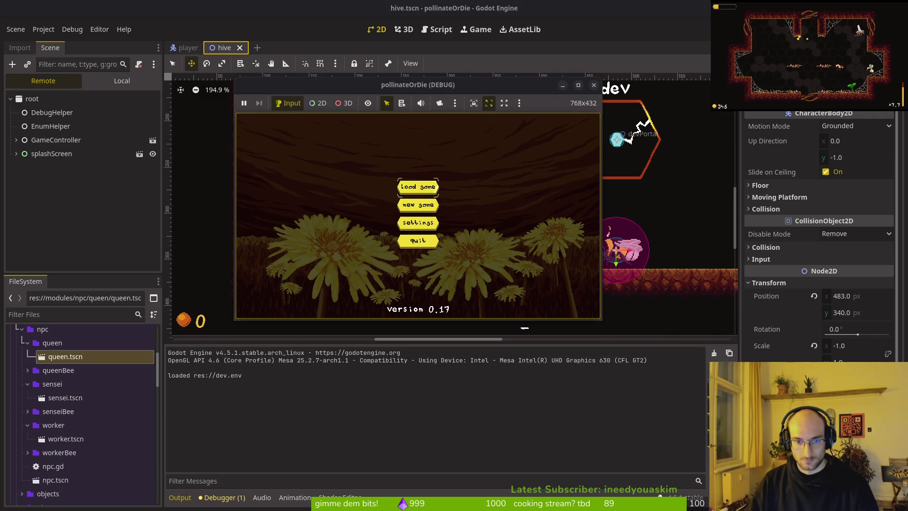
pyautogui.press('Return')
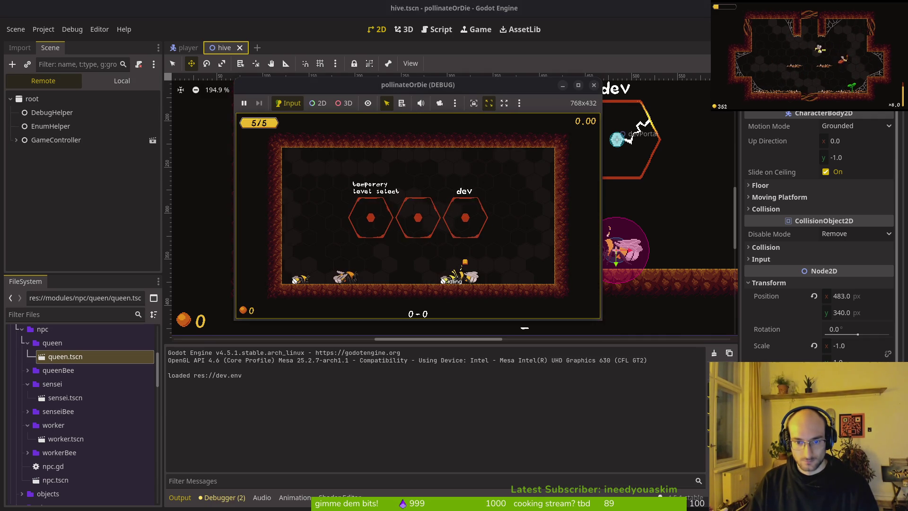
pyautogui.press('Escape')
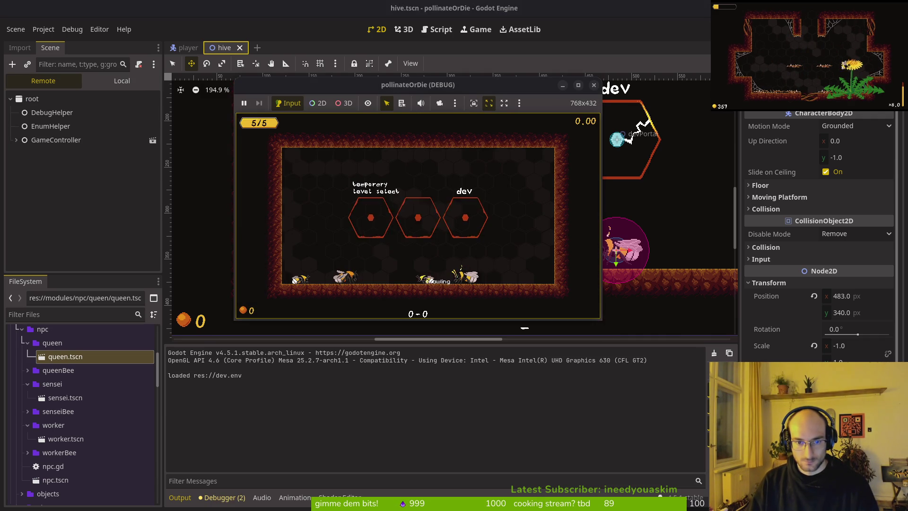
pyautogui.press('Escape')
pyautogui.press('Escape')
pyautogui.press('space')
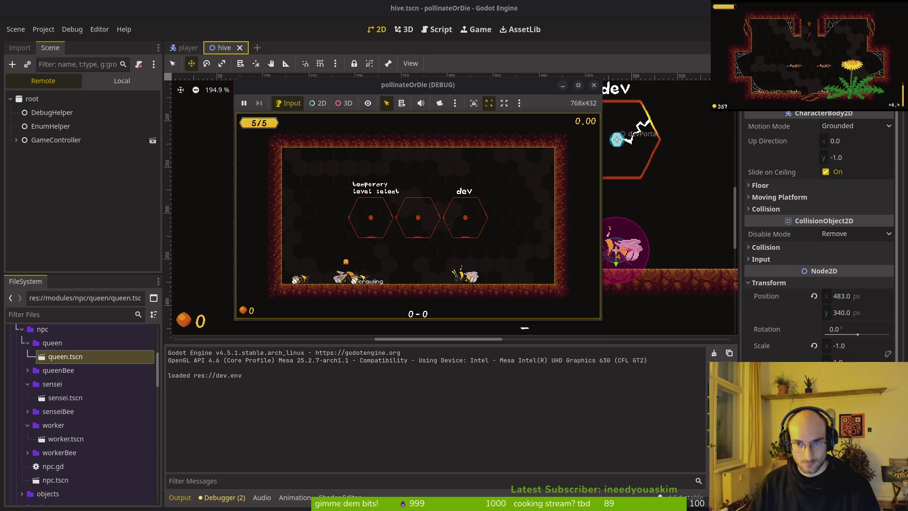
pyautogui.press('F8')
pyautogui.hotkey('alt', 'Tab')
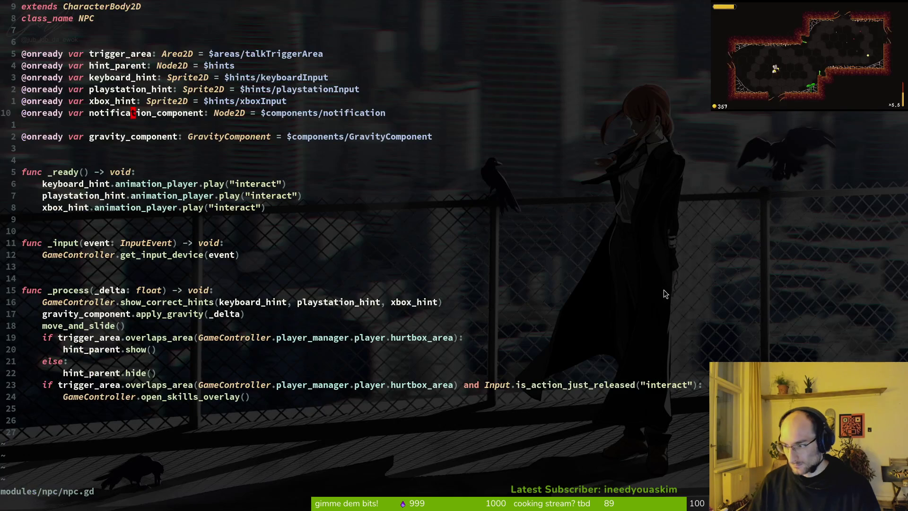
# Step: Save npc.gd and look over the interact check and overlay call lines in _process
pyautogui.write(':w')
pyautogui.press('Return')
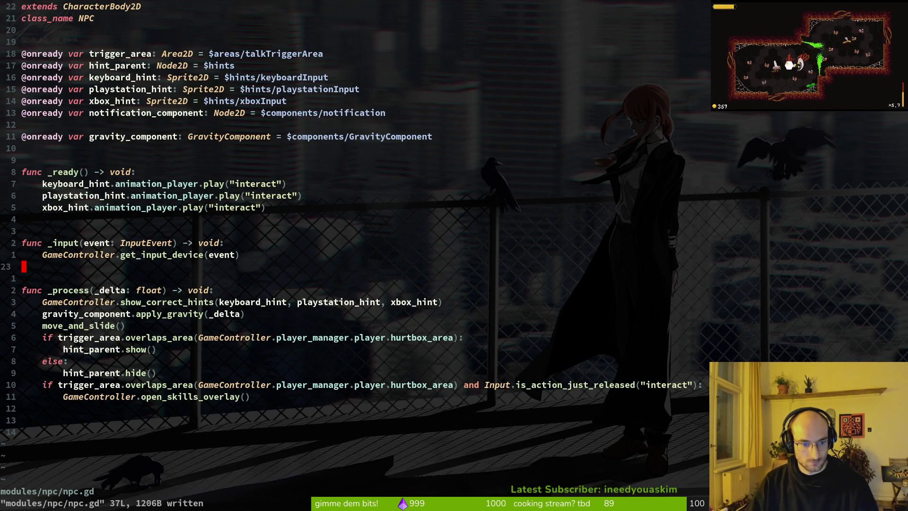
pyautogui.press('j')
pyautogui.press('j')
pyautogui.press('j')
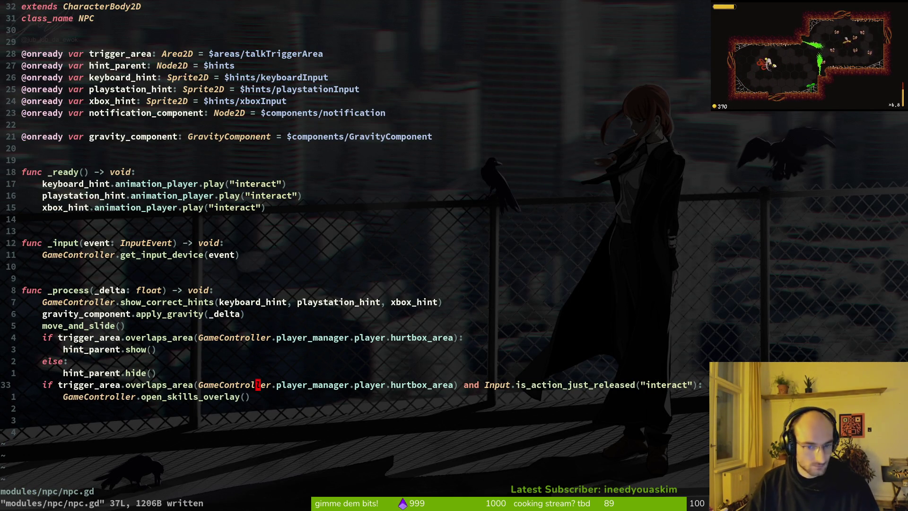
pyautogui.hotkey('shift', 'v')
pyautogui.press('j')
pyautogui.press('Escape')
pyautogui.press('k')
pyautogui.hotkey('shift', 'v')
pyautogui.press('j')
pyautogui.press('k')
pyautogui.press('Escape')
pyautogui.hotkey('shift', 'v')
pyautogui.press('j')
pyautogui.press('Escape')
pyautogui.press('k')
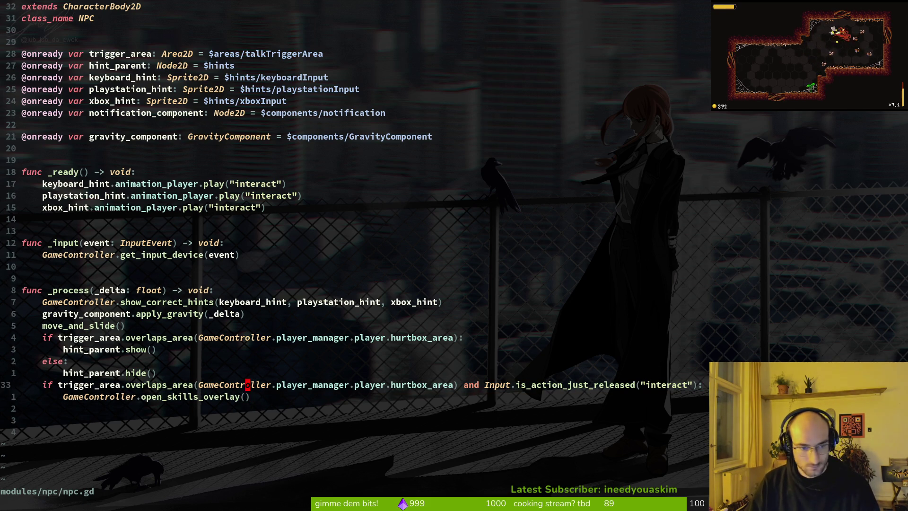
# Step: Add blank lines above the interact check and start a new _open_overlay function name
pyautogui.press('O')
pyautogui.press('Return')
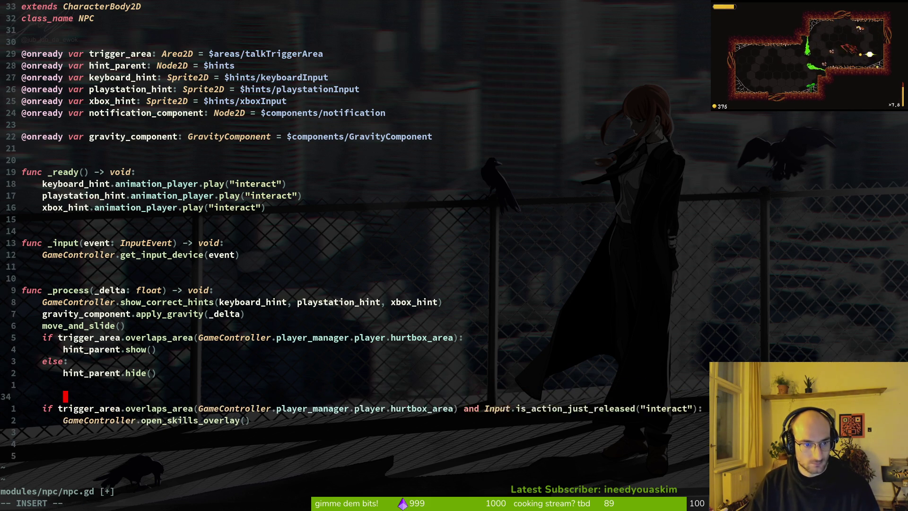
pyautogui.press('Return')
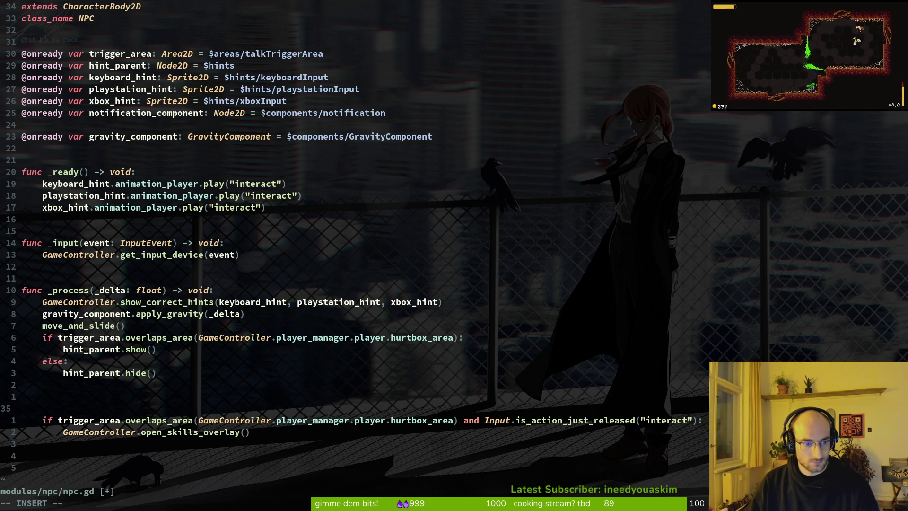
pyautogui.write('func open')
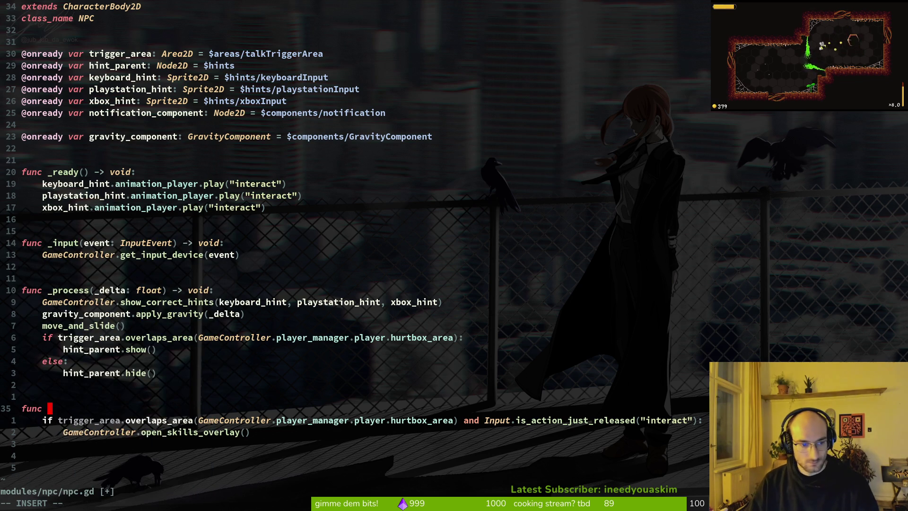
pyautogui.press('BackSpace')
pyautogui.press('BackSpace')
pyautogui.press('BackSpace')
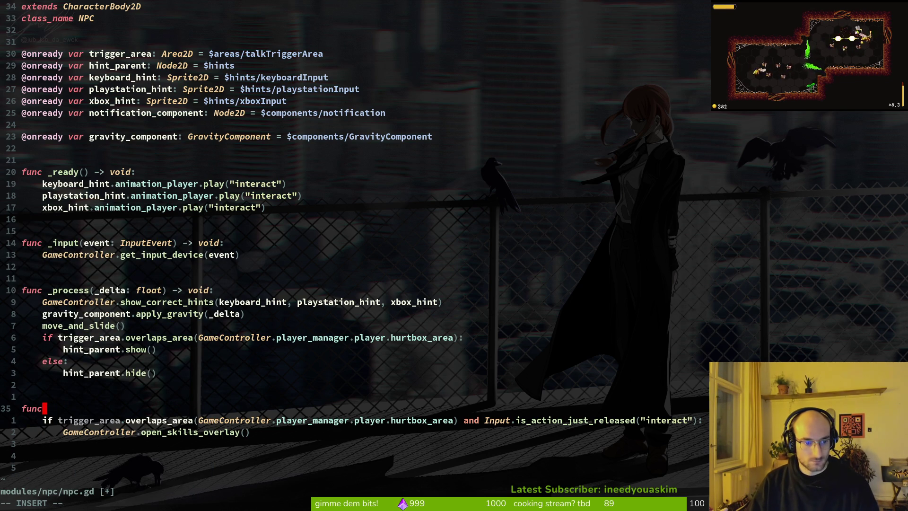
pyautogui.write(' _open_overlay')
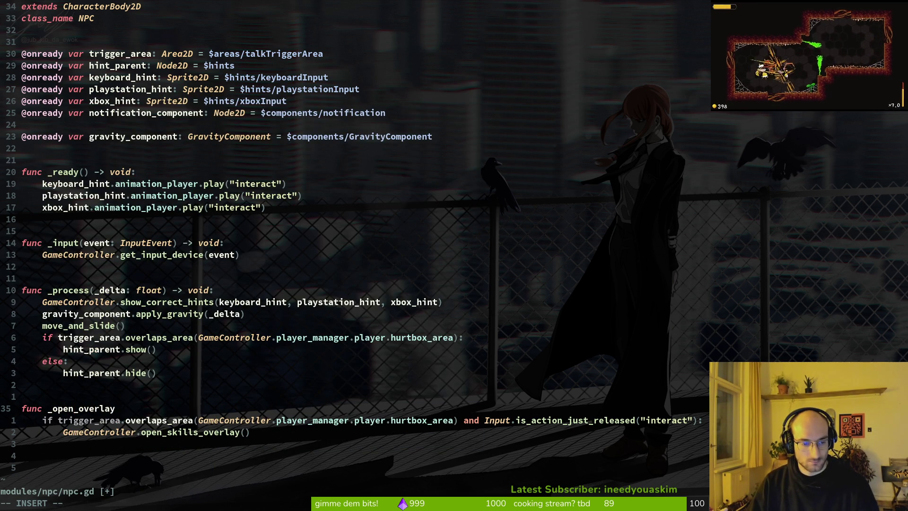
pyautogui.write('_')
pyautogui.press('Escape')
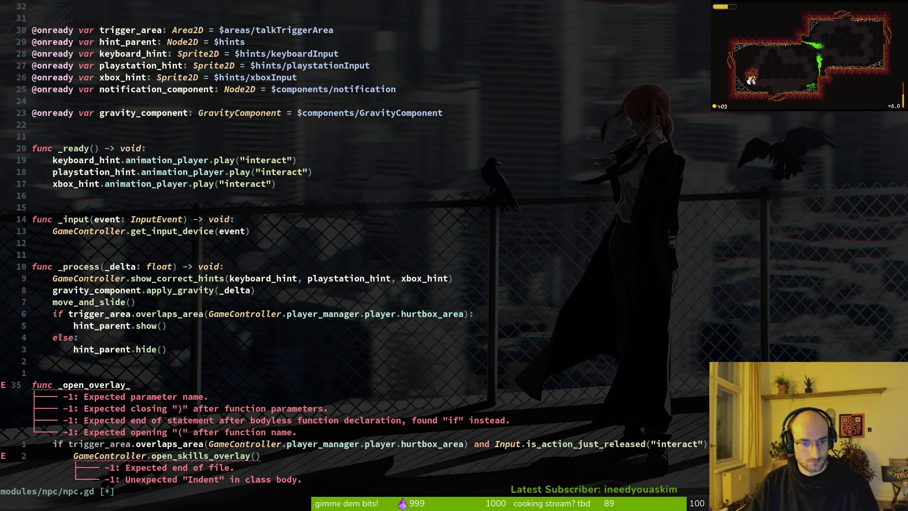
# Step: Complete the header as '_open_overlay() -> void:', remove the empty line below, and save
pyautogui.press('k')
pyautogui.press('k')
pyautogui.press('k')
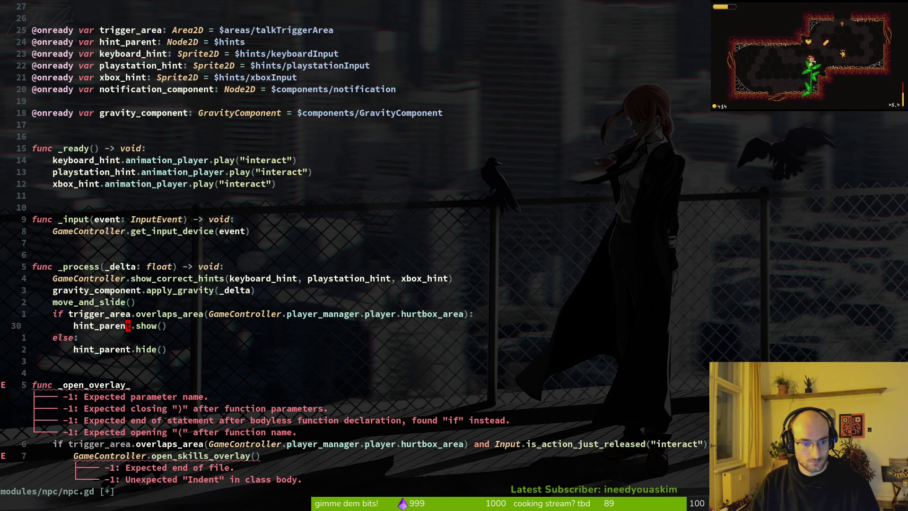
pyautogui.press('G')
pyautogui.press('k')
pyautogui.press('k')
pyautogui.press('k')
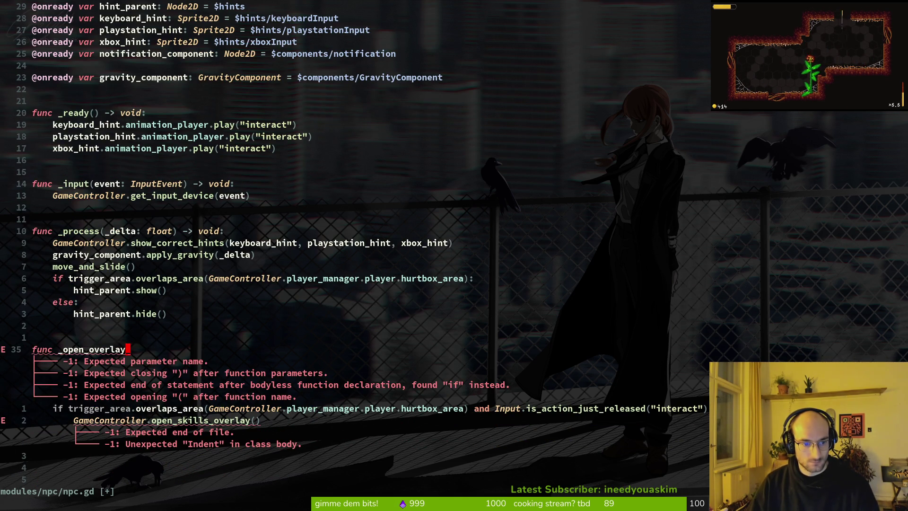
pyautogui.press('A')
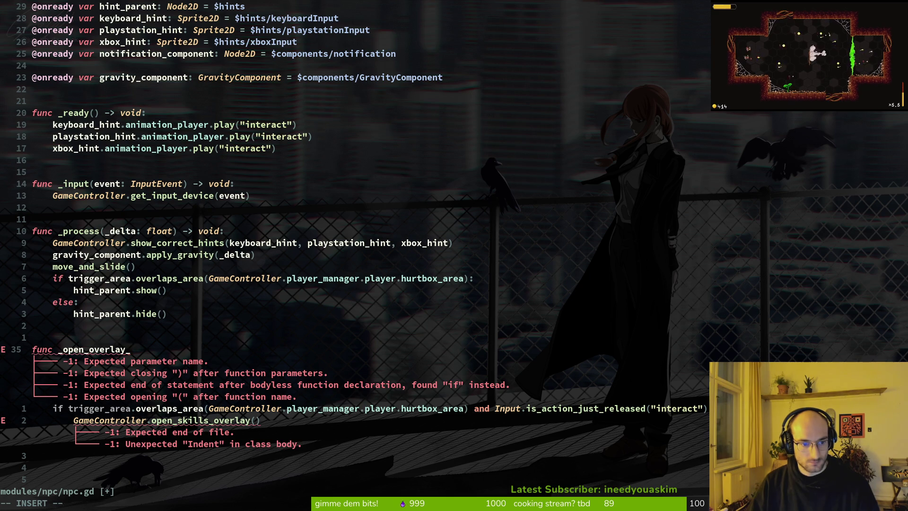
pyautogui.press('BackSpace')
pyautogui.write('() ')
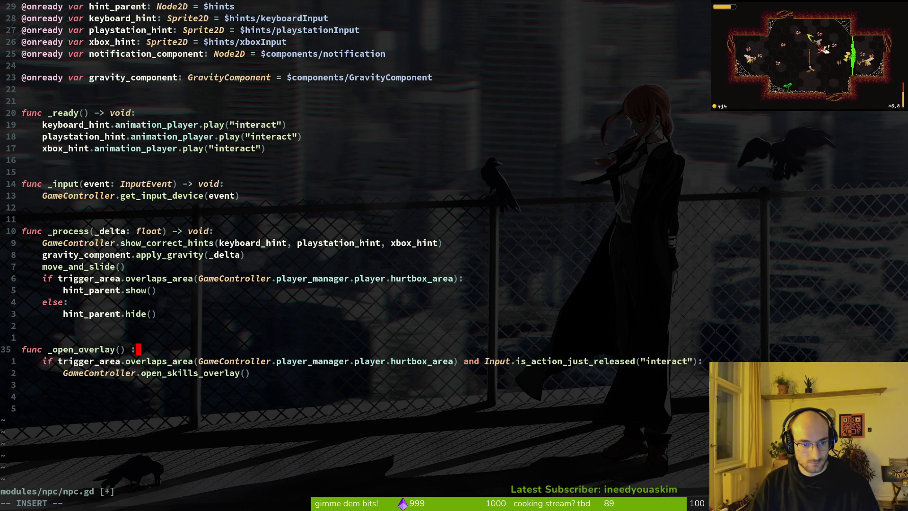
pyautogui.write('-> ')
pyautogui.write('void')
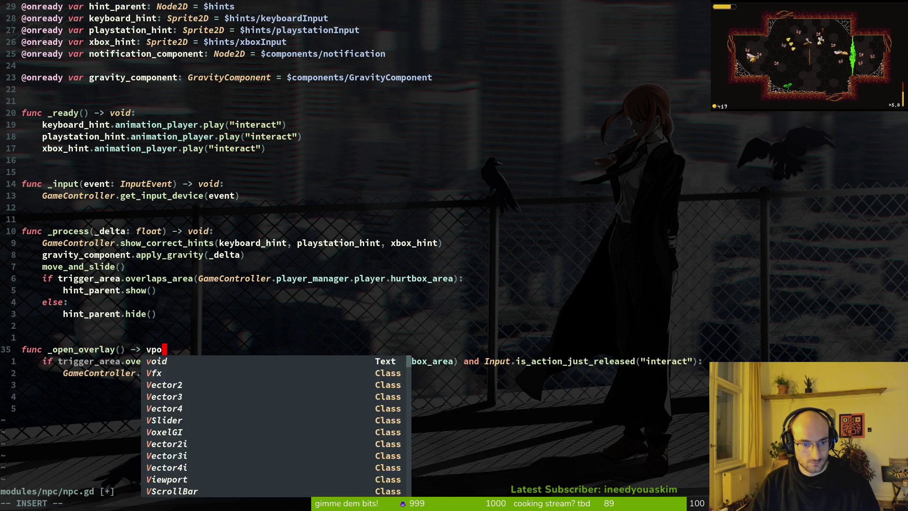
pyautogui.write(':')
pyautogui.press('Return')
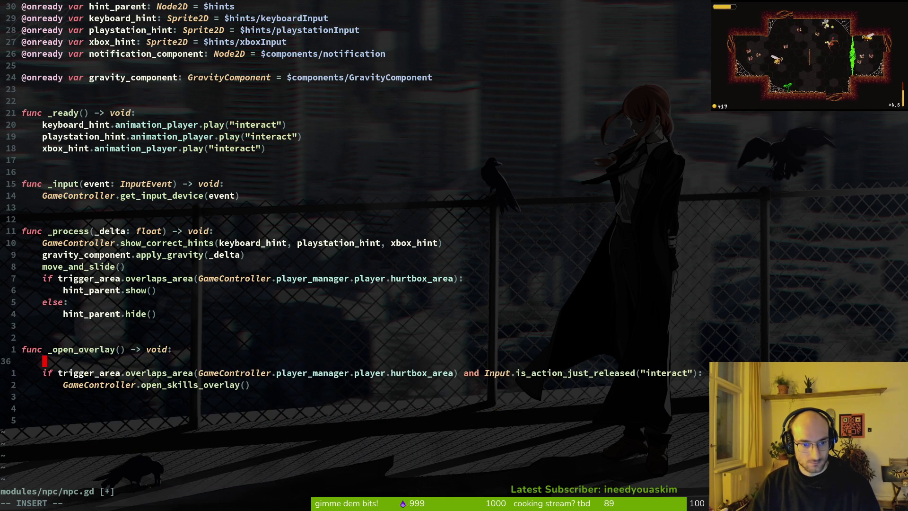
pyautogui.press('Escape')
pyautogui.press('d')
pyautogui.press('d')
pyautogui.write(':w')
pyautogui.press('Return')
pyautogui.press('k')
pyautogui.press('k')
pyautogui.press('k')
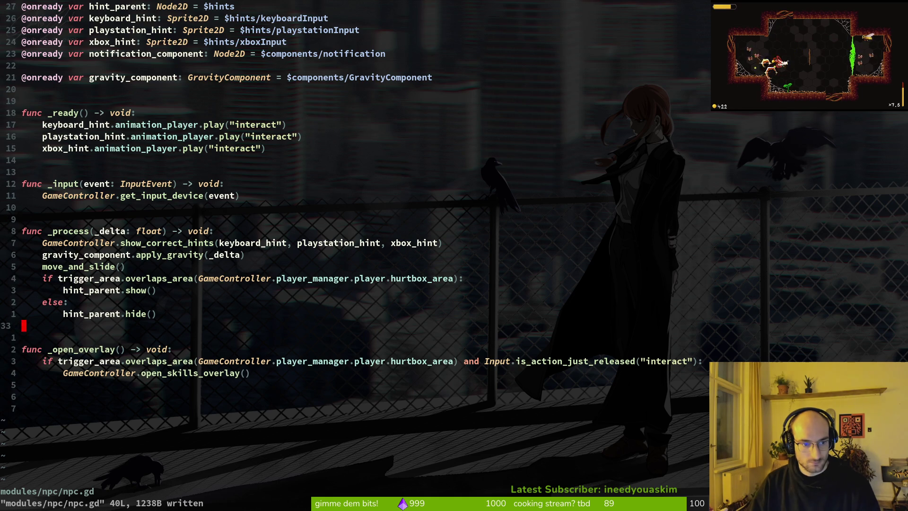
# Step: Add an _open_overlay() call at the end of _process and save
pyautogui.write('opober')
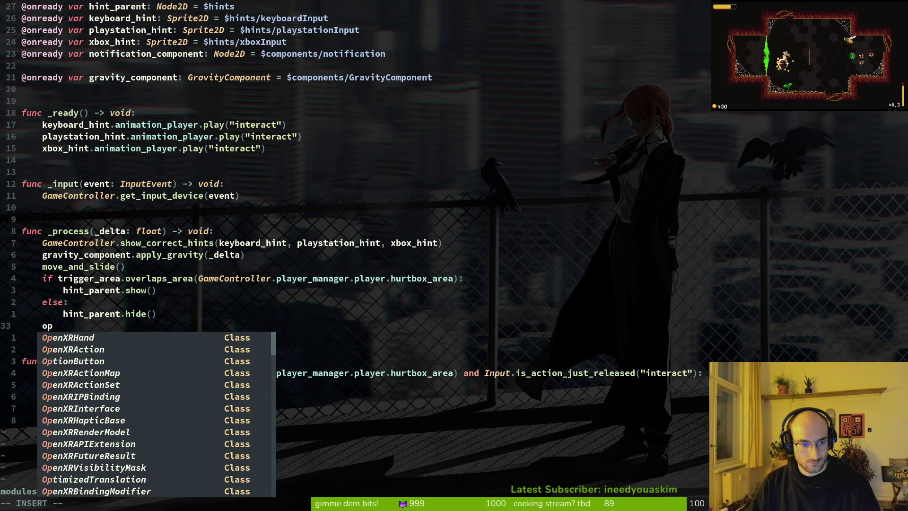
pyautogui.press('BackSpace')
pyautogui.press('BackSpace')
pyautogui.press('BackSpace')
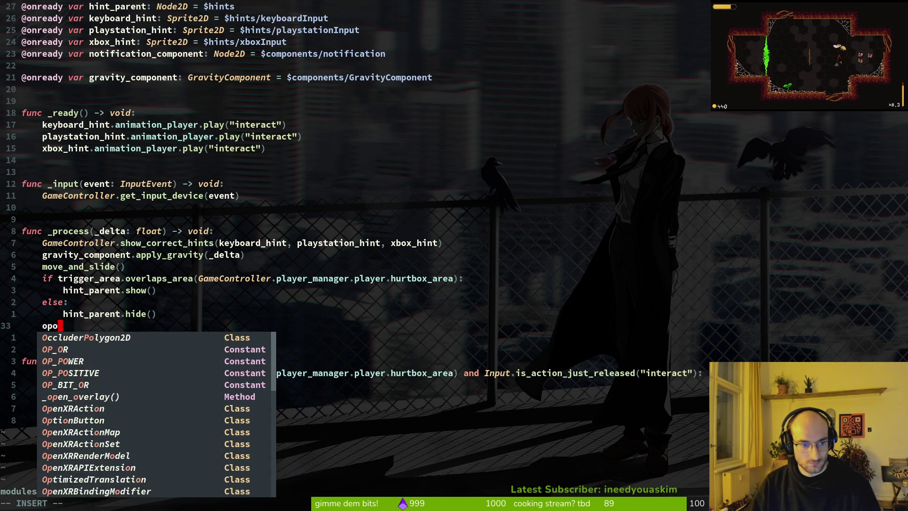
pyautogui.write('_open_over')
pyautogui.press('Return')
pyautogui.press('Escape')
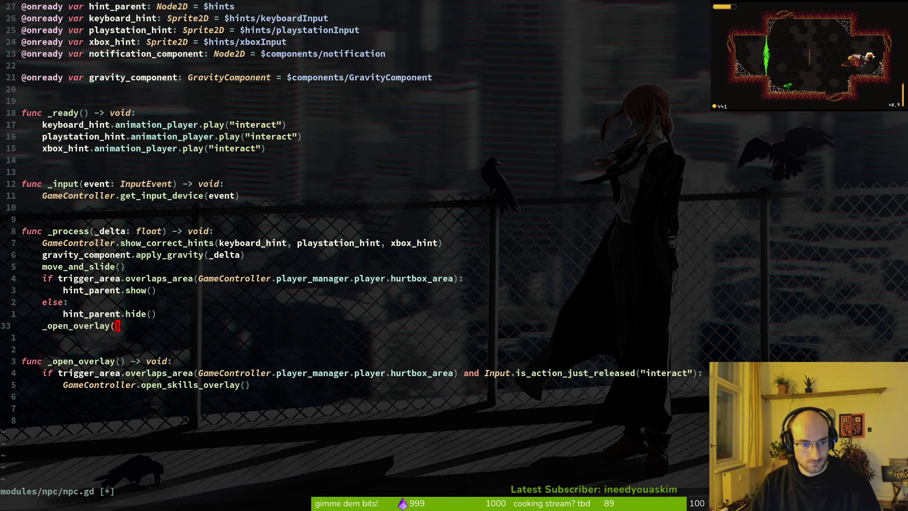
pyautogui.write('j:w')
pyautogui.press('Return')
# Step: Add a pass line, then delete it again and save npc.gd
pyautogui.write('opass')
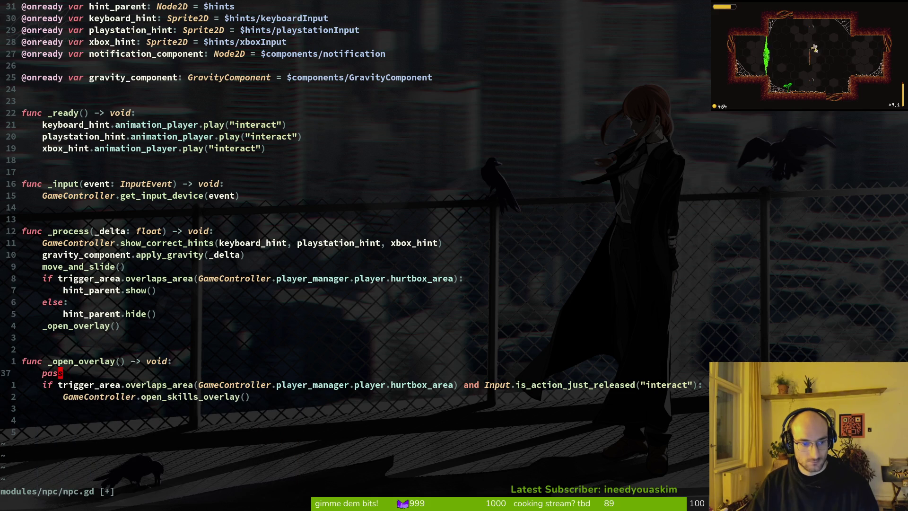
pyautogui.press('Escape')
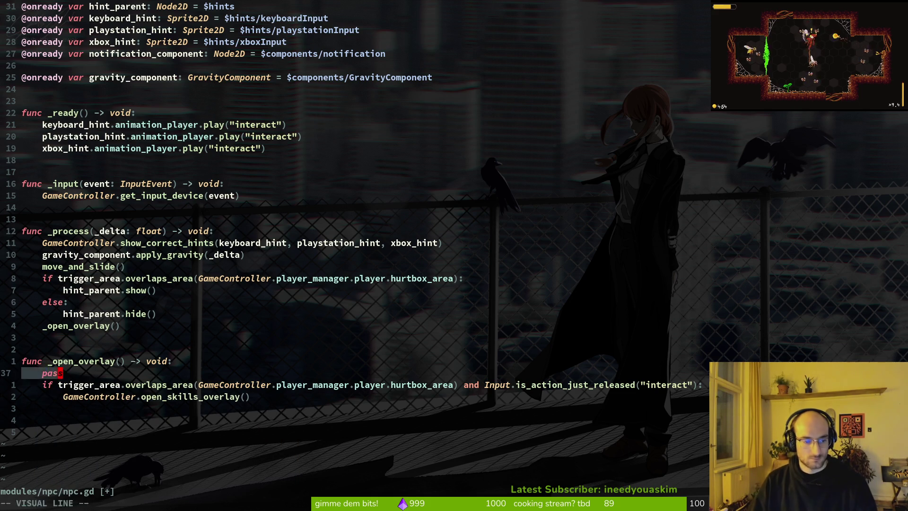
pyautogui.press('d')
pyautogui.press('d')
pyautogui.write(':w')
pyautogui.press('Return')
# Step: Give _open_overlay a body of just pass, delete the old if block, and save npc.gd
pyautogui.press('k')
pyautogui.write('o')
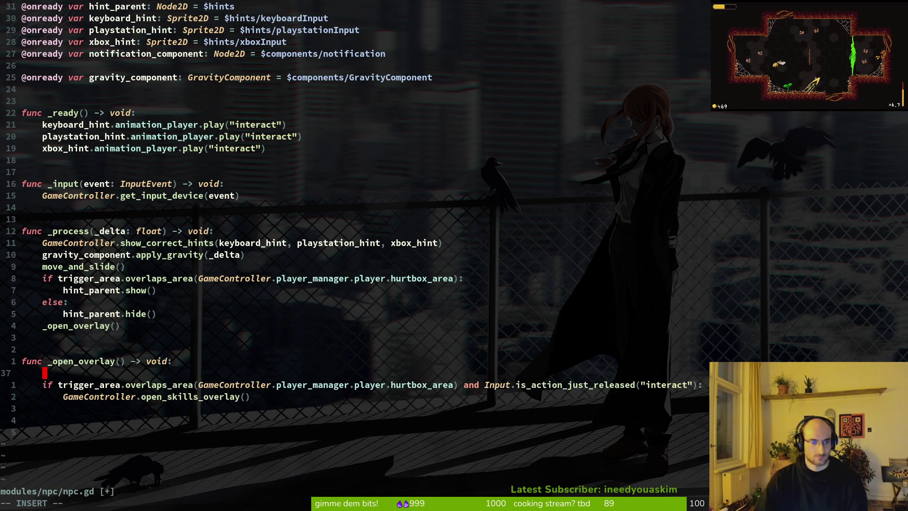
pyautogui.write('pass')
pyautogui.press('Escape')
pyautogui.press('j')
pyautogui.press('d')
pyautogui.press('d')
pyautogui.press('d')
pyautogui.hotkey('ctrl', 's')
pyautogui.hotkey('ctrl', 'p')
pyautogui.press('Escape')
pyautogui.hotkey('alt', 'Tab')
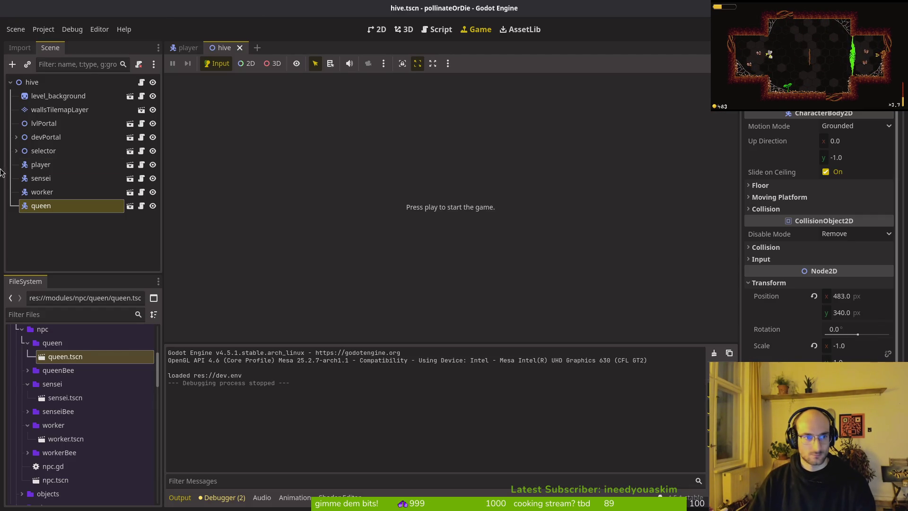
# Step: Quick-open sensei.tscn and select its root node in the 2D view
pyautogui.hotkey('shift', 'alt', 'o')
pyautogui.write('s')
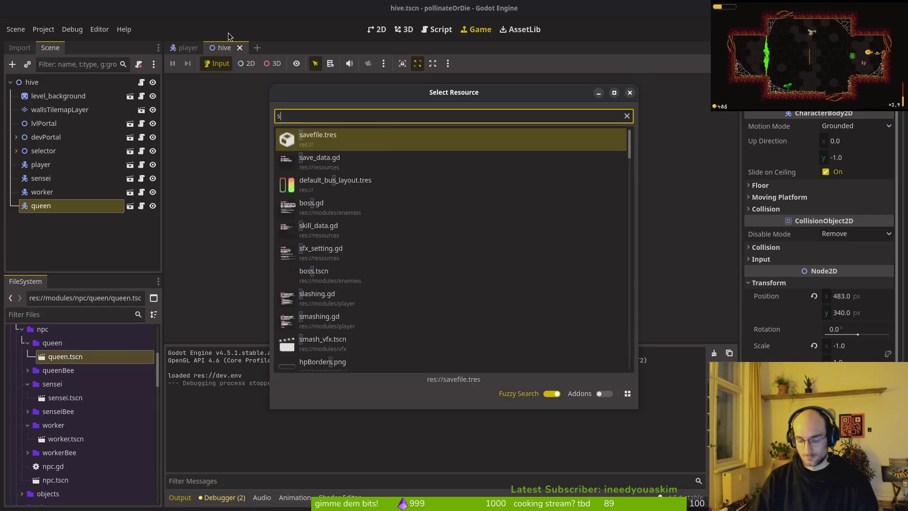
pyautogui.write('esnets')
pyautogui.press('Down')
pyautogui.press('Down')
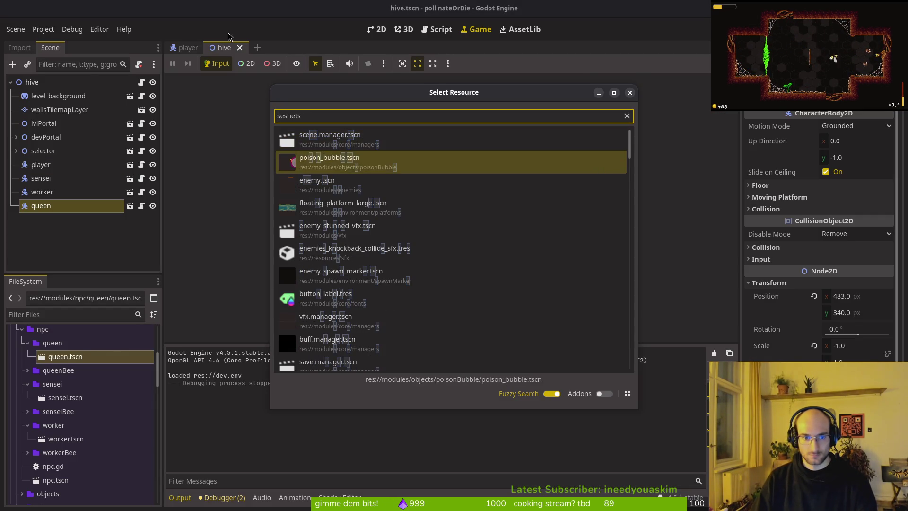
pyautogui.press('BackSpace')
pyautogui.press('BackSpace')
pyautogui.press('BackSpace')
pyautogui.write('nsets')
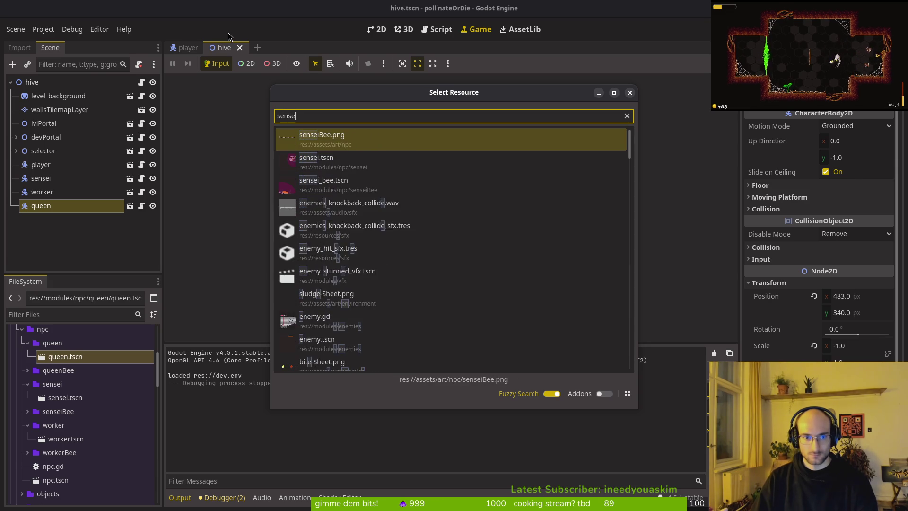
pyautogui.press('Return')
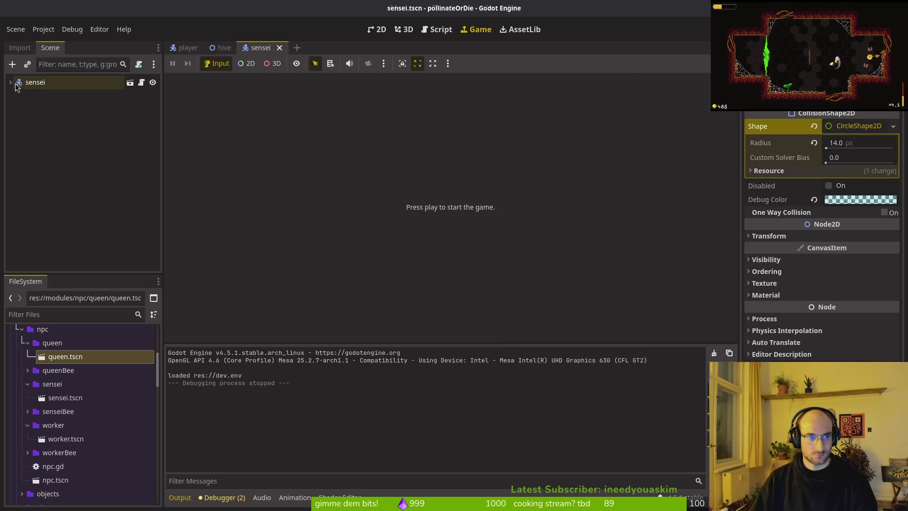
pyautogui.click(58, 82)
pyautogui.hotkey('ctrl', 'F1')
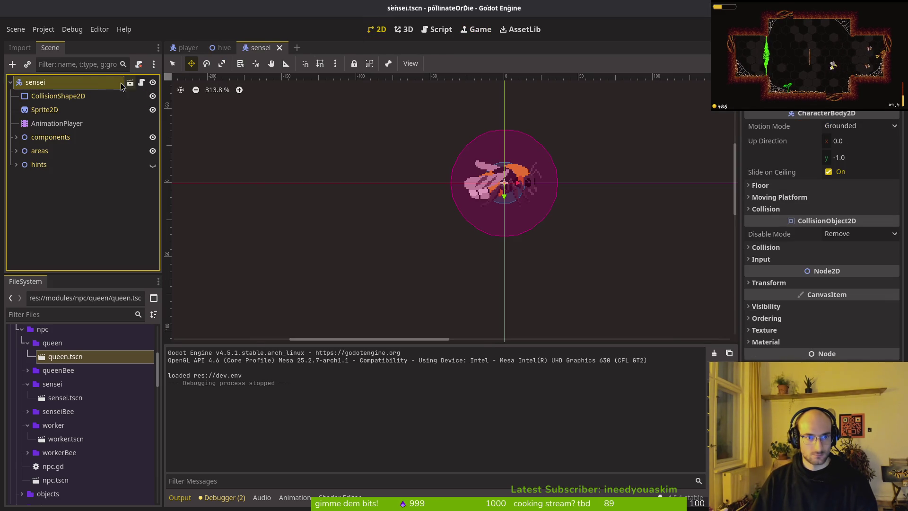
# Step: Attach a new script inheriting NPC to the sensei root, saved as sensei.gd in the sensei folder
pyautogui.rightClick(90, 85)
pyautogui.click(137, 224)
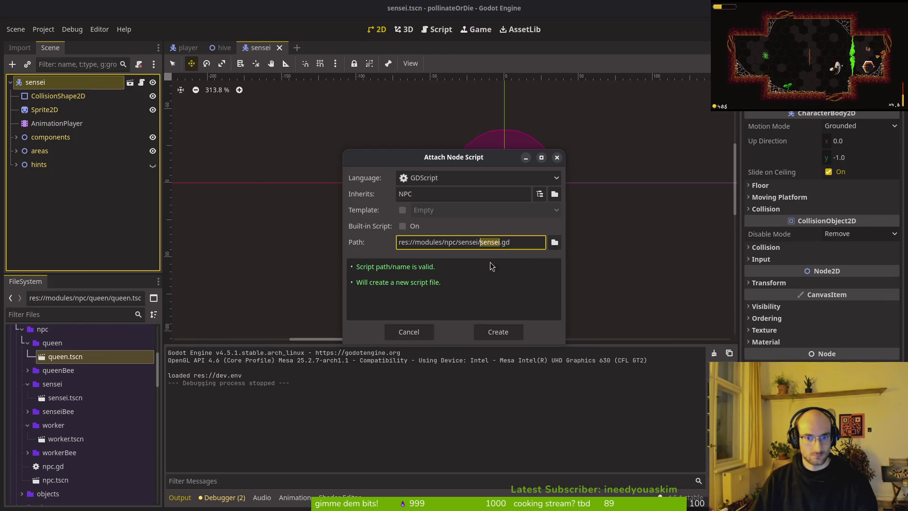
pyautogui.click(555, 242)
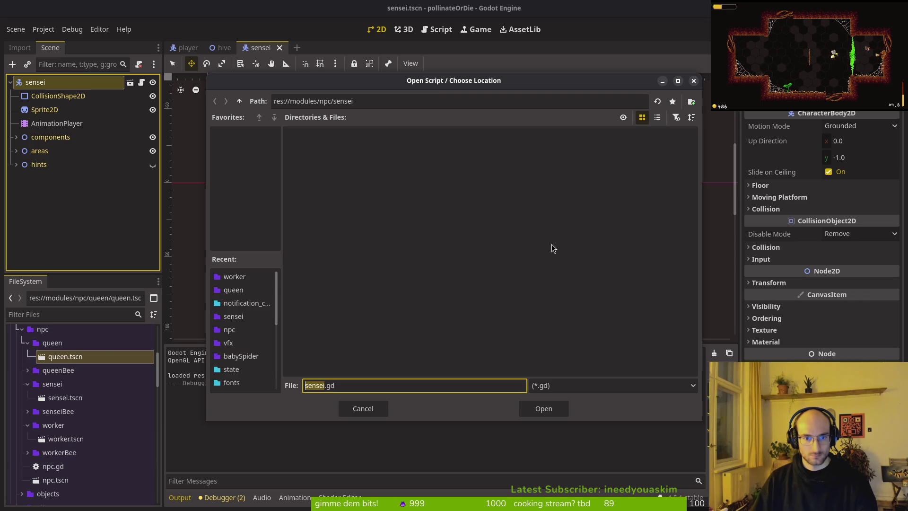
pyautogui.click(547, 404)
pyautogui.click(495, 331)
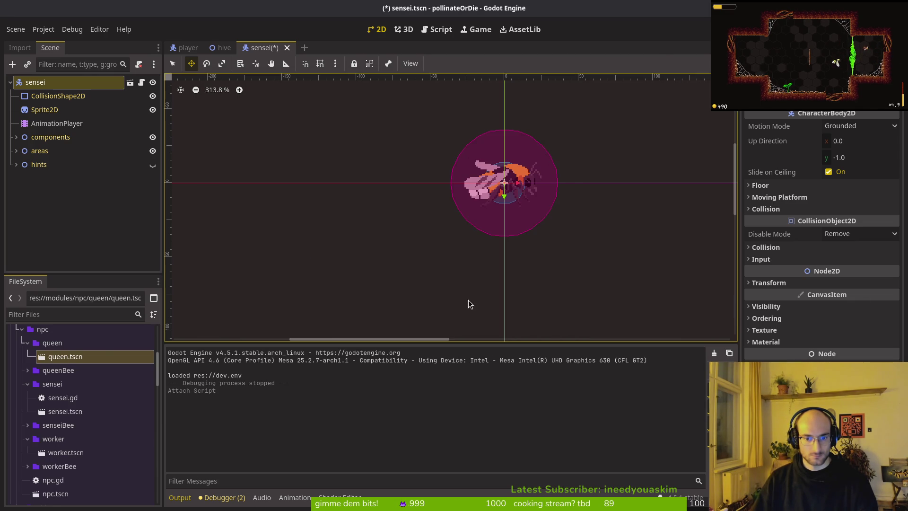
# Step: Open sensei.gd in a Neovim vertical split beside npc.gd
pyautogui.hotkey('alt', 'Tab')
pyautogui.press('space')
pyautogui.press('f')
pyautogui.press('f')
pyautogui.write('sesnei')
pyautogui.hotkey('ctrl', 'v')
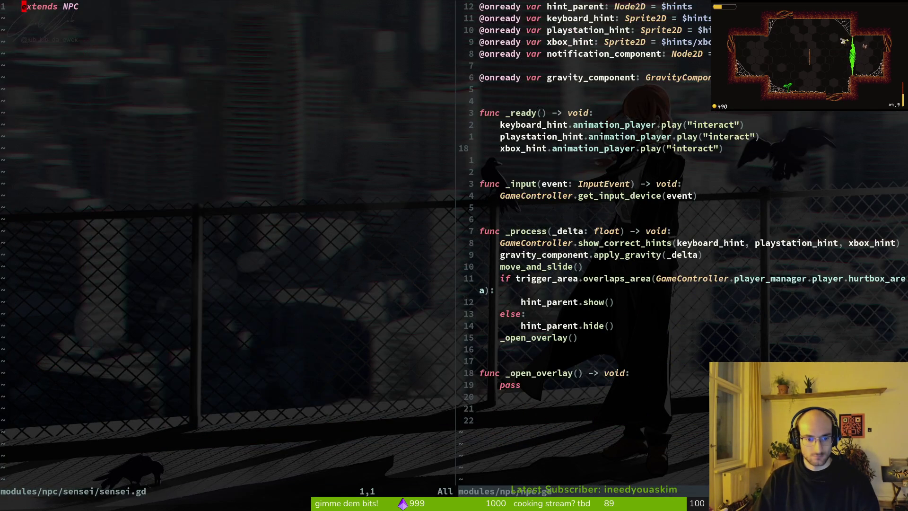
# Step: Declare class_name Sensei at the top of sensei.gd and save it
pyautogui.write('o')
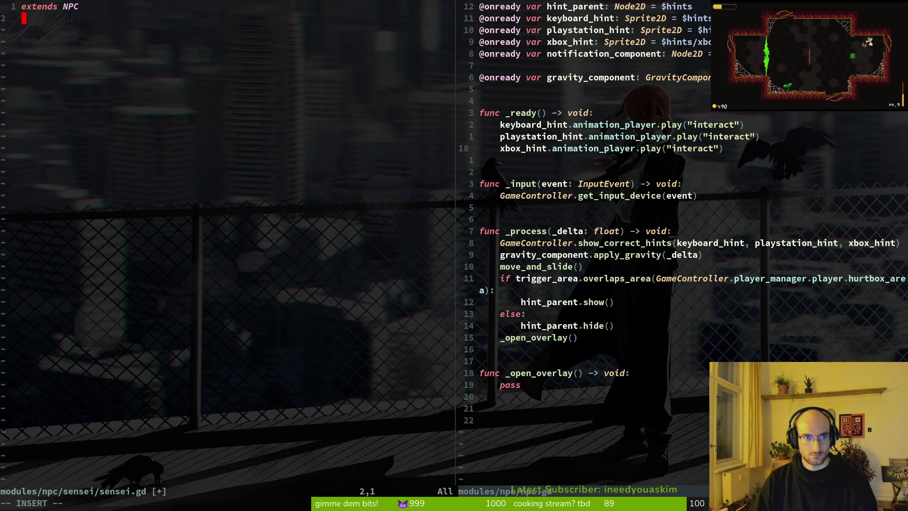
pyautogui.write('class_name ')
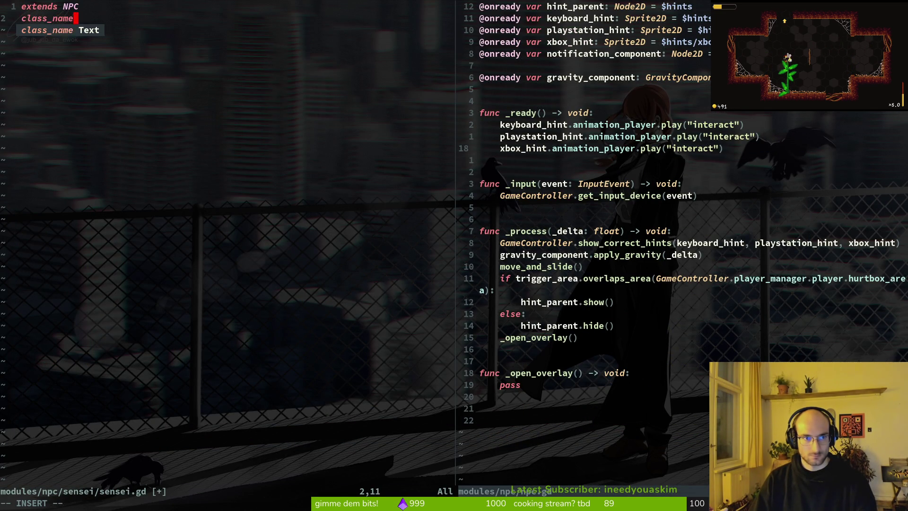
pyautogui.write('Sens')
pyautogui.press('Escape')
pyautogui.write(':w')
pyautogui.press('Return')
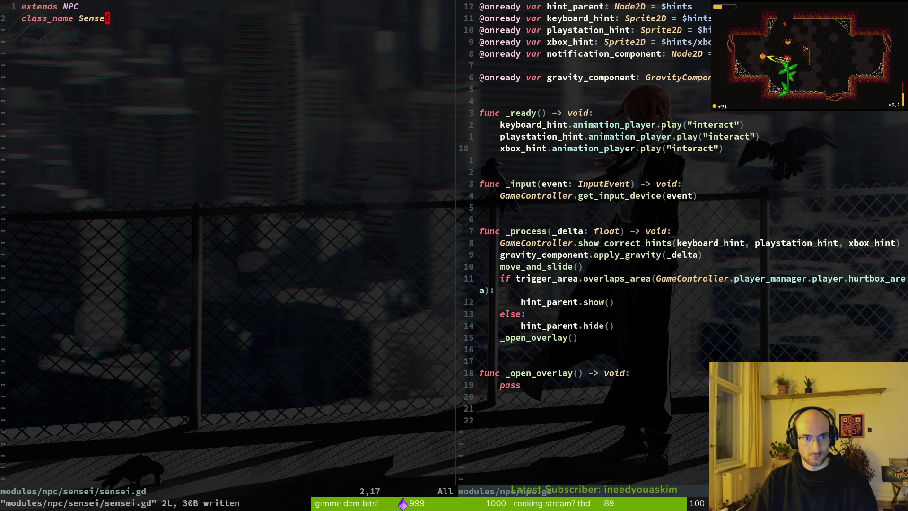
# Step: Open sensei.gd beside npc.gd from the file finder and save npc.gd
pyautogui.press('space')
pyautogui.press('f')
pyautogui.press('f')
pyautogui.write('ses')
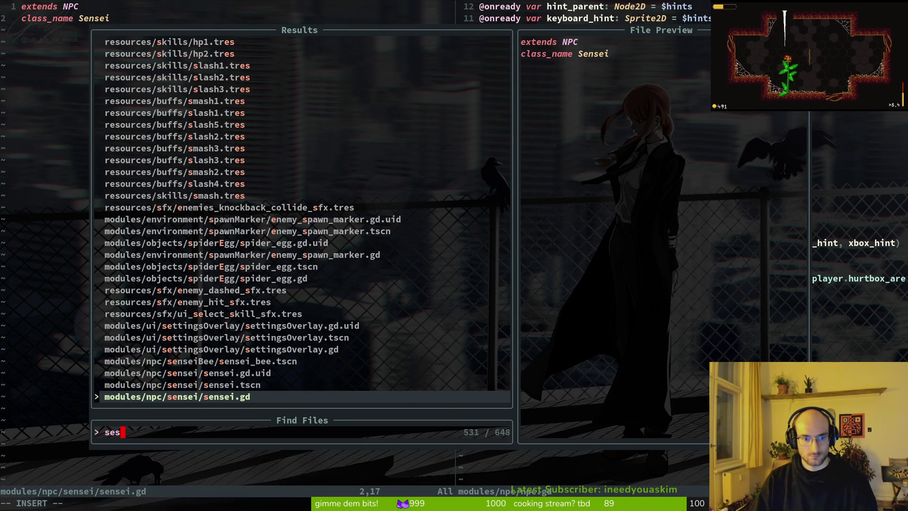
pyautogui.press('Up')
pyautogui.press('Up')
pyautogui.press('Up')
pyautogui.press('Down')
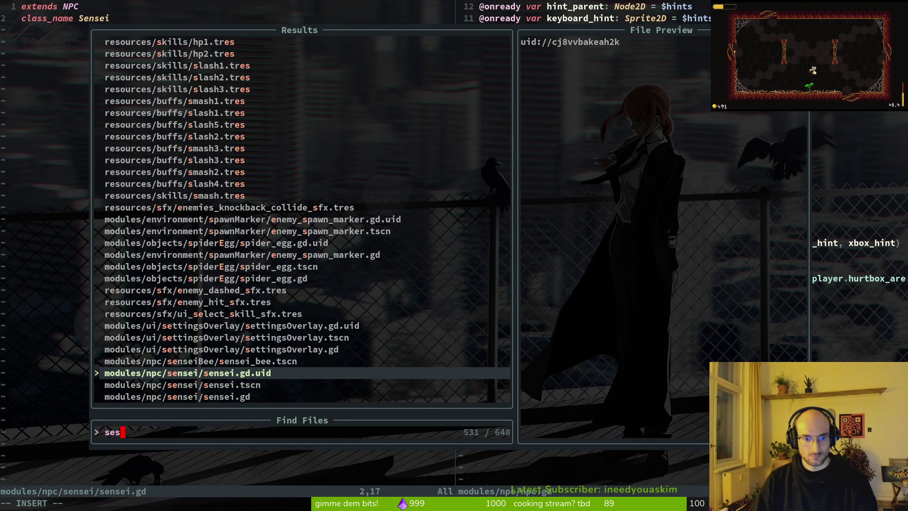
pyautogui.press('Down')
pyautogui.press('Down')
pyautogui.press('Return')
pyautogui.write(':w')
pyautogui.press('Return')
# Step: Copy npc.gd's _open_overlay function into sensei.gd below the class_name line
pyautogui.press('}')
pyautogui.press('}')
pyautogui.press('}')
pyautogui.press('j')
pyautogui.press('j')
pyautogui.press('V')
pyautogui.press('j')
pyautogui.press('y')
pyautogui.hotkey('ctrl', 'w')
pyautogui.press('h')
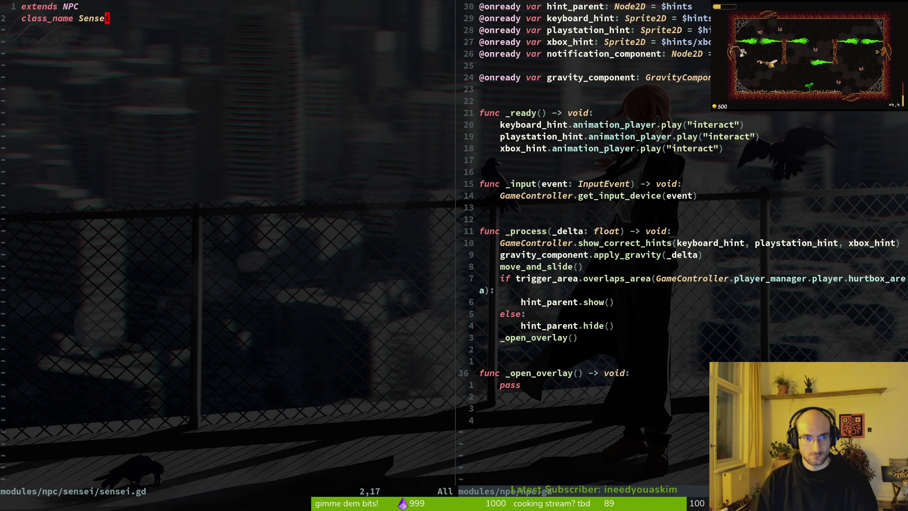
pyautogui.press('p')
# Step: Tidy the blank lines around the class declaration and the pass placeholder
pyautogui.press('O')
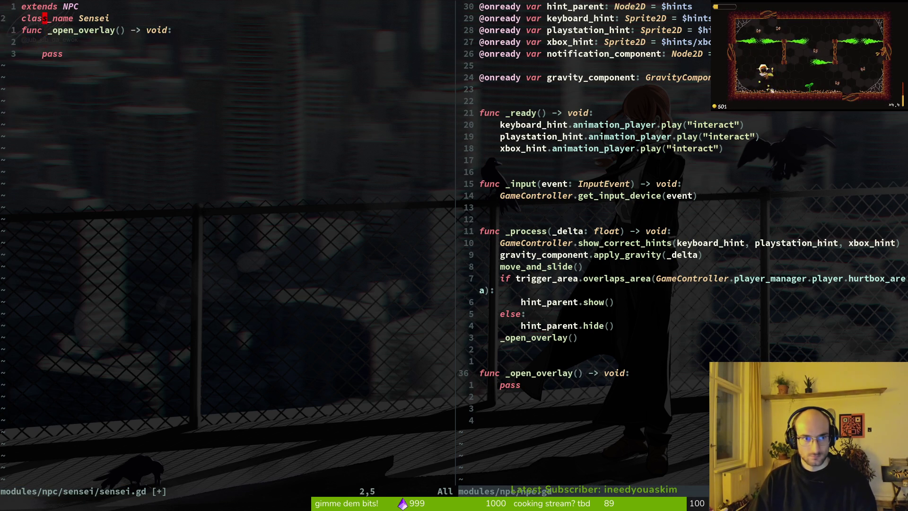
pyautogui.press('o')
pyautogui.press('Return')
pyautogui.press('Escape')
pyautogui.press('j')
pyautogui.press('j')
# Step: Replace pass with the trigger_area if-condition from clipboard history and save sensei.gd
pyautogui.press('V')
pyautogui.press('d')
pyautogui.press('super+v')
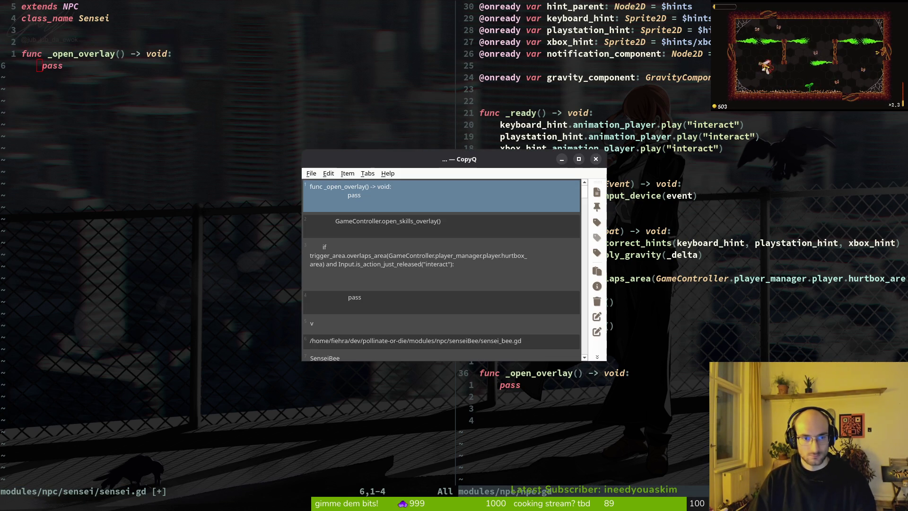
pyautogui.press('Down')
pyautogui.press('Down')
pyautogui.press('Return')
pyautogui.press('V')
pyautogui.press('p')
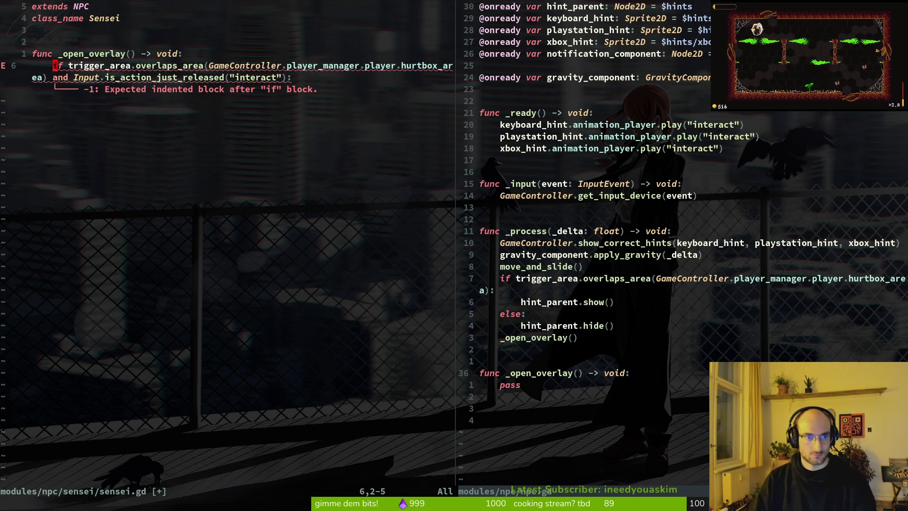
pyautogui.press(':')
pyautogui.press('w')
pyautogui.press('Return')
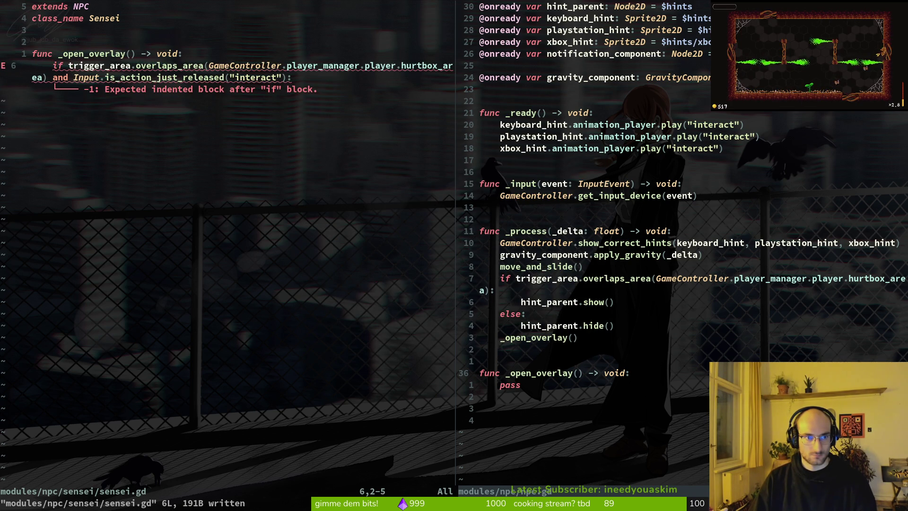
# Step: Close the npc.gd split, add GameController.open_skills_overlay() under the if, and save
pyautogui.write(':wq')
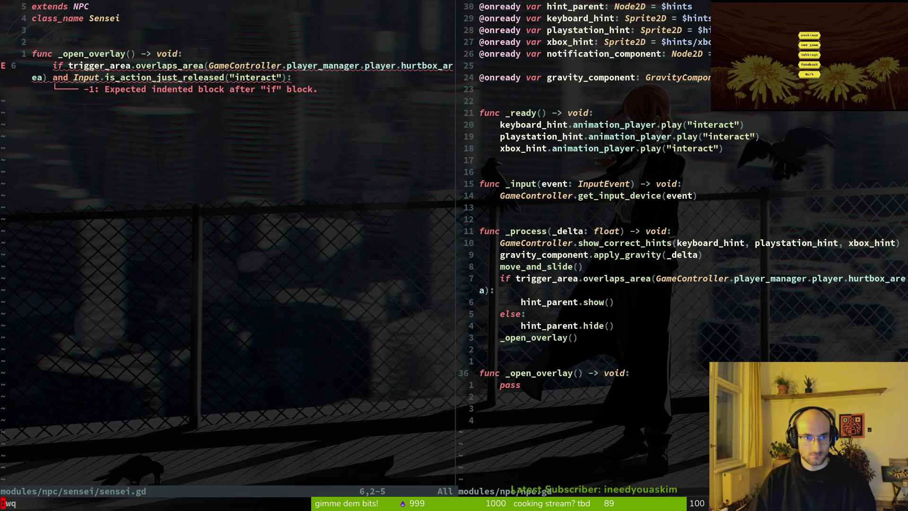
pyautogui.press('Return')
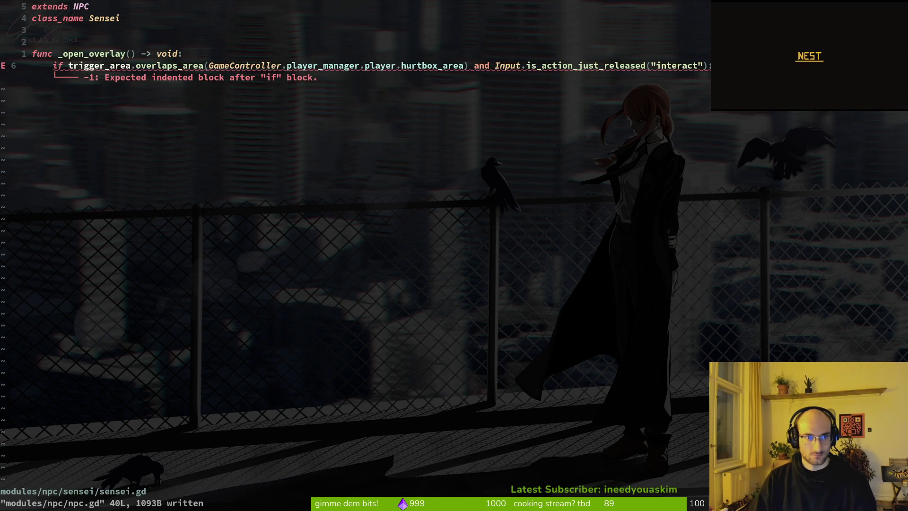
pyautogui.press('super+v')
pyautogui.press('Down')
pyautogui.press('Down')
pyautogui.press('Return')
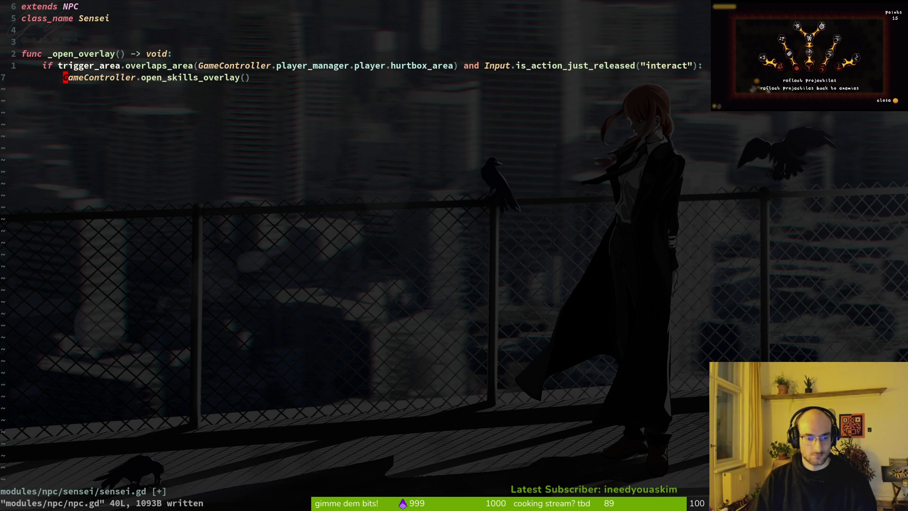
pyautogui.write(':w')
pyautogui.press('Return')
# Step: Copy the three function lines, save sensei.gd again, and return to Godot
pyautogui.hotkey('shift', 'v')
pyautogui.press('j')
pyautogui.press('j')
pyautogui.press('y')
pyautogui.hotkey('ctrl', 'p')
pyautogui.press('Escape')
pyautogui.write(':write')
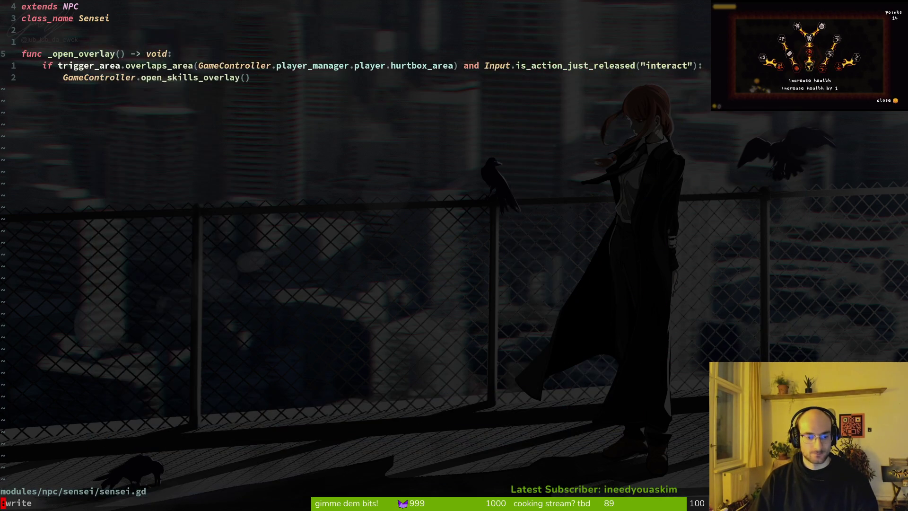
pyautogui.press('Return')
pyautogui.hotkey('alt', 'Tab')
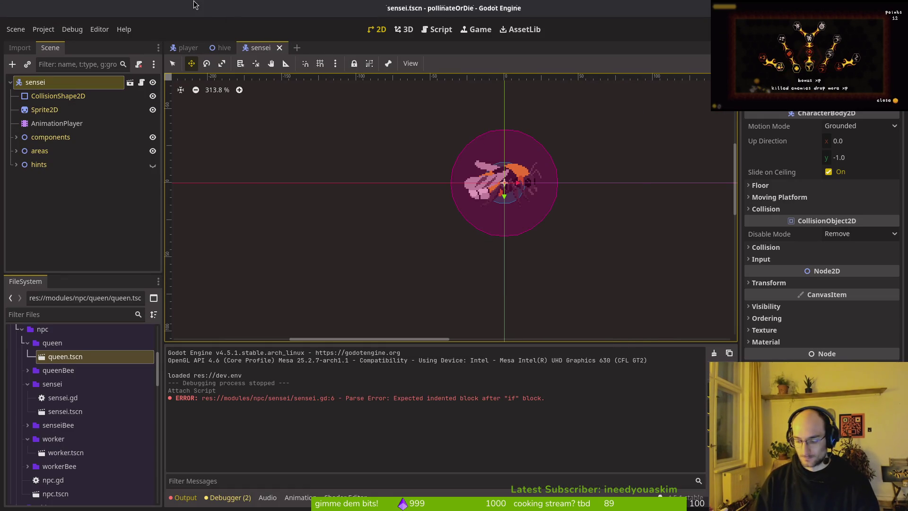
# Step: Open queen.tscn and attach a new queen.gd script to its root node
pyautogui.hotkey('alt', 'shift', 'o')
pyautogui.write('queents')
pyautogui.press('Return')
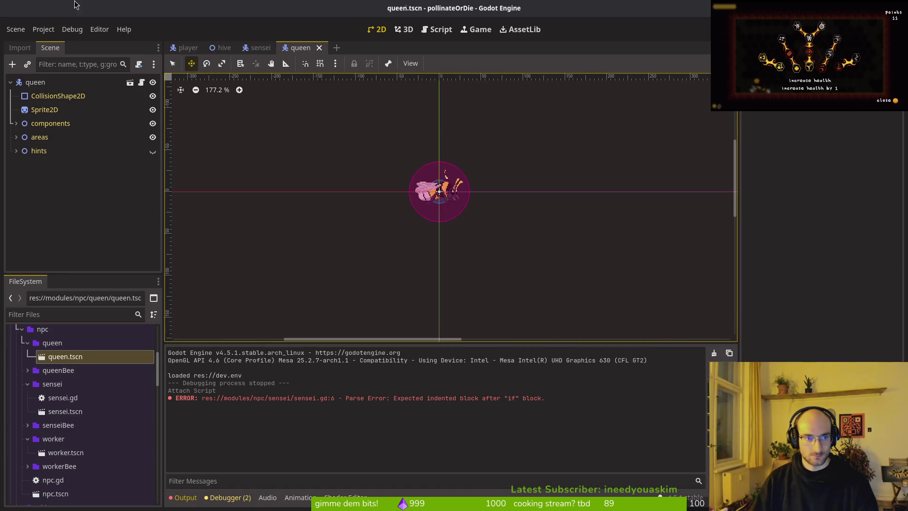
pyautogui.rightClick(94, 84)
pyautogui.click(128, 213)
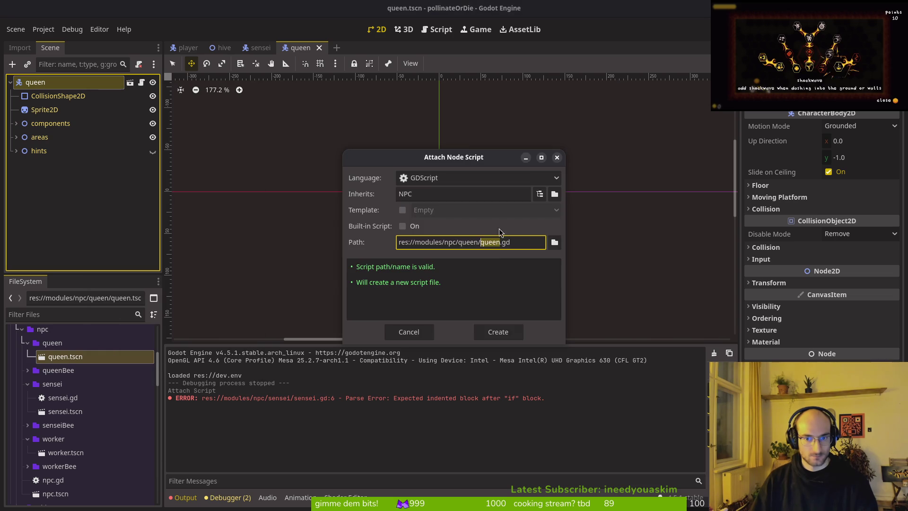
pyautogui.click(502, 331)
# Step: Paste the copied _open_overlay code into queen.gd in Neovim and save
pyautogui.hotkey('alt', 'Tab')
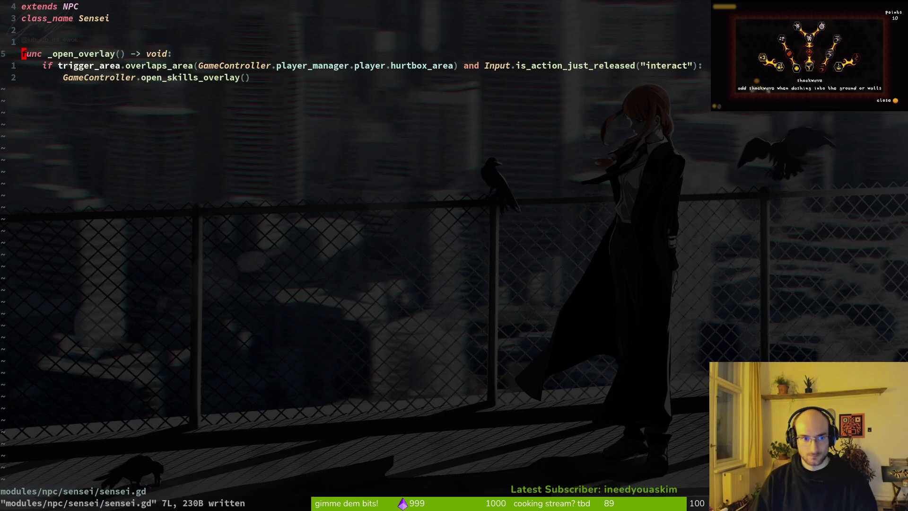
pyautogui.hotkey('ctrl', 'p')
pyautogui.write('queen gd')
pyautogui.press('Return')
pyautogui.press('p')
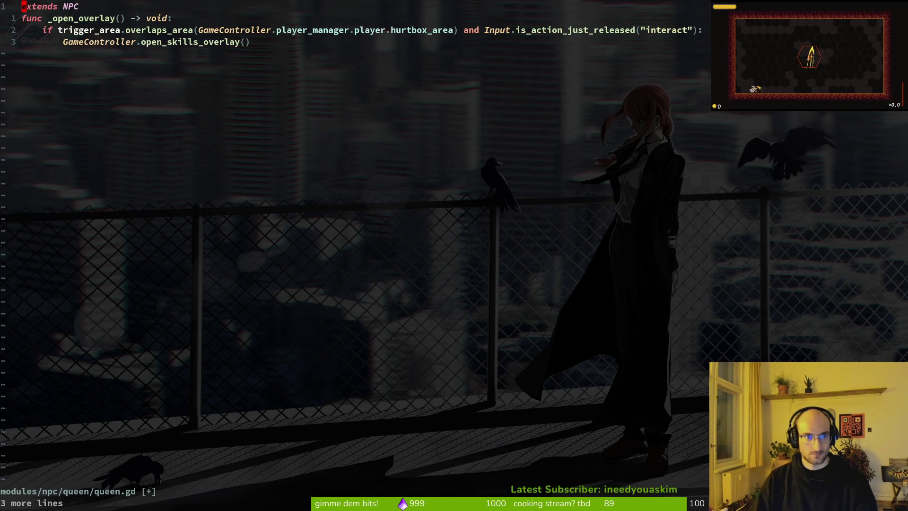
pyautogui.press('o')
pyautogui.press('Return')
pyautogui.press('Escape')
pyautogui.hotkey('ctrl', 's')
# Step: Add the class_name line from sensei.gd to queen.gd, rename it Queen, and save
pyautogui.hotkey('ctrl', '6')
pyautogui.press('k')
pyautogui.press('k')
pyautogui.press('k')
pyautogui.hotkey('shift', 'v')
pyautogui.press('y')
pyautogui.hotkey('ctrl', '6')
pyautogui.press('p')
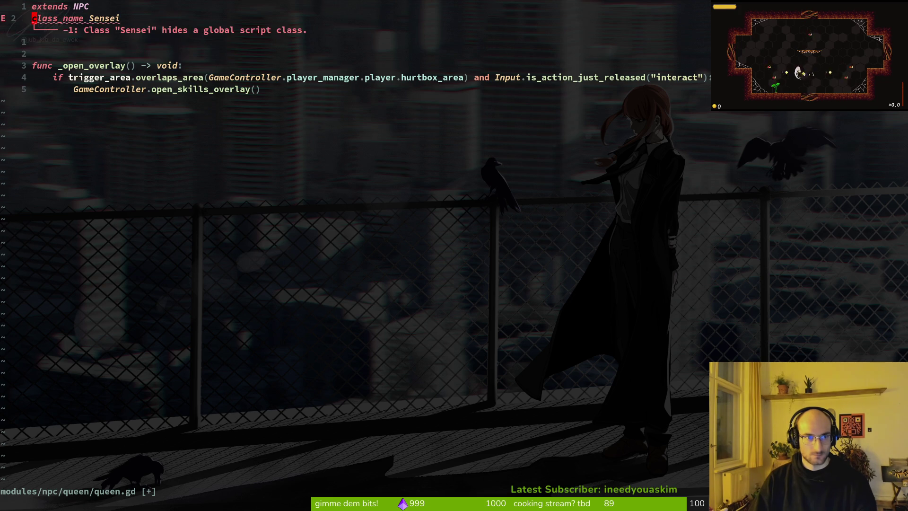
pyautogui.write('ciw')
pyautogui.write('Queen')
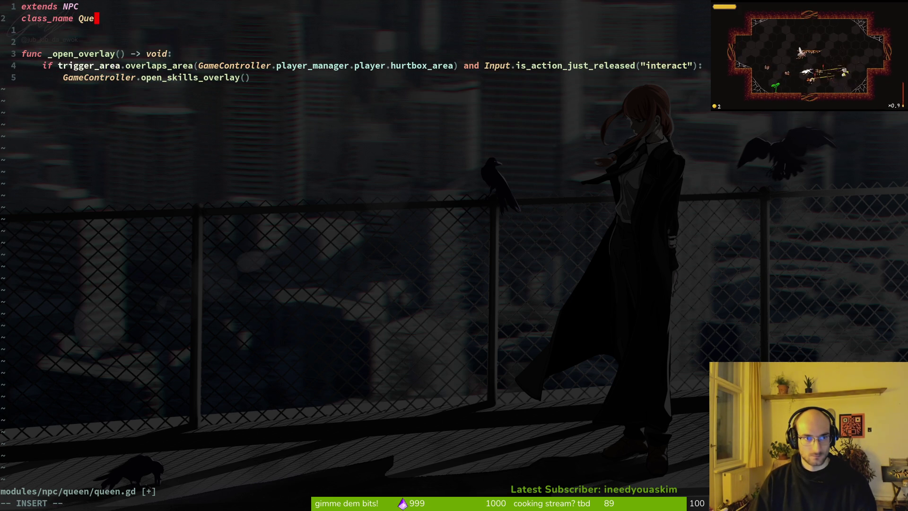
pyautogui.press('BackSpace')
pyautogui.press('BackSpace')
pyautogui.press('Escape')
pyautogui.press('j')
pyautogui.press('j')
pyautogui.press('j')
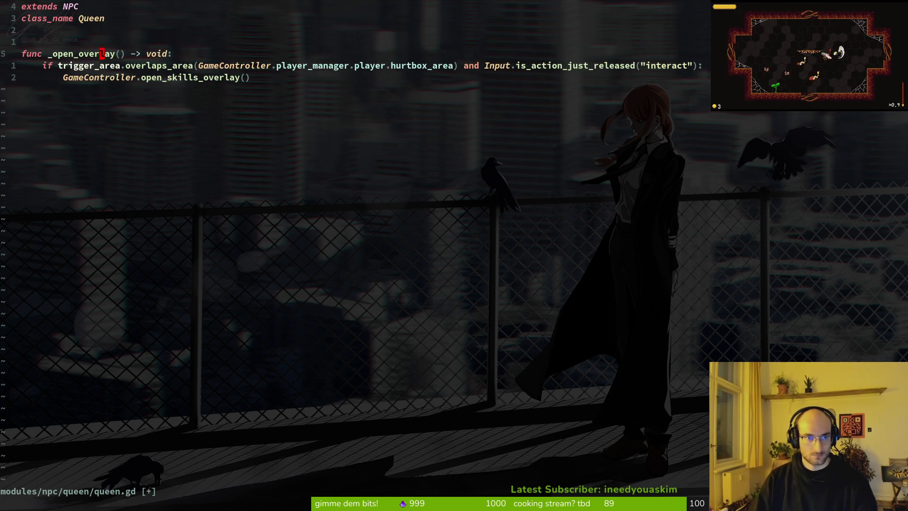
pyautogui.hotkey('ctrl', 's')
pyautogui.hotkey('ctrl', '6')
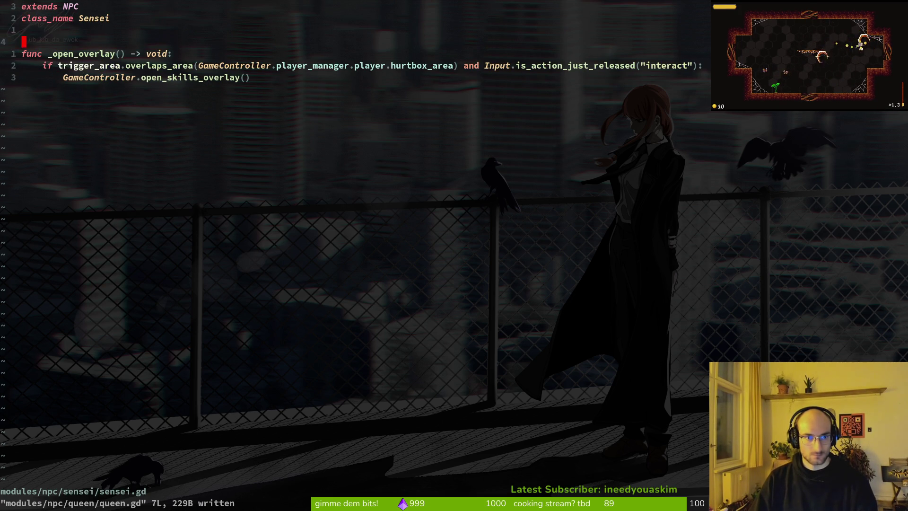
# Step: Change sensei.gd's call to open_archives_overlay and save
pyautogui.write('ciwopenar')
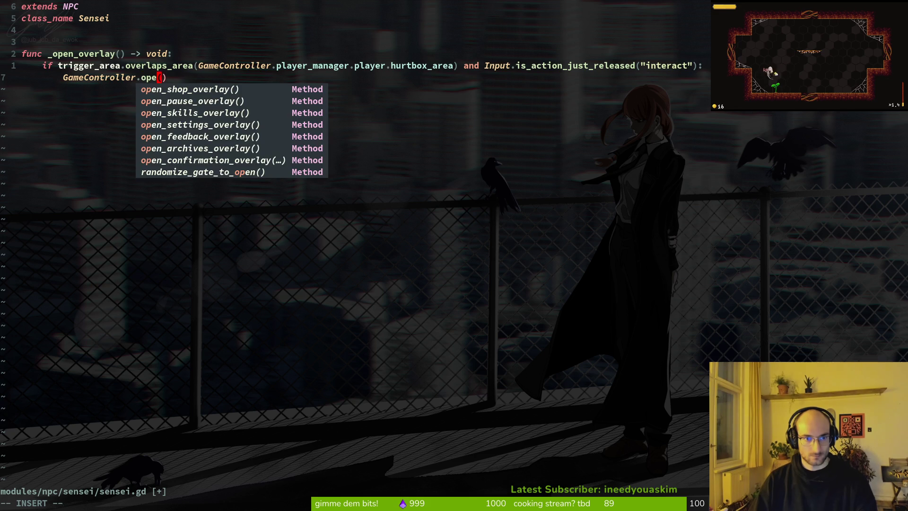
pyautogui.press('Tab')
pyautogui.press('Escape')
pyautogui.press('x')
pyautogui.press('x')
pyautogui.hotkey('ctrl', 's')
# Step: Save the queen scene, then give worker.tscn a new worker.gd extending the NPC script
pyautogui.press('space')
pyautogui.press('f')
pyautogui.press('f')
pyautogui.write('worker')
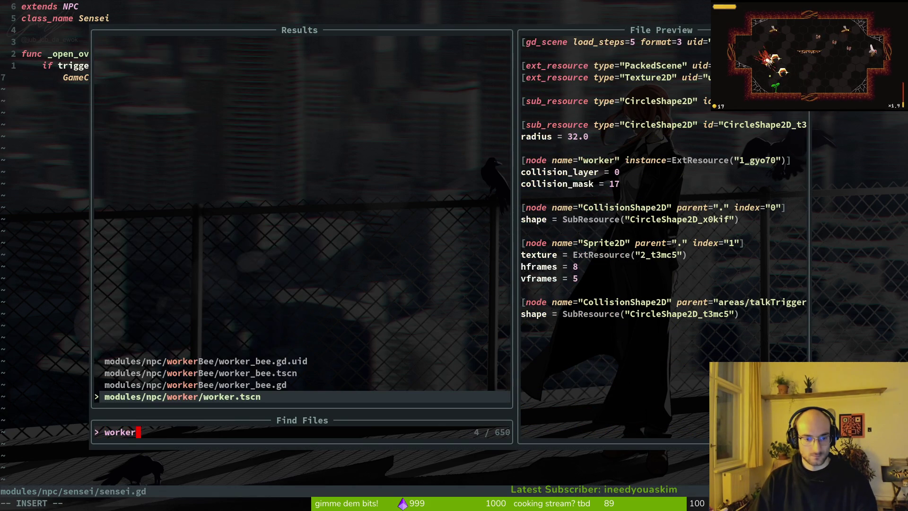
pyautogui.press('Escape')
pyautogui.press('Escape')
pyautogui.hotkey('alt', 'Tab')
pyautogui.hotkey('ctrl', 's')
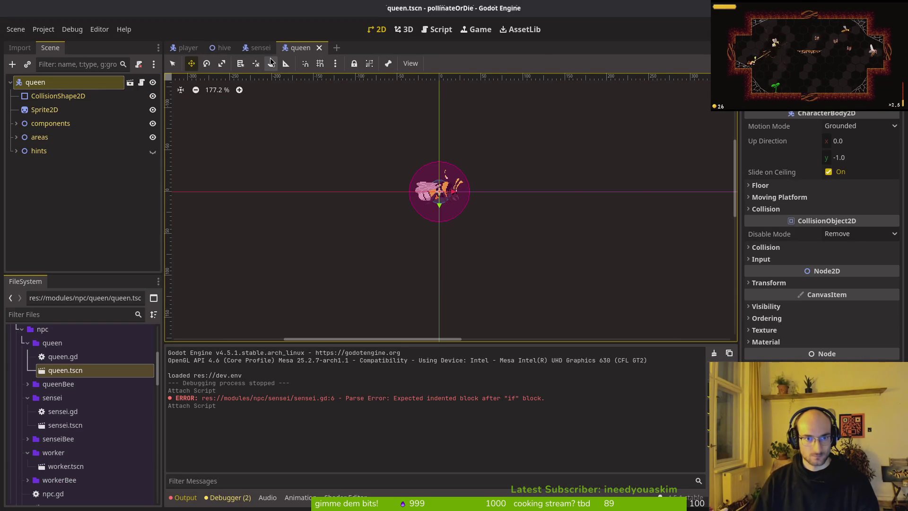
pyautogui.hotkey('shift', 'alt', 'o')
pyautogui.write('worker')
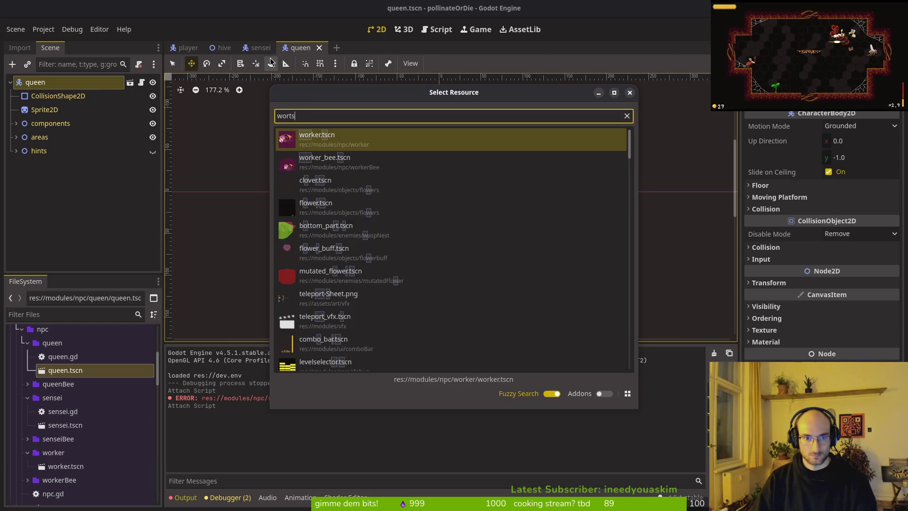
pyautogui.press('Return')
pyautogui.rightClick(43, 82)
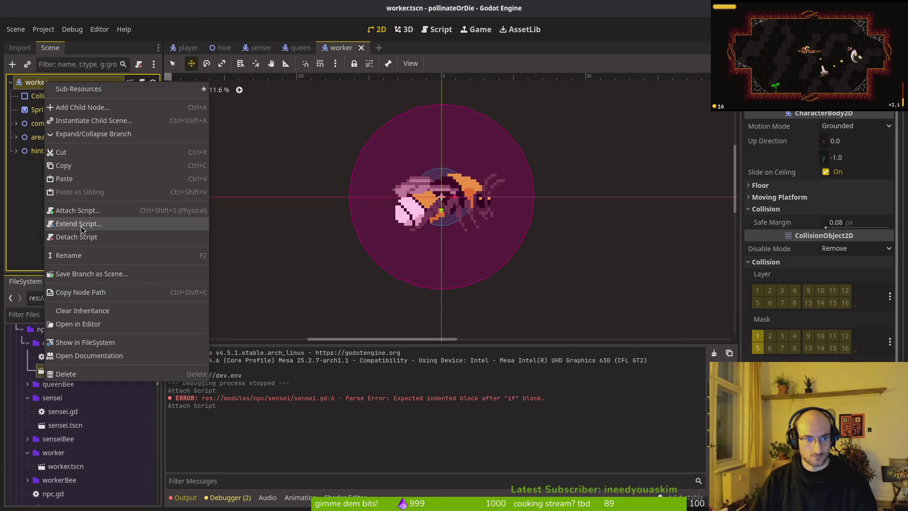
pyautogui.click(74, 223)
pyautogui.click(496, 341)
# Step: Open the new worker.gd in Neovim, undoing a stray character
pyautogui.hotkey('alt', 'Tab')
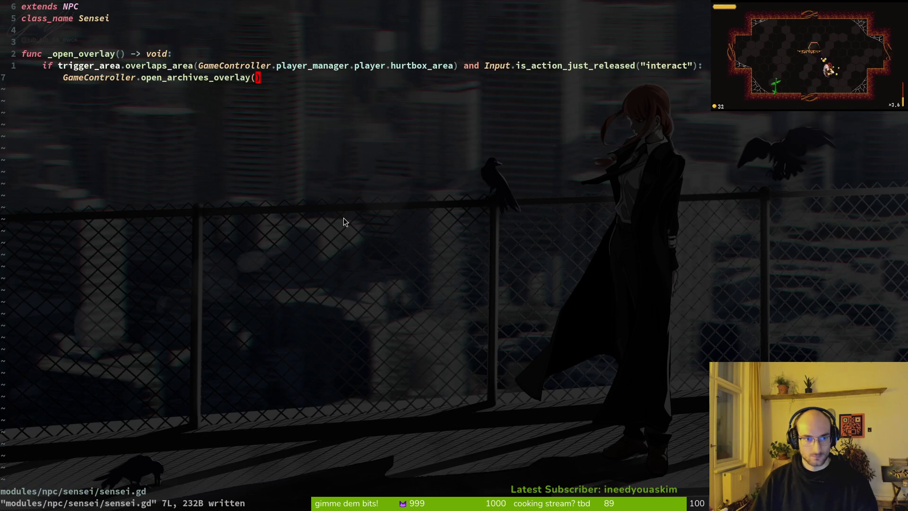
pyautogui.press('space')
pyautogui.press('f')
pyautogui.press('f')
pyautogui.write('wro')
pyautogui.press('BackSpace')
pyautogui.press('BackSpace')
pyautogui.write('orker')
pyautogui.press('Return')
pyautogui.write('e')
pyautogui.hotkey('ctrl', 'shift', 'v')
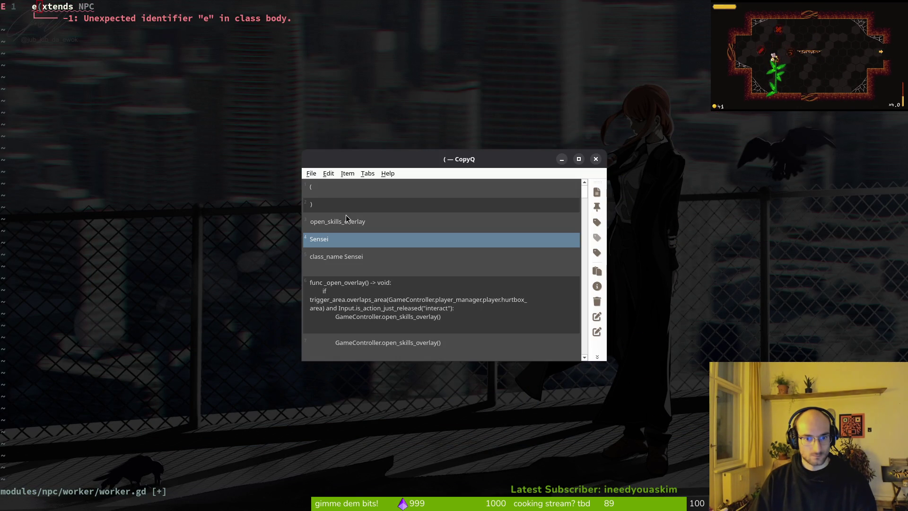
pyautogui.press('Escape')
pyautogui.press('u')
# Step: Copy all of sensei.gd's code into worker.gd, dropping the duplicate extends NPC line
pyautogui.hotkey('ctrl', '6')
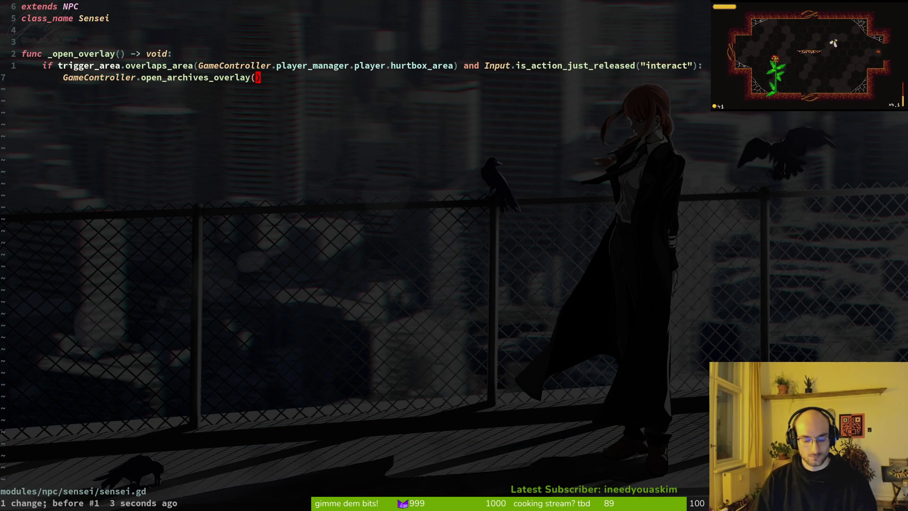
pyautogui.press('g')
pyautogui.press('g')
pyautogui.press('V')
pyautogui.press('G')
pyautogui.press('y')
pyautogui.hotkey('ctrl', '6')
pyautogui.press('p')
pyautogui.press('k')
pyautogui.press('V')
pyautogui.press('d')
# Step: Rename the class_name to Worker and save worker.gd
pyautogui.press('j')
pyautogui.press('j')
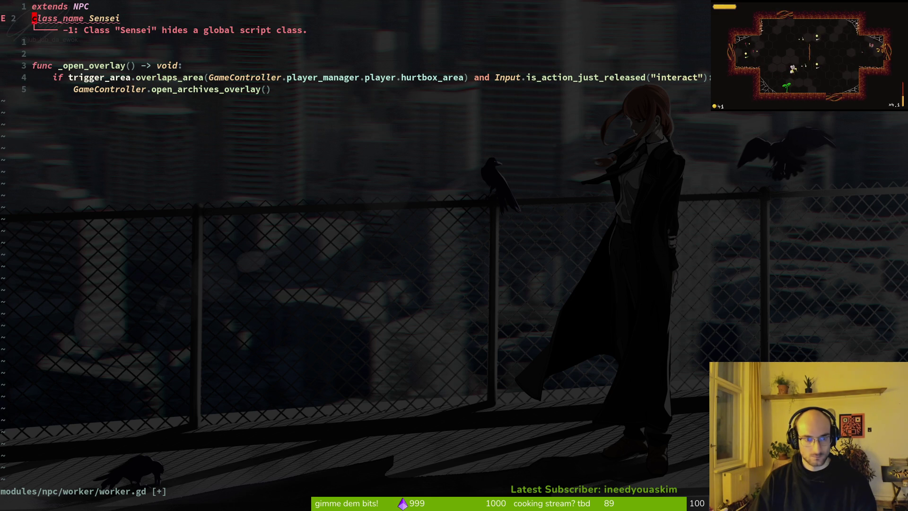
pyautogui.write('ciwWorker')
pyautogui.press('Escape')
pyautogui.write(':w')
pyautogui.press('Return')
# Step: Switch worker.gd's overlay call to GameController.open_shop_overlay() and save
pyautogui.press('j')
pyautogui.press('j')
pyautogui.press('c')
pyautogui.press('t')
pyautogui.press('(')
pyautogui.write('oen')
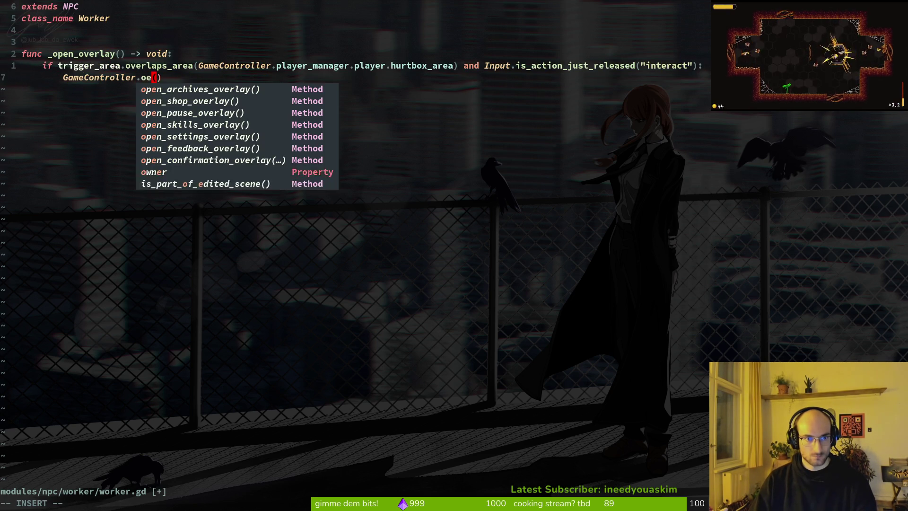
pyautogui.press('Tab')
pyautogui.press('Tab')
pyautogui.press('Return')
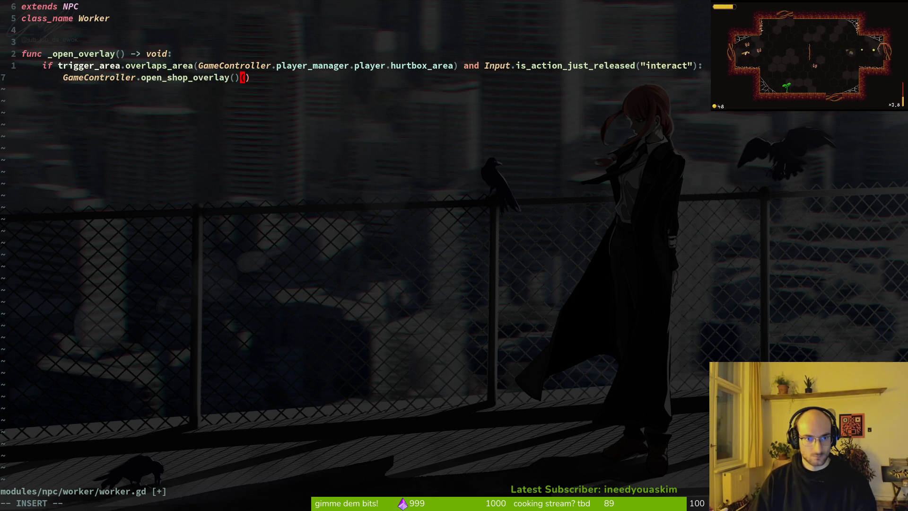
pyautogui.press('Delete')
pyautogui.press('Delete')
pyautogui.press('Escape')
pyautogui.write(':w')
pyautogui.press('Return')
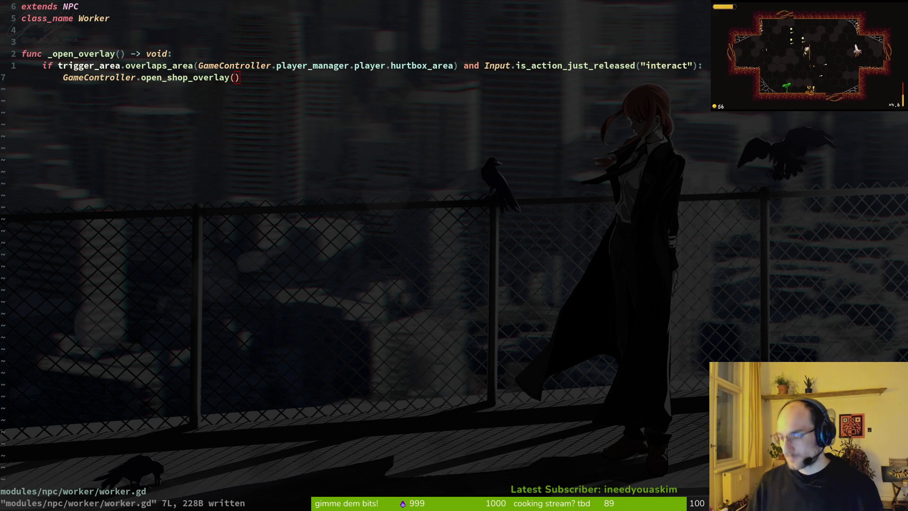
pyautogui.click(177, 104)
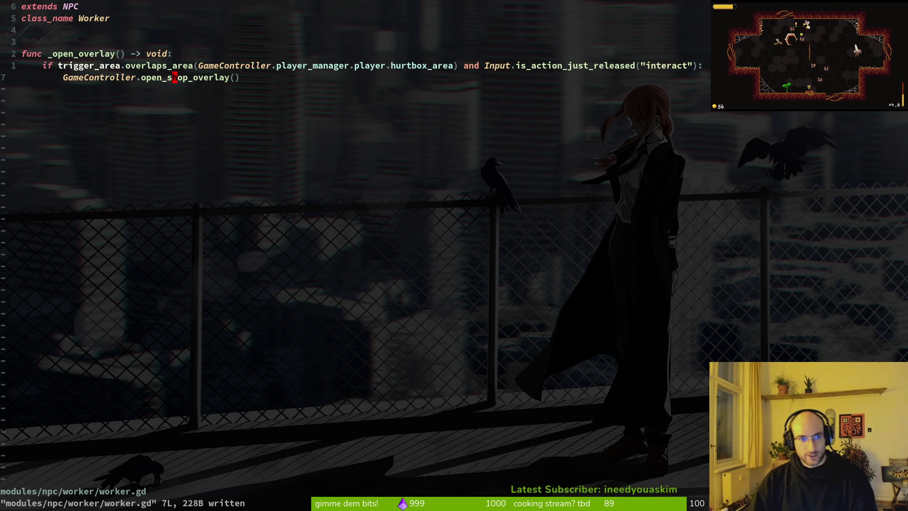
pyautogui.hotkey('ctrl', 'g')
# Step: Review the changed and untracked files in tig, then run the game with F5
pyautogui.press('s')
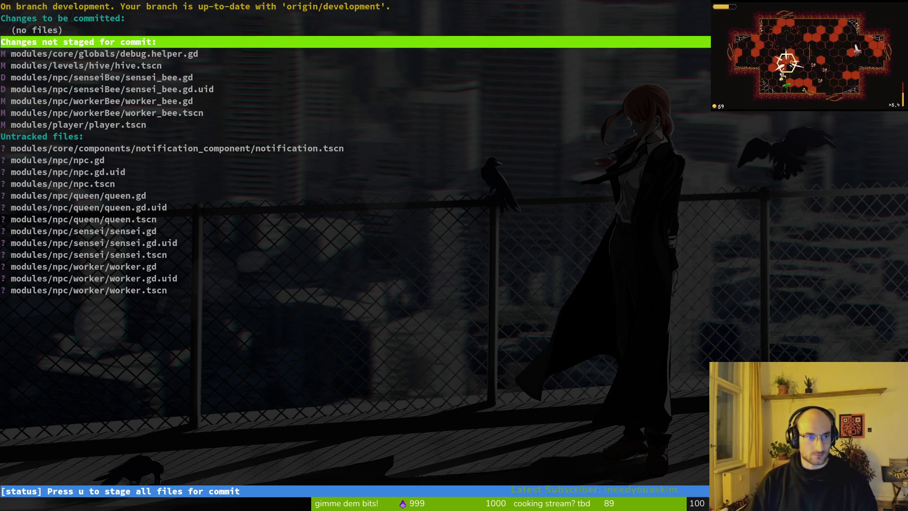
pyautogui.press('j')
pyautogui.press('j')
pyautogui.press('j')
pyautogui.press('j')
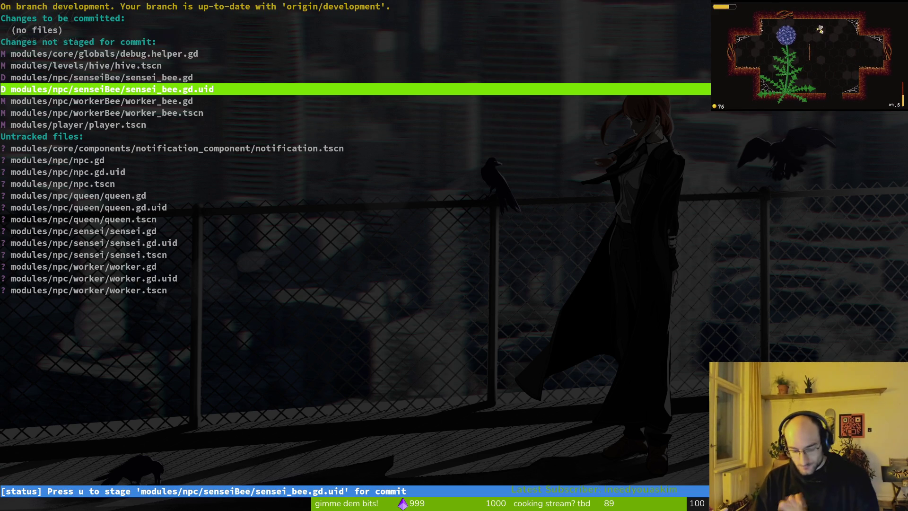
pyautogui.press('Escape')
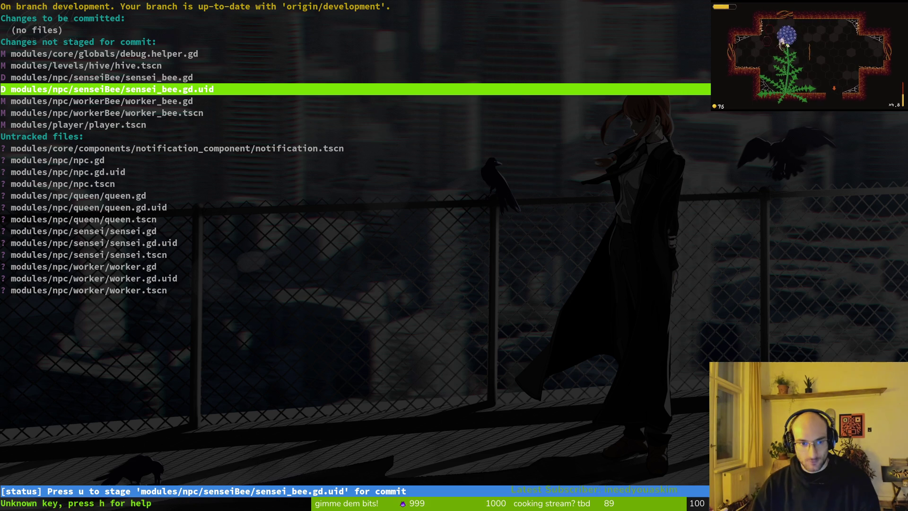
pyautogui.hotkey('alt', 'Tab')
pyautogui.press('F5')
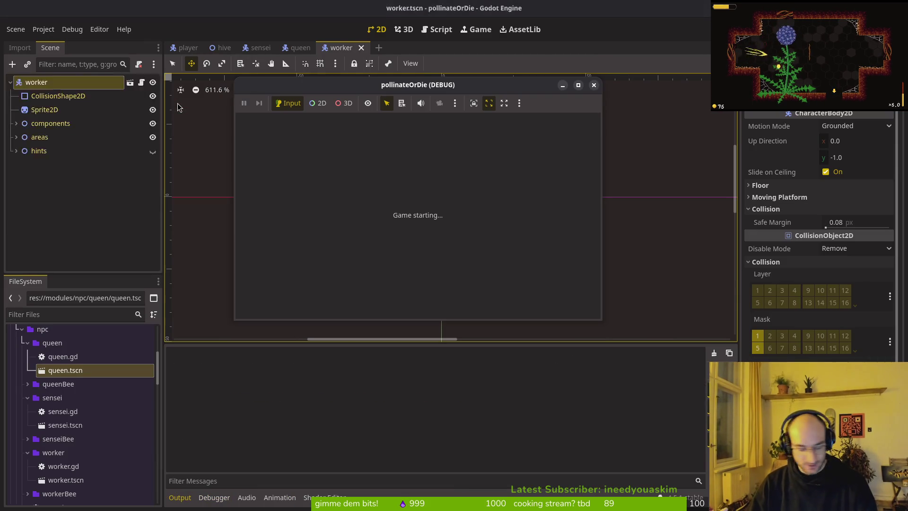
# Step: In the test run, enter the hive level select, toggle the upgrade and archives overlays, then return to the editor
pyautogui.press('Return')
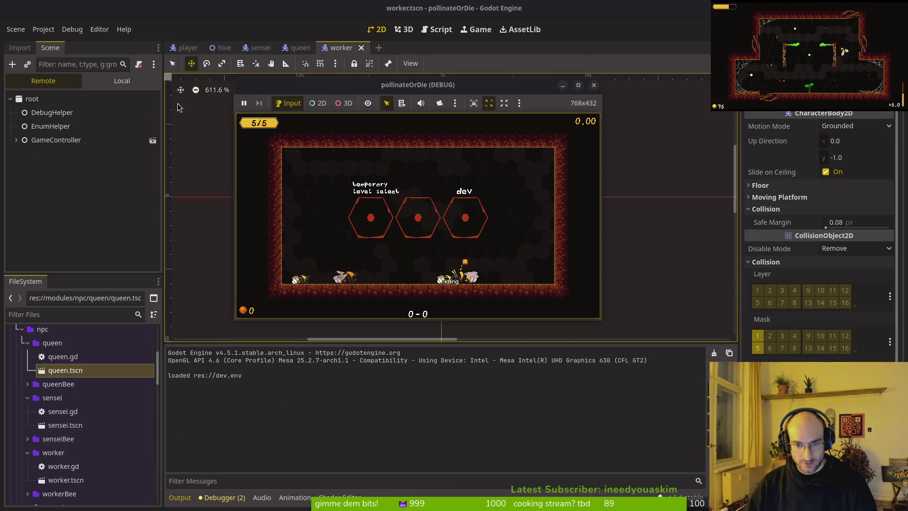
pyautogui.press('e')
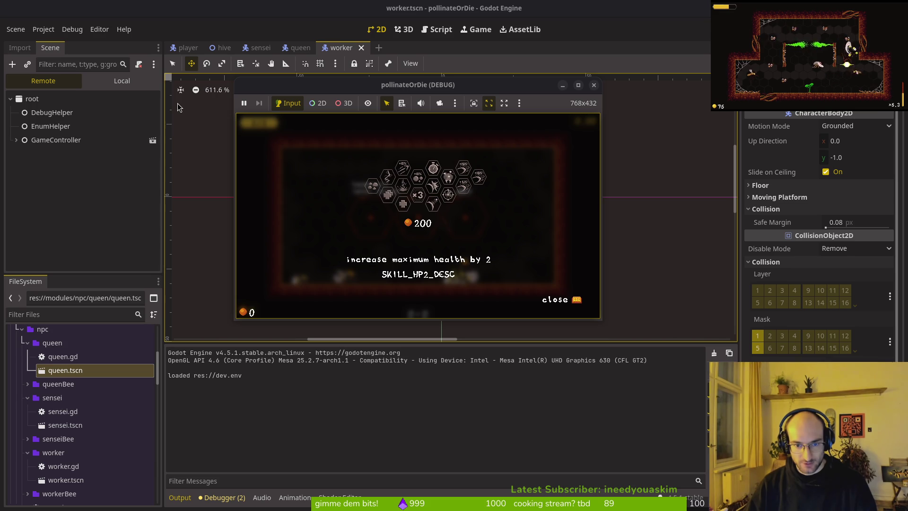
pyautogui.press('Escape')
pyautogui.press('e')
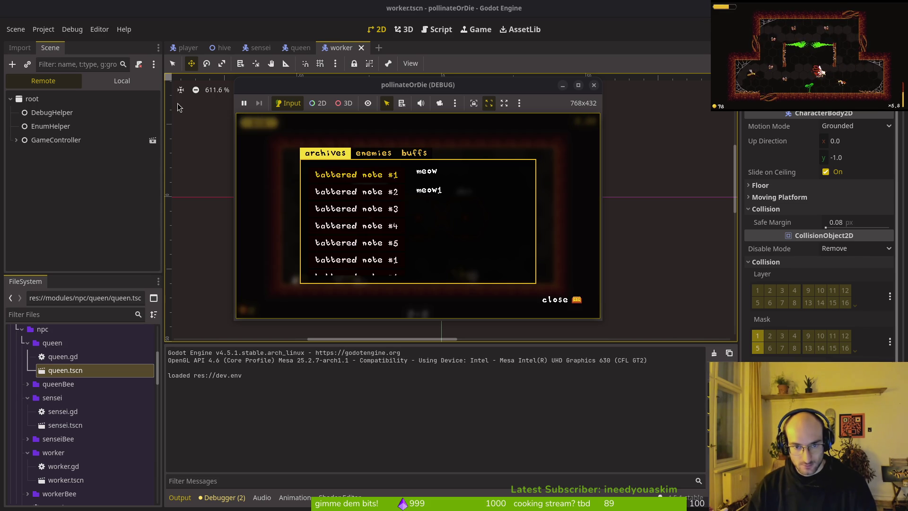
pyautogui.press('Escape')
pyautogui.press('e')
pyautogui.press('Escape')
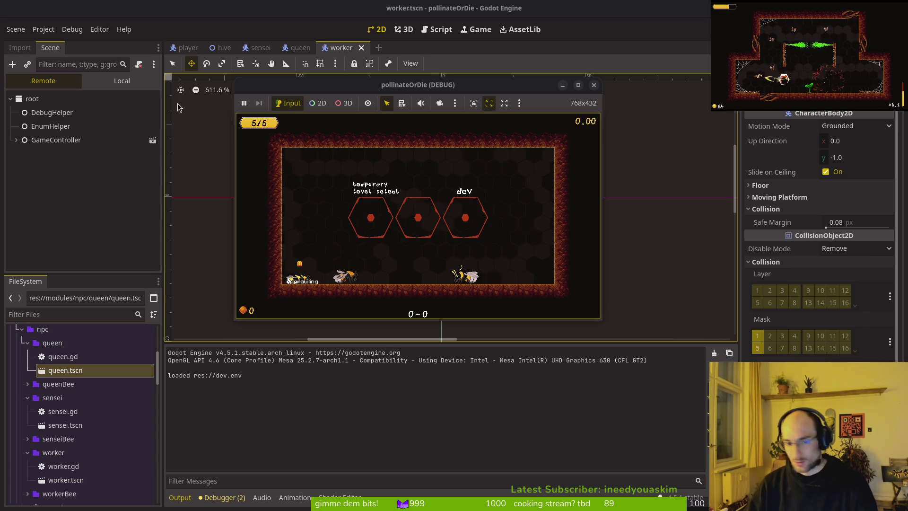
pyautogui.click(178, 108)
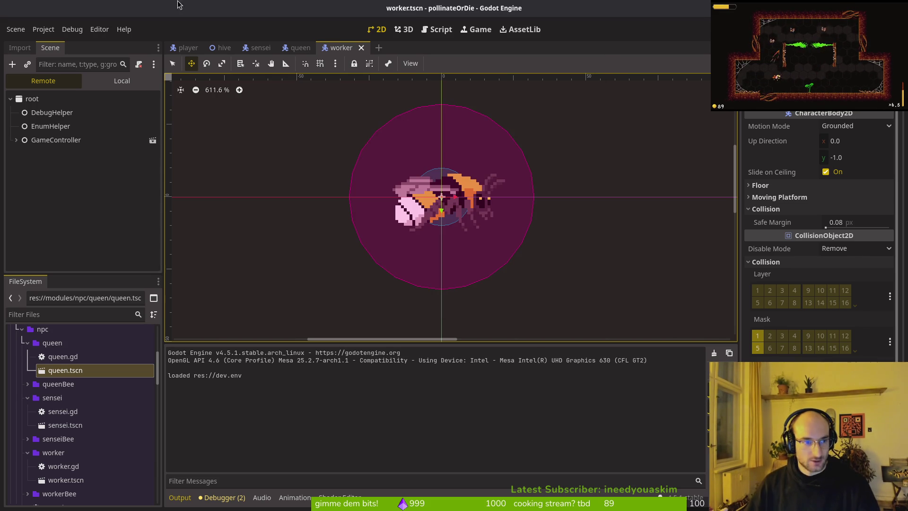
# Step: Quick-open queen.tscn and show its node tree
pyautogui.hotkey('shift', 'alt', 'o')
pyautogui.write('quets')
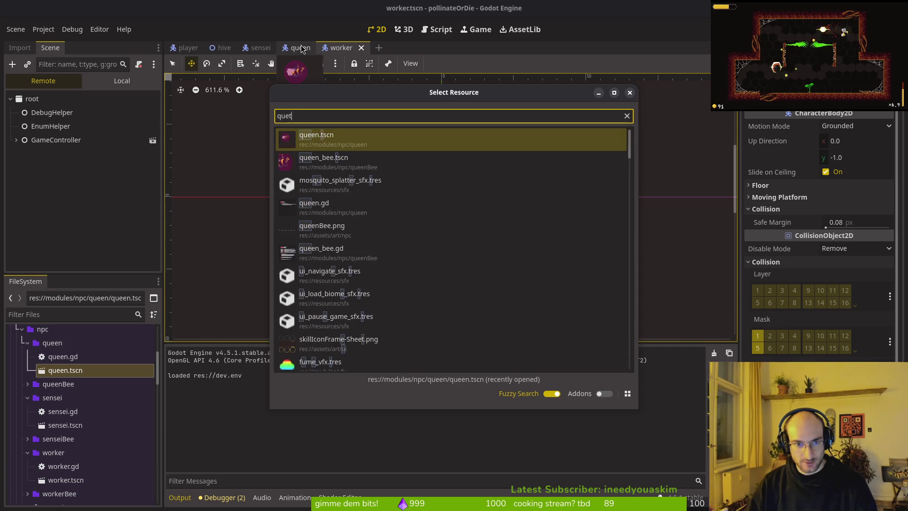
pyautogui.press('Return')
pyautogui.click(121, 81)
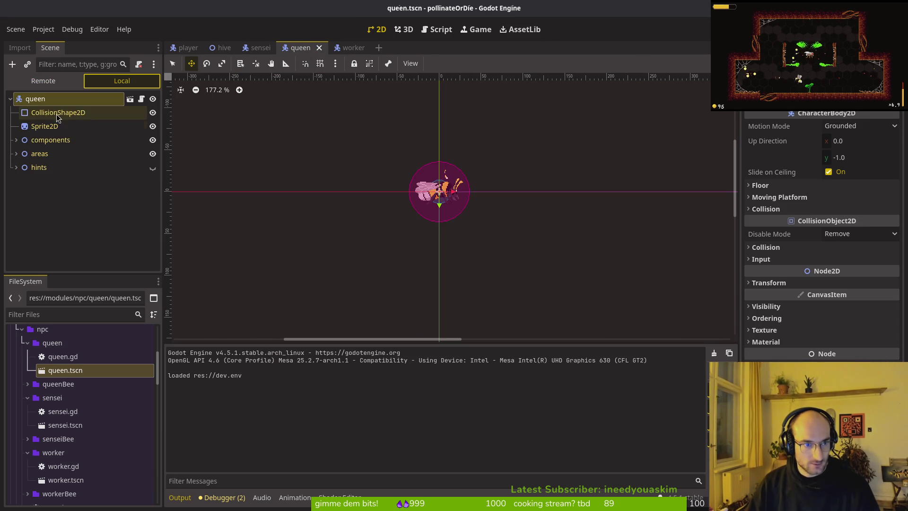
# Step: Open queen_bee.tscn and copy its AnimationPlayer node
pyautogui.hotkey('shift', 'alt', 'o')
pyautogui.write('que')
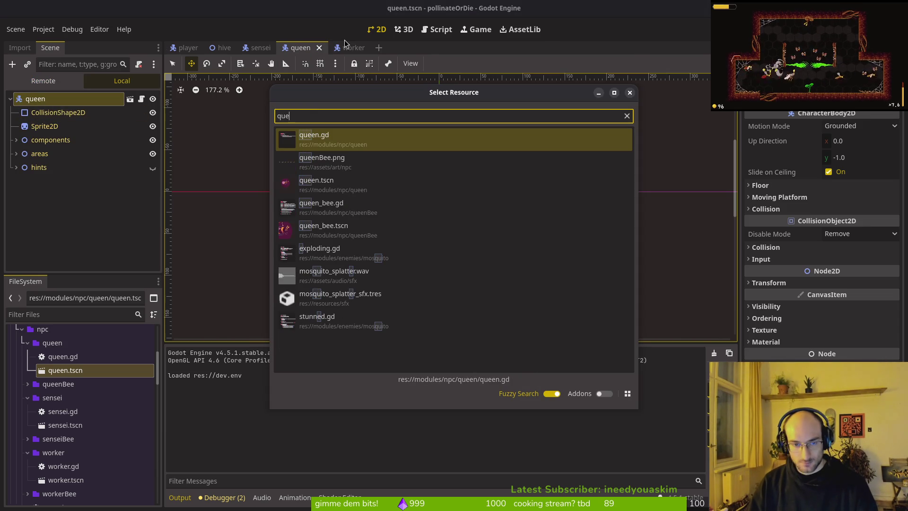
pyautogui.write('bts')
pyautogui.press('Return')
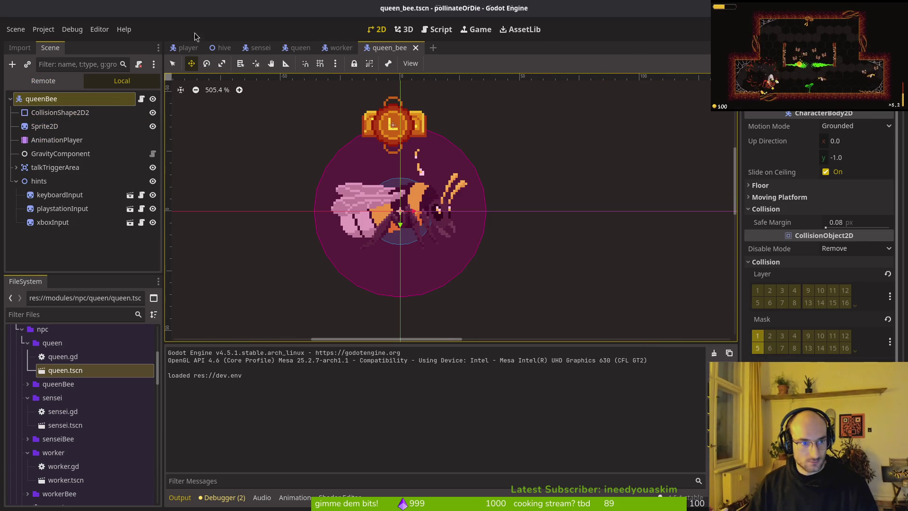
pyautogui.click(53, 141)
pyautogui.hotkey('ctrl', 'c')
# Step: Paste the AnimationPlayer into queen.tscn just below Sprite2D and save the scene
pyautogui.click(283, 48)
pyautogui.hotkey('ctrl', 'v')
pyautogui.moveTo(57, 180); pyautogui.dragTo(47, 133)
pyautogui.click(853, 238)
pyautogui.hotkey('ctrl', 's')
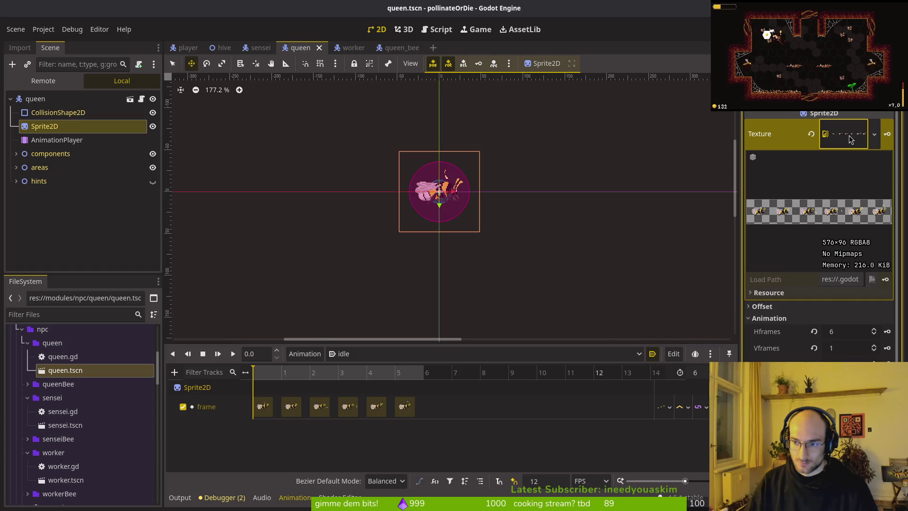
pyautogui.click(83, 221)
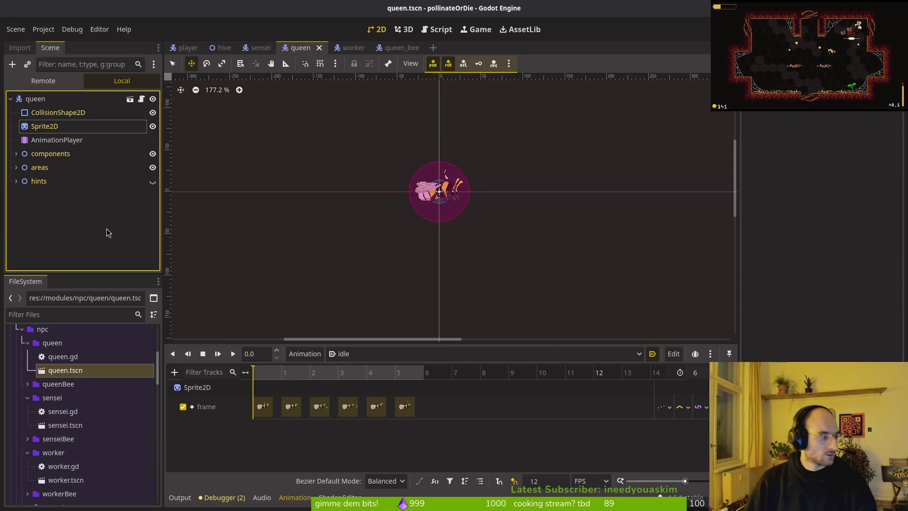
# Step: Quick-open worker.tscn and worker_bee.tscn
pyautogui.hotkey('alt', 'shift', 'o')
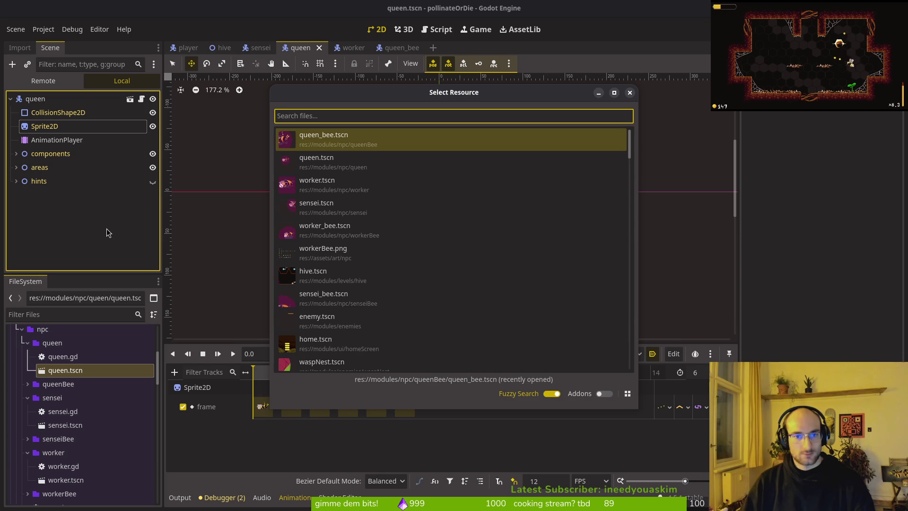
pyautogui.write('work')
pyautogui.press('Down')
pyautogui.press('Down')
pyautogui.press('Return')
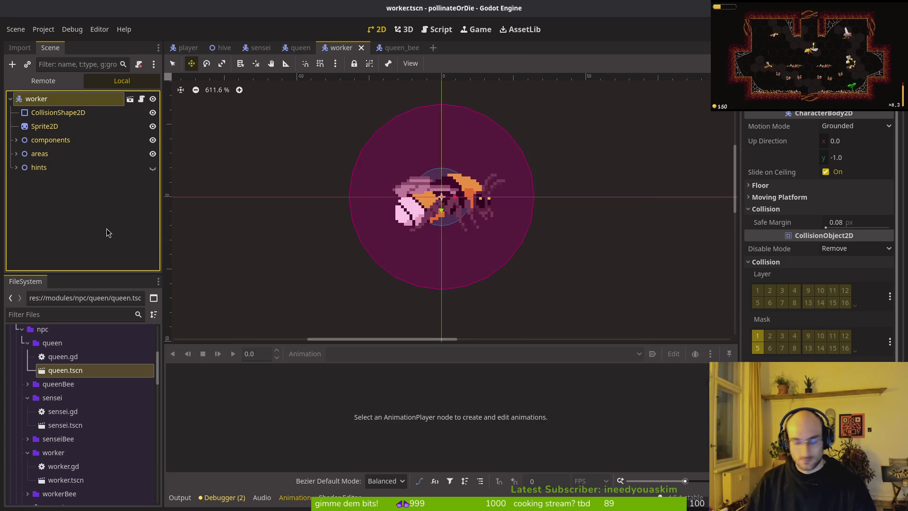
pyautogui.hotkey('alt', 'shift', 'o')
pyautogui.write('worker_bee')
pyautogui.press('Down')
pyautogui.press('Return')
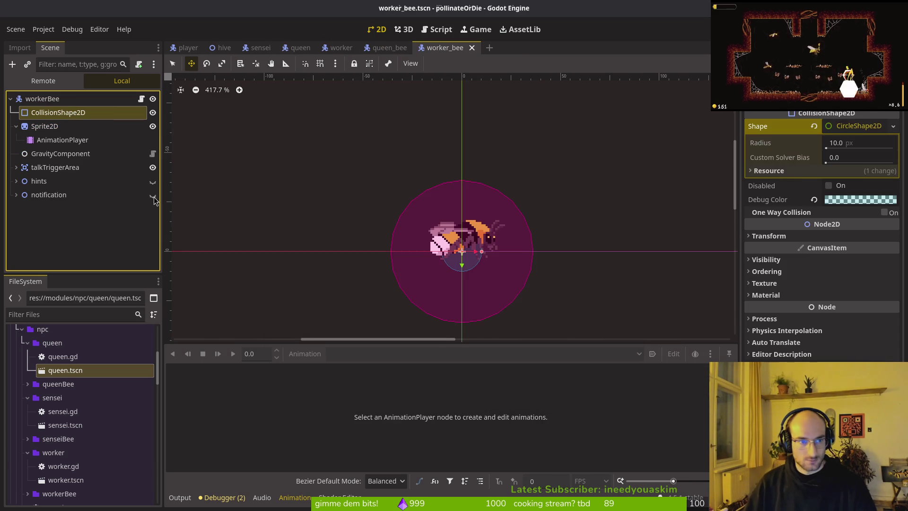
# Step: Paste the AnimationPlayer into worker.tscn below Sprite2D, undoing a stray paste in queen_bee
pyautogui.click(57, 140)
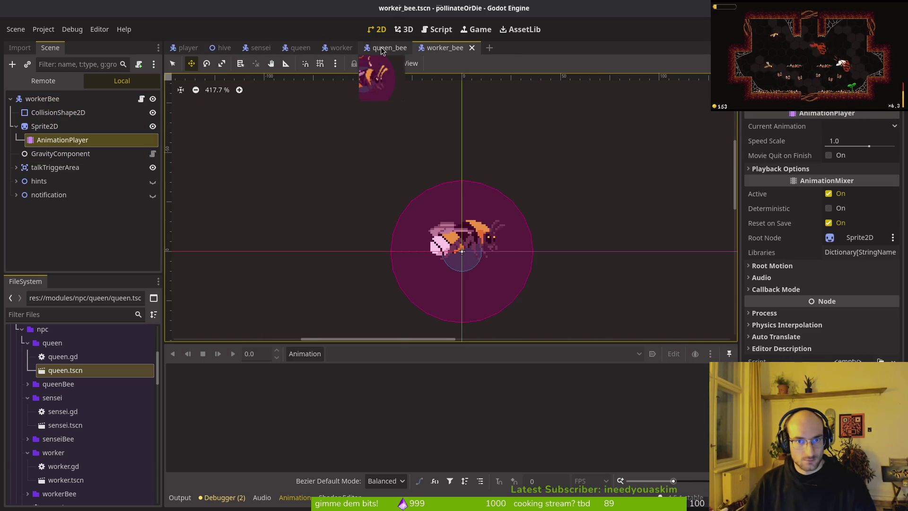
pyautogui.click(390, 47)
pyautogui.click(52, 240)
pyautogui.hotkey('ctrl', 'v')
pyautogui.hotkey('ctrl', 'z')
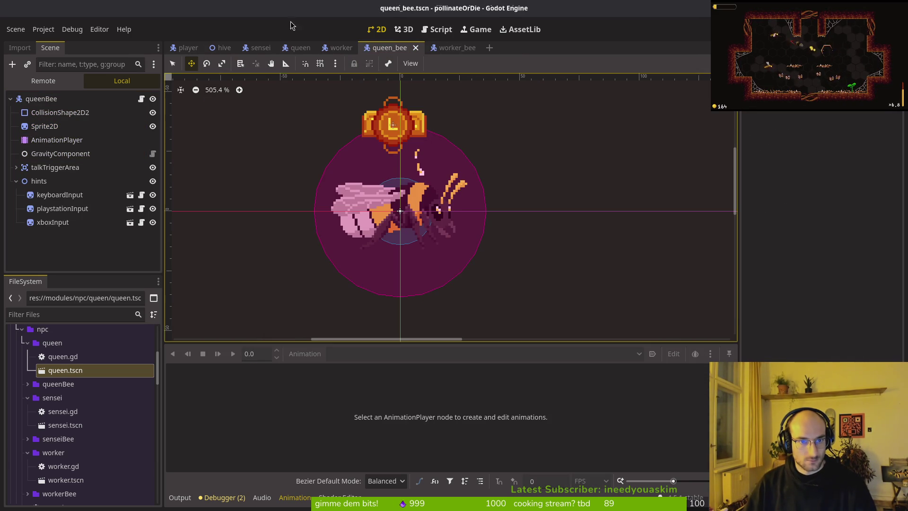
pyautogui.click(337, 47)
pyautogui.hotkey('ctrl', 'v')
pyautogui.moveTo(71, 183); pyautogui.dragTo(69, 144)
pyautogui.press('Up')
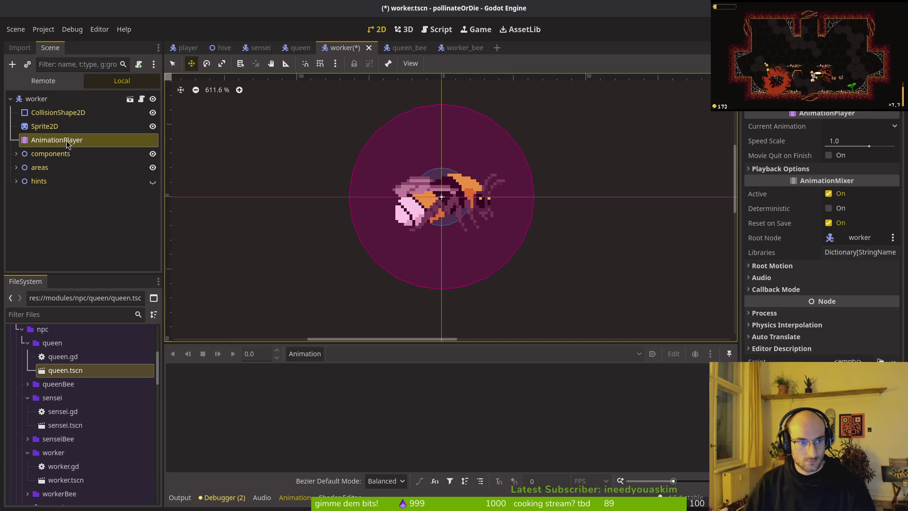
pyautogui.click(57, 141)
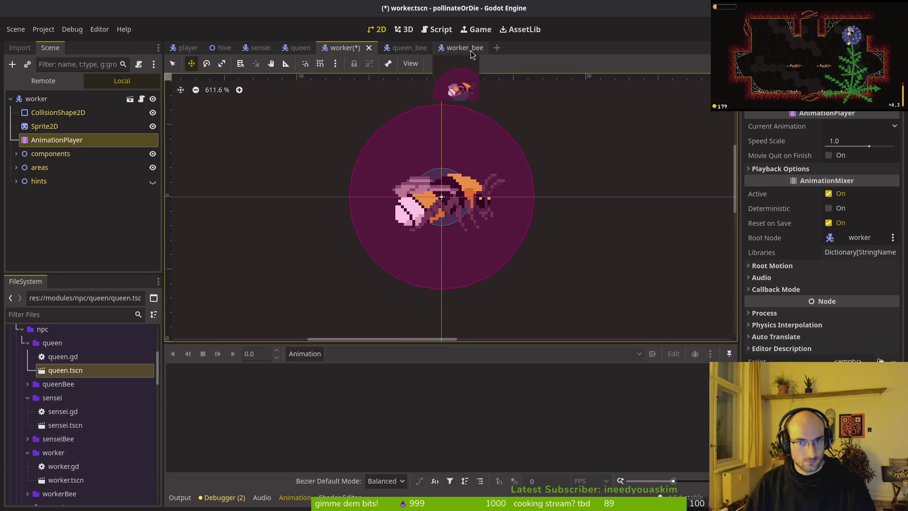
# Step: Compare against the bee scenes, then close the worker_bee and queen_bee tabs
pyautogui.click(454, 48)
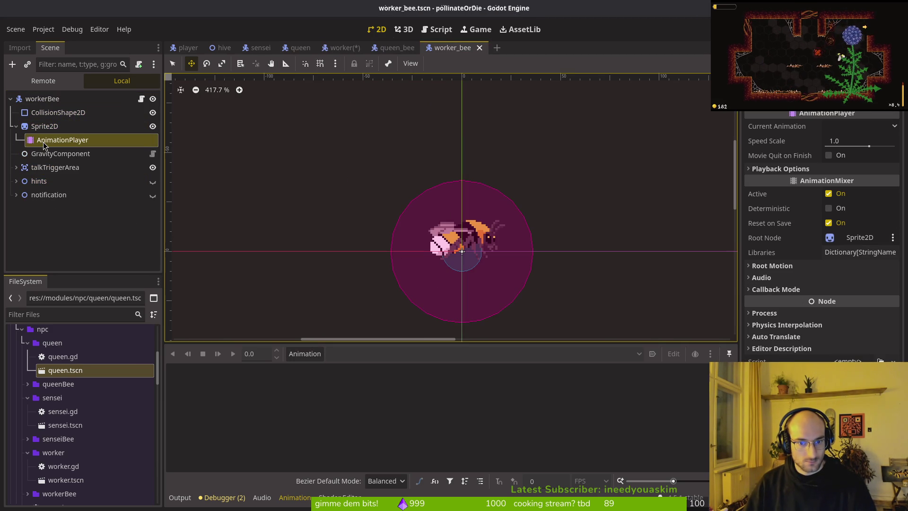
pyautogui.click(397, 47)
pyautogui.click(453, 48)
pyautogui.middleClick(458, 49)
pyautogui.middleClick(399, 52)
# Step: Save the worker scene and collapse the sensei, queen and worker folders in FileSystem
pyautogui.hotkey('ctrl', 's')
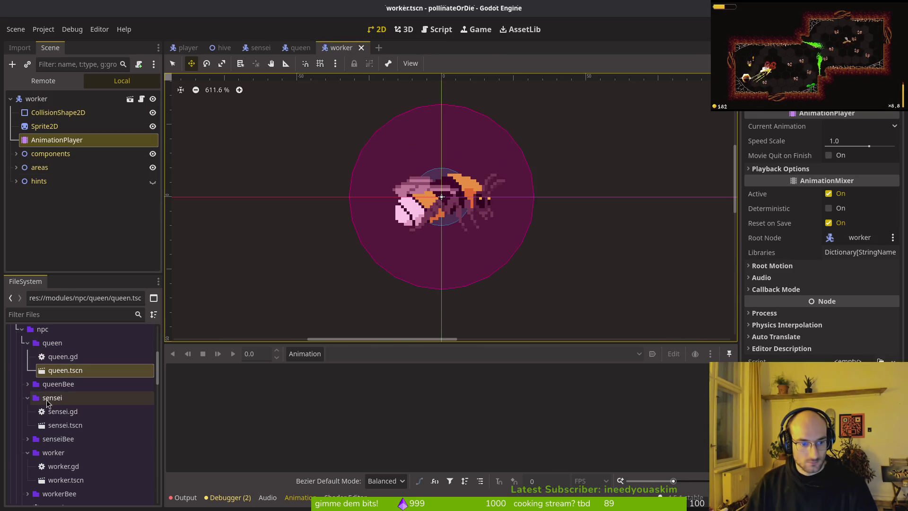
pyautogui.click(27, 398)
pyautogui.click(28, 342)
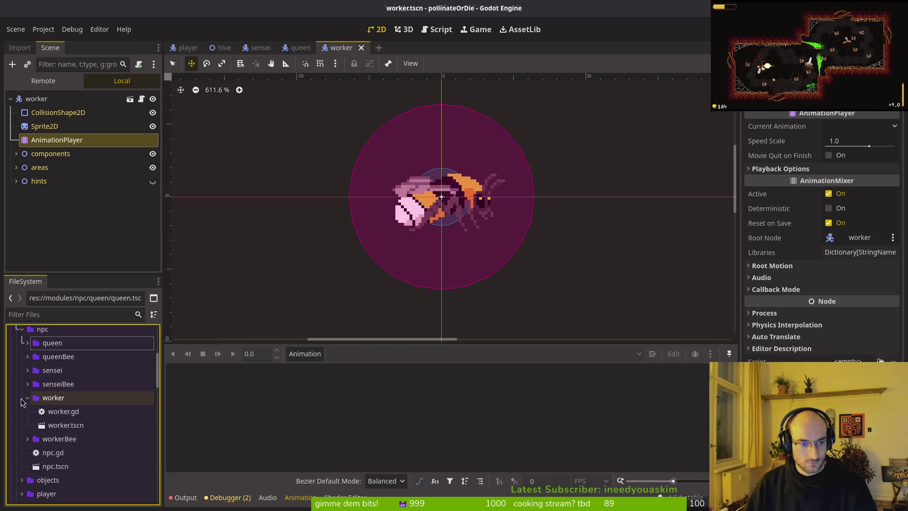
pyautogui.click(27, 398)
pyautogui.click(27, 412)
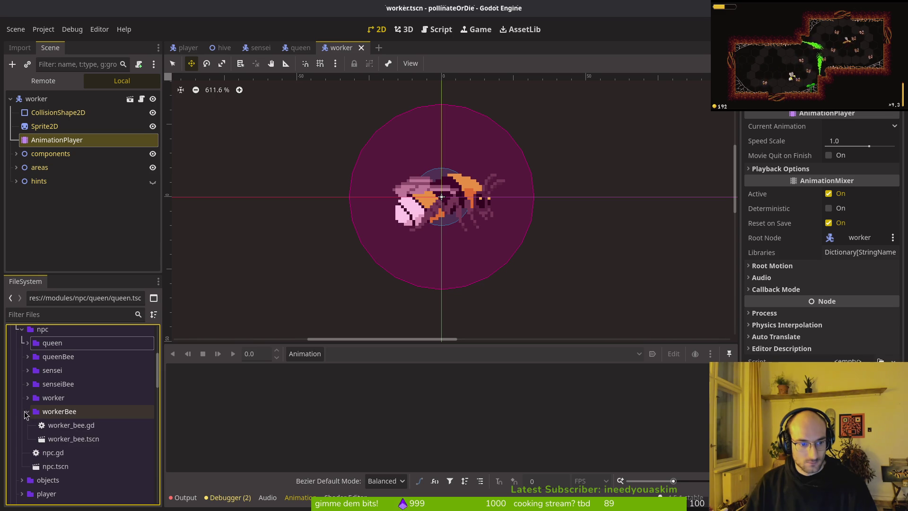
pyautogui.click(27, 412)
# Step: Delete the workerBee, senseiBee and queenBee folders, save, and relaunch the game with F5
pyautogui.click(55, 411)
pyautogui.keyDown('ctrl'); pyautogui.click(58, 384); pyautogui.keyUp('ctrl')
pyautogui.keyDown('ctrl'); pyautogui.click(58, 357); pyautogui.keyUp('ctrl')
pyautogui.press('Delete')
pyautogui.press('Return')
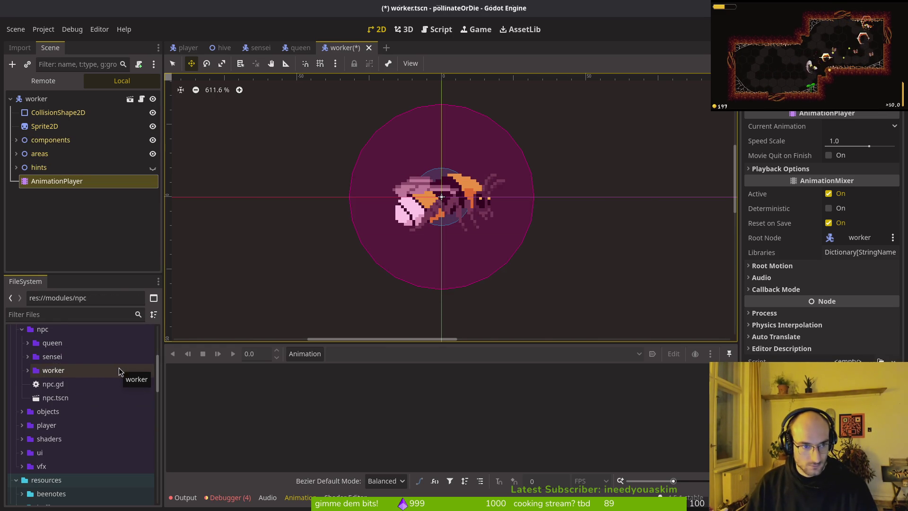
pyautogui.hotkey('ctrl', 's')
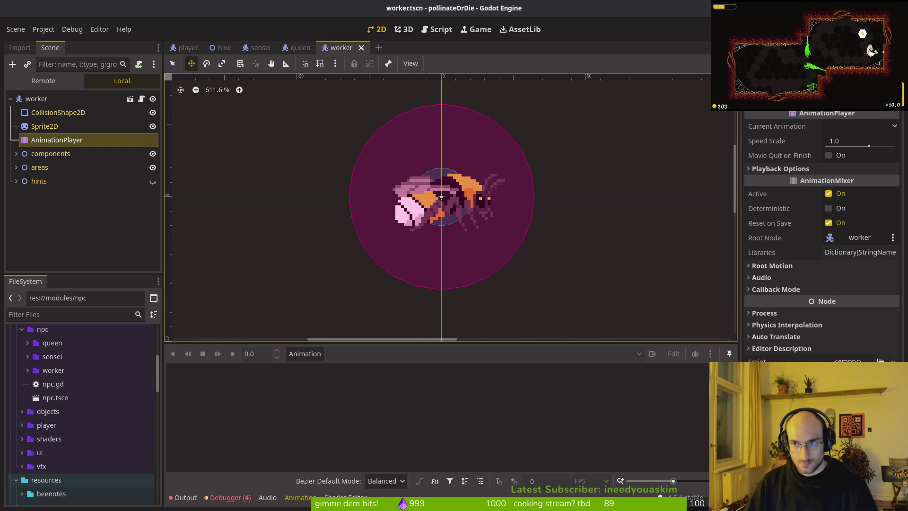
pyautogui.press('F5')
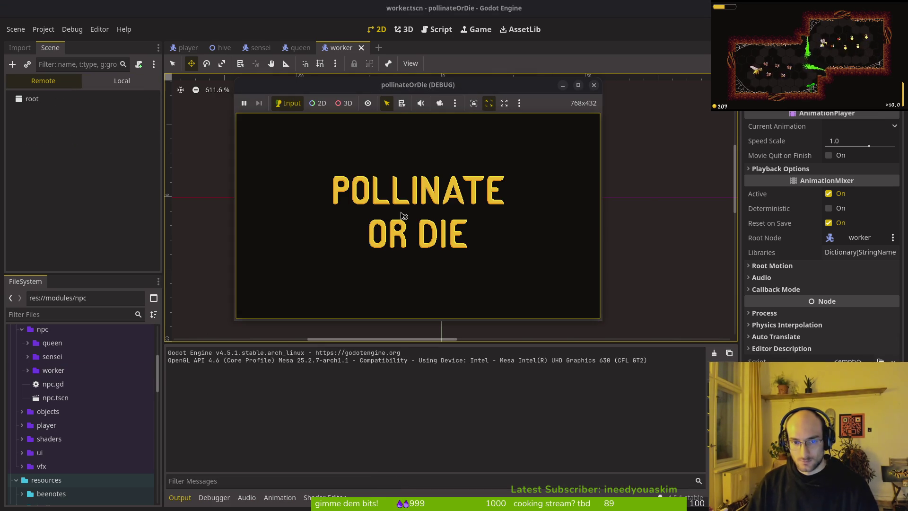
# Step: Advance to level select and open and close the archives and upgrade panels
pyautogui.click(413, 185)
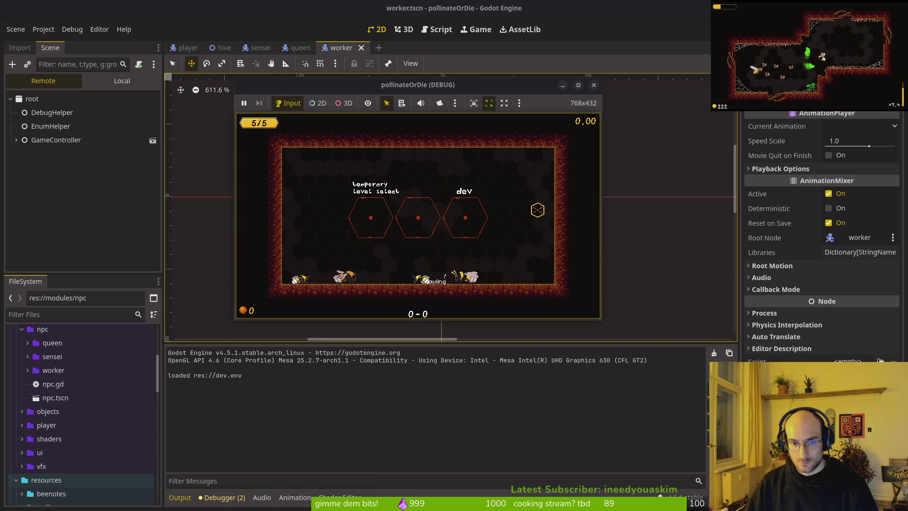
pyautogui.press('Tab')
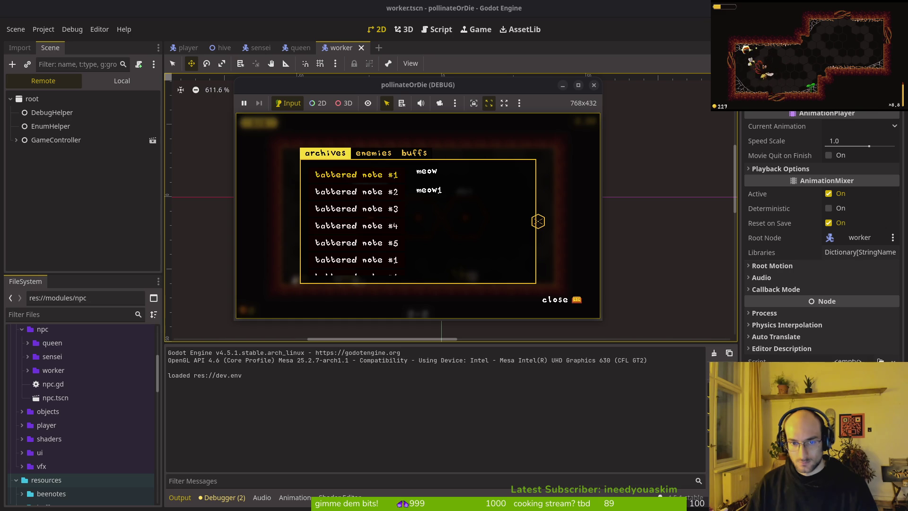
pyautogui.press('Escape')
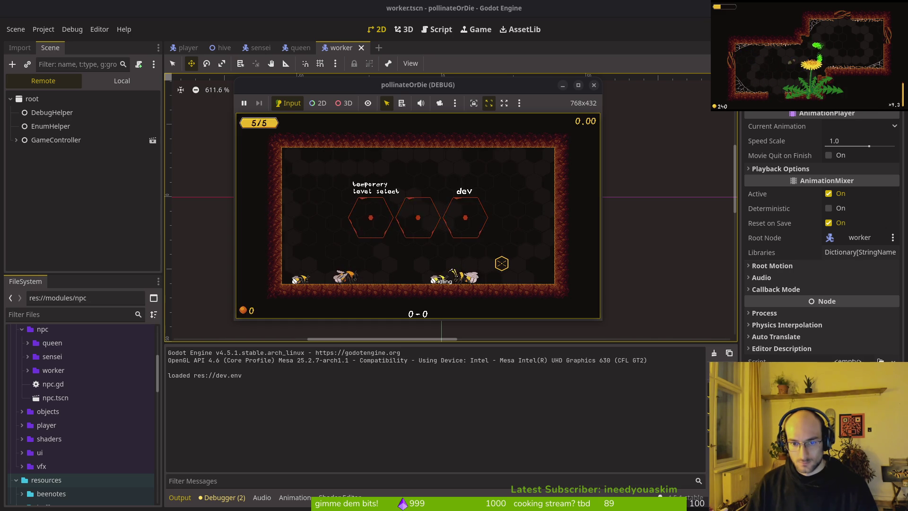
pyautogui.press('e')
pyautogui.press('Escape')
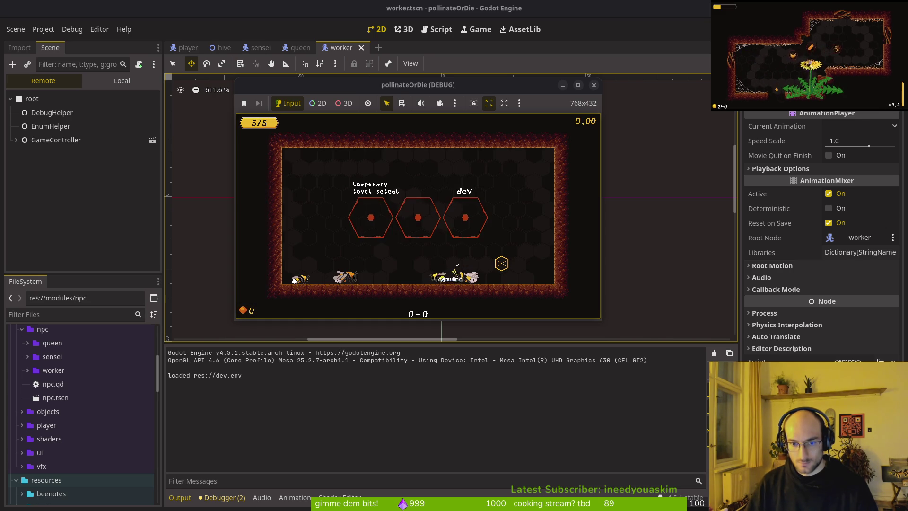
pyautogui.press('e')
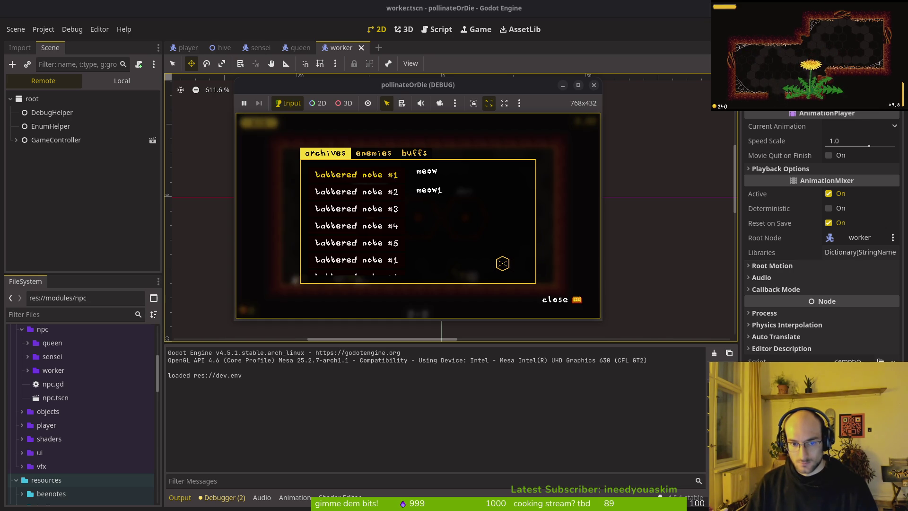
pyautogui.press('Escape')
pyautogui.press('e')
pyautogui.press('Escape')
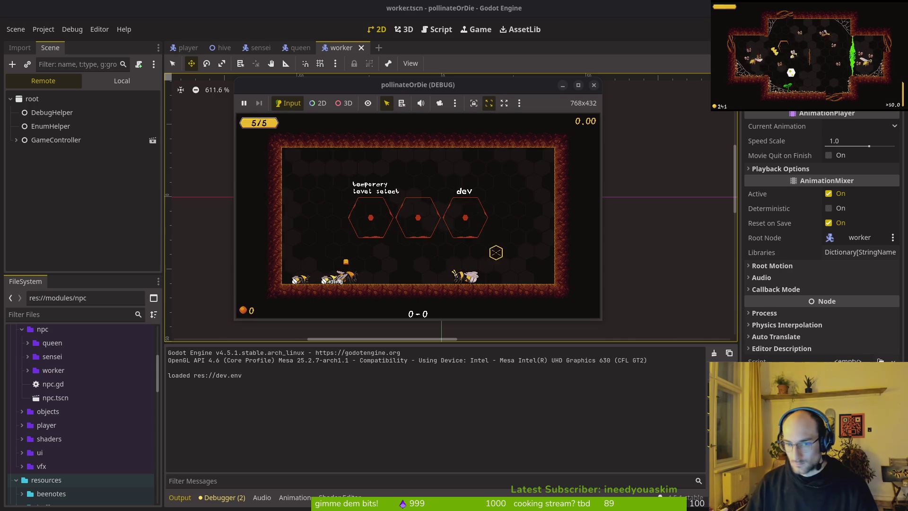
# Step: Toggle the archives and upgrade shop panels several more times, then switch to tig's status view
pyautogui.press('Tab')
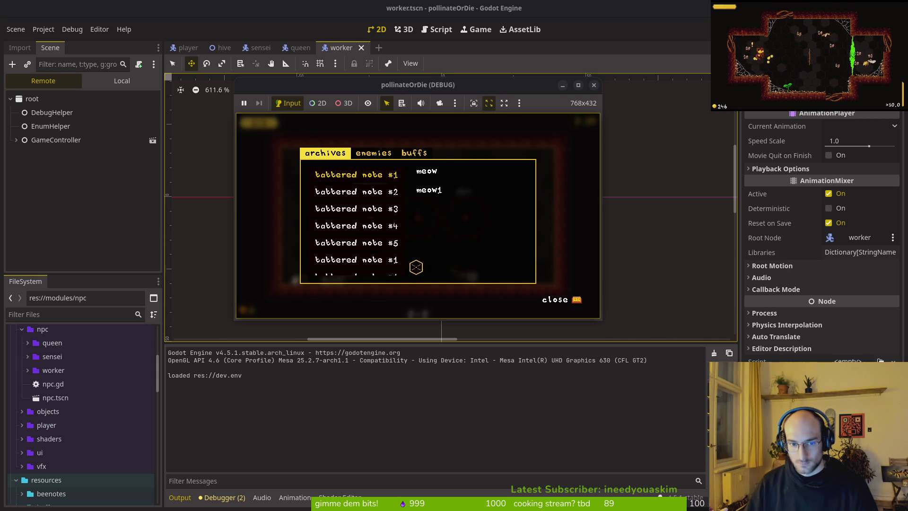
pyautogui.press('Escape')
pyautogui.press('e')
pyautogui.press('Escape')
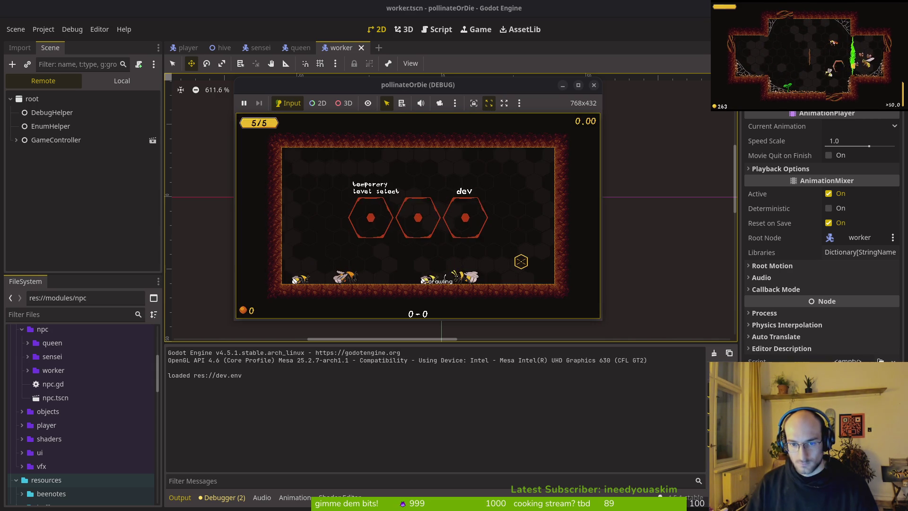
pyautogui.press('e')
pyautogui.press('Escape')
pyautogui.press('e')
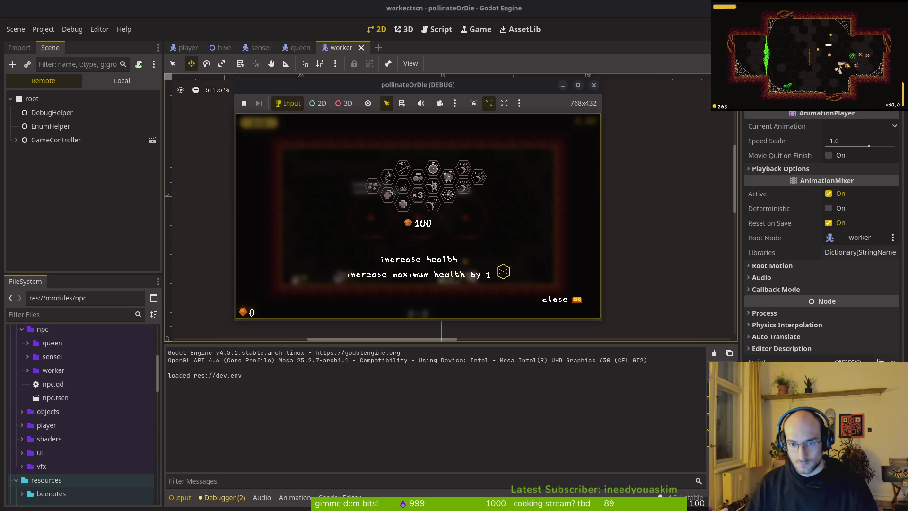
pyautogui.press('Escape')
pyautogui.press('e')
pyautogui.press('Escape')
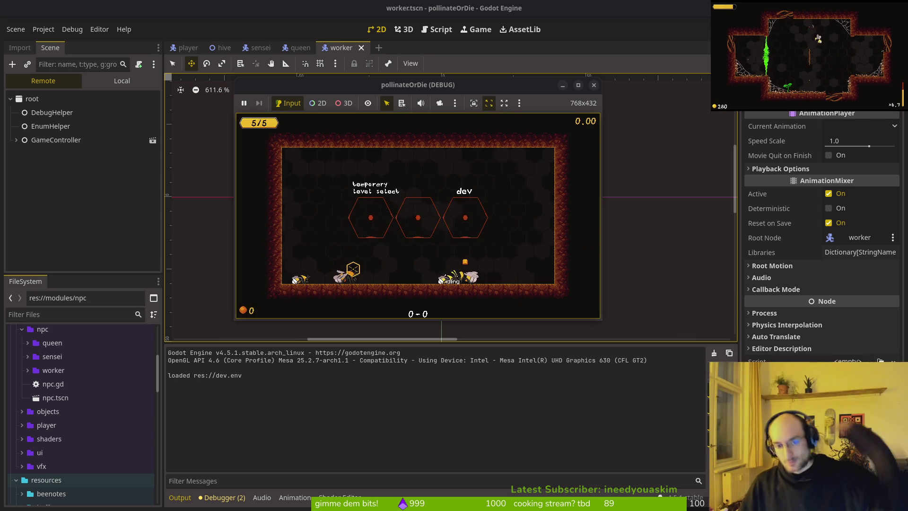
pyautogui.press('super+2')
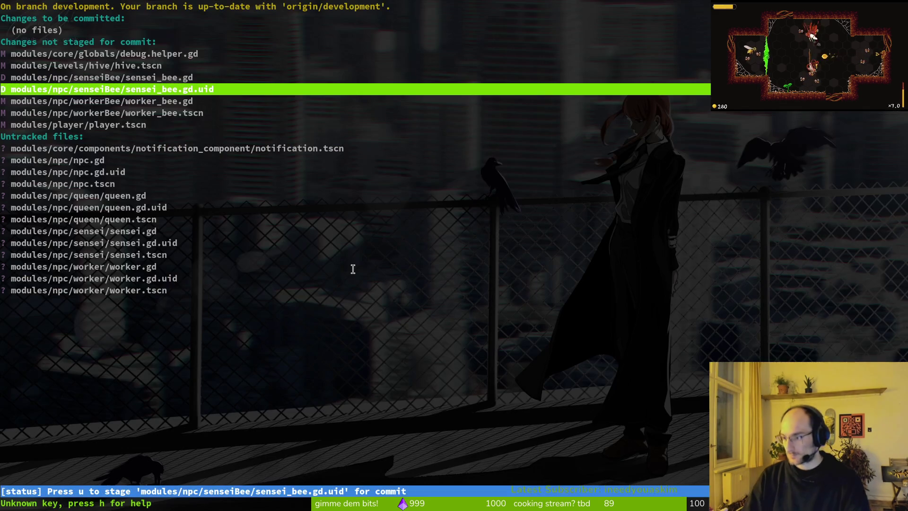
# Step: Relaunch tig's status view in the terminal, then quit back to the shell
pyautogui.press('q')
pyautogui.press('q')
pyautogui.write('tig')
pyautogui.press('Return')
pyautogui.press('s')
pyautogui.press('q')
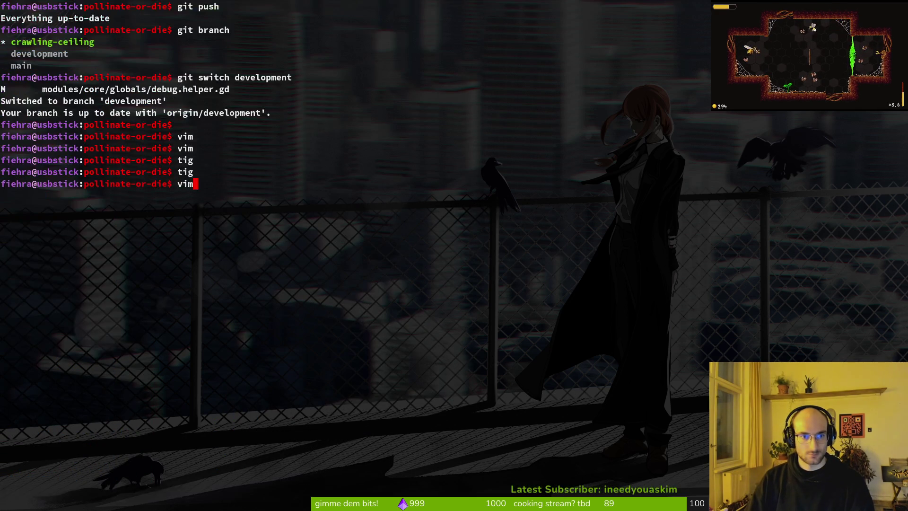
# Step: Open skills_overlay.gd and archives_overlay.gd side by side in Vim
pyautogui.press('super+1')
pyautogui.write('skiover')
pyautogui.press('Return')
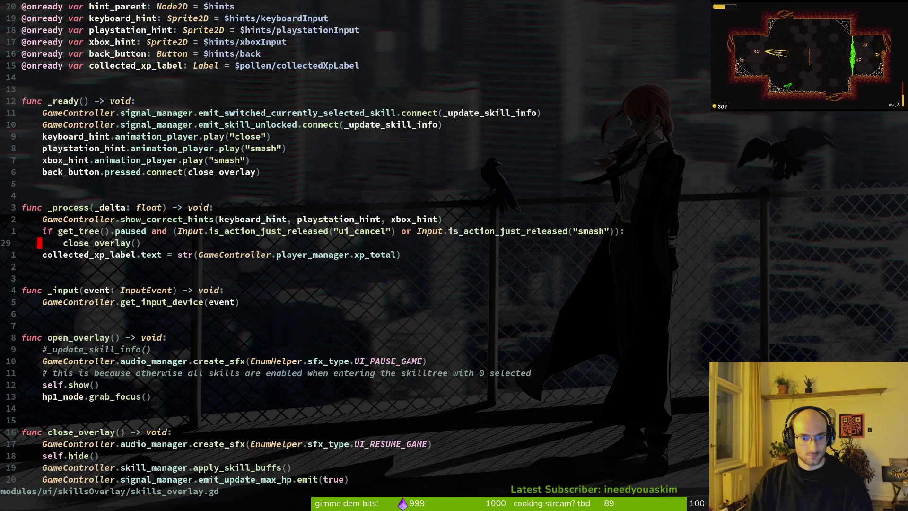
pyautogui.press('j')
pyautogui.press('j')
pyautogui.press('j')
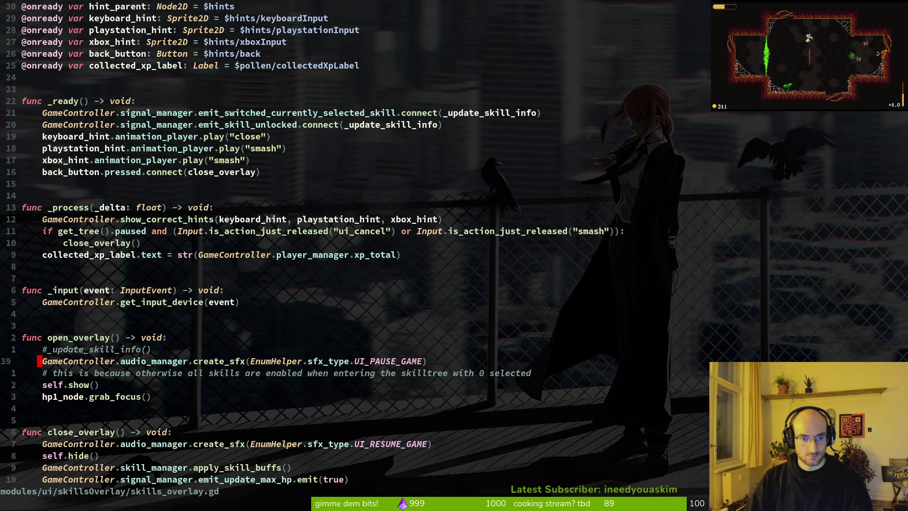
pyautogui.press('space')
pyautogui.press('f')
pyautogui.press('f')
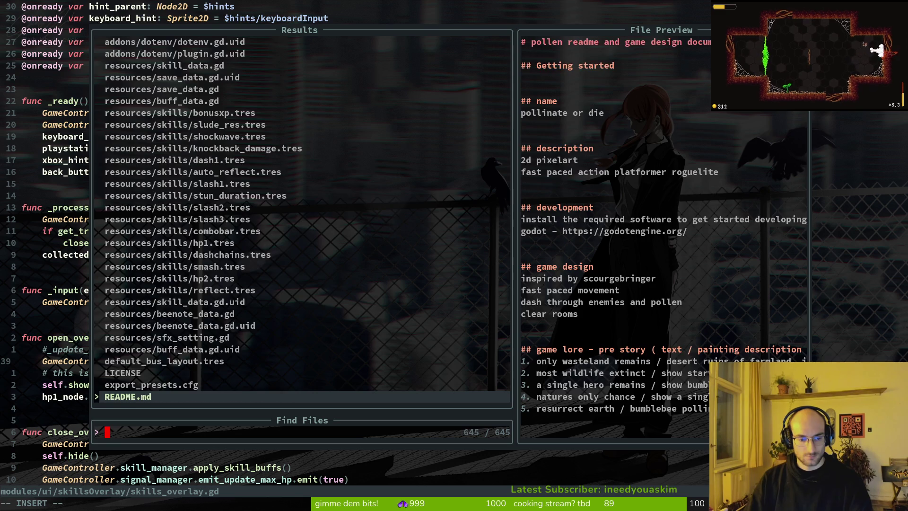
pyautogui.write('archover')
pyautogui.hotkey('ctrl', 'v')
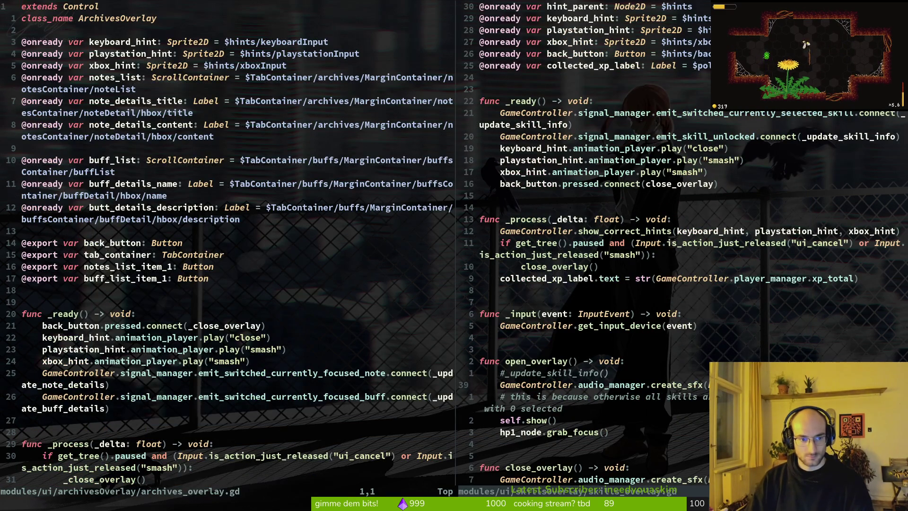
# Step: Paste the UI_PAUSE_GAME sound line into open_overlay after self.show() and save
pyautogui.press('j')
pyautogui.press('j')
pyautogui.press('j')
pyautogui.press('j')
pyautogui.press('j')
pyautogui.press('j')
pyautogui.press('p')
pyautogui.press('0')
pyautogui.press('y')
pyautogui.press('y')
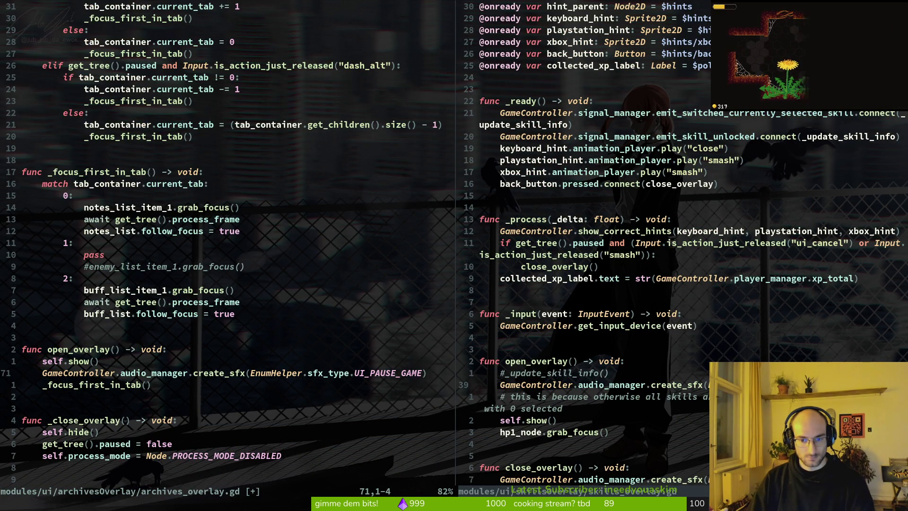
pyautogui.write(':w')
pyautogui.press('Return')
# Step: Copy the UI_RESUME_GAME sound line into archives_overlay.gd's _close_overlay and save
pyautogui.hotkey('ctrl', 'w')
pyautogui.press('l')
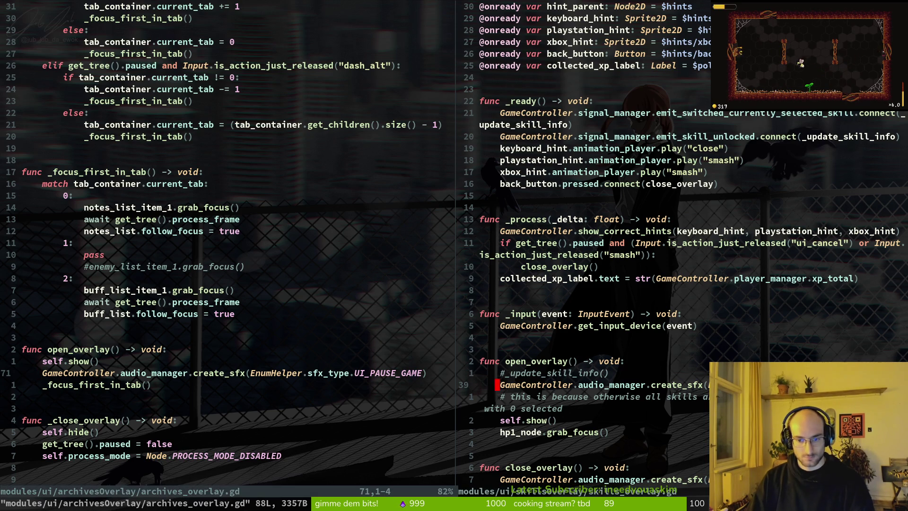
pyautogui.press('j')
pyautogui.press('j')
pyautogui.press('j')
pyautogui.hotkey('ctrl', 'w')
pyautogui.press('h')
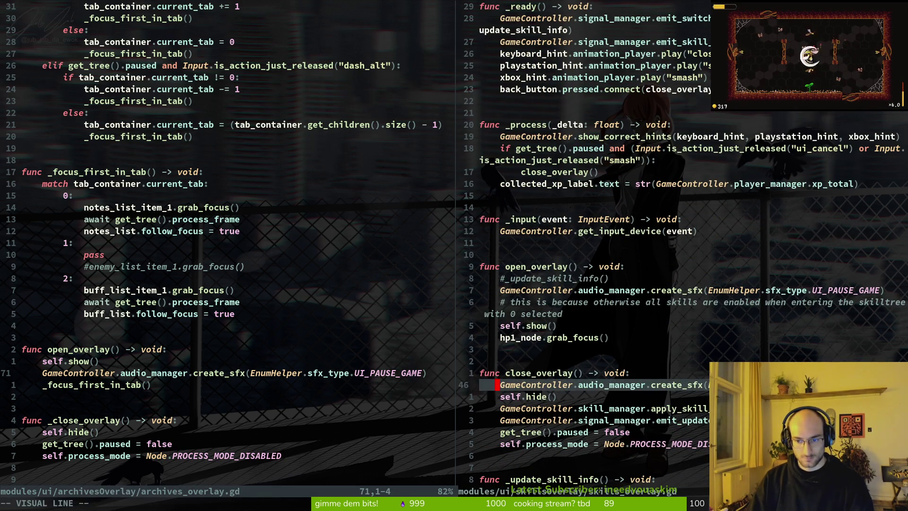
pyautogui.press('j')
pyautogui.press('j')
pyautogui.press('j')
pyautogui.write('ep')
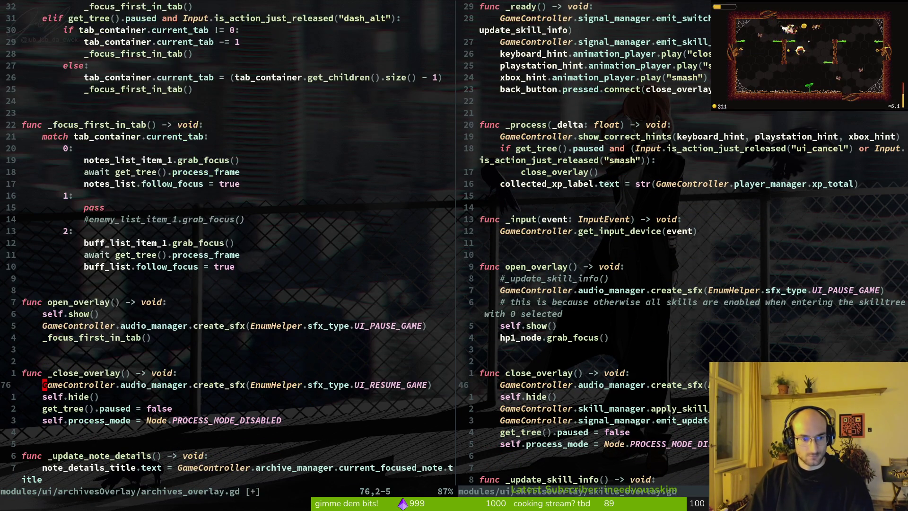
pyautogui.write(':w')
pyautogui.press('Return')
pyautogui.press('space')
# Step: Open shop_overlay.gd and paste the resume-sound line into _close_overlay
pyautogui.press('f')
pyautogui.press('f')
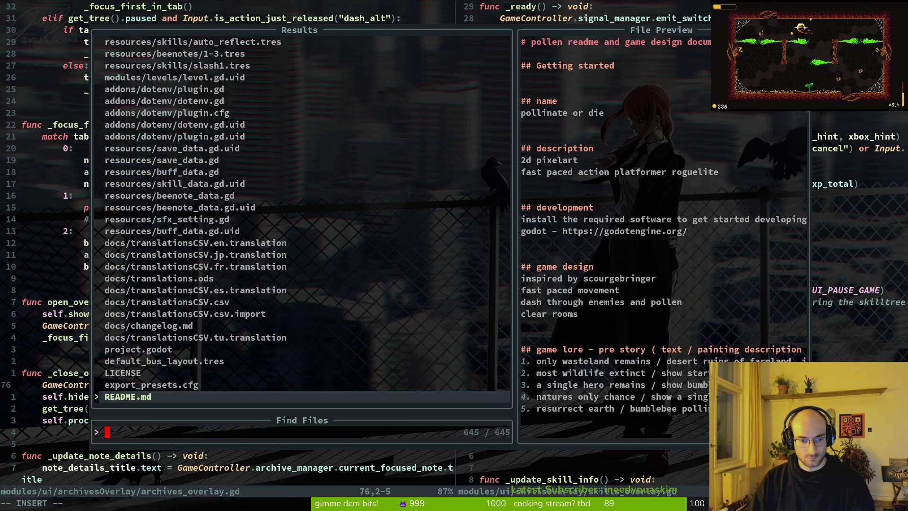
pyautogui.write('sho')
pyautogui.write('op')
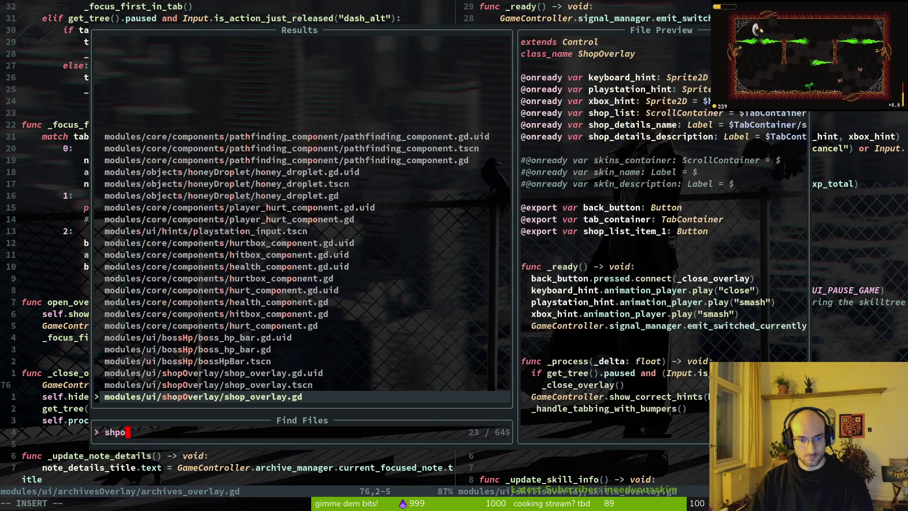
pyautogui.press('Return')
pyautogui.press('G')
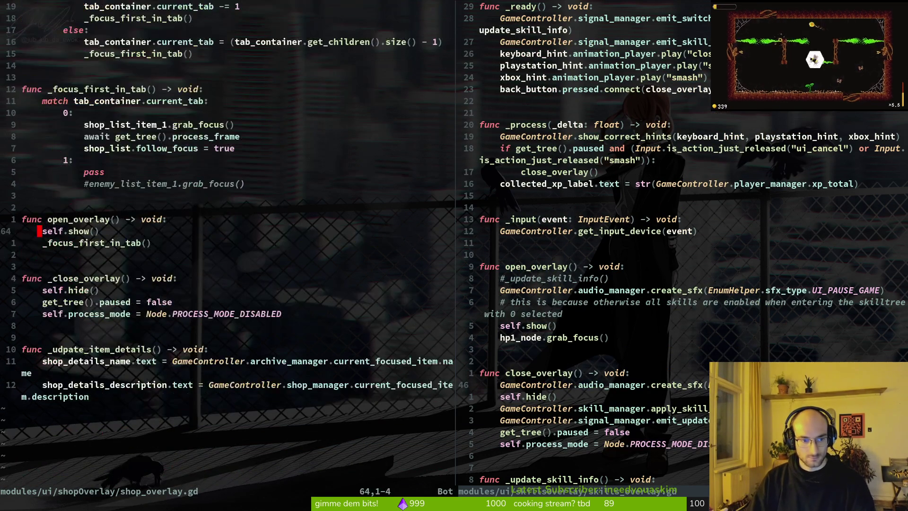
pyautogui.press('{')
pyautogui.press('{')
pyautogui.press('j')
pyautogui.press('j')
pyautogui.press('p')
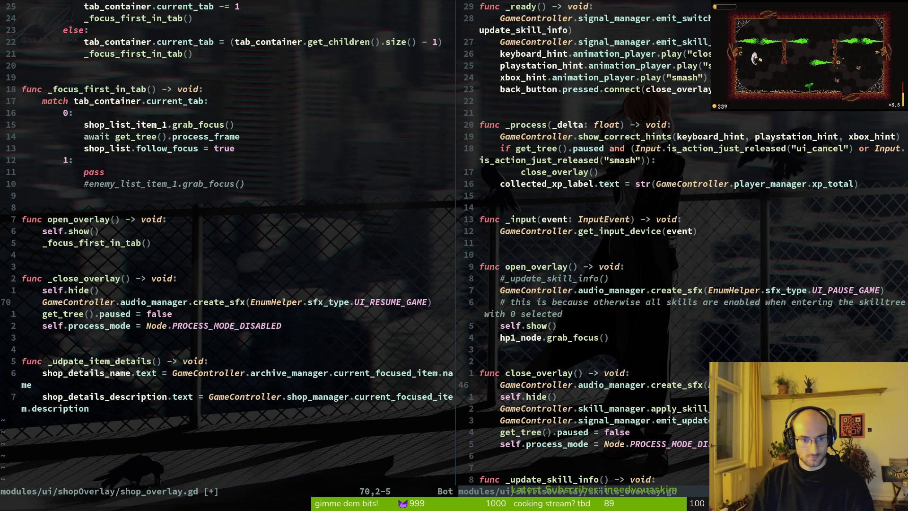
# Step: Copy the UI_PAUSE_GAME sound line from skills_overlay.gd into shop_overlay.gd and save
pyautogui.hotkey('ctrl', 'w')
pyautogui.press('l')
pyautogui.press('k')
pyautogui.press('k')
pyautogui.press('k')
pyautogui.press('y')
pyautogui.press('y')
pyautogui.hotkey('ctrl', 'w')
pyautogui.press('h')
pyautogui.press('k')
pyautogui.press('k')
pyautogui.press('k')
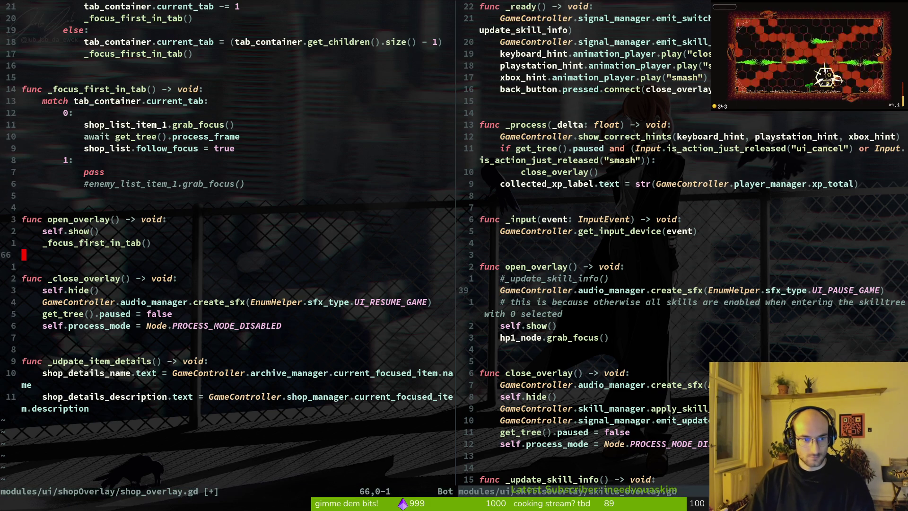
pyautogui.write('p:write')
pyautogui.press('Return')
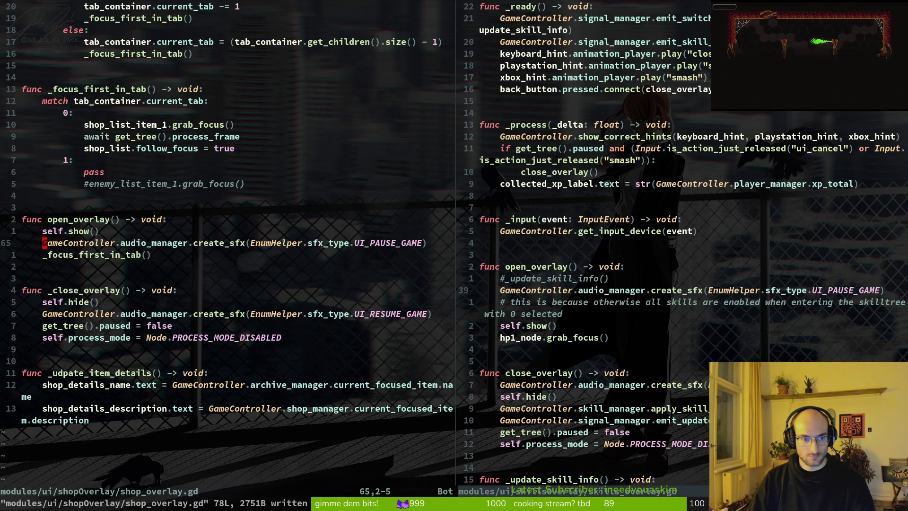
# Step: In shop_overlay.gd, move the pause-sound line above self.show() and the resume-sound line above self.hide()
pyautogui.press('d')
pyautogui.press('d')
pyautogui.press('k')
pyautogui.press('P')
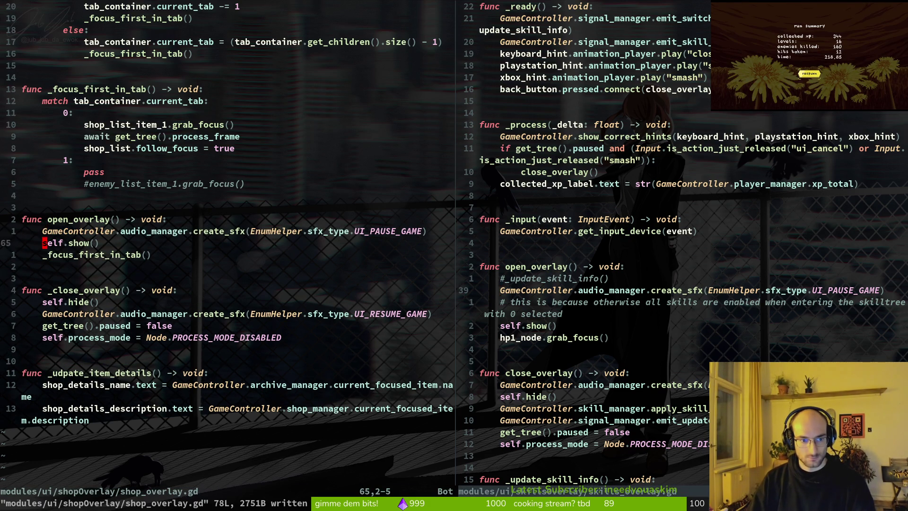
pyautogui.press('j')
pyautogui.press('j')
pyautogui.press('j')
pyautogui.press('d')
pyautogui.press('d')
pyautogui.press('k')
pyautogui.press('P')
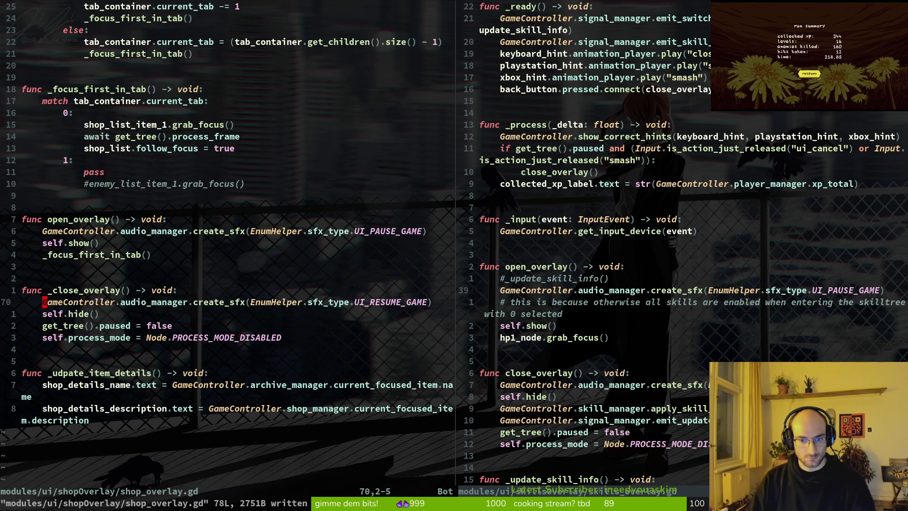
# Step: In archives_overlay.gd, move the pause-sound line above self.show() and save it
pyautogui.hotkey('ctrl', '6')
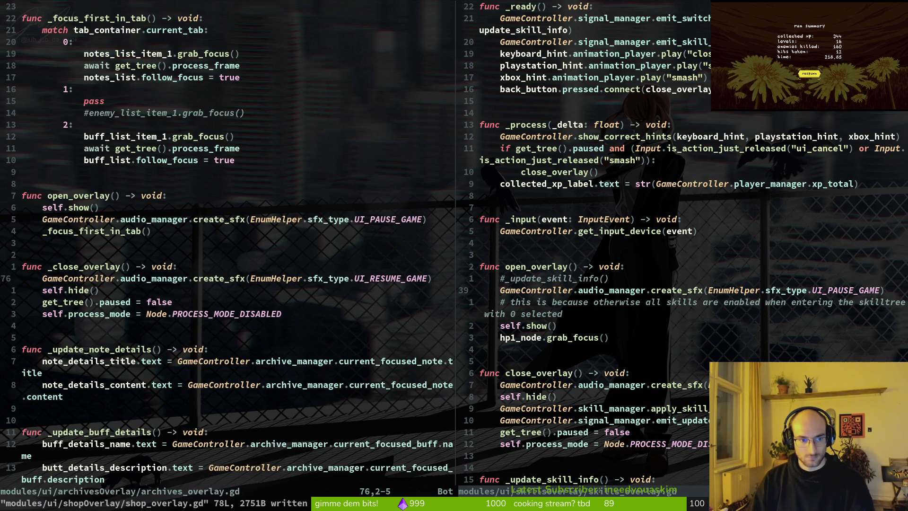
pyautogui.press('k')
pyautogui.press('k')
pyautogui.press('d')
pyautogui.press('d')
pyautogui.press('k')
pyautogui.press('P')
pyautogui.hotkey('ctrl', 's')
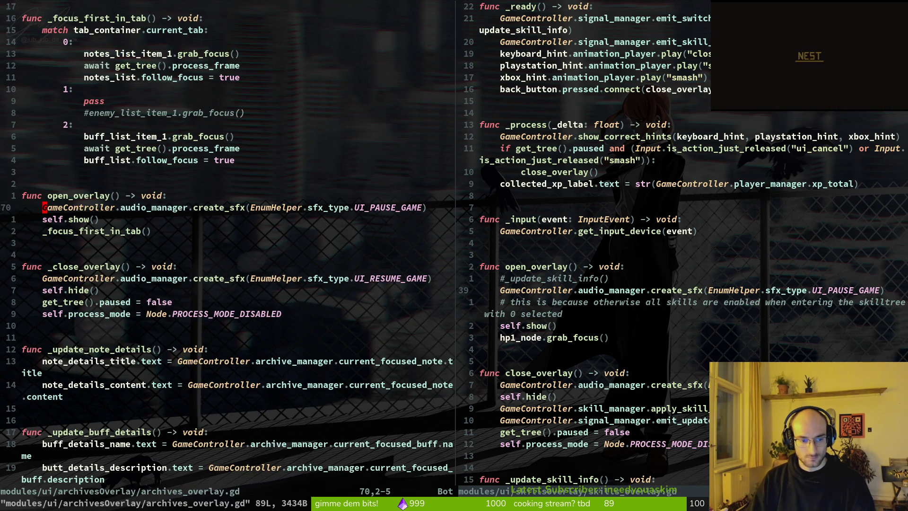
# Step: Quit both Vim panes and briefly check the git status in tig
pyautogui.write(':q')
pyautogui.press('Return')
pyautogui.write(':q')
pyautogui.press('Return')
pyautogui.write('tig status')
pyautogui.press('Return')
pyautogui.press('q')
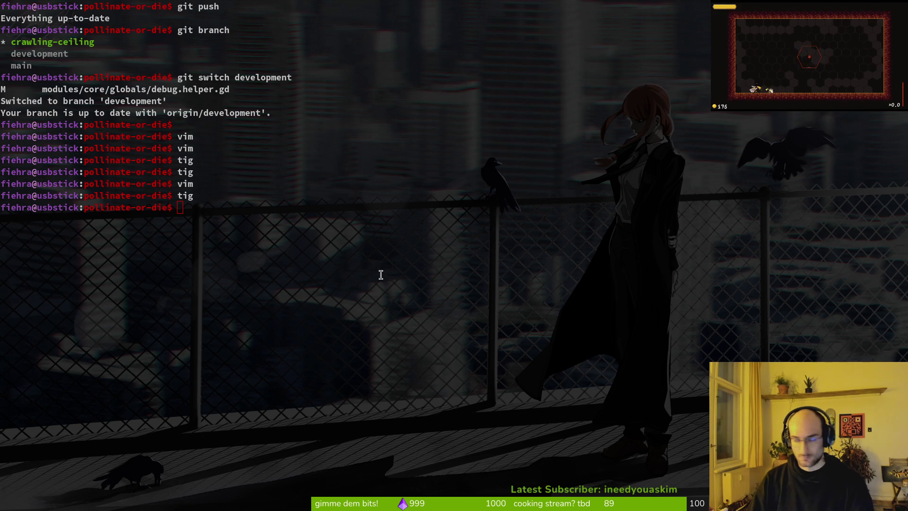
# Step: Debug-run the game and repeatedly open and close the notes and upgrade menus with E and Escape
pyautogui.press('super+2')
pyautogui.press('F5')
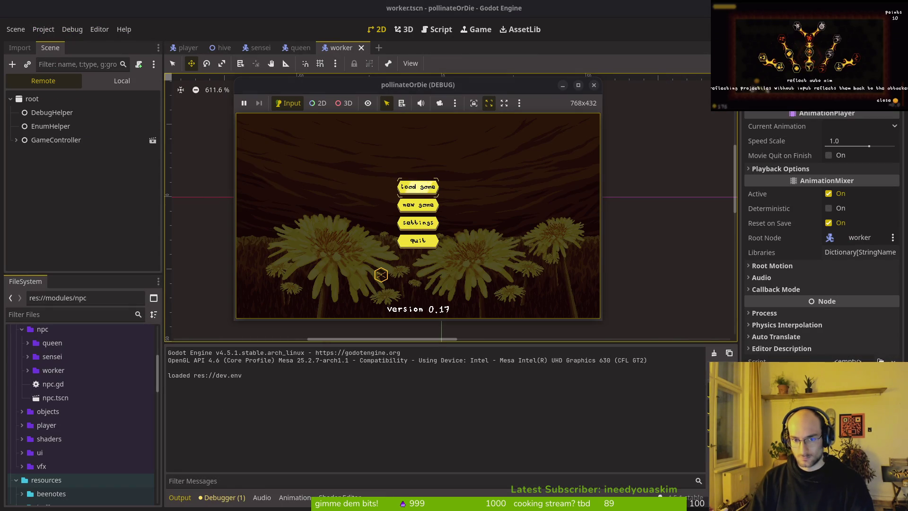
pyautogui.press('e')
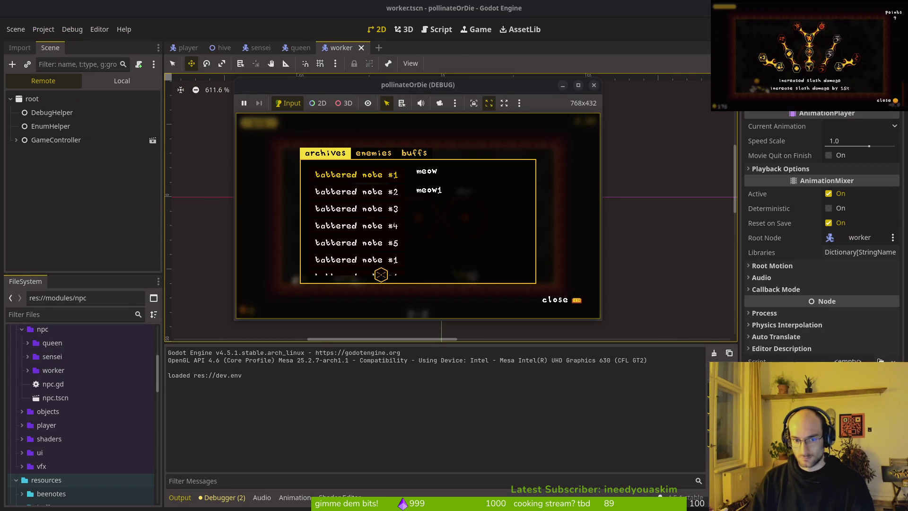
pyautogui.press('Escape')
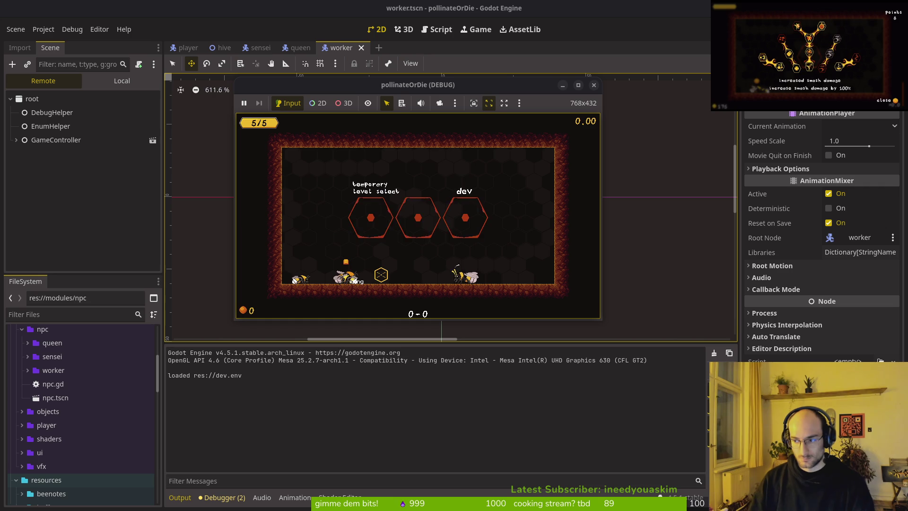
pyautogui.press('e')
pyautogui.press('Escape')
pyautogui.press('e')
pyautogui.press('Escape')
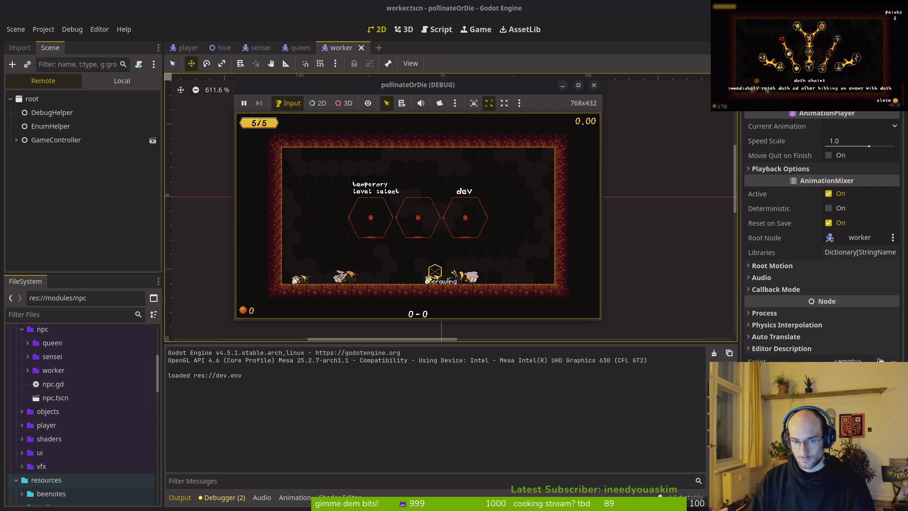
pyautogui.press('e')
pyautogui.press('Escape')
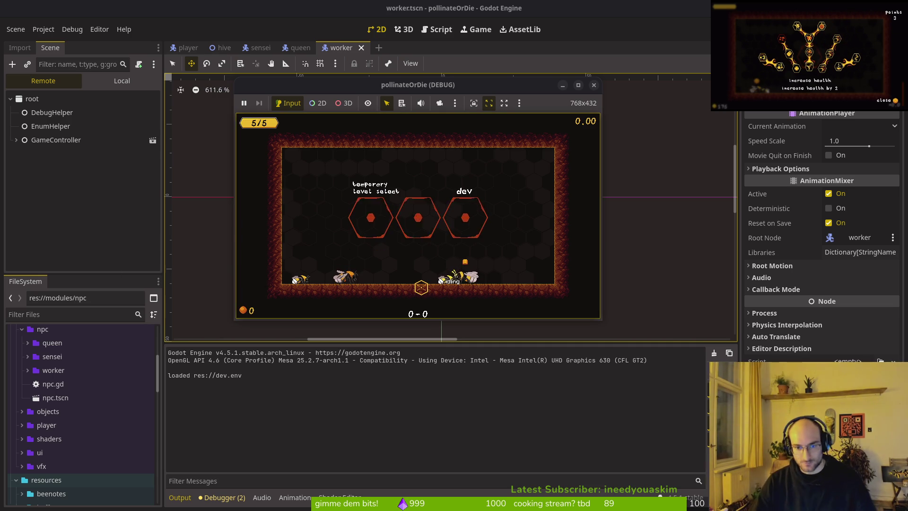
pyautogui.press('Escape')
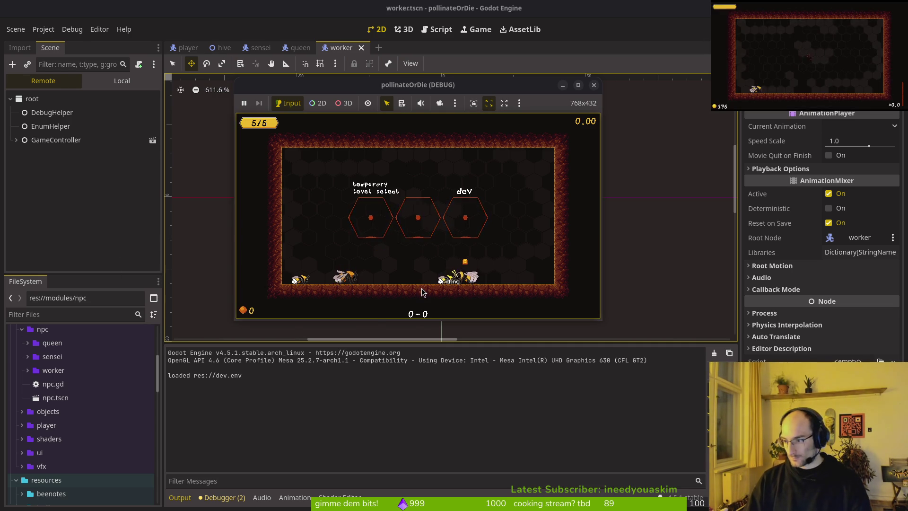
# Step: Open tig status in the terminal
pyautogui.press('super+2')
pyautogui.write('tig status')
pyautogui.press('Return')
# Step: Stage the changed npc files, old worker bee files, player.tscn and archives_overlay.gd
pyautogui.press('Down')
pyautogui.press('Down')
pyautogui.press('Return')
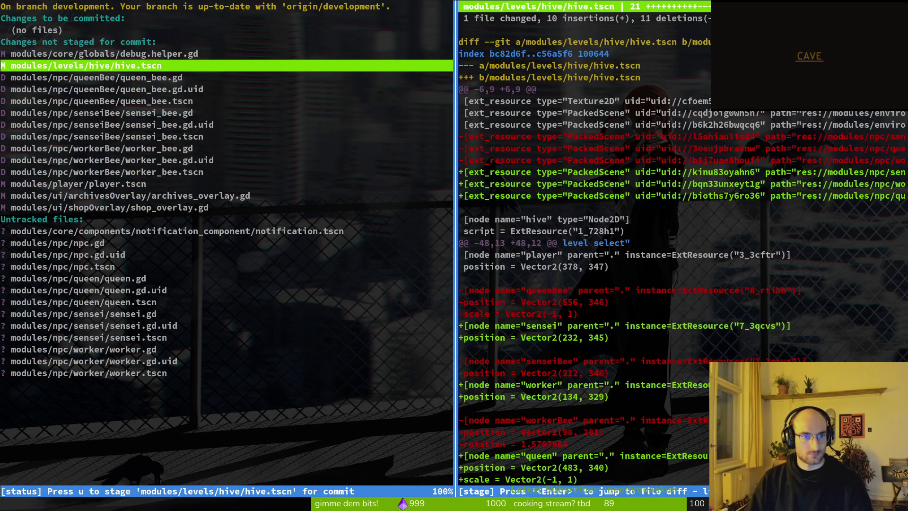
pyautogui.press('u')
pyautogui.press('u')
pyautogui.press('u')
pyautogui.press('u')
pyautogui.press('u')
pyautogui.press('u')
pyautogui.press('u')
pyautogui.press('u')
pyautogui.press('u')
pyautogui.press('u')
pyautogui.press('Return')
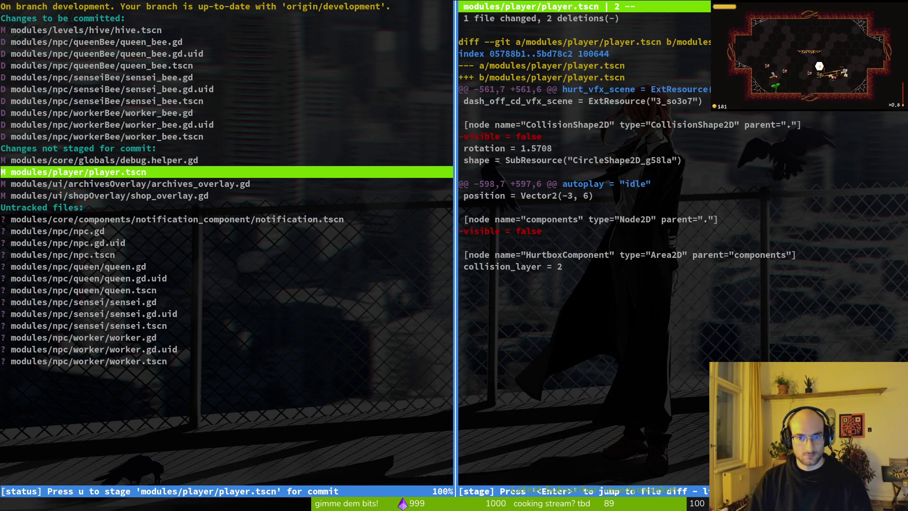
pyautogui.press('u')
pyautogui.press('Return')
pyautogui.press('u')
# Step: Skip debug.helper.gd and stage shop_overlay.gd plus the new npc, queen, sensei and worker files
pyautogui.press('Down')
pyautogui.press('u')
pyautogui.press('Down')
pyautogui.press('u')
pyautogui.press('Down')
pyautogui.press('u')
pyautogui.press('u')
pyautogui.press('u')
pyautogui.press('u')
pyautogui.press('u')
pyautogui.press('u')
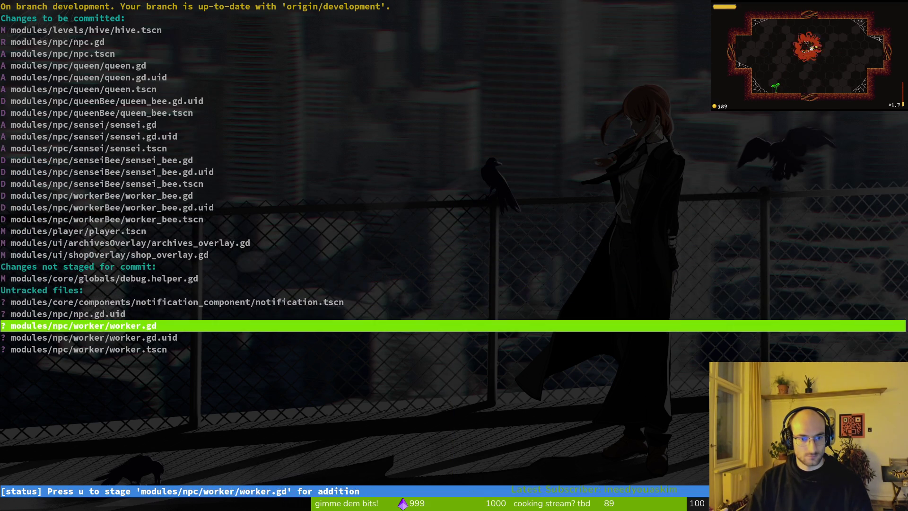
pyautogui.press('u')
pyautogui.press('u')
pyautogui.press('Up')
pyautogui.press('Up')
pyautogui.press('Up')
pyautogui.press('Up')
pyautogui.write('qgit commit -m ')
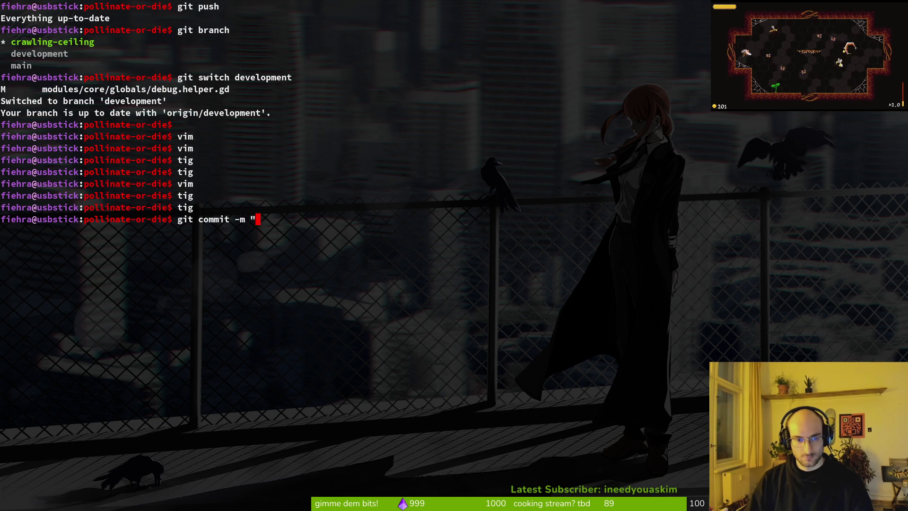
pyautogui.write('ted base npc and refactored code')
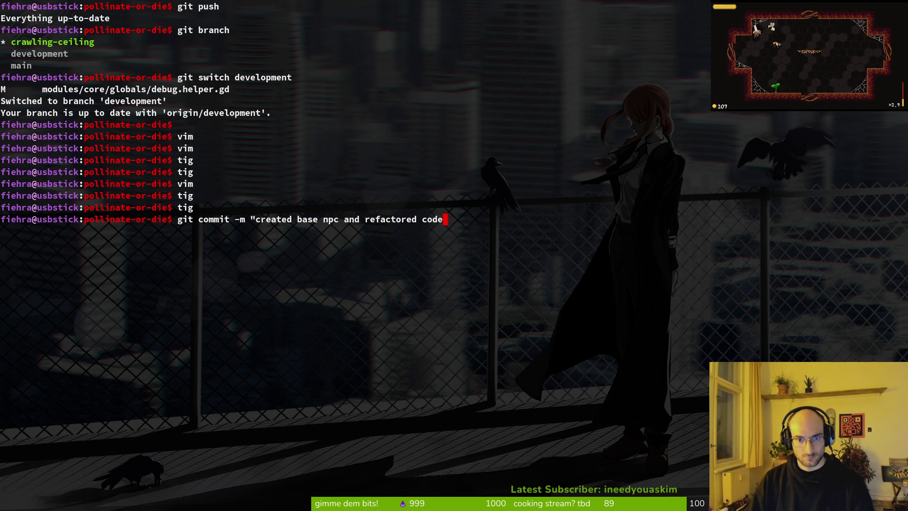
pyautogui.write('base accordc')
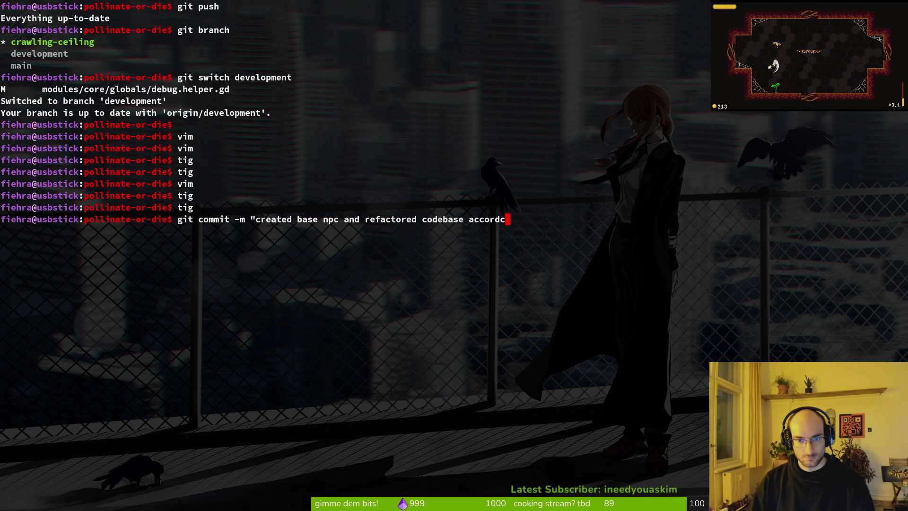
pyautogui.write('"')
# Step: Commit as 'created base npc and refactored codebase accordingly', push to development, and clear the terminal
pyautogui.press('Return')
pyautogui.write('git push')
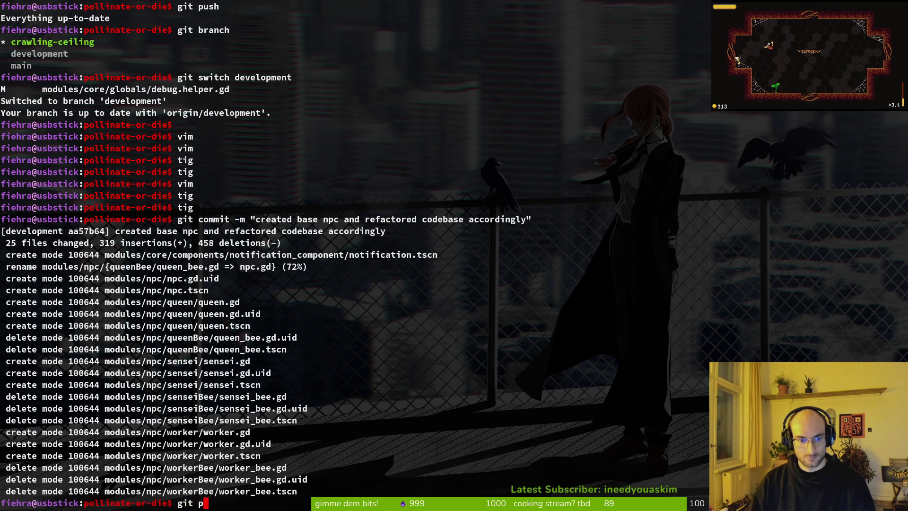
pyautogui.press('Return')
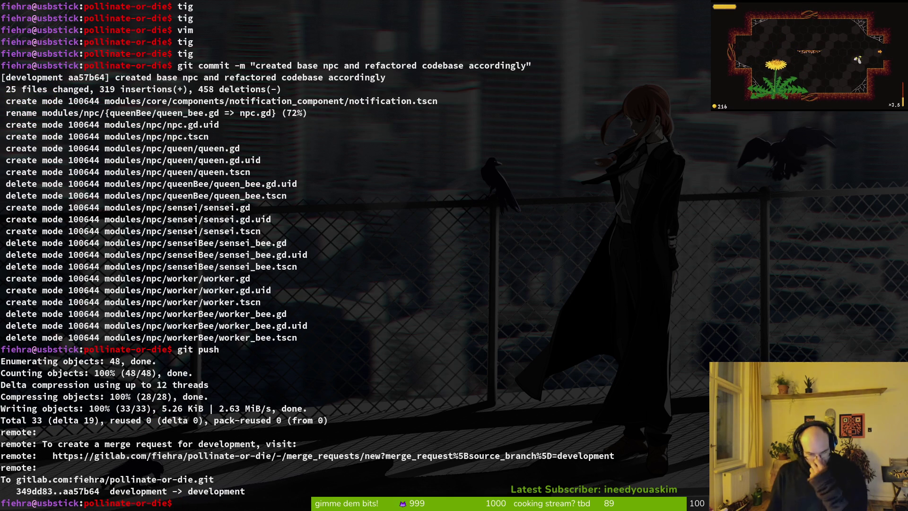
pyautogui.write('clear')
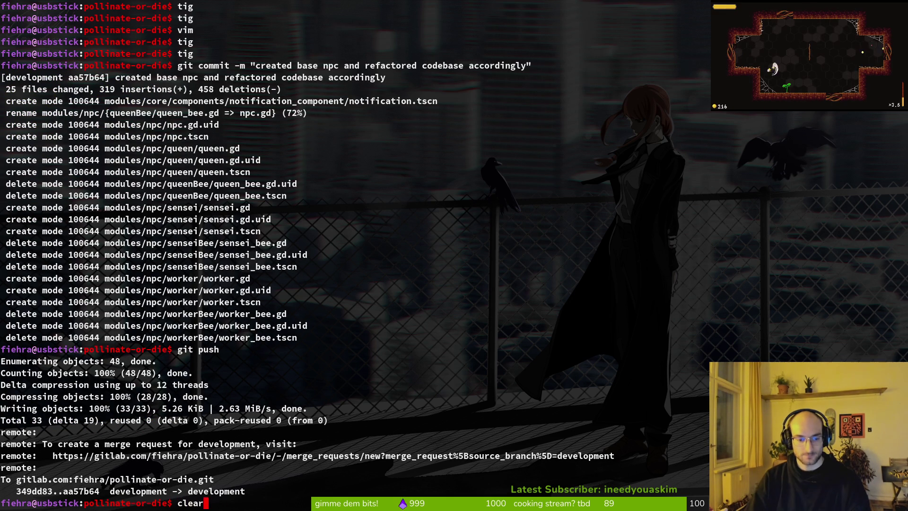
pyautogui.press('Return')
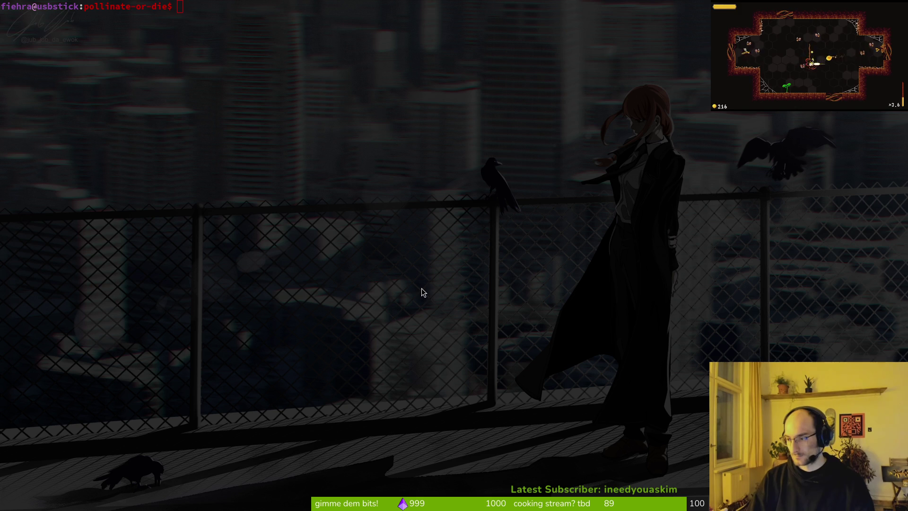
pyautogui.press('super+2')
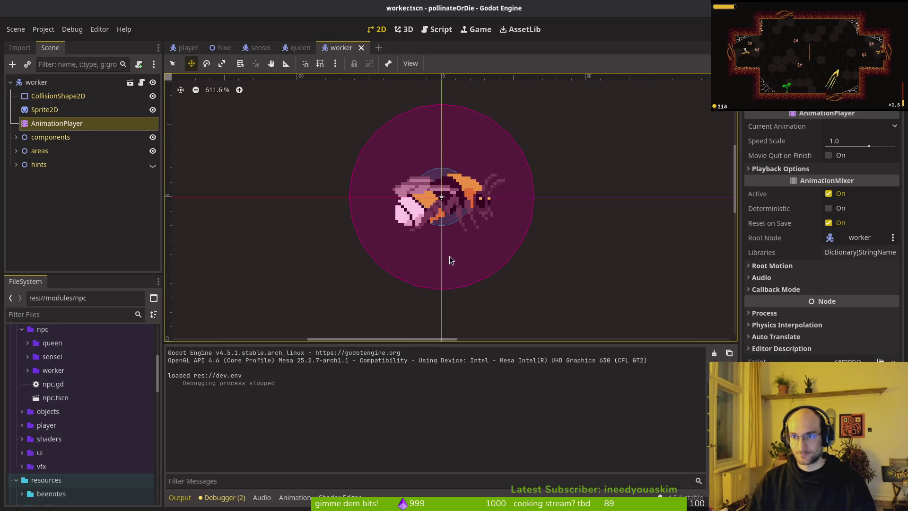
# Step: Close the worker, queen, sensei and hive scene tabs, save the player scene, and run the game
pyautogui.click(10, 82)
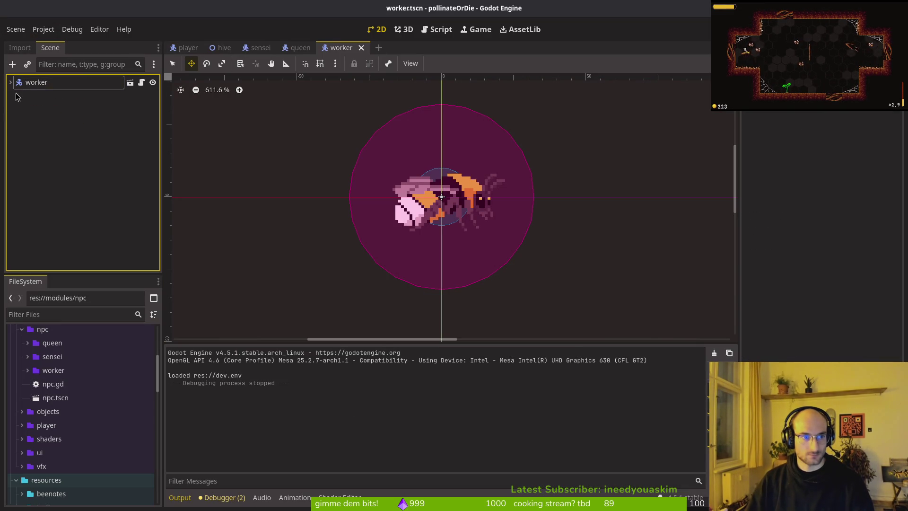
pyautogui.middleClick(340, 47)
pyautogui.middleClick(297, 47)
pyautogui.hotkey('ctrl', 'shift', 'w')
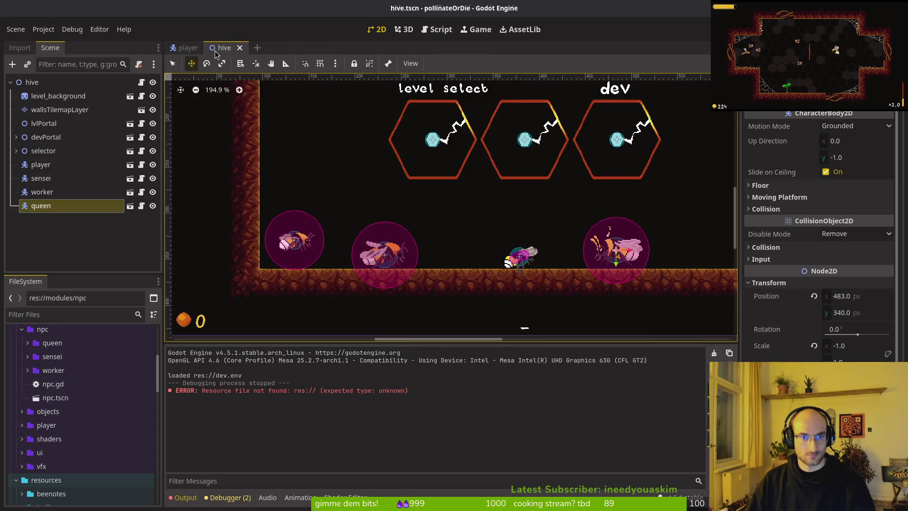
pyautogui.hotkey('ctrl', 'shift', 'w')
pyautogui.hotkey('ctrl', 's')
pyautogui.press('F5')
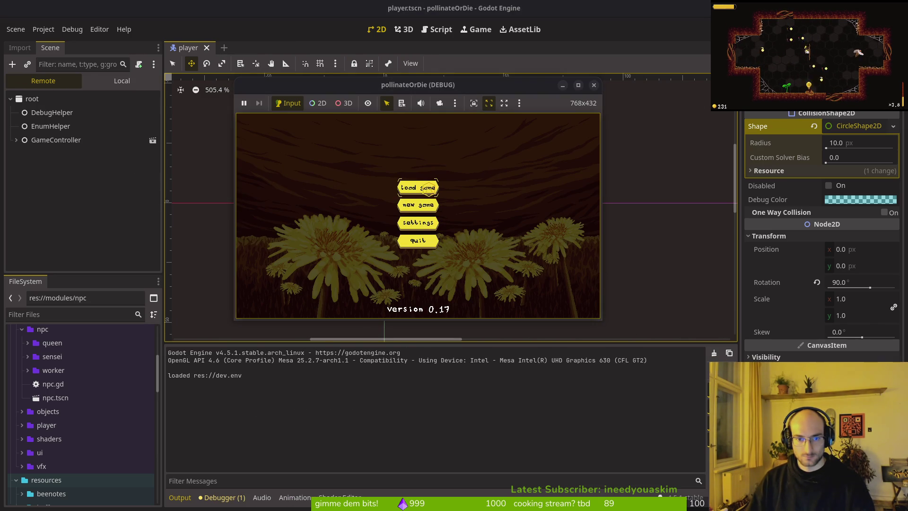
# Step: Load the saved game, then compare the idling and crawling states' component links
pyautogui.click(429, 187)
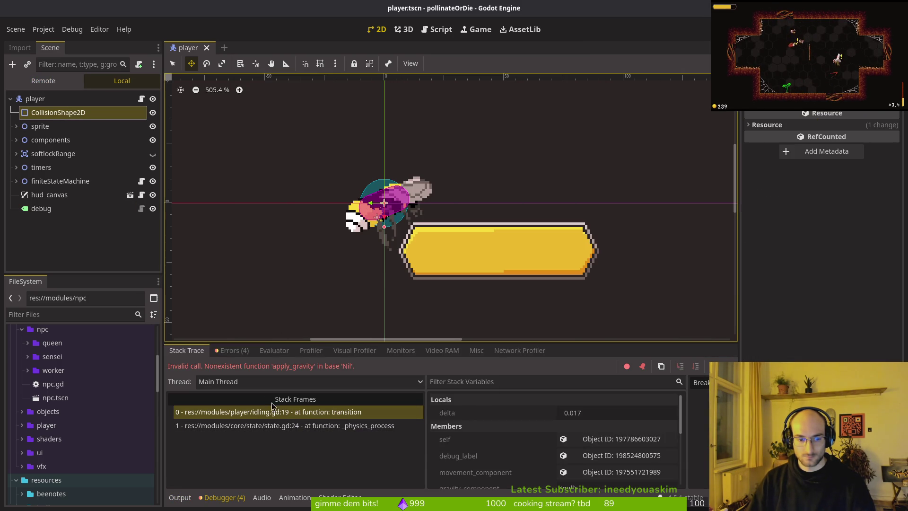
pyautogui.click(17, 182)
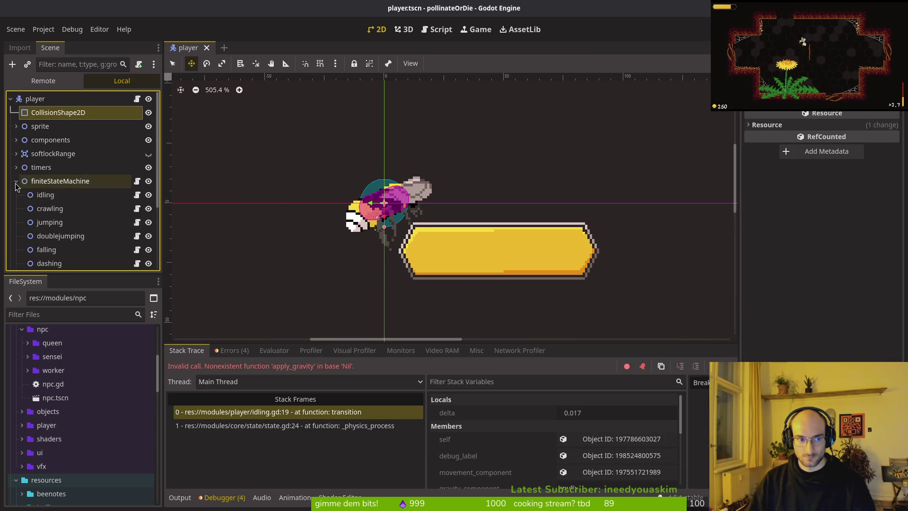
pyautogui.click(47, 195)
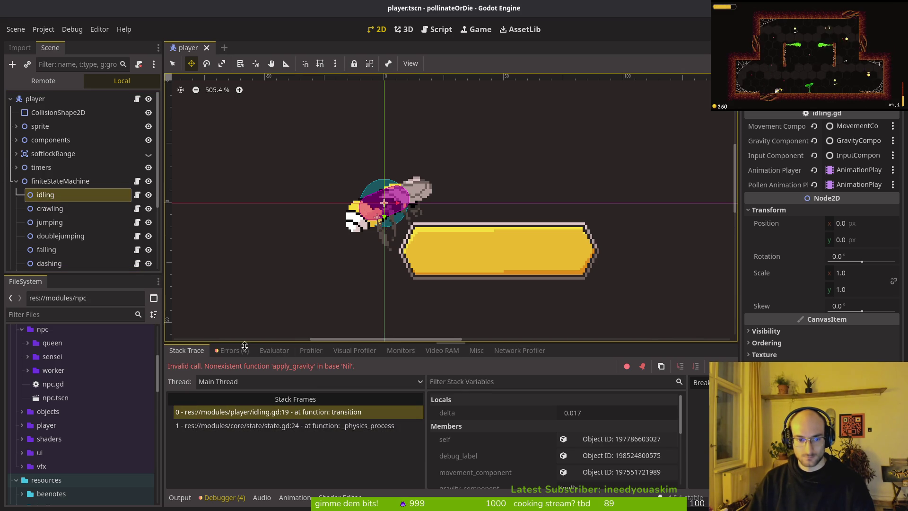
pyautogui.click(50, 209)
pyautogui.click(45, 195)
pyautogui.click(50, 208)
# Step: Expand the player's components and inspect GravityComponent, RewardComponent, SpawnComponent and InputComponent
pyautogui.click(35, 99)
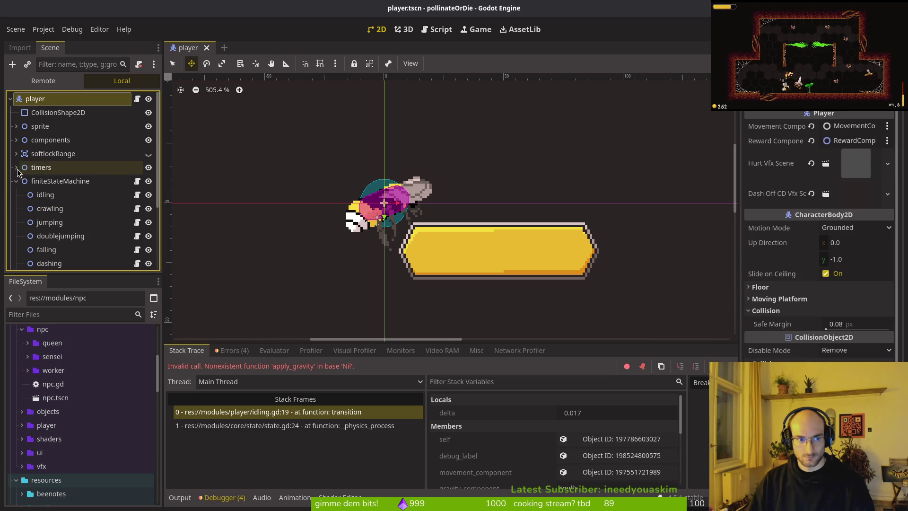
pyautogui.click(17, 141)
pyautogui.click(71, 195)
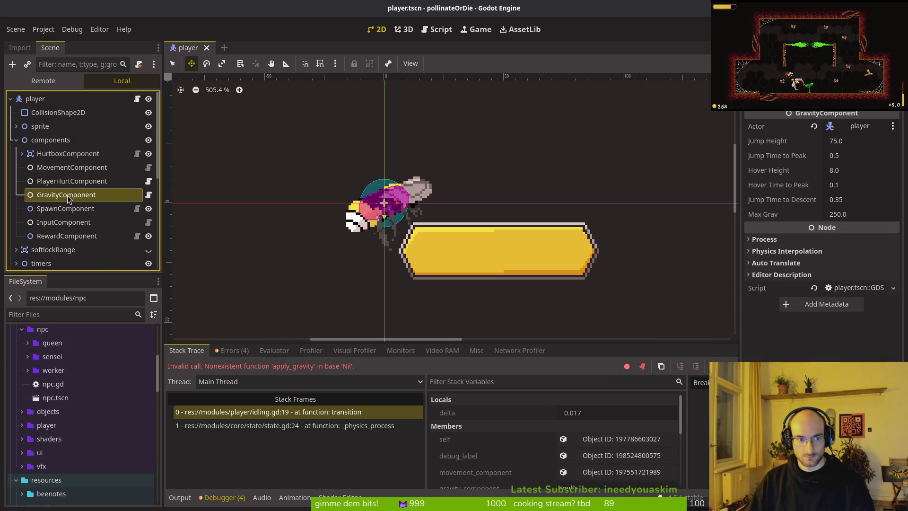
pyautogui.click(71, 235)
pyautogui.click(71, 208)
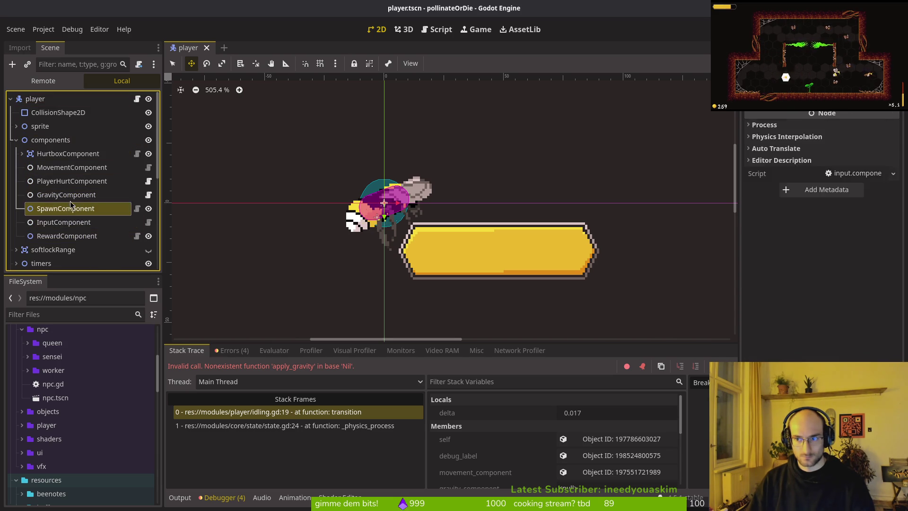
pyautogui.click(71, 222)
pyautogui.click(71, 236)
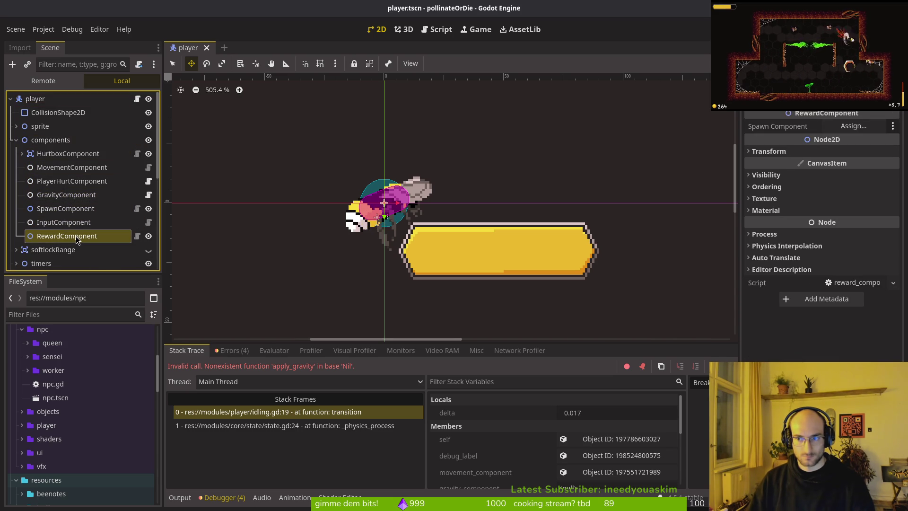
# Step: Check GravityComponent, PlayerHurtComponent, MovementComponent and HurtboxComponent, then rerun the game
pyautogui.click(67, 195)
pyautogui.click(66, 182)
pyautogui.click(67, 167)
pyautogui.click(57, 154)
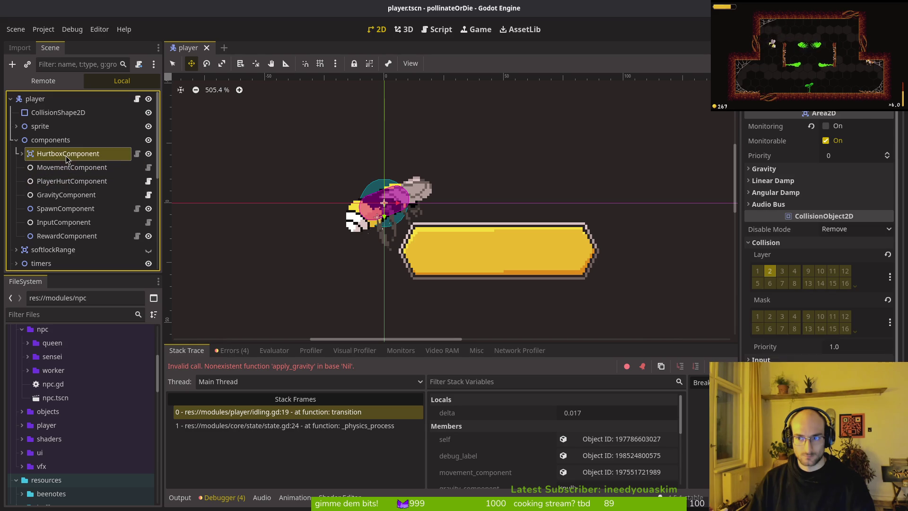
pyautogui.click(16, 140)
pyautogui.click(35, 99)
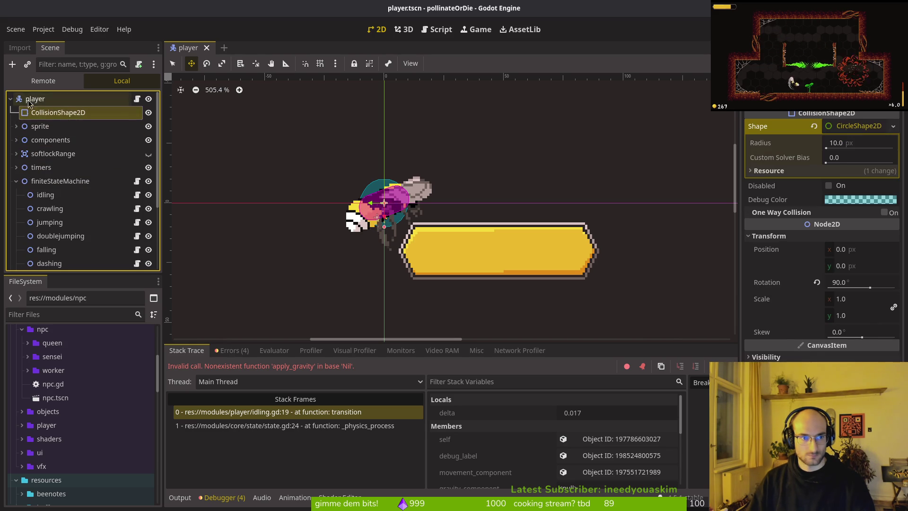
pyautogui.press('F5')
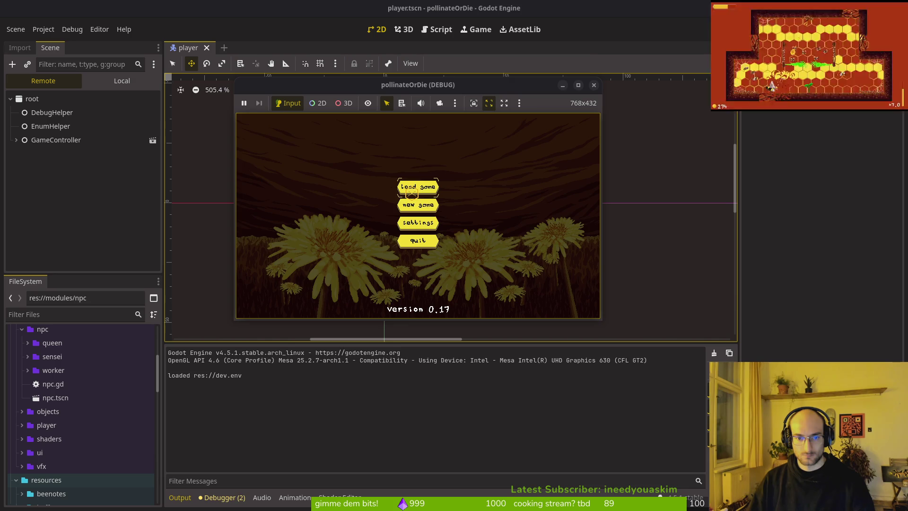
# Step: Load the save, trace the apply_gravity error to idling.gd, then discard the scratch script and close idling.gd
pyautogui.click(411, 192)
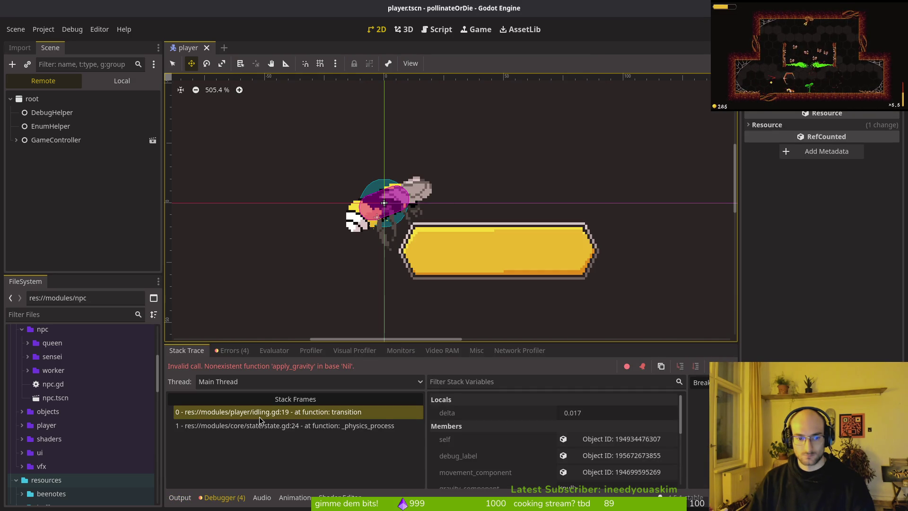
pyautogui.click(232, 351)
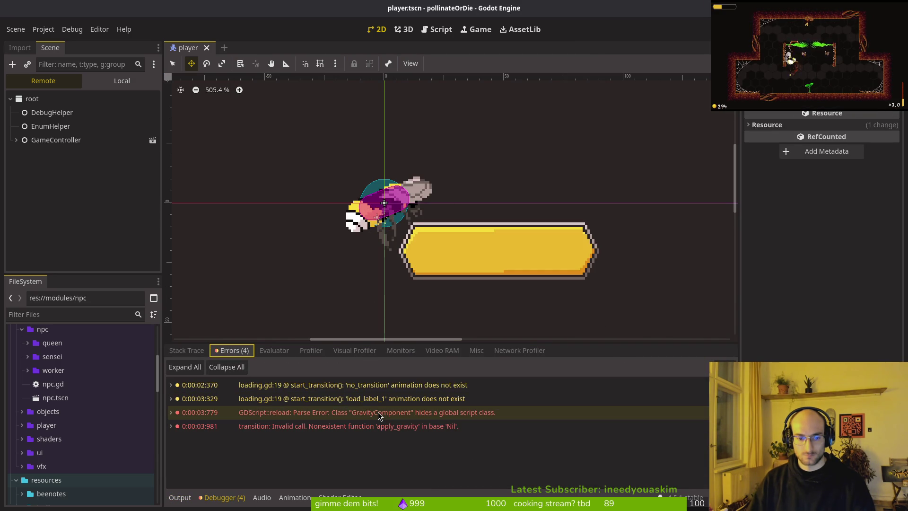
pyautogui.doubleClick(360, 425)
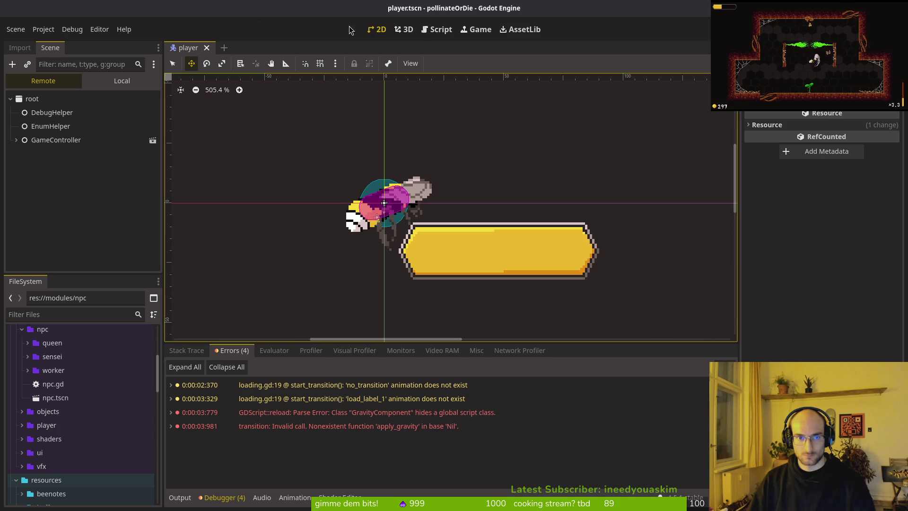
pyautogui.middleClick(200, 111)
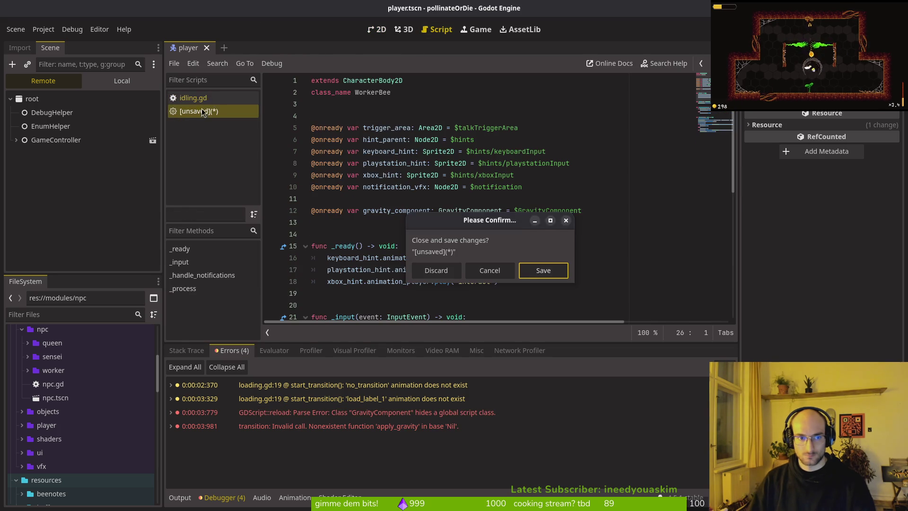
pyautogui.click(446, 272)
pyautogui.hotkey('ctrl', 'w')
pyautogui.click(188, 52)
# Step: Clear the Output log, rerun the game until it crashes, stop it, and open resource quick search
pyautogui.click(190, 354)
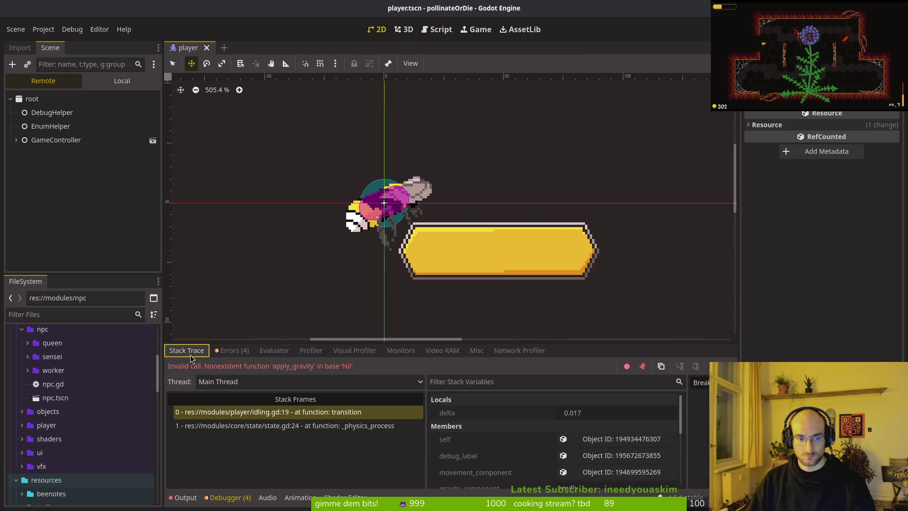
pyautogui.click(184, 498)
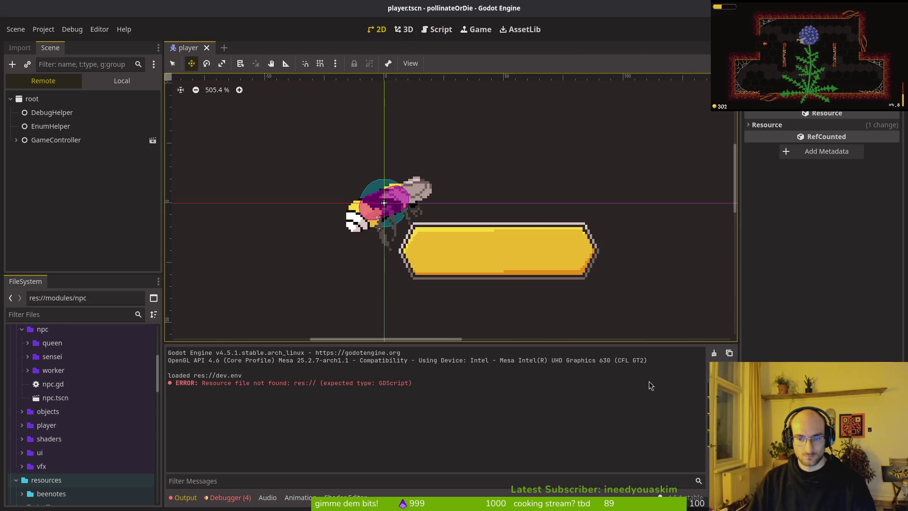
pyautogui.click(714, 354)
pyautogui.press('F5')
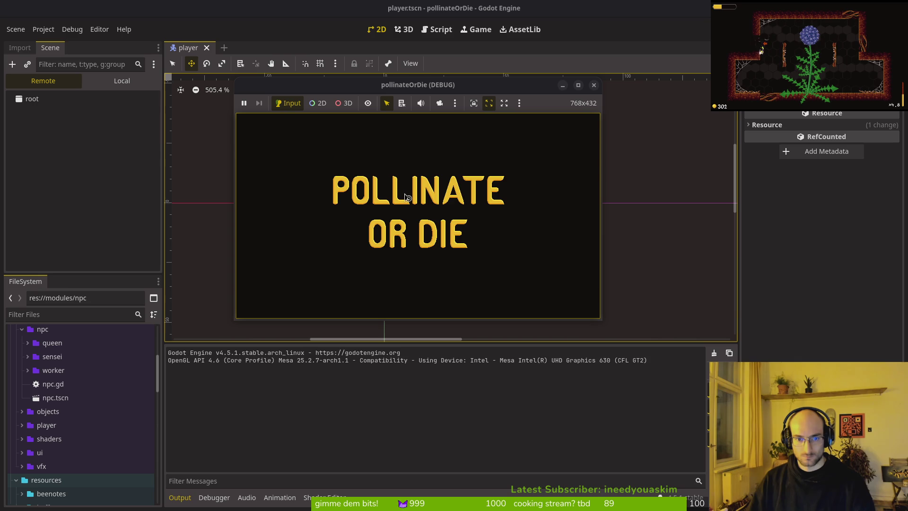
pyautogui.click(418, 191)
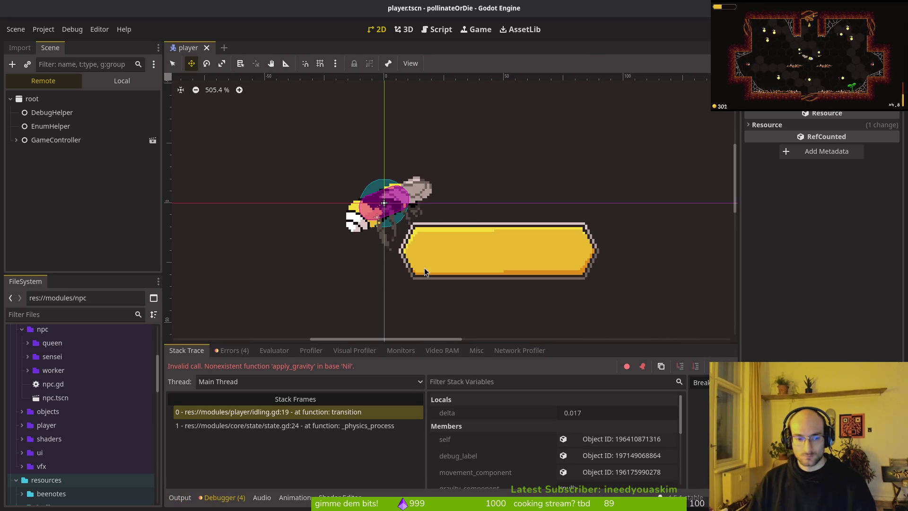
pyautogui.press('F8')
pyautogui.hotkey('ctrl', 's')
pyautogui.hotkey('alt', 'shift', 'o')
# Step: Open worker.tscn from the 'worker' search and select its root node
pyautogui.write('worker')
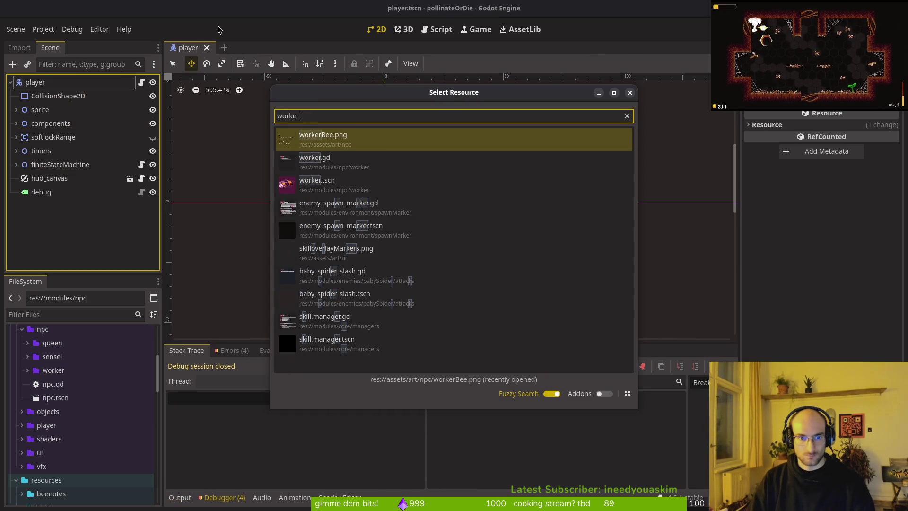
pyautogui.press('Down')
pyautogui.press('Down')
pyautogui.press('Return')
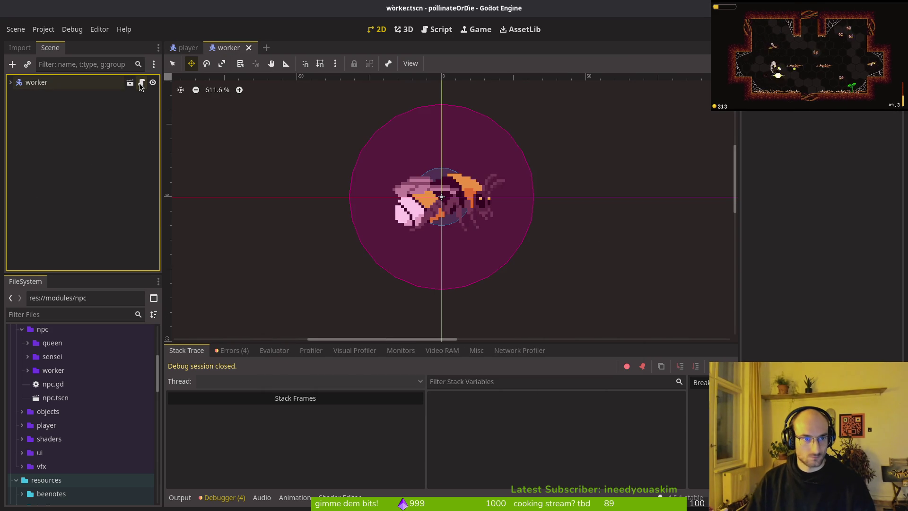
pyautogui.click(105, 83)
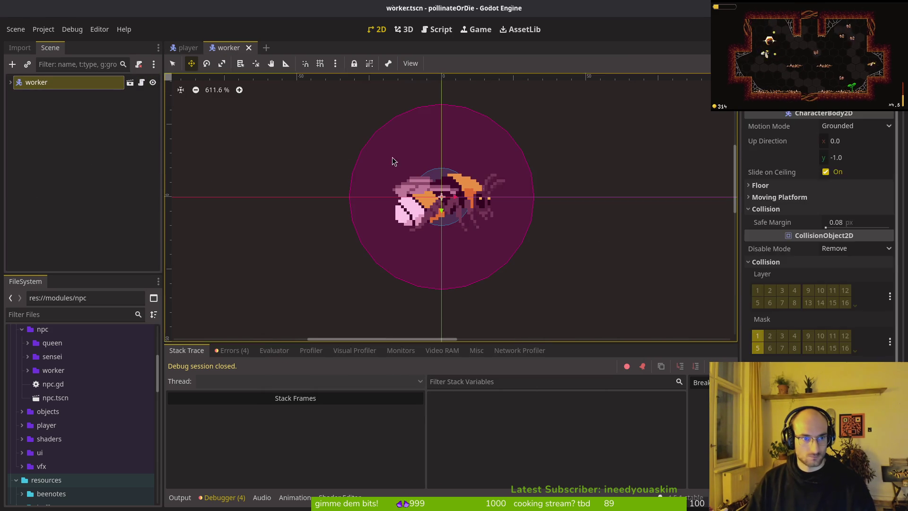
# Step: In terminal Vim, open worker.gd and save it with :w
pyautogui.hotkey('alt', 'Tab')
pyautogui.press('Return')
pyautogui.write('worker')
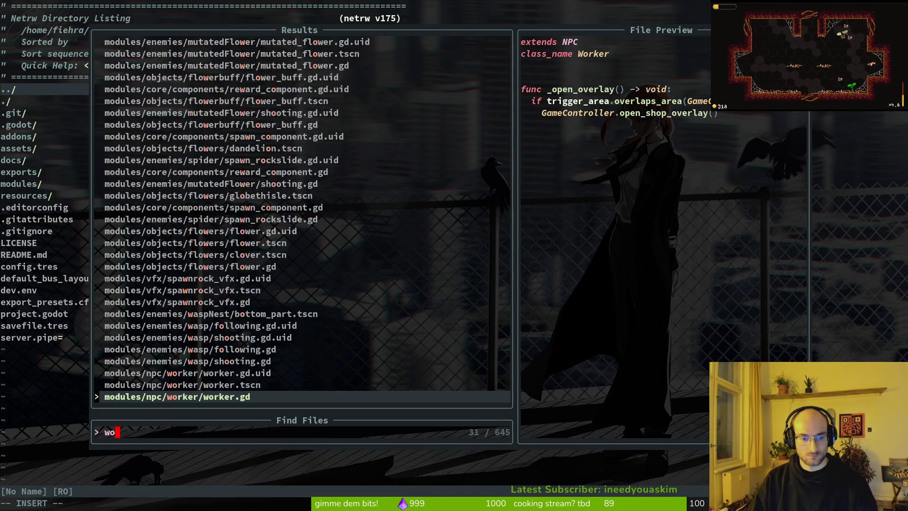
pyautogui.press('Return')
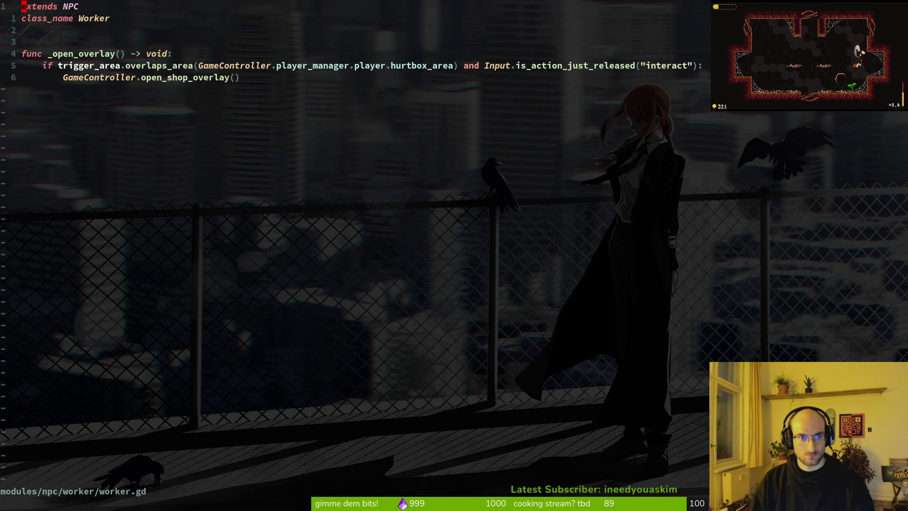
pyautogui.write(':w')
pyautogui.press('Return')
# Step: Back in Godot, show the Errors list and idling.gd to read the apply_gravity on Nil error details
pyautogui.hotkey('alt', 'Tab')
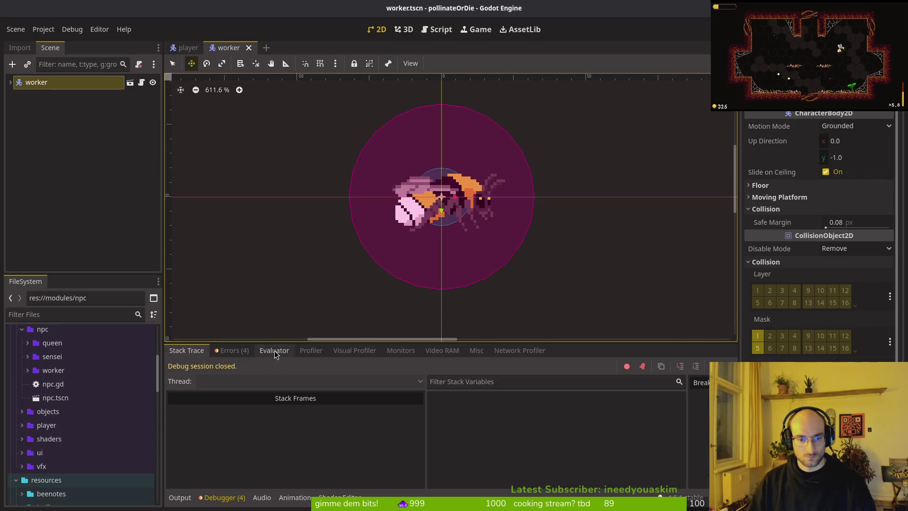
pyautogui.click(232, 350)
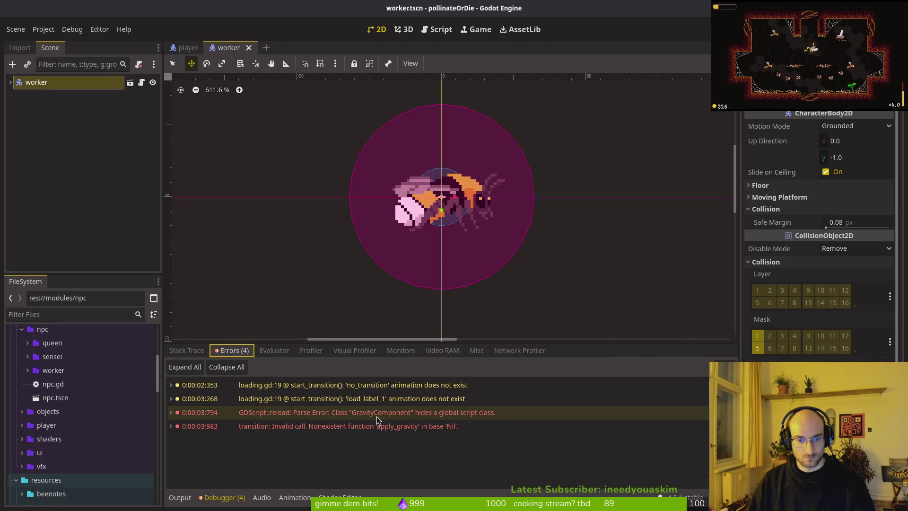
pyautogui.click(441, 29)
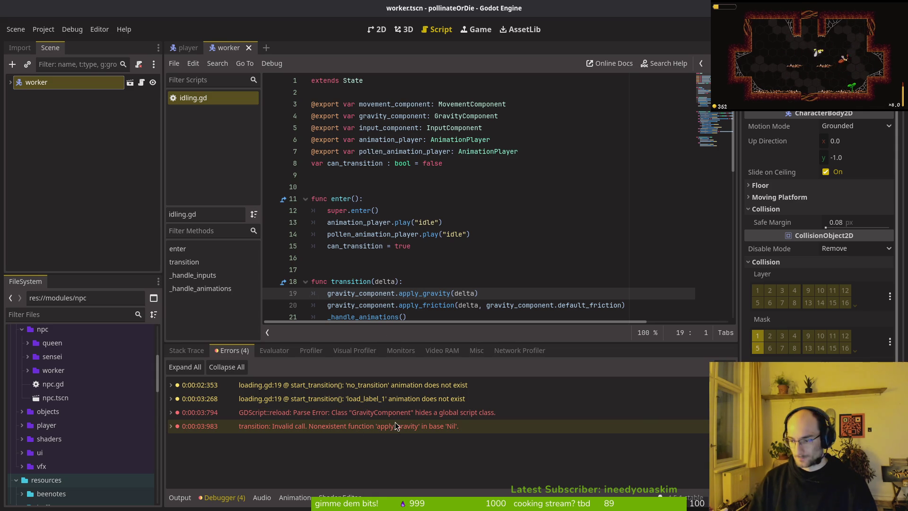
pyautogui.moveTo(396, 426)
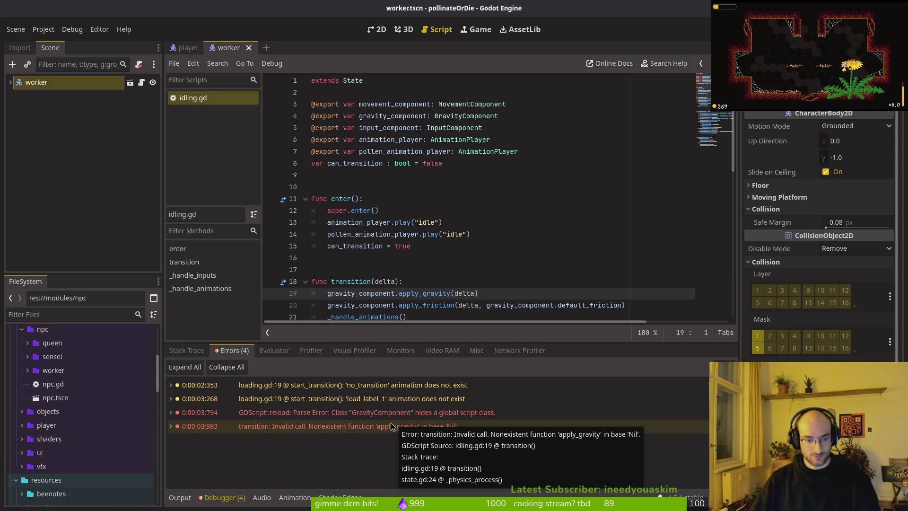
pyautogui.hotkey('alt', 'Tab')
# Step: Leave insert mode in Vim, attempt to save the buffer, and launch tig
pyautogui.press('i')
pyautogui.hotkey('ctrl', 'c')
pyautogui.write(':w')
pyautogui.press('Return')
pyautogui.press('Return')
pyautogui.write('tig')
pyautogui.press('Return')
# Step: Quit tig, review the git commit history, then clear the terminal
pyautogui.press('Down')
pyautogui.press('Down')
pyautogui.press('Down')
pyautogui.write('q')
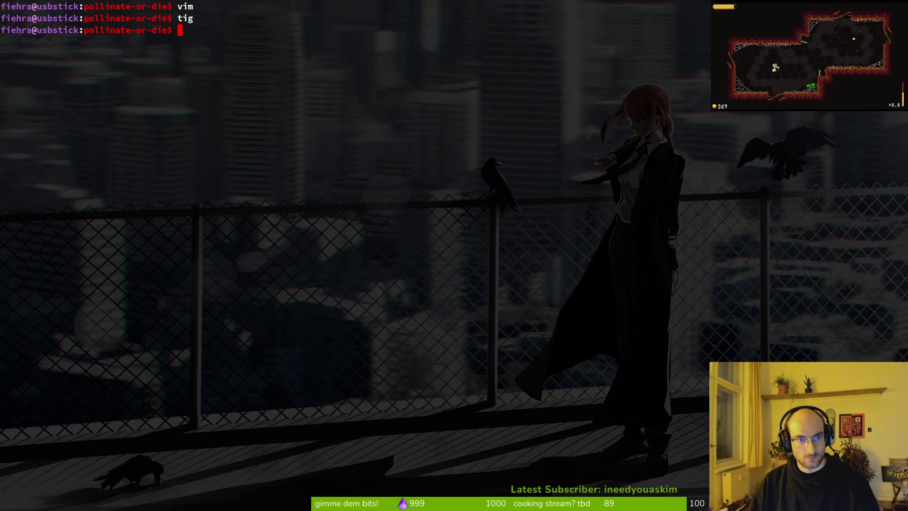
pyautogui.write('og')
pyautogui.press('Return')
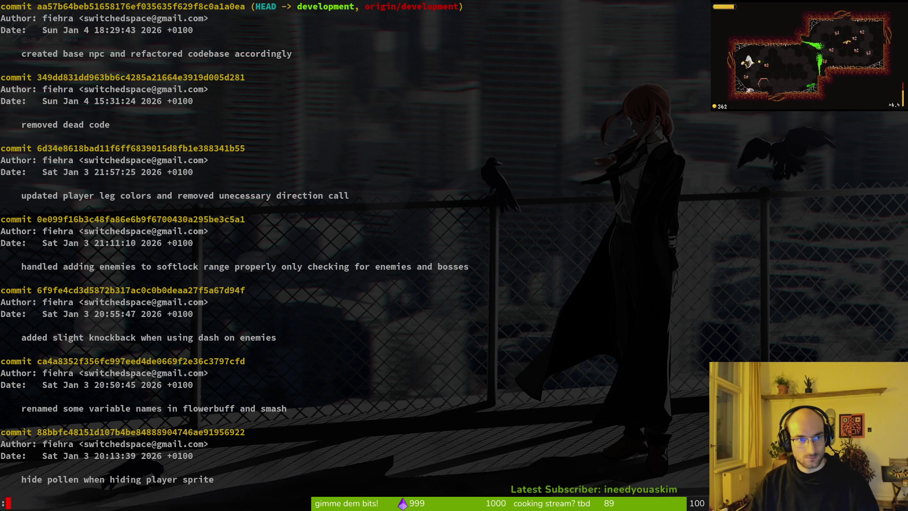
pyautogui.press('q')
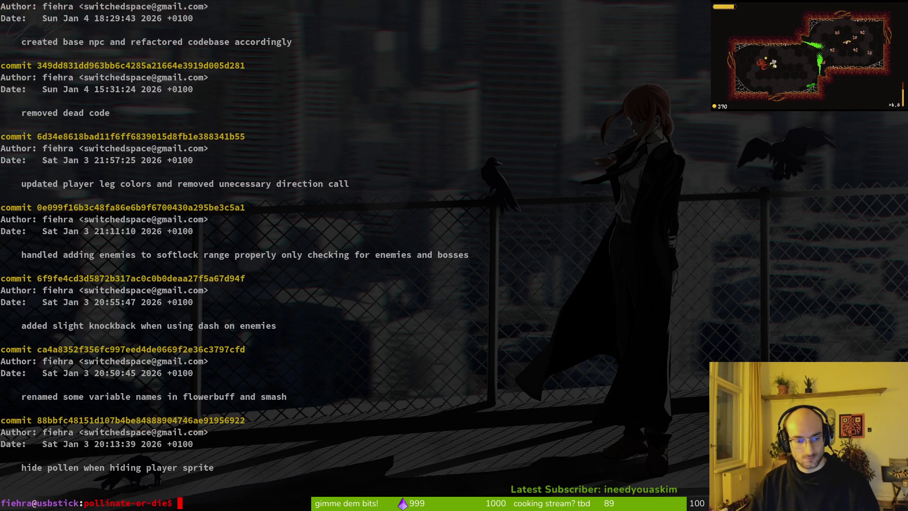
pyautogui.press('Return')
pyautogui.write('clear')
pyautogui.press('Return')
# Step: Launch Neovim and open gravity_component.gd, then idling.gd, from the file finder
pyautogui.write('vi')
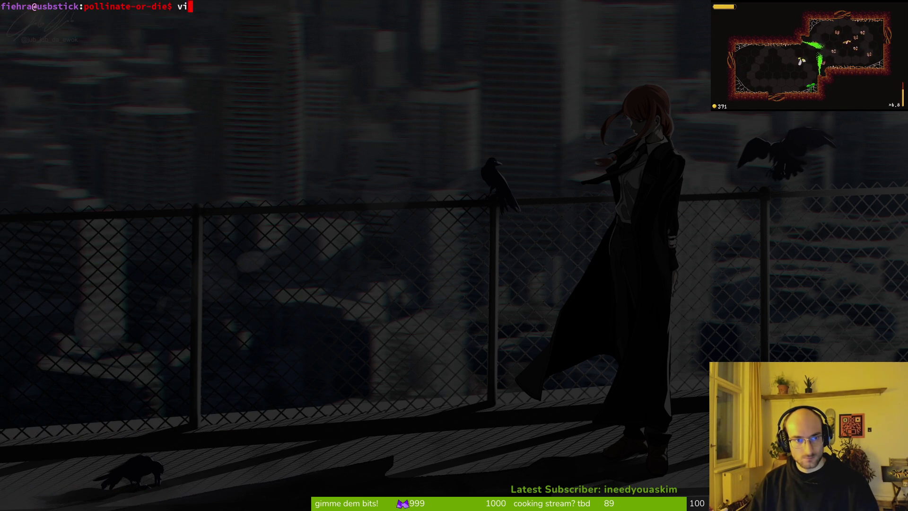
pyautogui.press('Return')
pyautogui.write('grav')
pyautogui.press('Return')
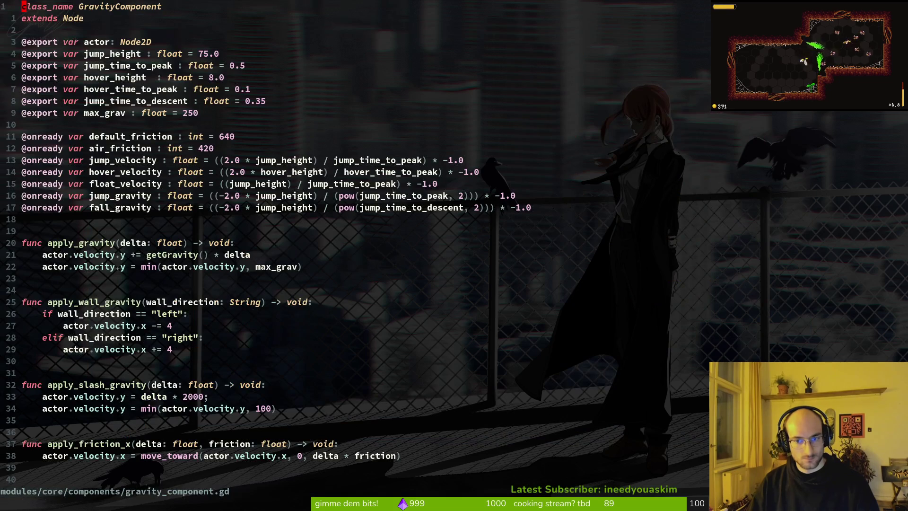
pyautogui.press('space')
pyautogui.press('f')
pyautogui.press('f')
pyautogui.write('idling')
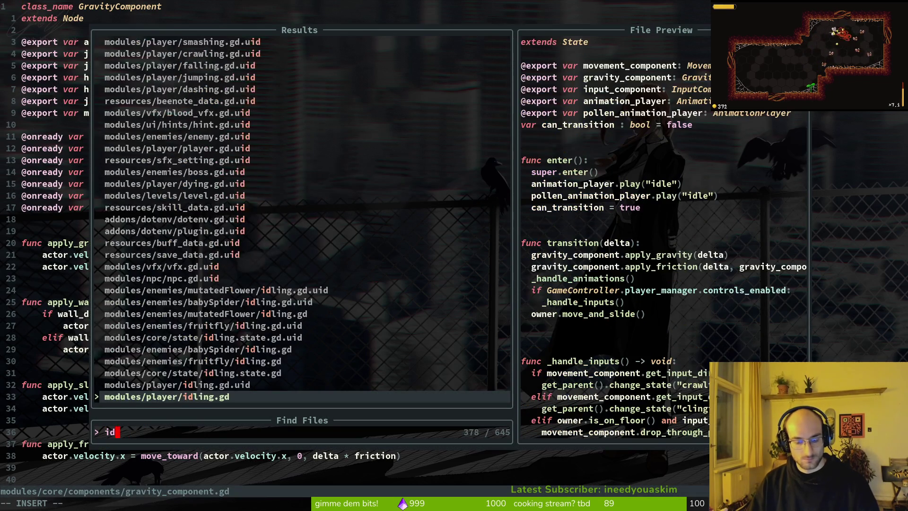
pyautogui.press('Return')
# Step: Compare undo/redo versions of line 22, keep the GameController check, then save with :w and quit
pyautogui.press('u')
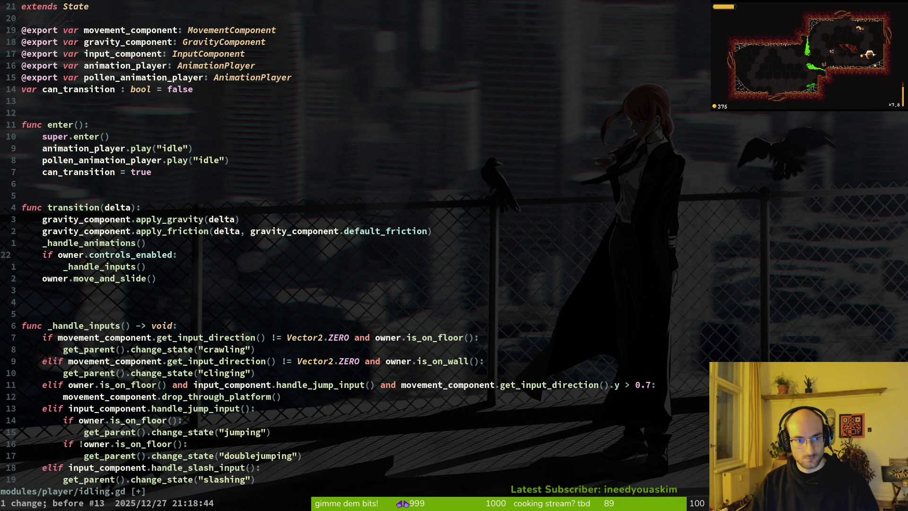
pyautogui.hotkey('ctrl', 't')
pyautogui.hotkey('ctrl', 'r')
pyautogui.press('u')
pyautogui.hotkey('ctrl', 'r')
pyautogui.press('u')
pyautogui.hotkey('ctrl', 'r')
pyautogui.write(':w')
pyautogui.press('Return')
pyautogui.write(':q')
pyautogui.press('Return')
# Step: Check pending changes in tig, then return to Godot and run the game with F5
pyautogui.write('tig')
pyautogui.press('Return')
pyautogui.press('q')
pyautogui.hotkey('alt', 'Tab')
pyautogui.press('F5')
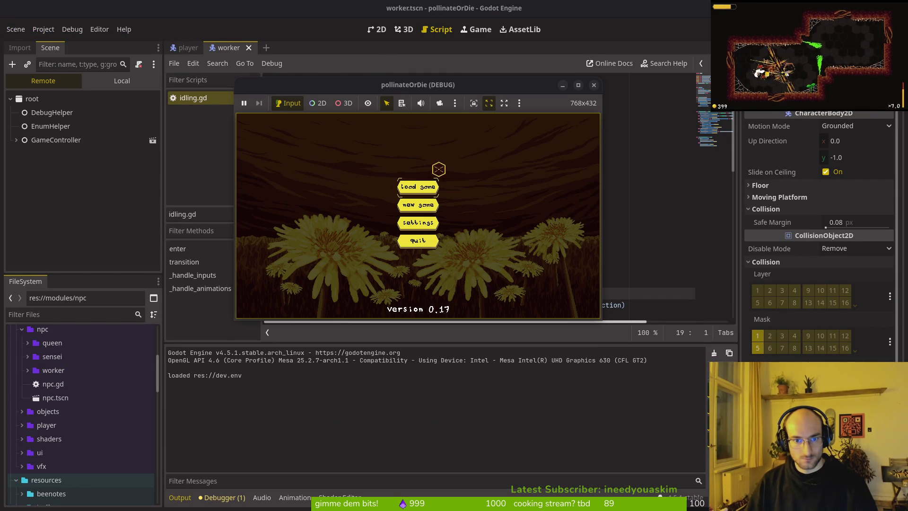
# Step: Start the game, then in the player scene try assigning idling's gravity component, cancelling the empty list
pyautogui.click(456, 177)
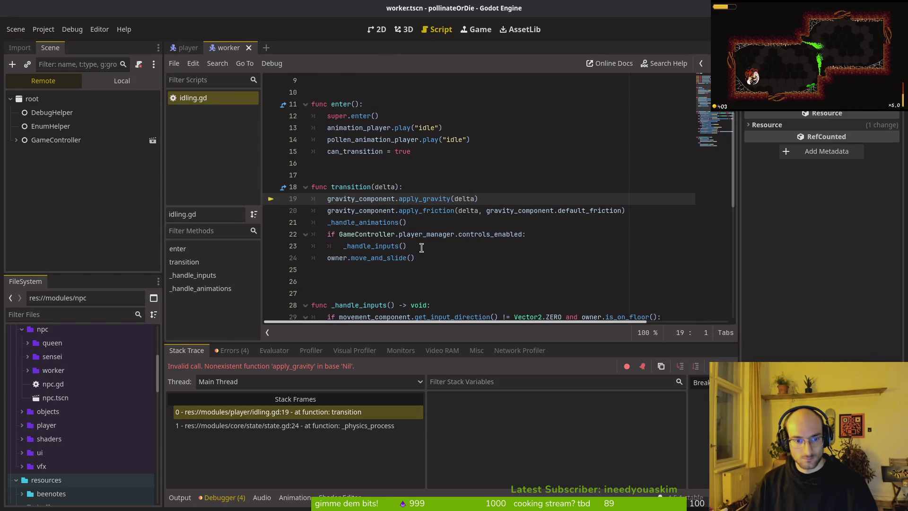
pyautogui.click(185, 48)
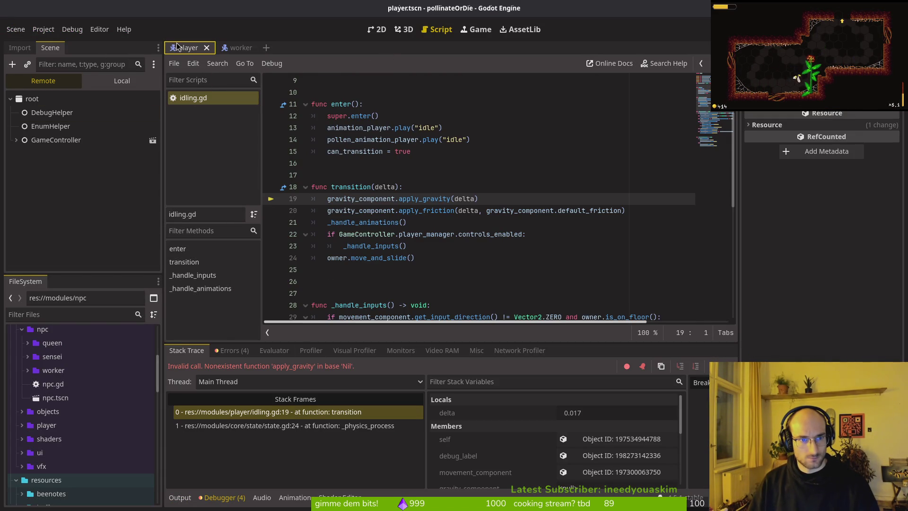
pyautogui.click(121, 80)
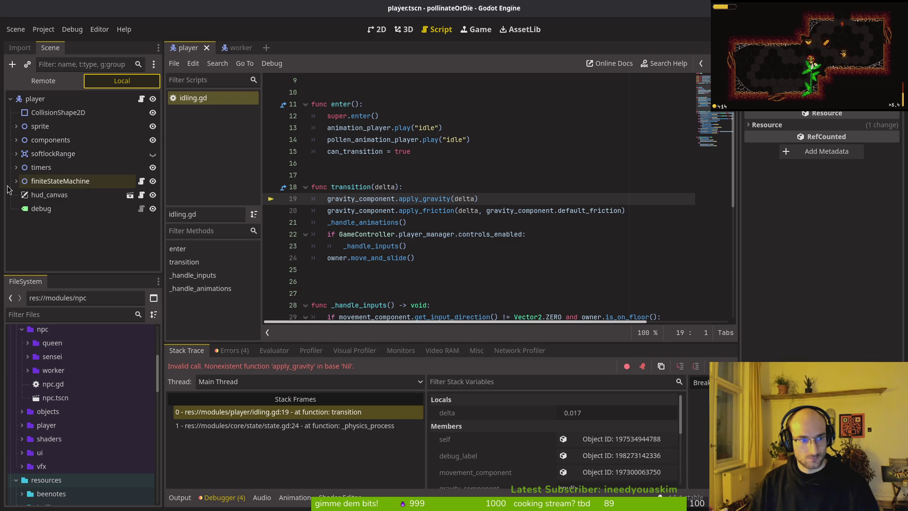
pyautogui.click(16, 181)
pyautogui.click(51, 198)
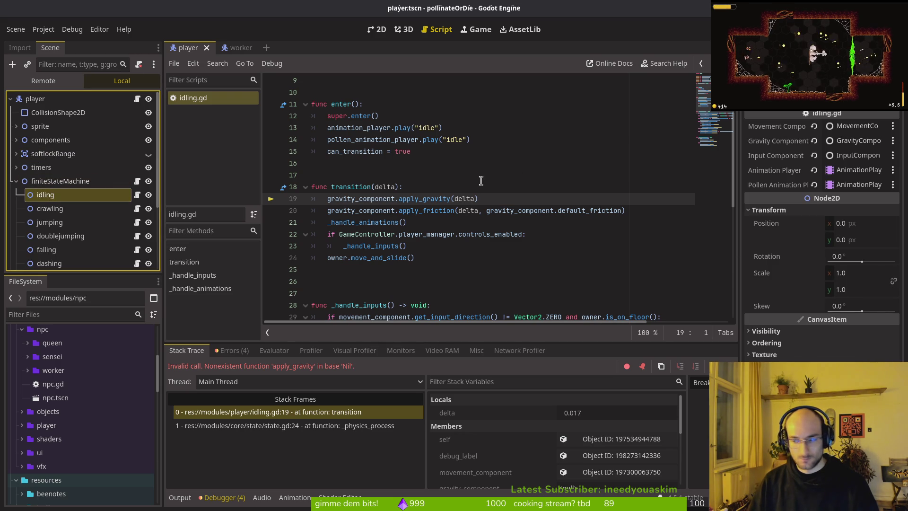
pyautogui.click(814, 141)
pyautogui.click(833, 140)
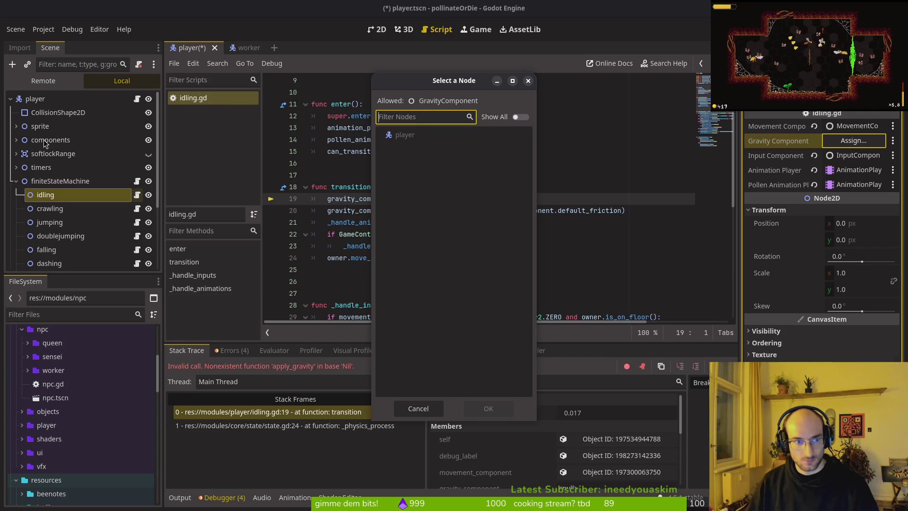
pyautogui.click(528, 82)
# Step: Inspect GravityComponent's settings, retry assigning idling's gravity component, then reselect GravityComponent
pyautogui.click(16, 140)
pyautogui.click(53, 196)
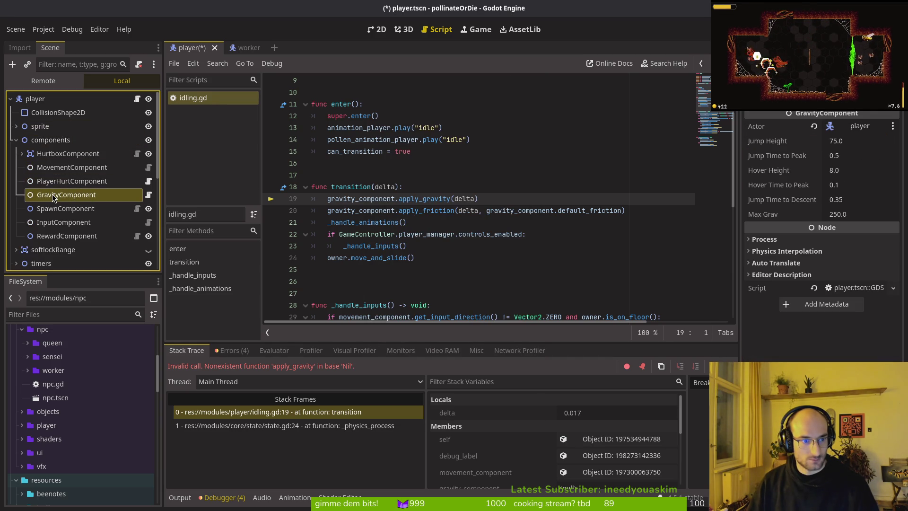
pyautogui.scroll(-3, 47, 231)
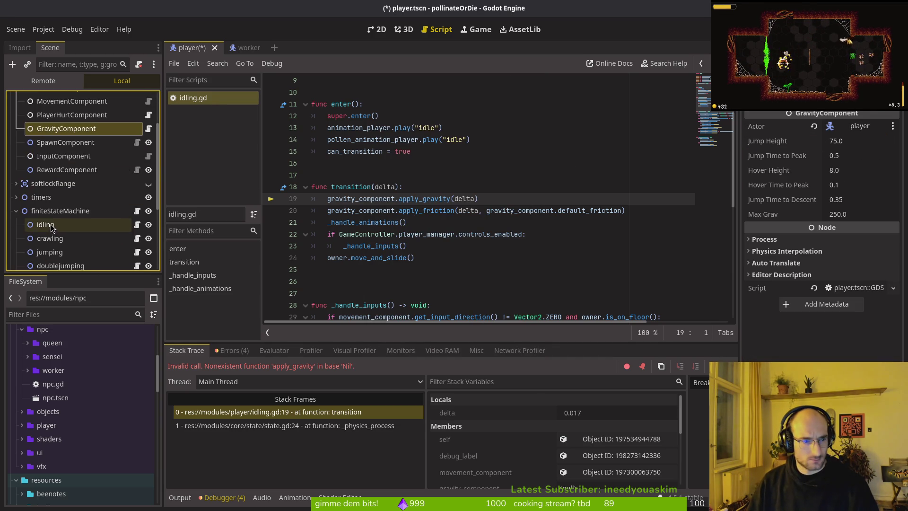
pyautogui.click(47, 227)
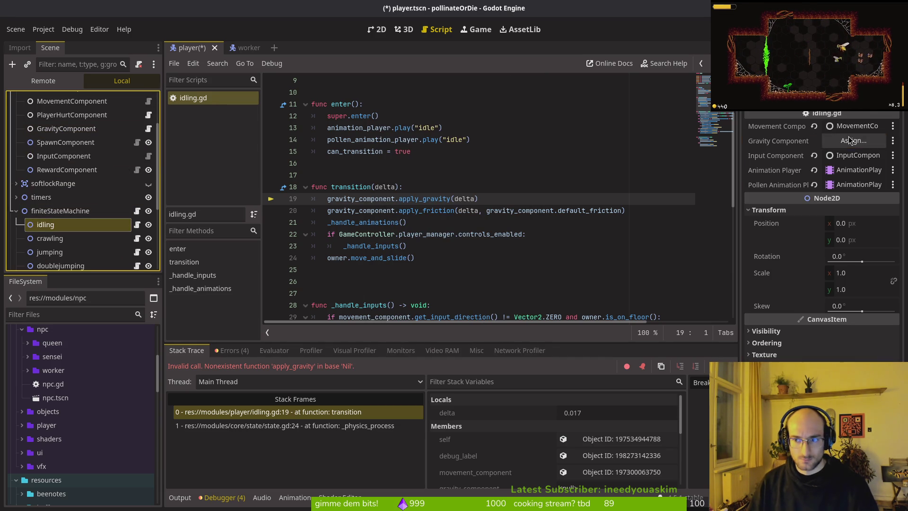
pyautogui.click(850, 140)
pyautogui.press('Escape')
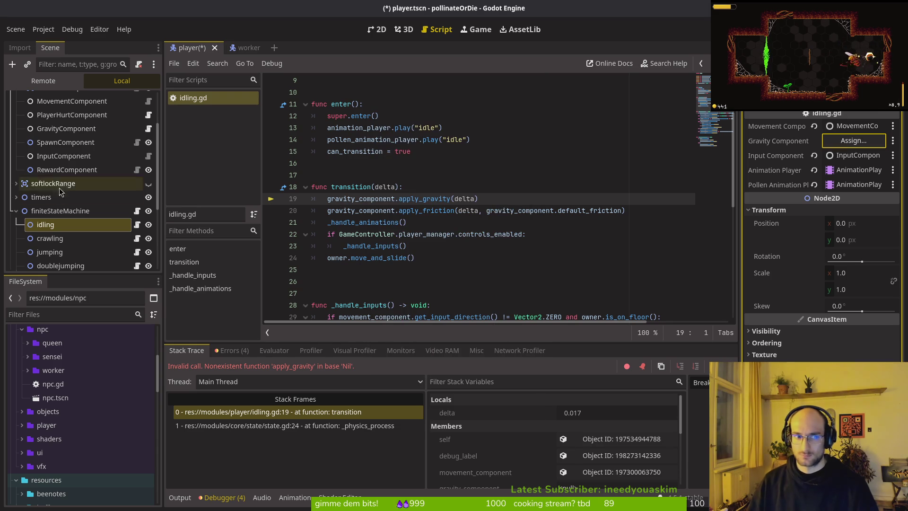
pyautogui.scroll(2, 57, 196)
pyautogui.click(56, 175)
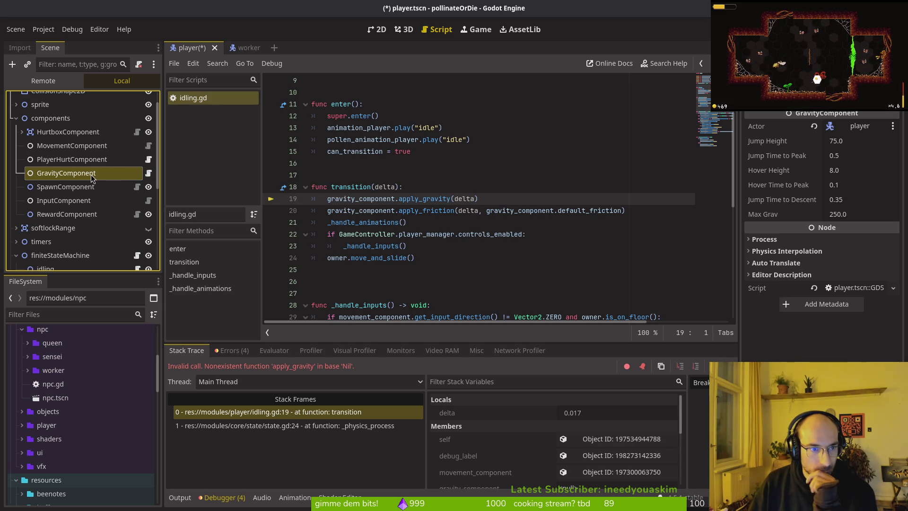
# Step: Begin renaming GravityComponent and open its context menu, then cancel the rename
pyautogui.doubleClick(115, 174)
pyautogui.rightClick(115, 176)
pyautogui.press('Escape')
pyautogui.press('Escape')
pyautogui.click(95, 160)
# Step: Delete GravityComponent and re-add a new GravityComponent node under components
pyautogui.click(99, 172)
pyautogui.rightClick(119, 174)
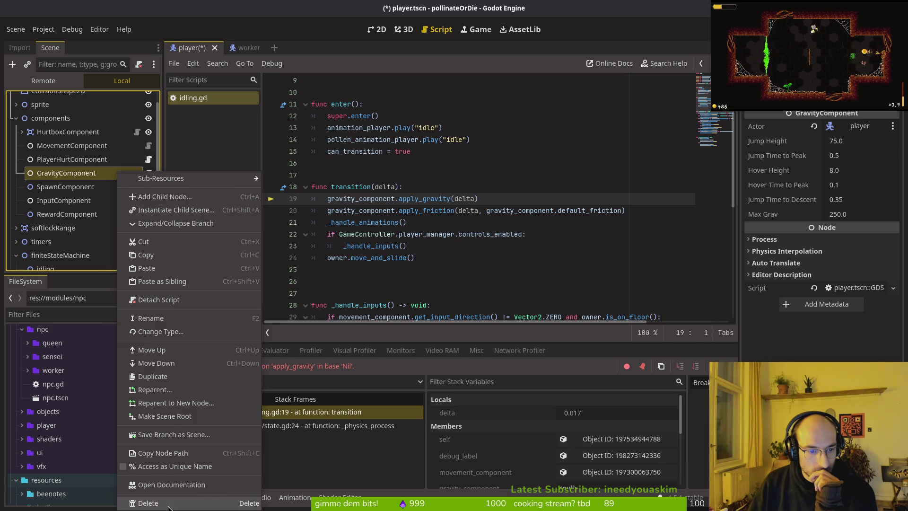
pyautogui.click(148, 503)
pyautogui.click(474, 265)
pyautogui.click(76, 133)
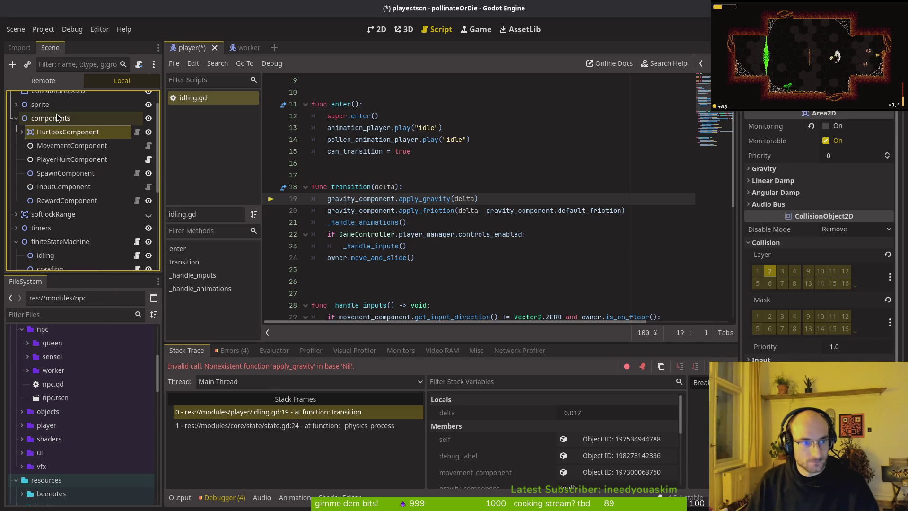
pyautogui.press('Up')
pyautogui.hotkey('ctrl', 'a')
pyautogui.write('animplatsgravity')
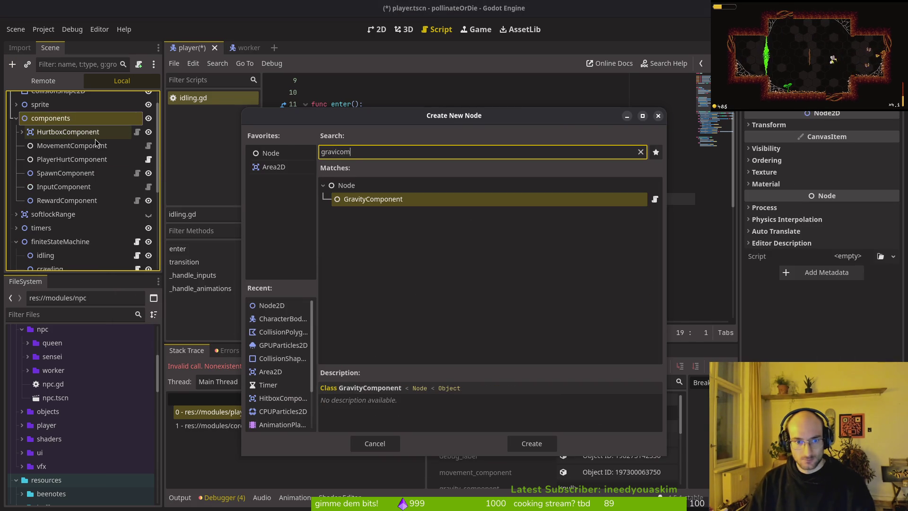
pyautogui.press('Return')
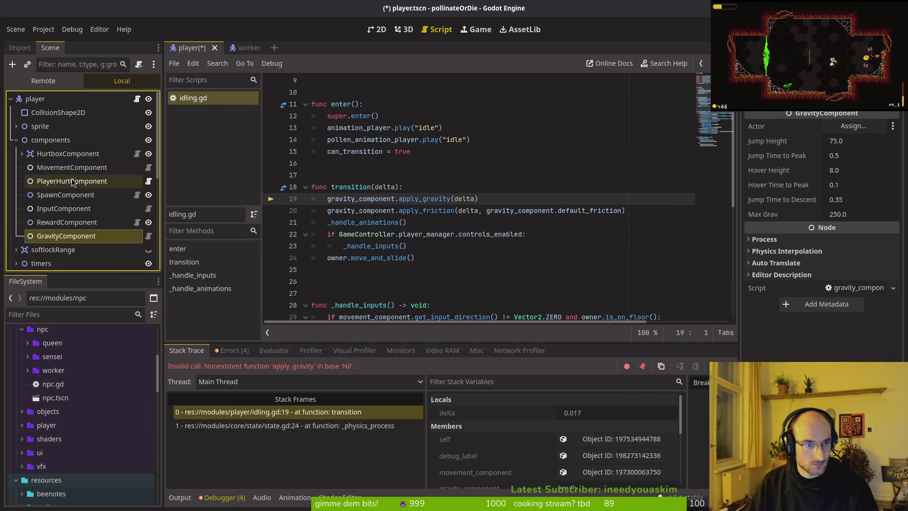
# Step: Replace PlayerHurtComponent under components and set its hurtbox to HurtboxComponent
pyautogui.click(72, 181)
pyautogui.press('Delete')
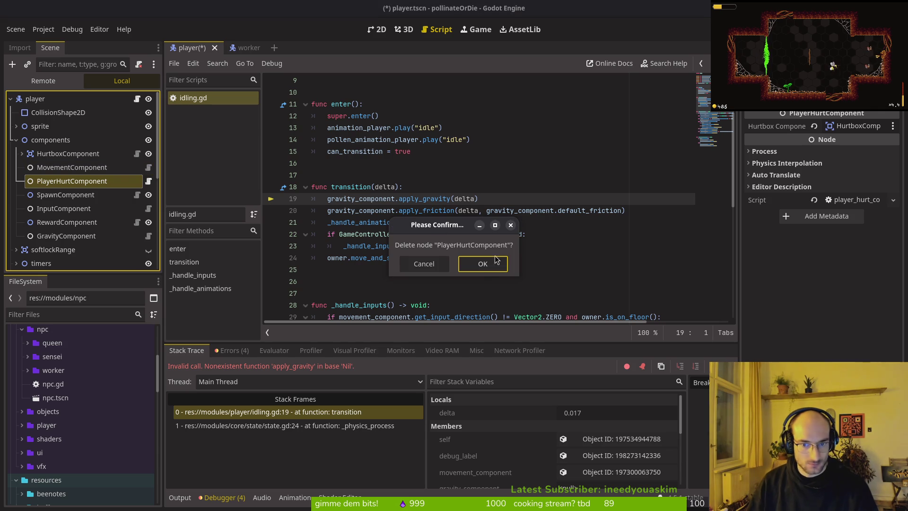
pyautogui.click(482, 264)
pyautogui.click(70, 142)
pyautogui.hotkey('ctrl', 'a')
pyautogui.write('playerhu')
pyautogui.press('Return')
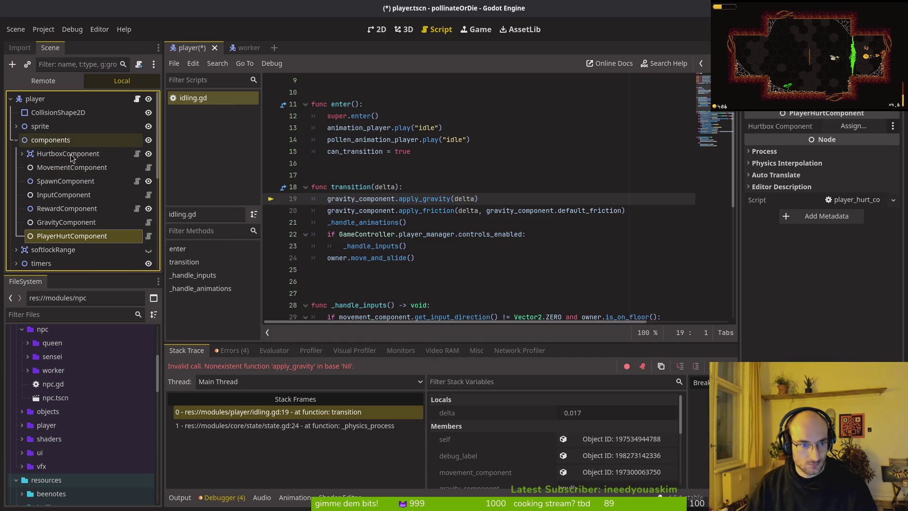
pyautogui.click(834, 127)
pyautogui.click(444, 164)
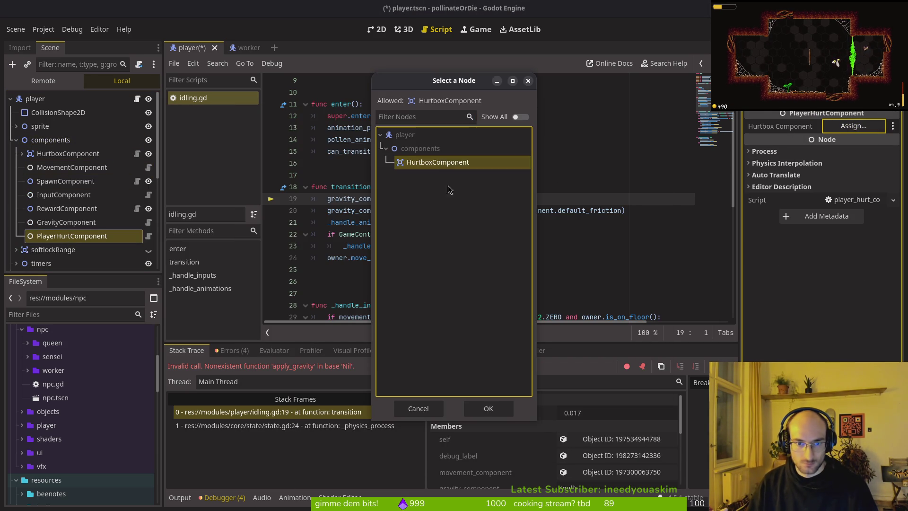
pyautogui.click(473, 408)
# Step: Set the new GravityComponent's actor to player
pyautogui.click(83, 228)
pyautogui.click(854, 126)
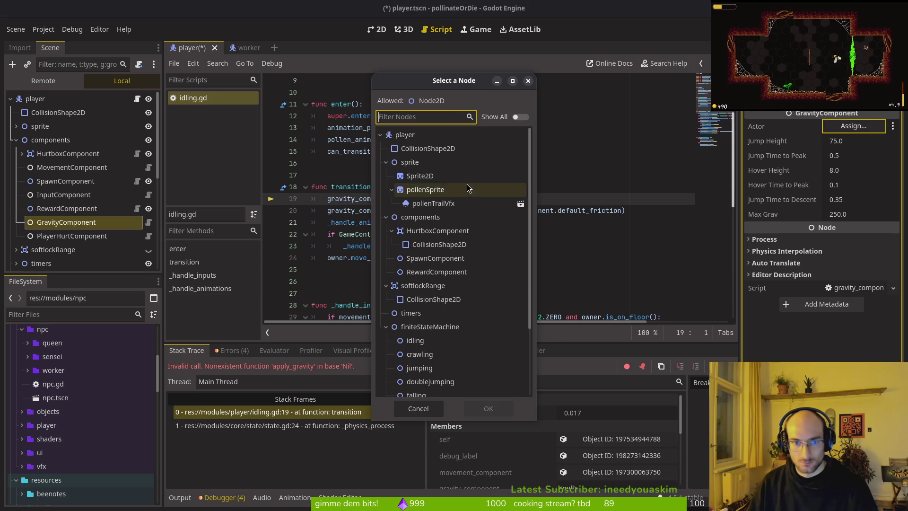
pyautogui.click(406, 136)
pyautogui.click(478, 410)
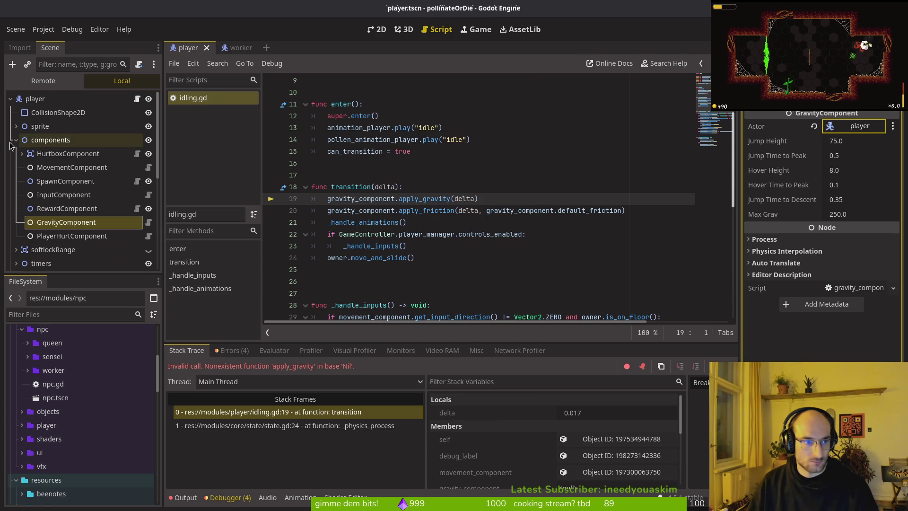
# Step: Point the idling state's gravity component to GravityComponent and run the game with F5
pyautogui.click(16, 140)
pyautogui.click(52, 196)
pyautogui.click(854, 140)
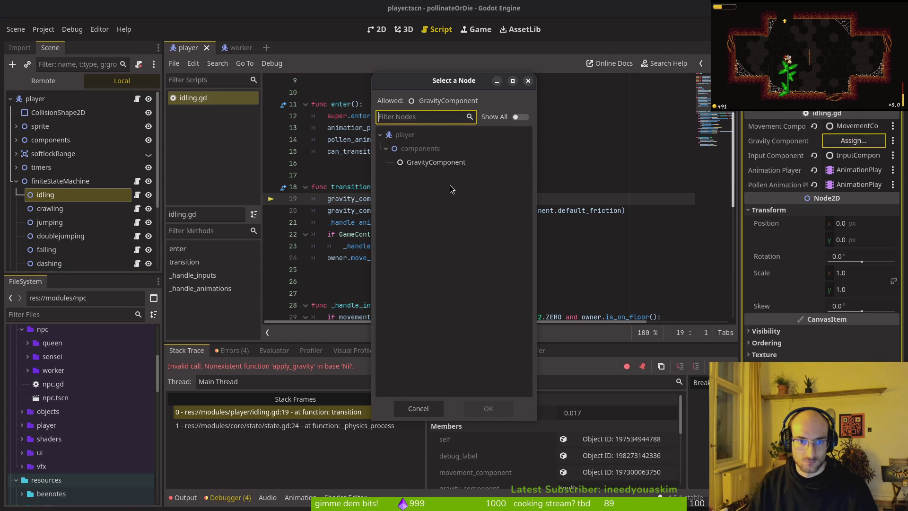
pyautogui.click(445, 162)
pyautogui.click(483, 409)
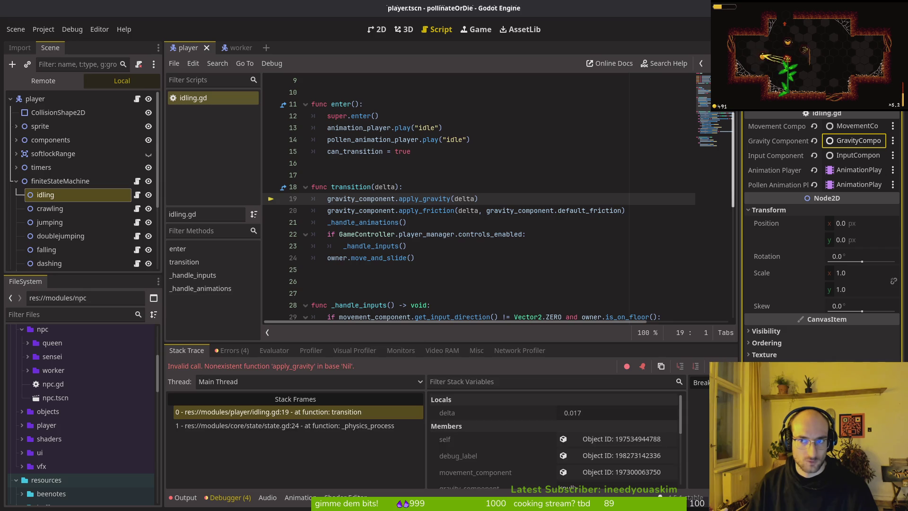
pyautogui.press('F5')
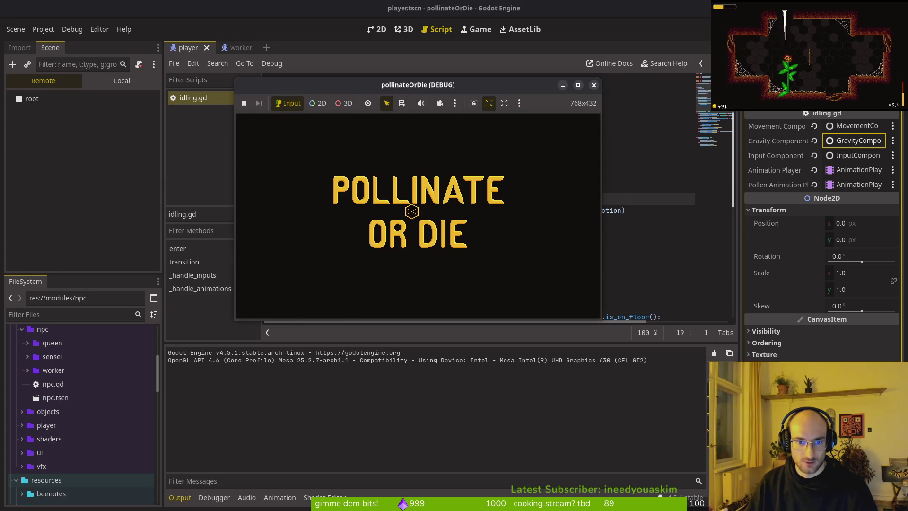
# Step: Load the saved game, then inspect the failing apply_gravity line and the null gravity_component export
pyautogui.click(415, 191)
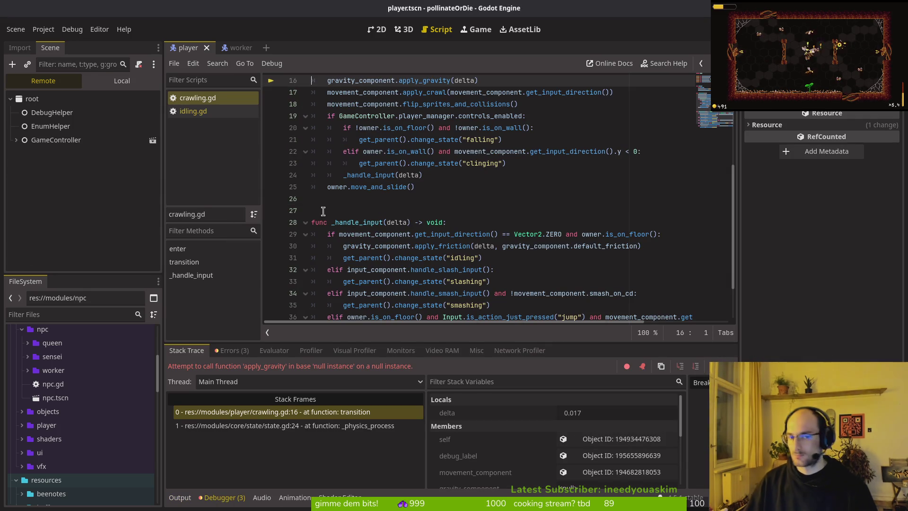
pyautogui.click(122, 81)
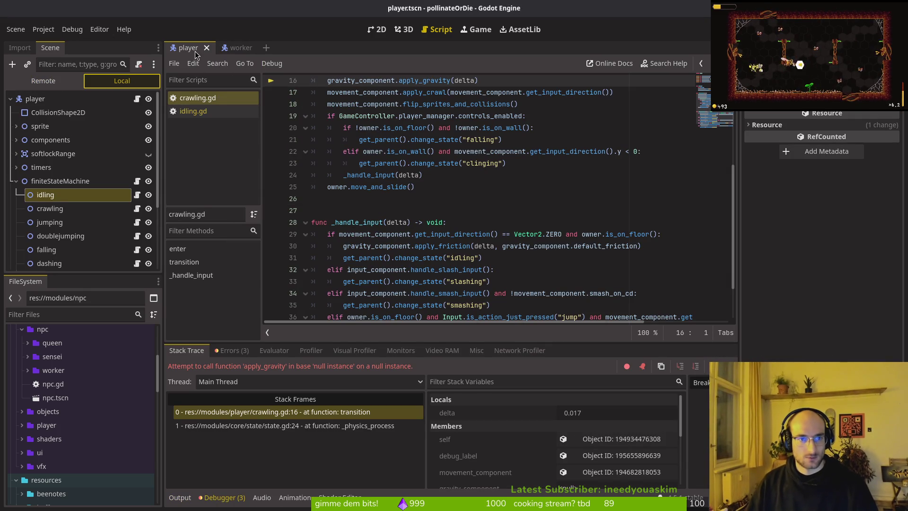
pyautogui.click(15, 181)
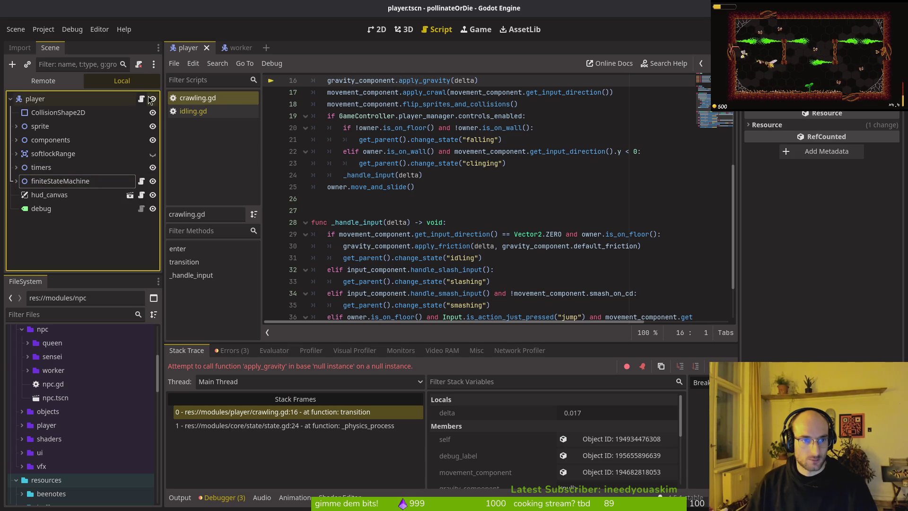
pyautogui.click(15, 182)
pyautogui.click(40, 195)
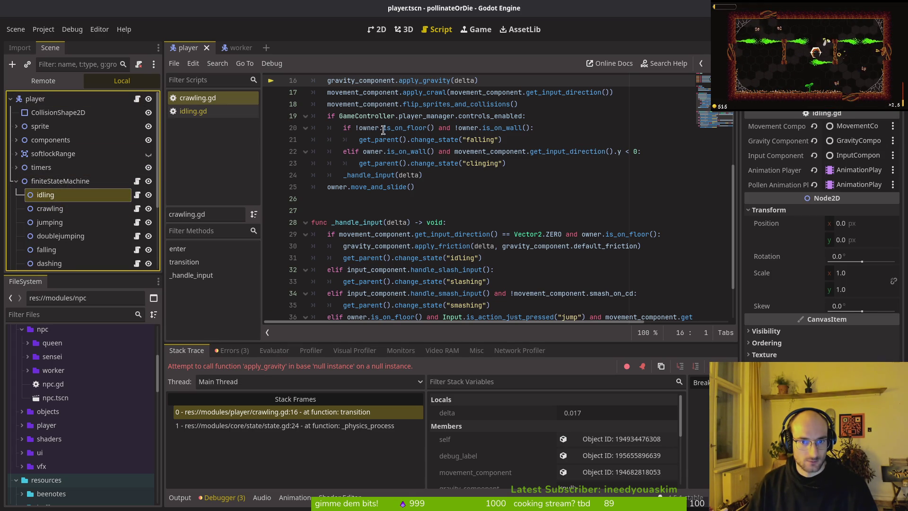
pyautogui.click(380, 81)
pyautogui.scroll(4, 381, 85)
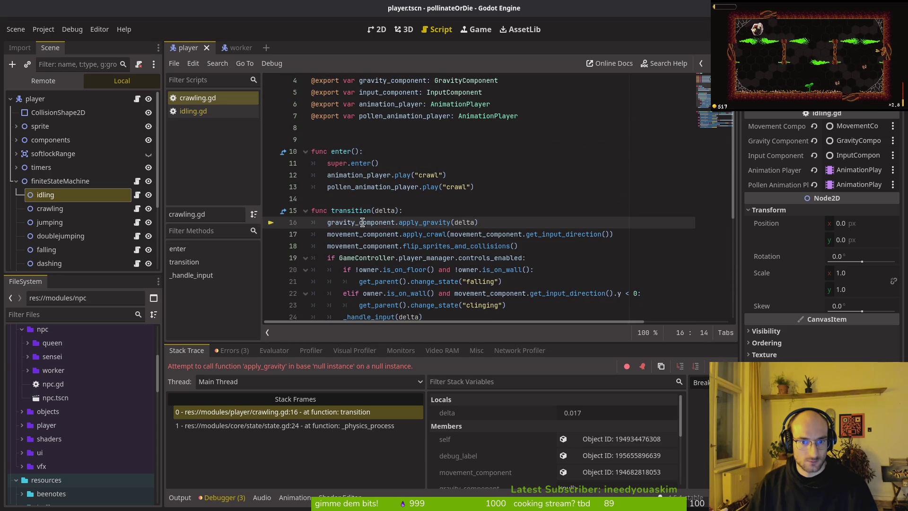
pyautogui.scroll(1, 395, 235)
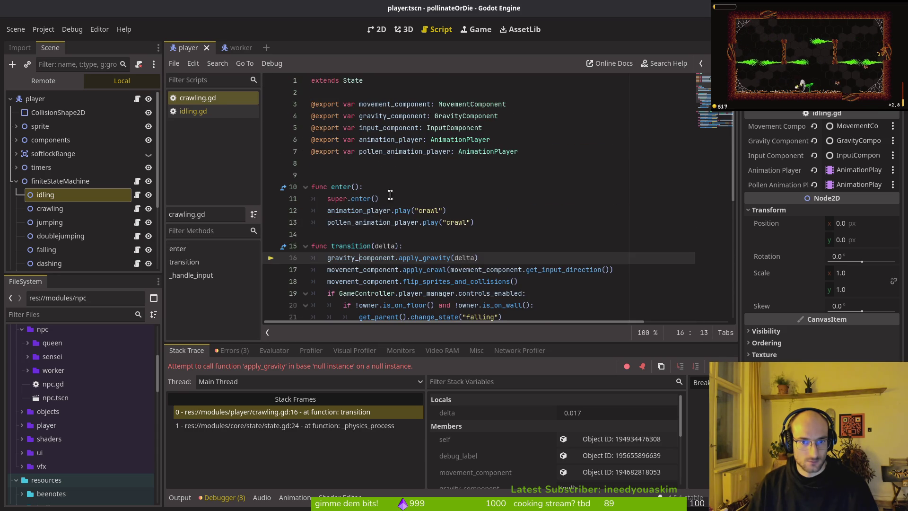
pyautogui.click(370, 115)
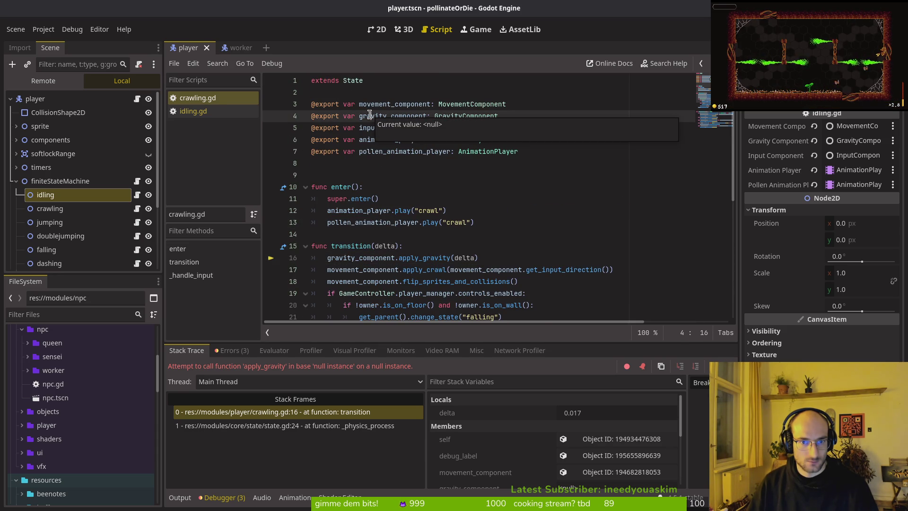
# Step: Relaunch the game, then check tig status in the terminal, where player.tscn shows as modified
pyautogui.press('F5')
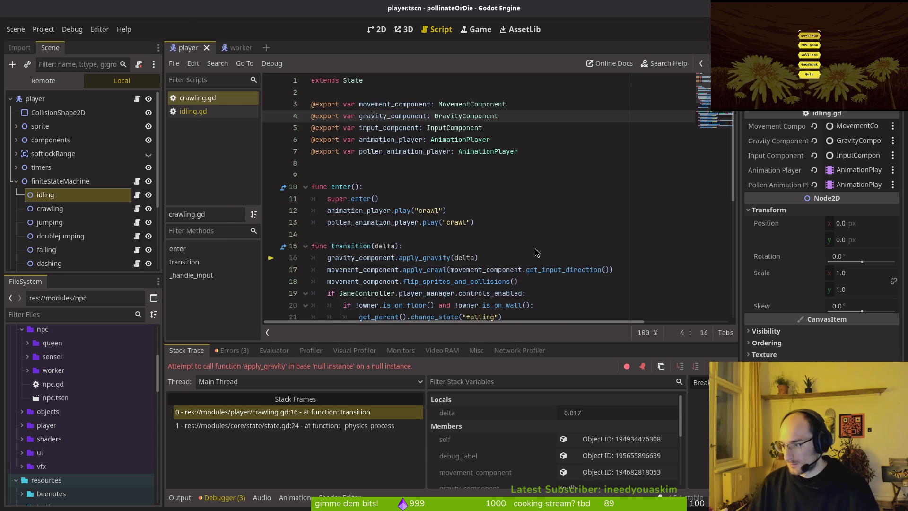
pyautogui.press('super+1')
pyautogui.press('Return')
pyautogui.press('Down')
pyautogui.press('Down')
pyautogui.press('q')
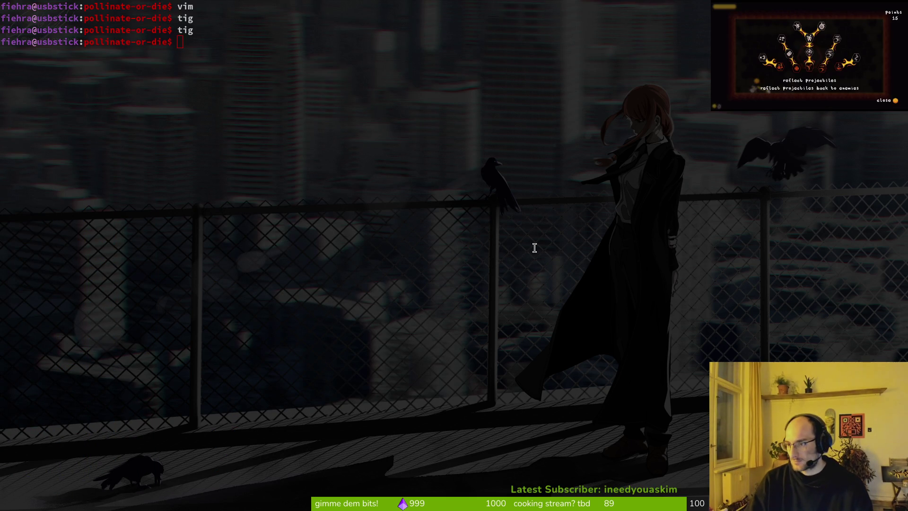
# Step: Open the GitLab profile in the browser and view the latest pushed commit
pyautogui.press('super+b')
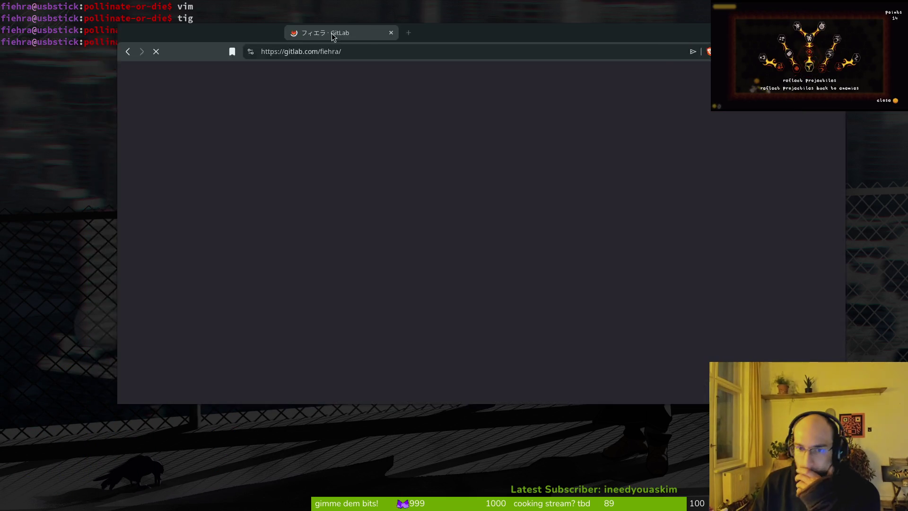
pyautogui.click(383, 292)
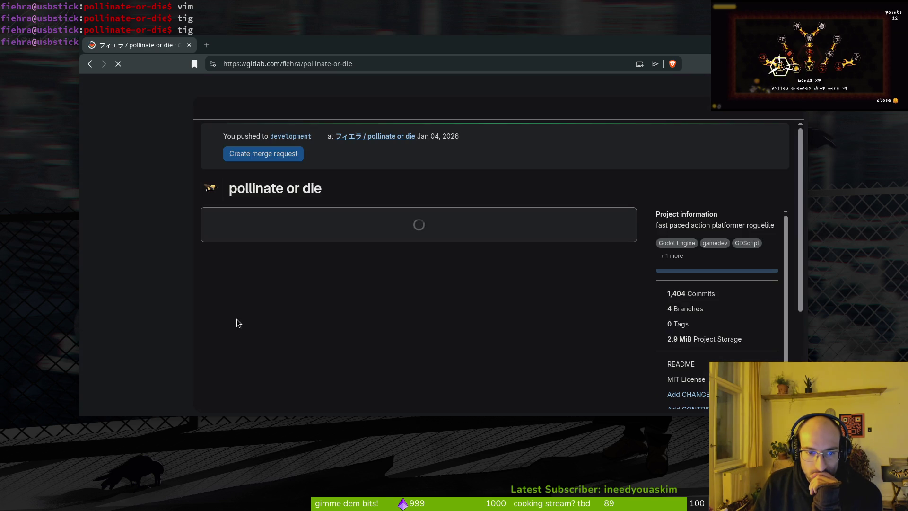
pyautogui.hotkey('alt', 'Left')
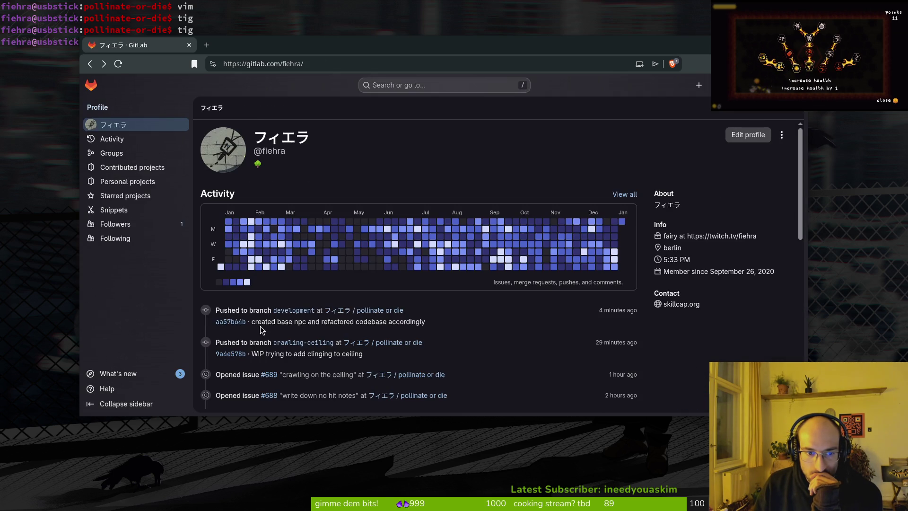
pyautogui.click(338, 322)
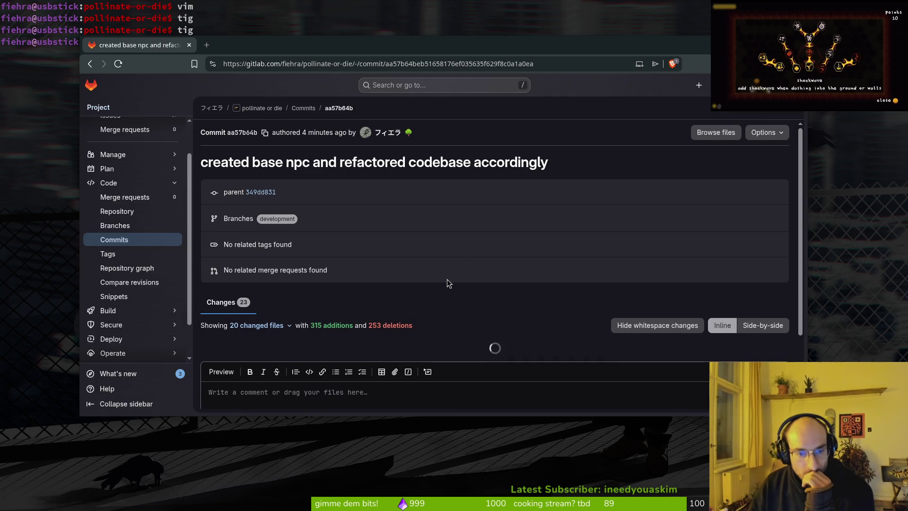
pyautogui.scroll(-6, 449, 282)
pyautogui.scroll(4, 388, 247)
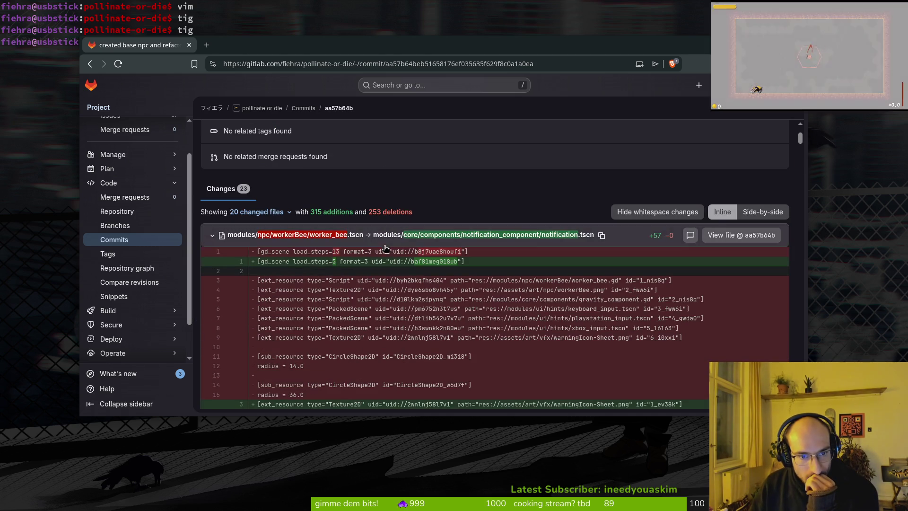
# Step: Collapse the notification.tscn, hive.tscn, npc.gd, npc.tscn, queen.gd and queen.tscn diffs
pyautogui.click(212, 235)
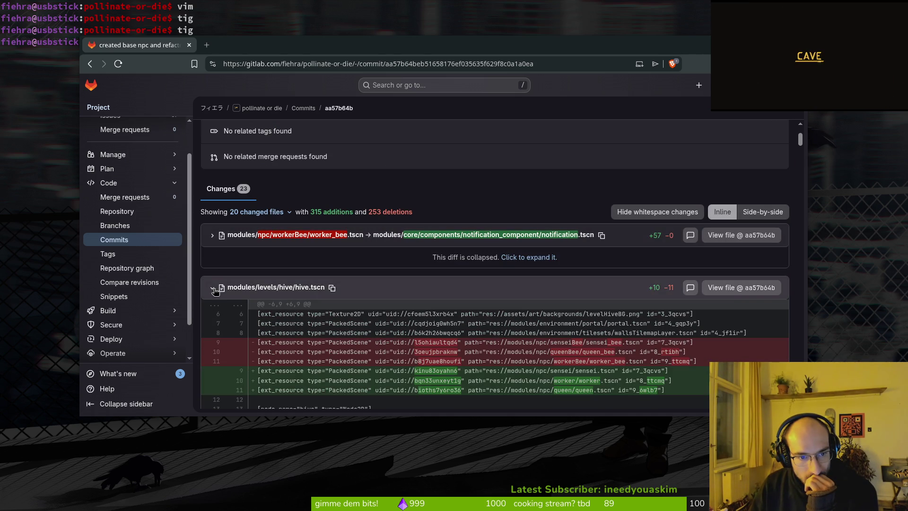
pyautogui.scroll(-3, 347, 182)
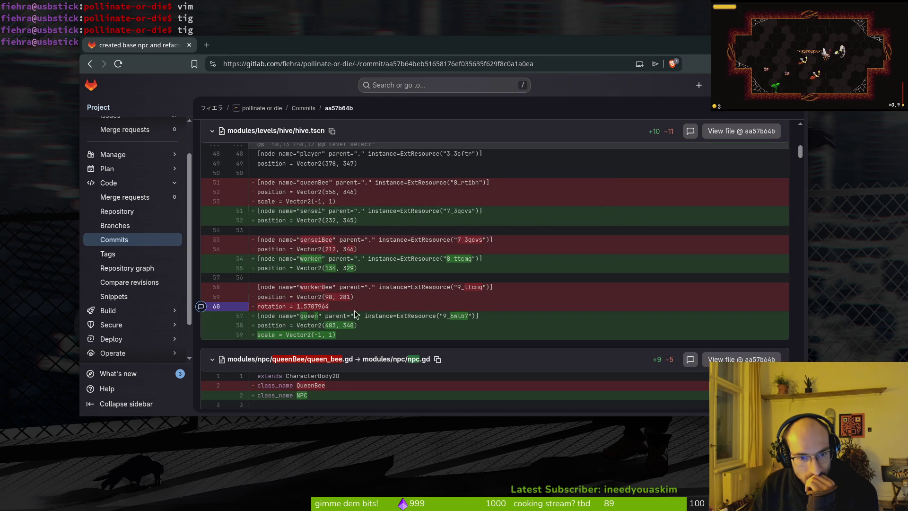
pyautogui.scroll(5, 246, 303)
pyautogui.click(213, 233)
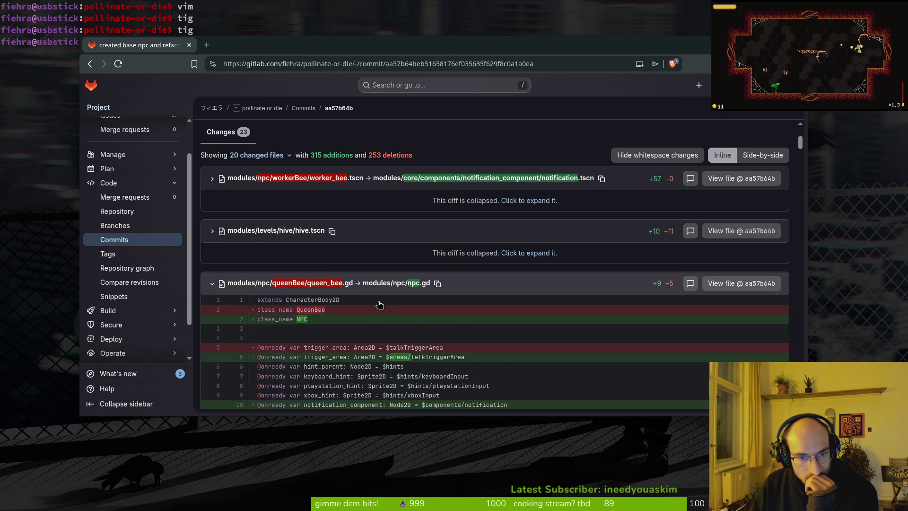
pyautogui.scroll(-3, 427, 302)
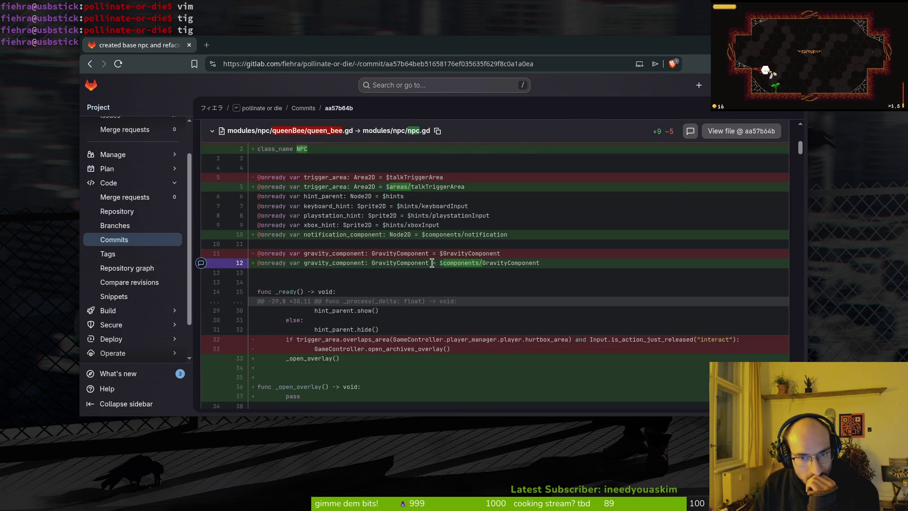
pyautogui.scroll(2, 438, 256)
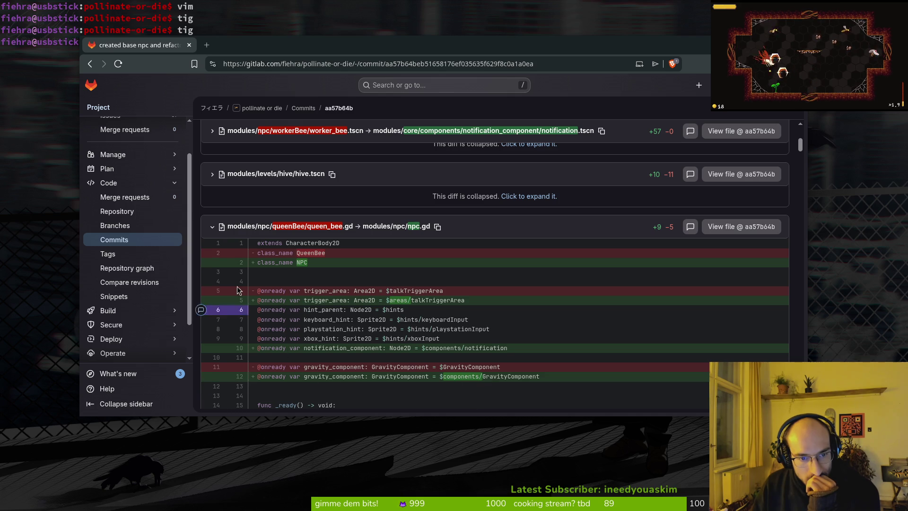
pyautogui.click(213, 228)
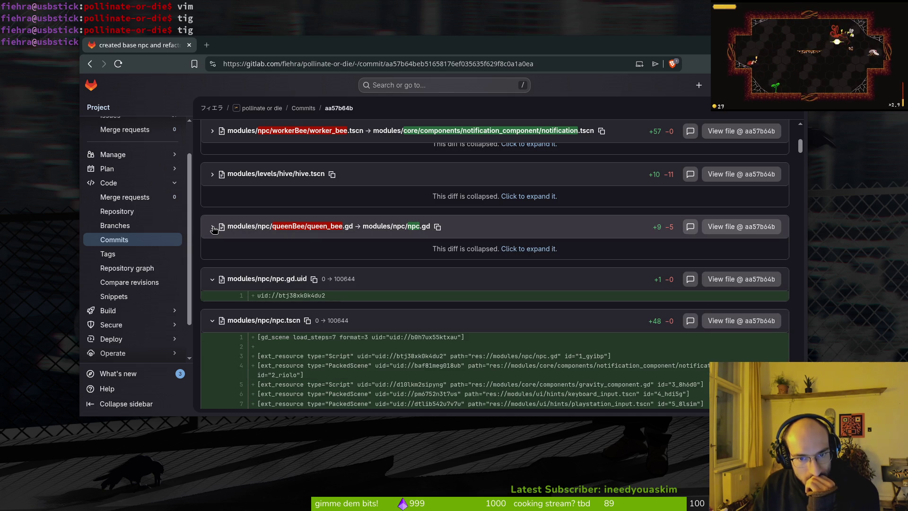
pyautogui.scroll(-2, 446, 283)
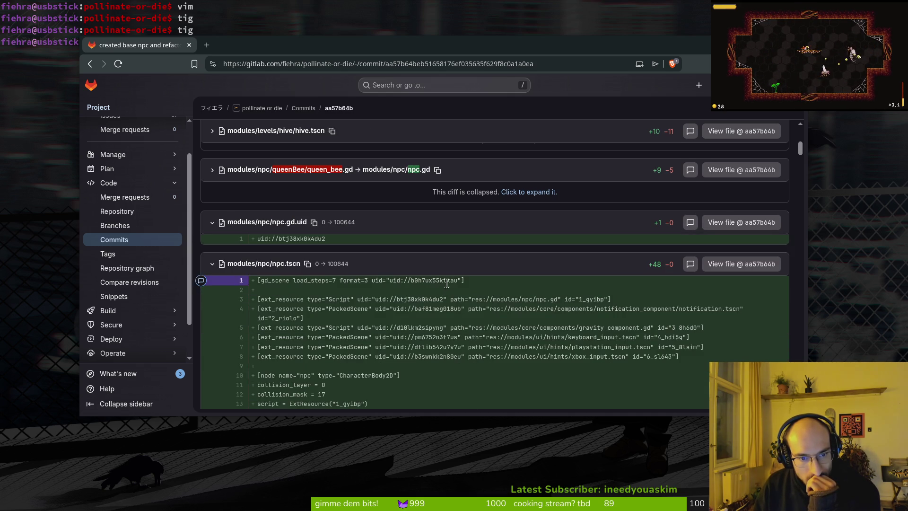
pyautogui.scroll(-5, 446, 282)
pyautogui.scroll(7, 331, 280)
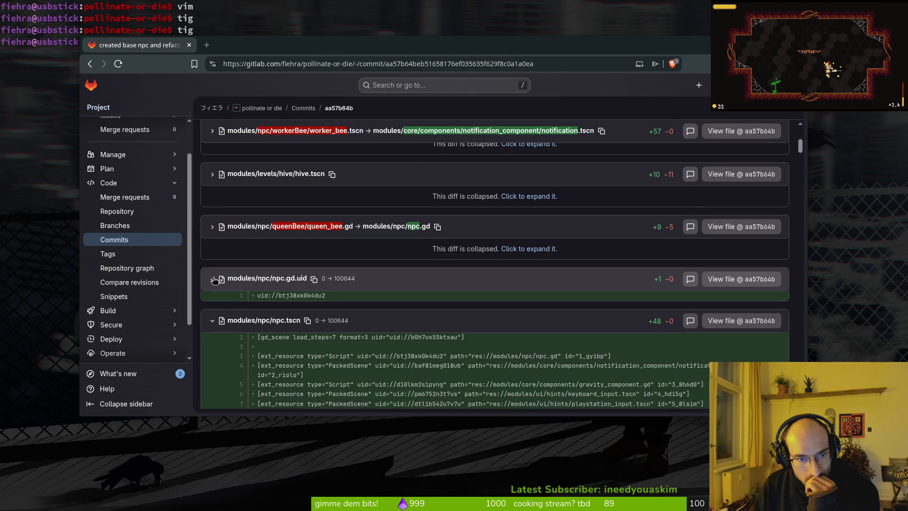
pyautogui.click(211, 321)
pyautogui.scroll(-3, 201, 237)
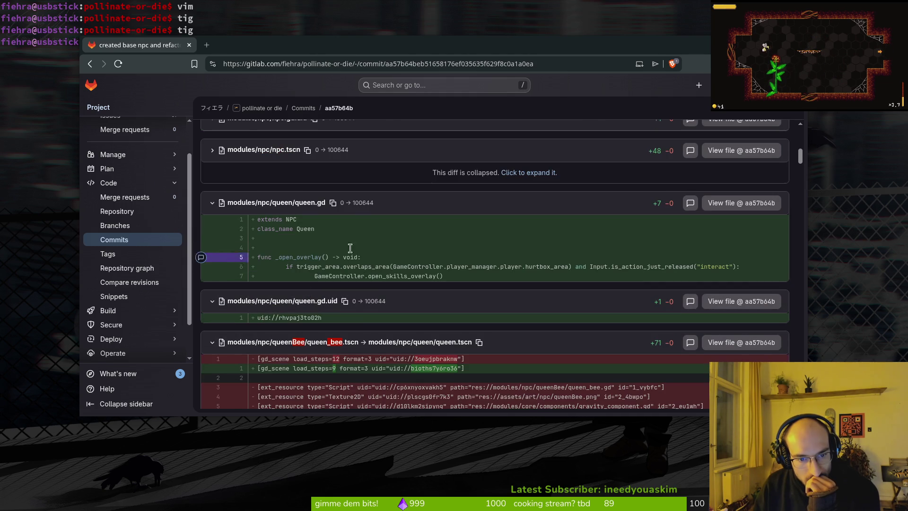
pyautogui.click(212, 204)
pyautogui.scroll(-2, 211, 199)
pyautogui.click(210, 184)
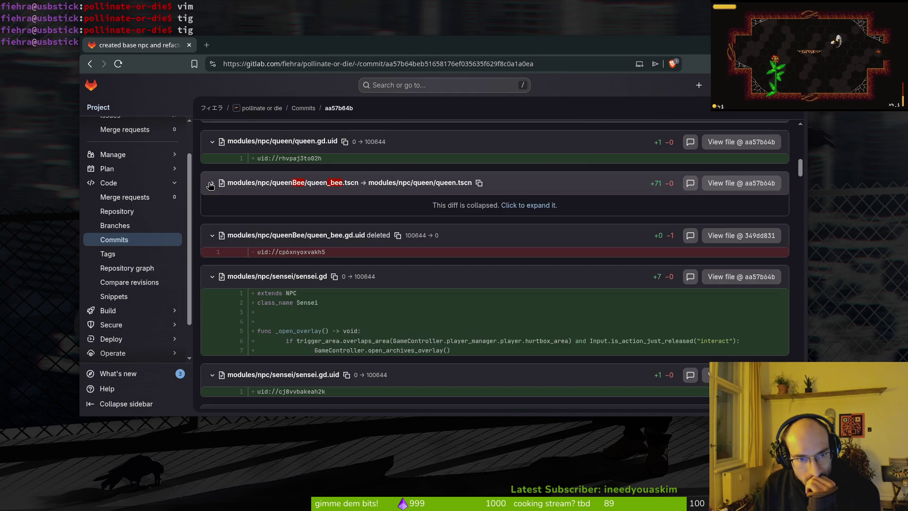
# Step: Collapse the sensei.gd, sensei.tscn, sensei_bee.gd, sensei_bee.tscn, worker.gd and worker_bee.gd diffs
pyautogui.click(212, 276)
pyautogui.scroll(-5, 215, 274)
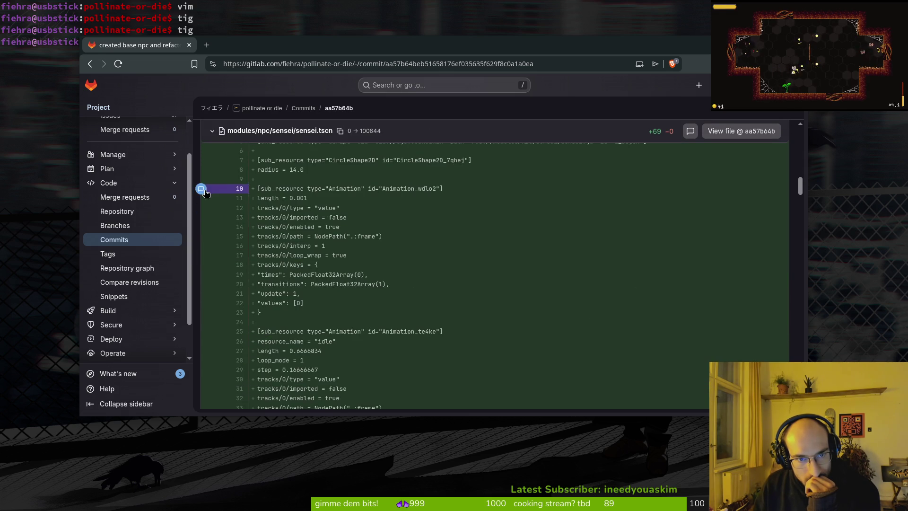
pyautogui.scroll(3, 208, 194)
pyautogui.click(211, 147)
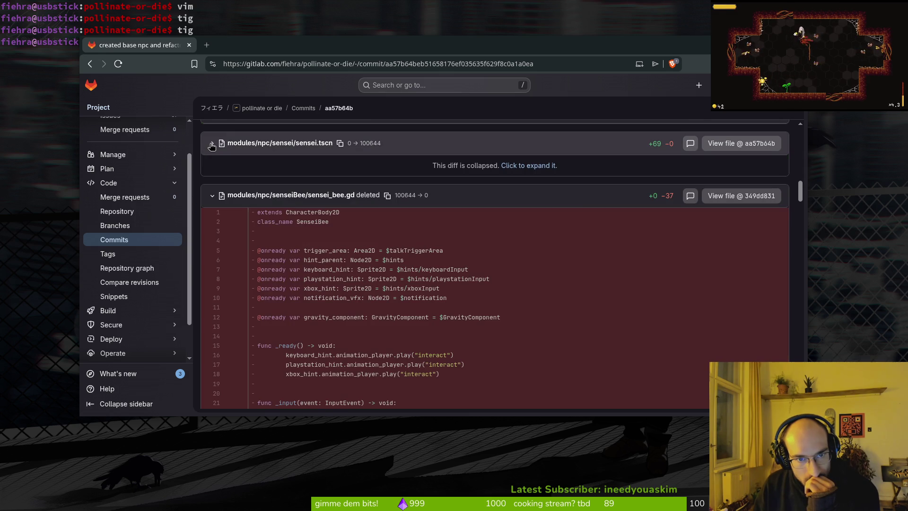
pyautogui.click(210, 196)
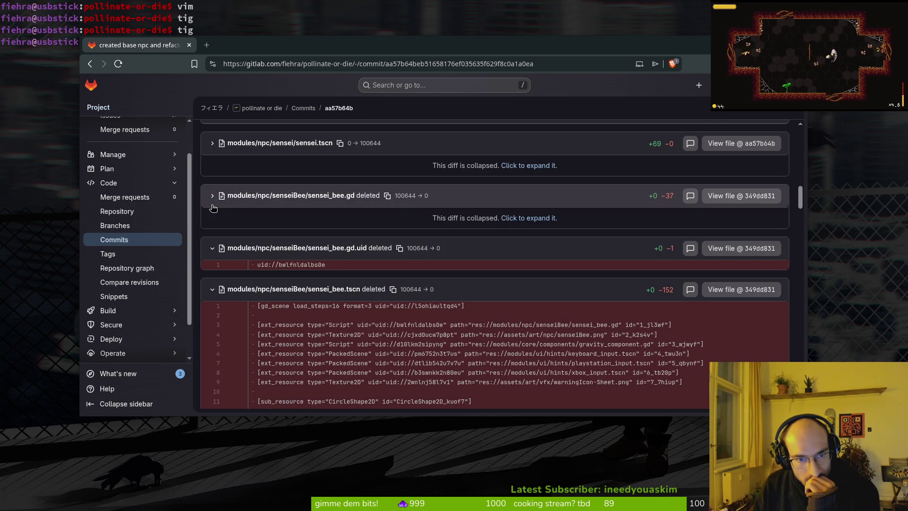
pyautogui.click(211, 291)
pyautogui.scroll(-2, 210, 293)
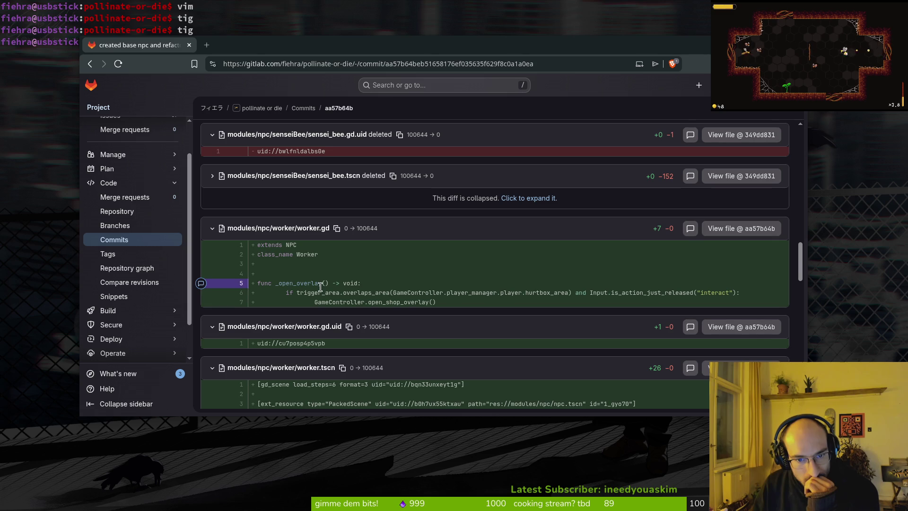
pyautogui.click(211, 230)
pyautogui.scroll(-8, 271, 280)
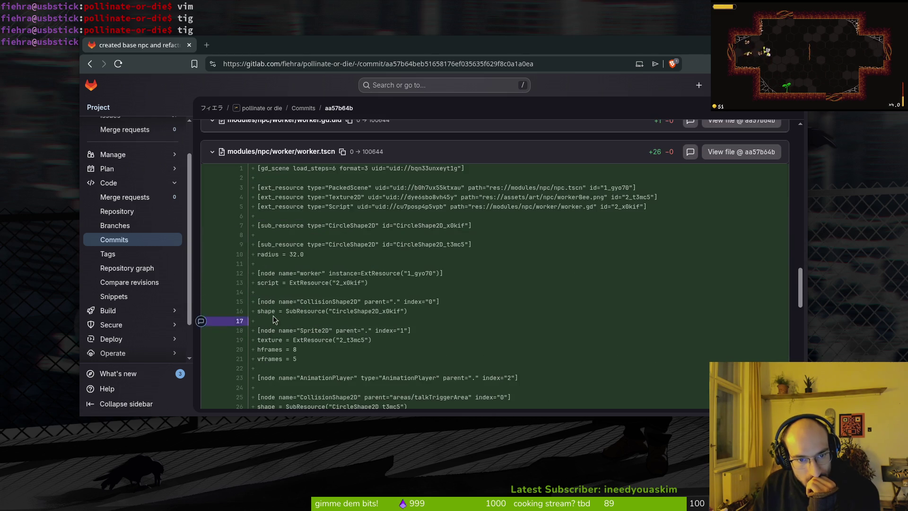
pyautogui.scroll(2, 271, 279)
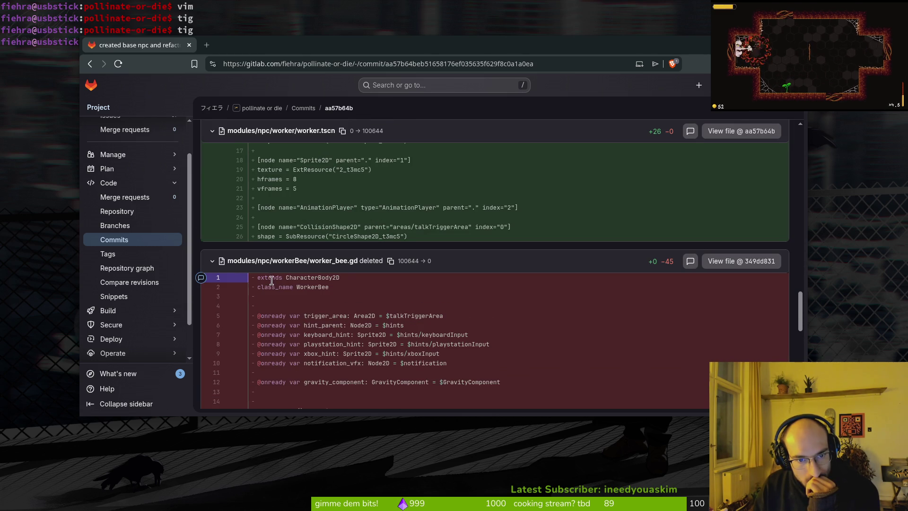
pyautogui.click(211, 262)
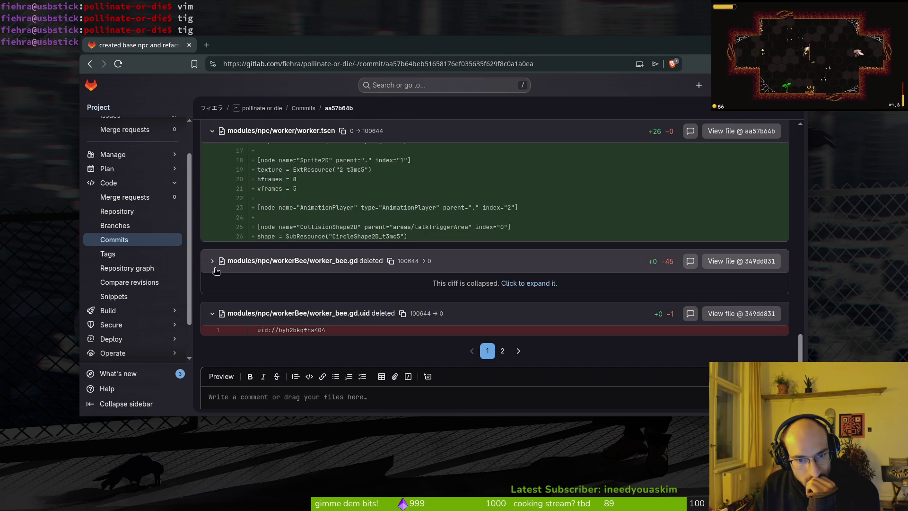
# Step: Review page 2 of the changed files, then close the browser window
pyautogui.click(503, 353)
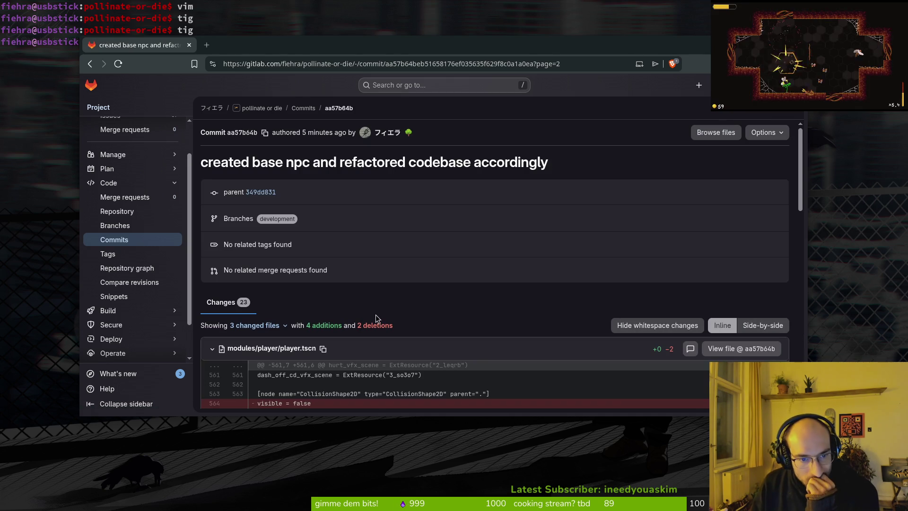
pyautogui.scroll(-3, 376, 314)
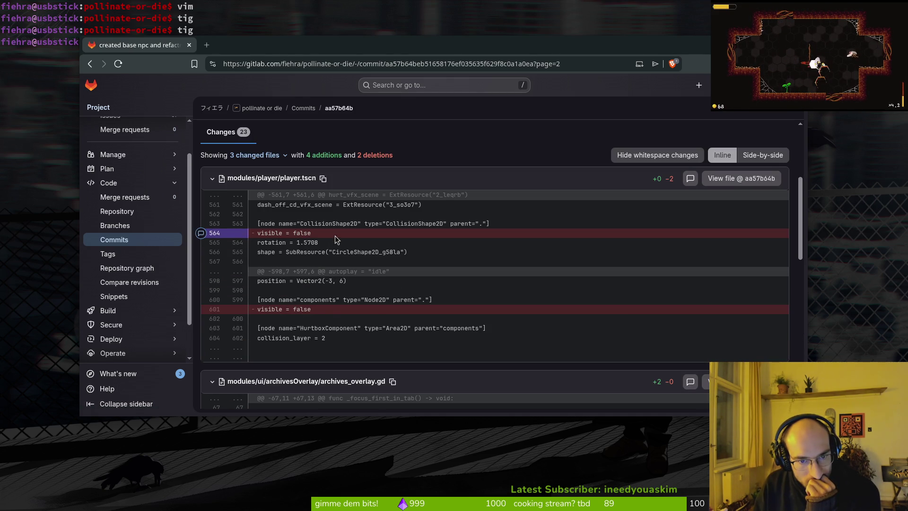
pyautogui.scroll(-5, 358, 310)
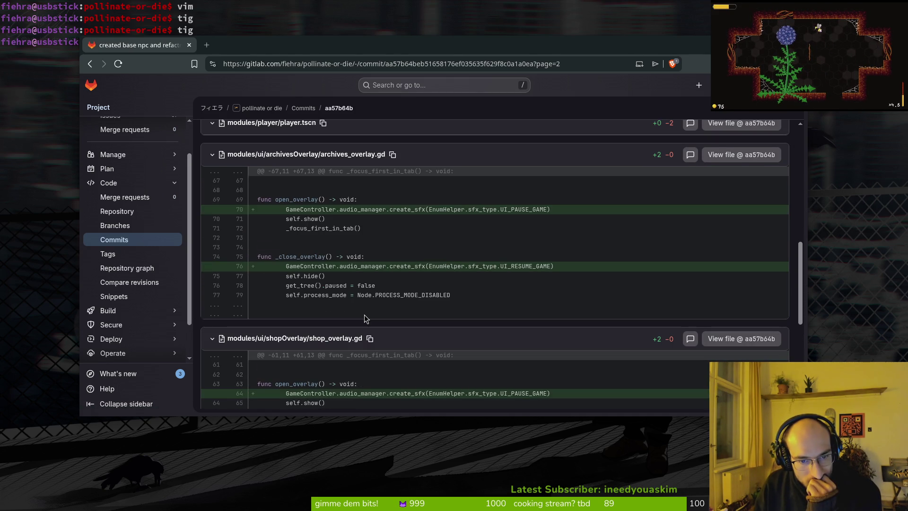
pyautogui.scroll(-5, 366, 319)
pyautogui.scroll(8, 364, 314)
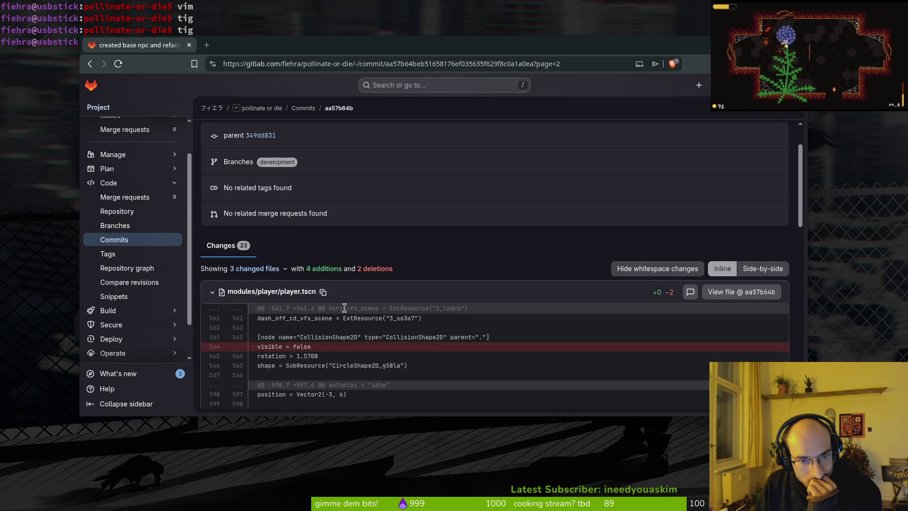
pyautogui.scroll(-3, 316, 298)
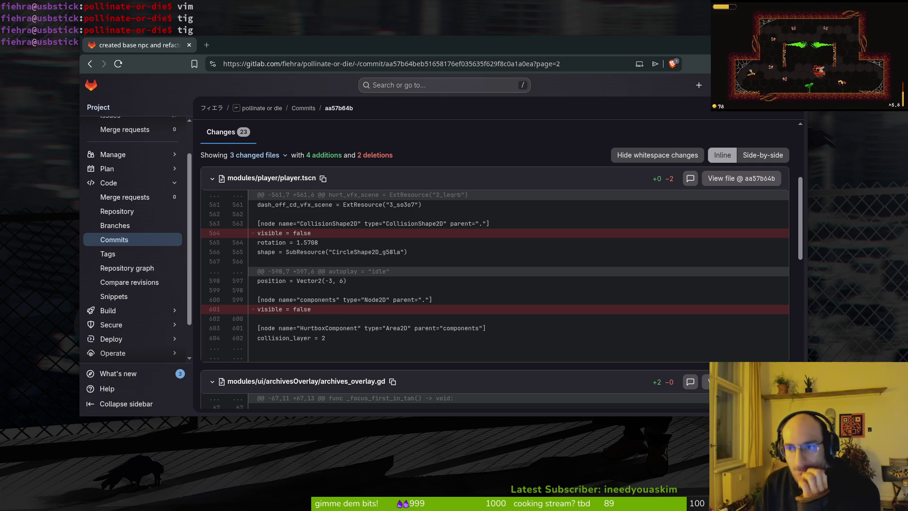
pyautogui.hotkey('ctrl', 'w')
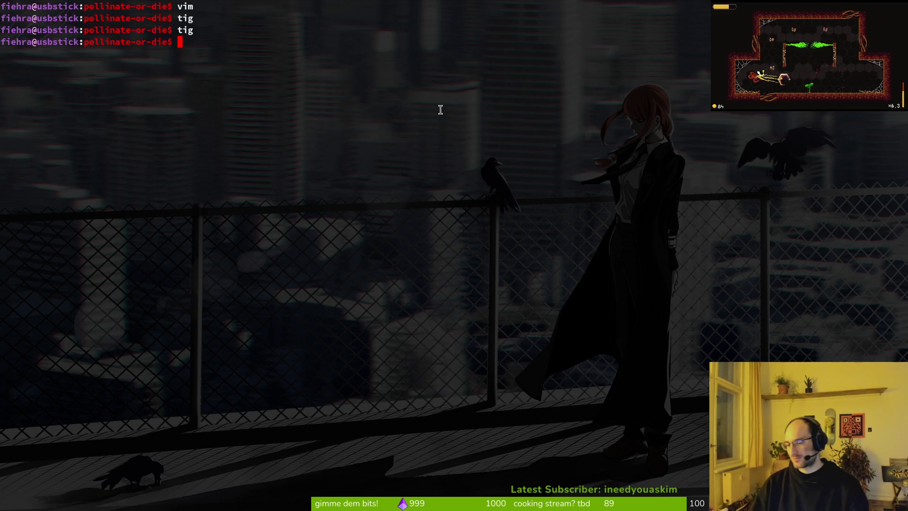
# Step: Close the idling.gd and crawling.gd scripts, return to the player scene, and list the test-run errors
pyautogui.hotkey('alt', 'Tab')
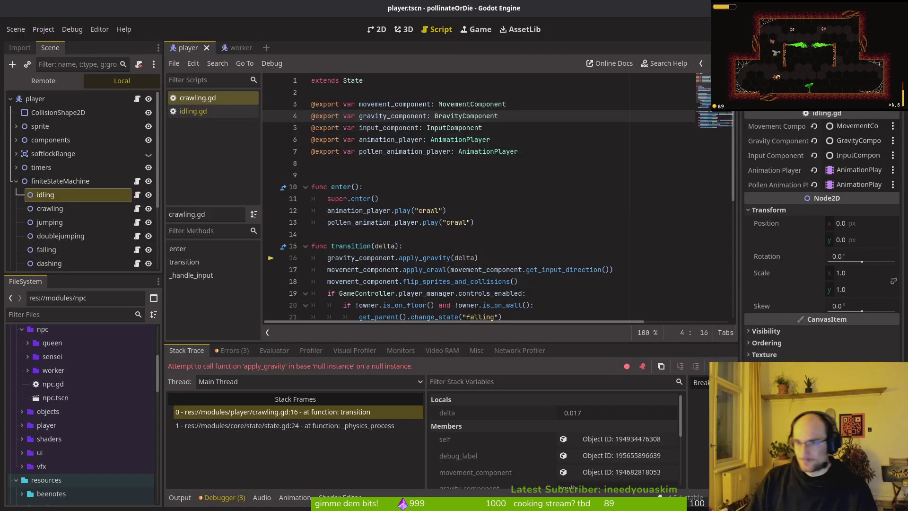
pyautogui.scroll(-2, 407, 137)
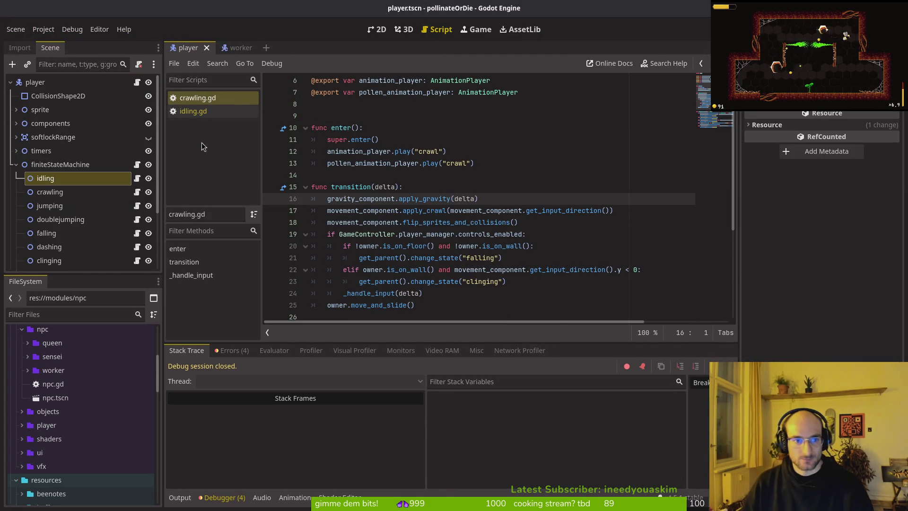
pyautogui.click(205, 114)
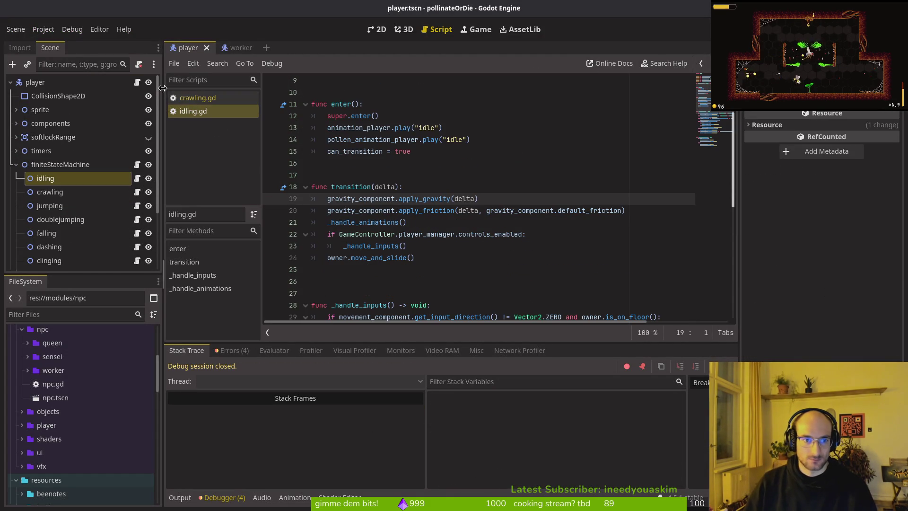
pyautogui.hotkey('ctrl', 'w')
pyautogui.middleClick(197, 97)
pyautogui.click(384, 27)
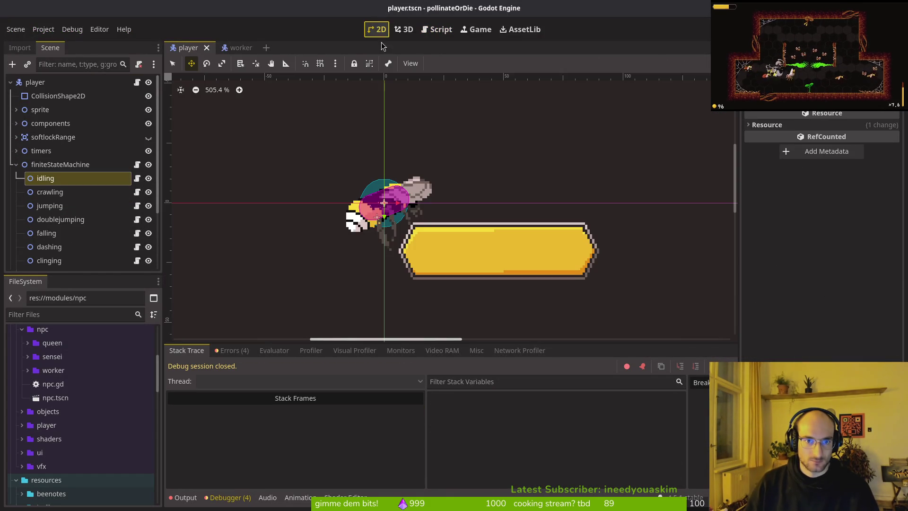
pyautogui.click(55, 182)
pyautogui.click(232, 350)
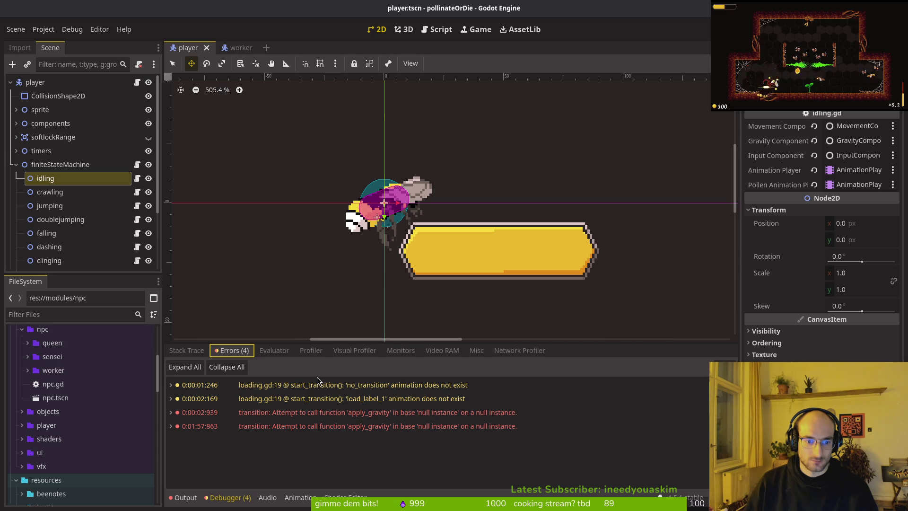
# Step: Assign components/GravityComponent to the crawling state's Gravity Component
pyautogui.moveTo(434, 416)
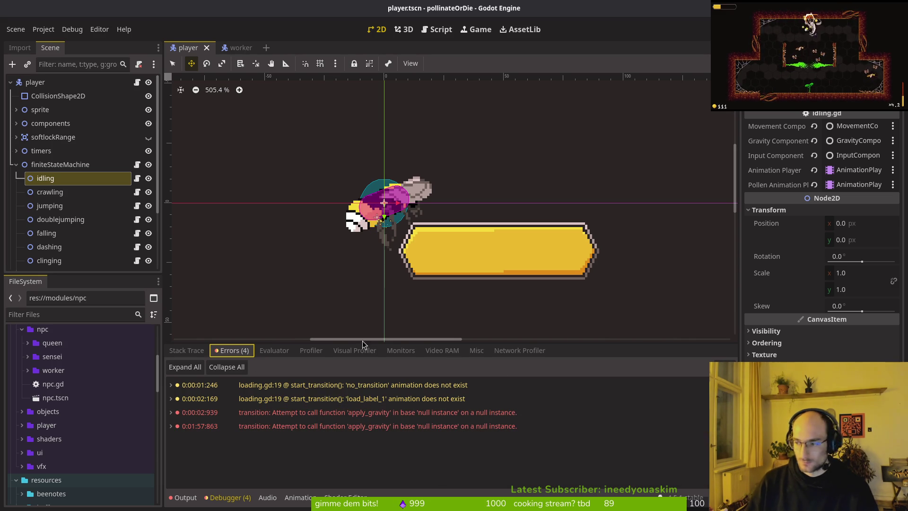
pyautogui.click(49, 192)
pyautogui.click(846, 142)
pyautogui.click(428, 163)
pyautogui.click(487, 408)
# Step: Check the idling state, then assign GravityComponent to the jumping state
pyautogui.click(52, 179)
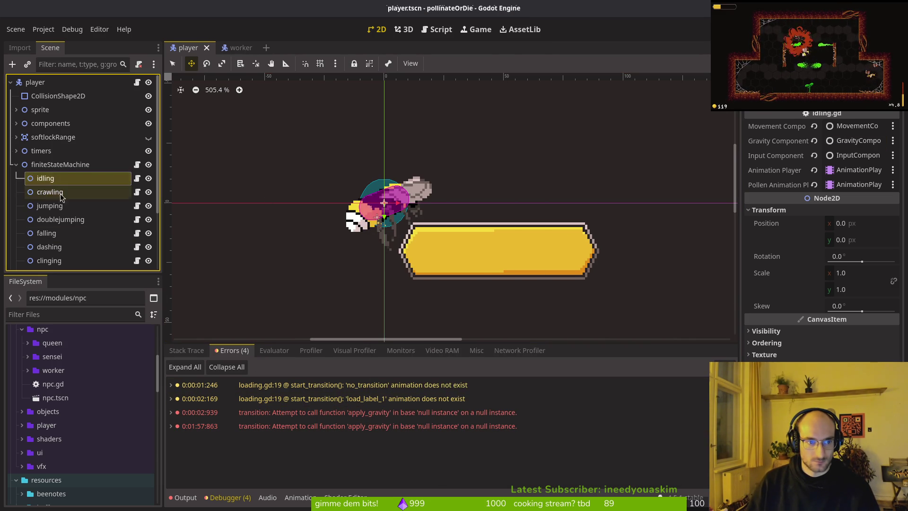
pyautogui.click(55, 205)
pyautogui.click(62, 215)
pyautogui.click(61, 206)
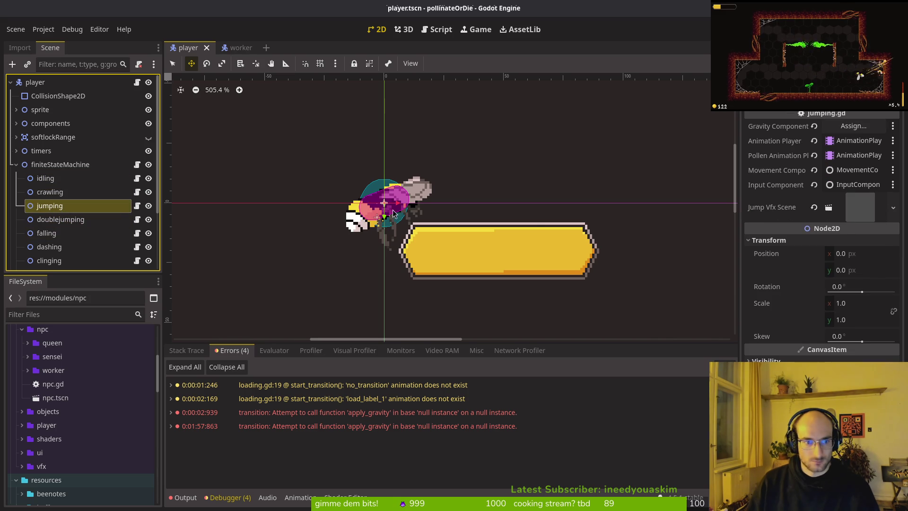
pyautogui.click(854, 126)
pyautogui.click(489, 410)
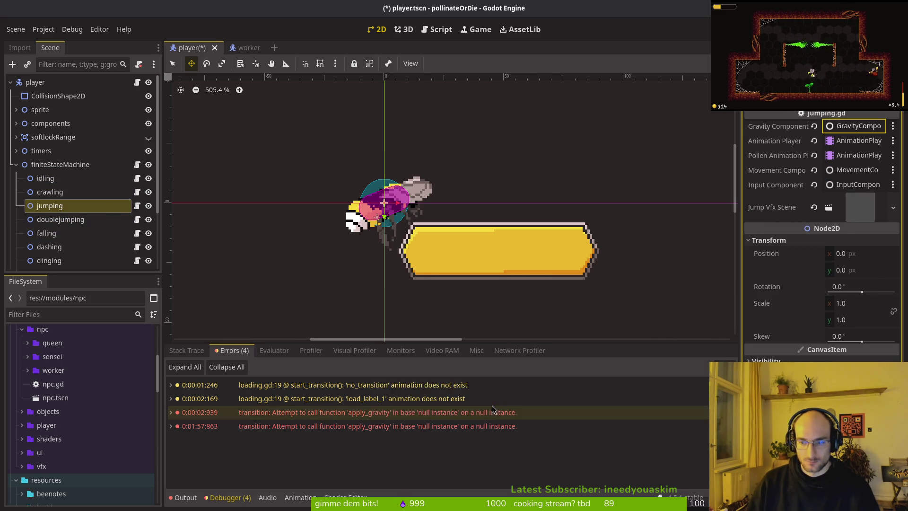
# Step: Assign GravityComponent to the doublejumping and falling states
pyautogui.click(61, 219)
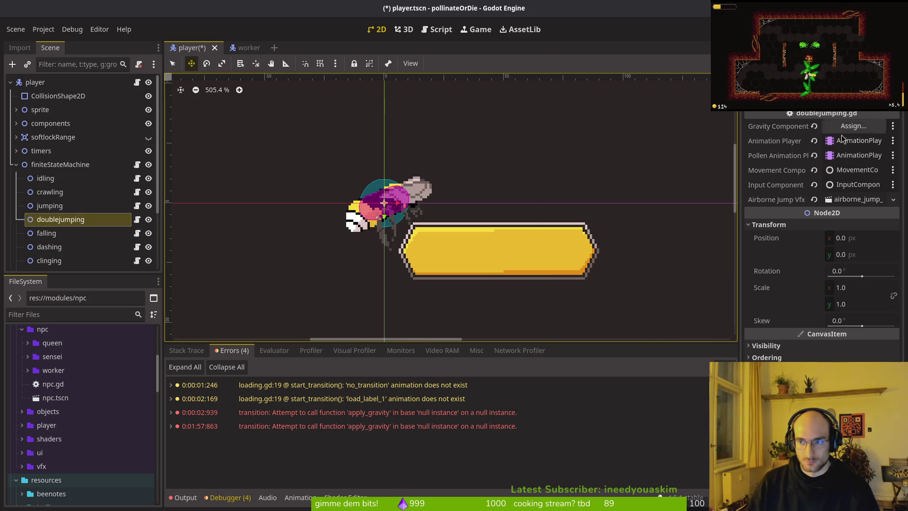
pyautogui.click(853, 126)
pyautogui.click(488, 409)
pyautogui.click(46, 233)
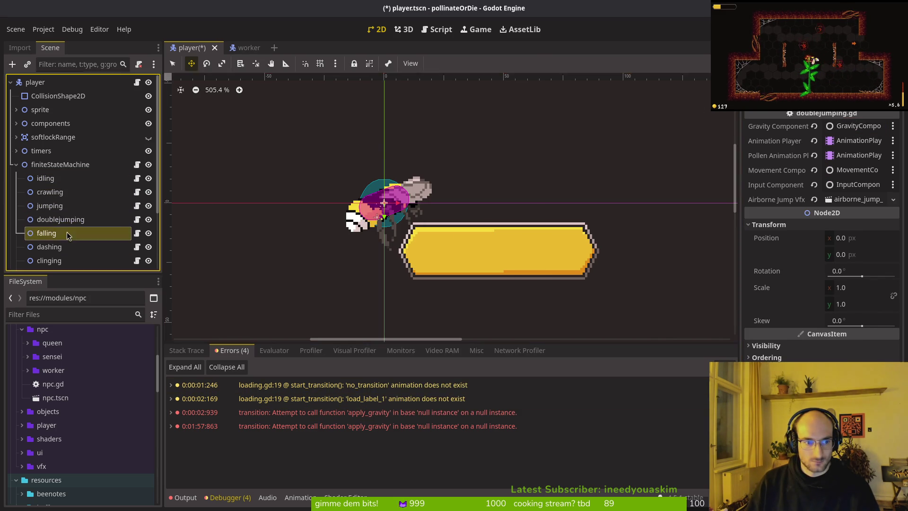
pyautogui.click(846, 142)
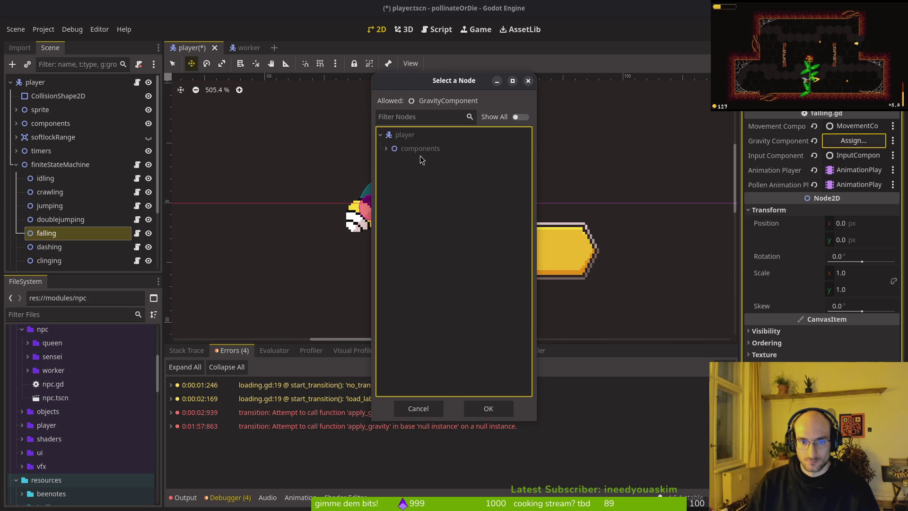
pyautogui.click(426, 162)
pyautogui.click(482, 409)
# Step: Look at the dashing state, then assign GravityComponent to the clinging state
pyautogui.click(49, 247)
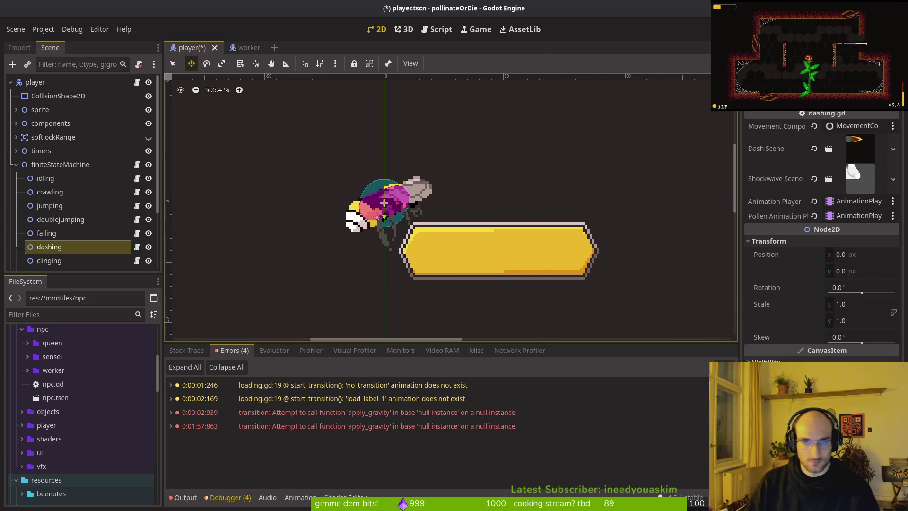
pyautogui.scroll(-3, 74, 189)
pyautogui.click(66, 188)
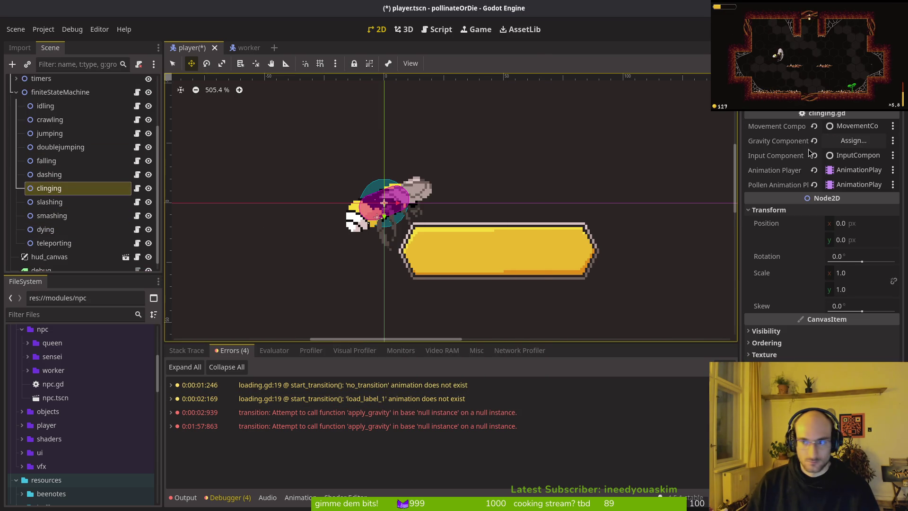
pyautogui.click(853, 141)
pyautogui.click(448, 162)
pyautogui.click(489, 408)
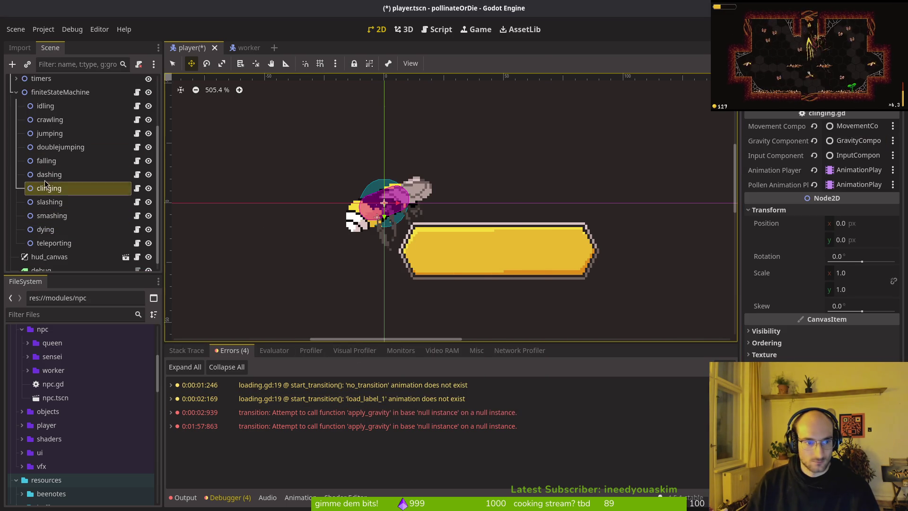
# Step: Assign GravityComponent to the slashing and smashing states
pyautogui.click(49, 202)
pyautogui.click(854, 140)
pyautogui.click(448, 162)
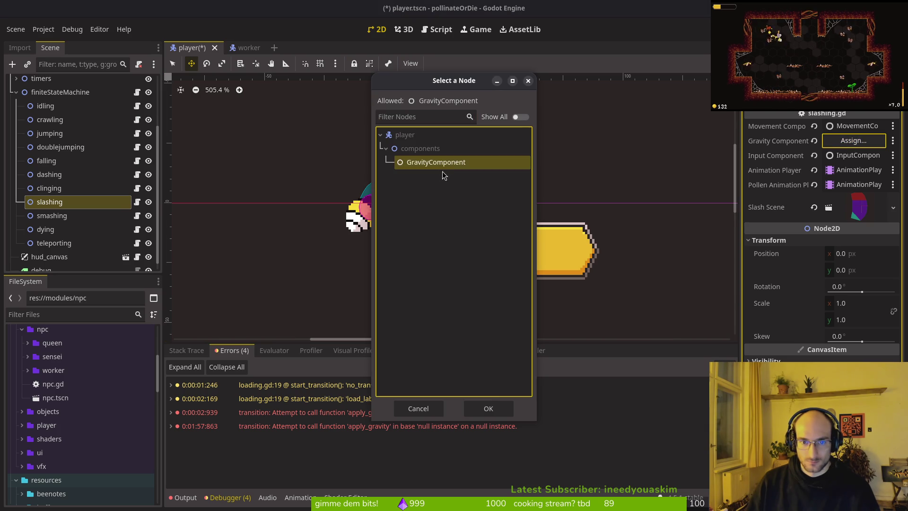
pyautogui.click(488, 408)
pyautogui.click(90, 216)
pyautogui.click(854, 141)
pyautogui.click(436, 162)
pyautogui.click(487, 409)
# Step: Assign GravityComponent to the dying state, recheck smashing, then save and run with F5
pyautogui.click(45, 230)
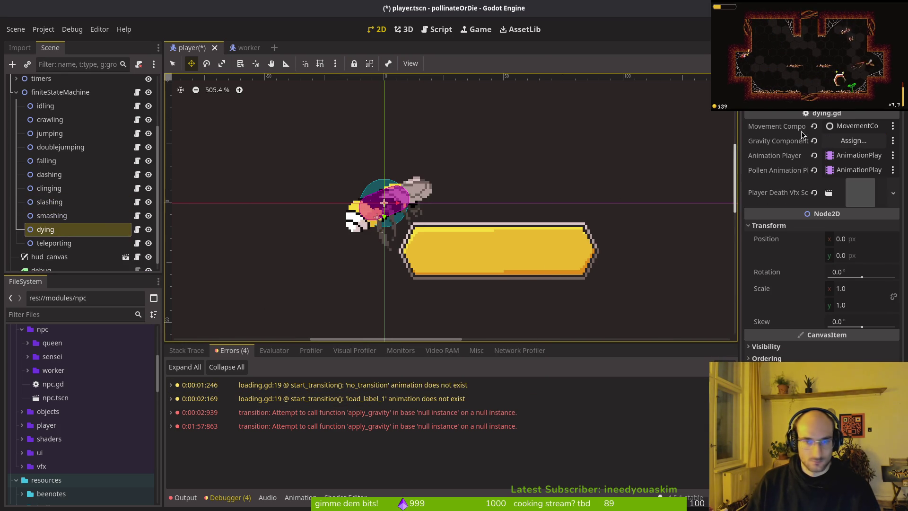
pyautogui.click(854, 140)
pyautogui.click(449, 166)
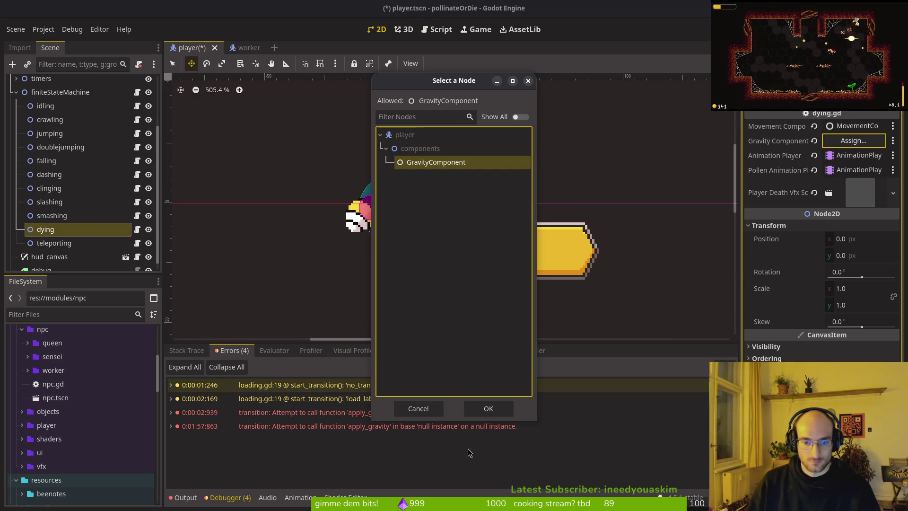
pyautogui.click(488, 408)
pyautogui.click(80, 244)
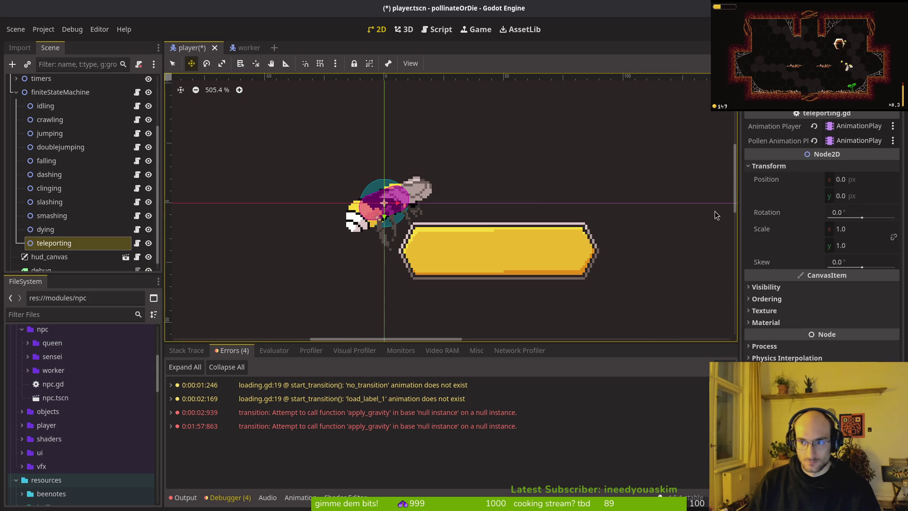
pyautogui.click(51, 216)
pyautogui.press('F5')
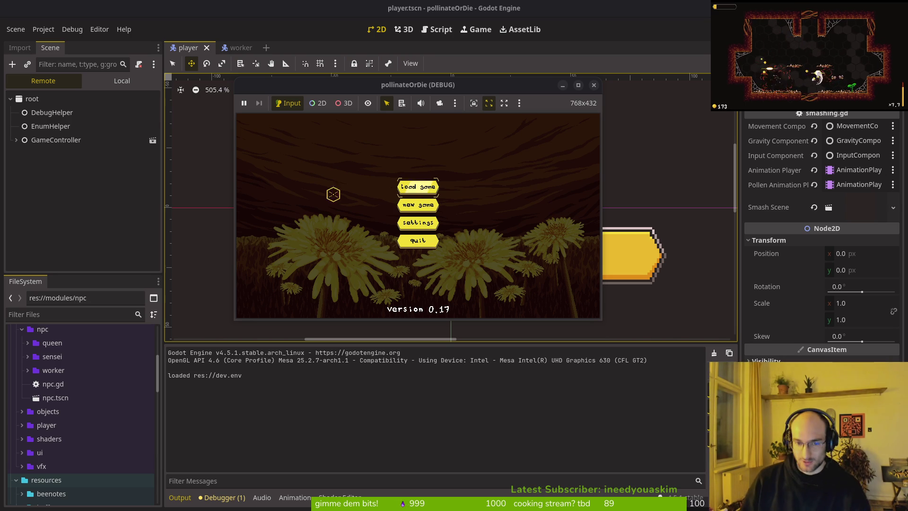
# Step: Enter the hive level, jump and dash the bee, pause and resume, then stop the game
pyautogui.click(423, 186)
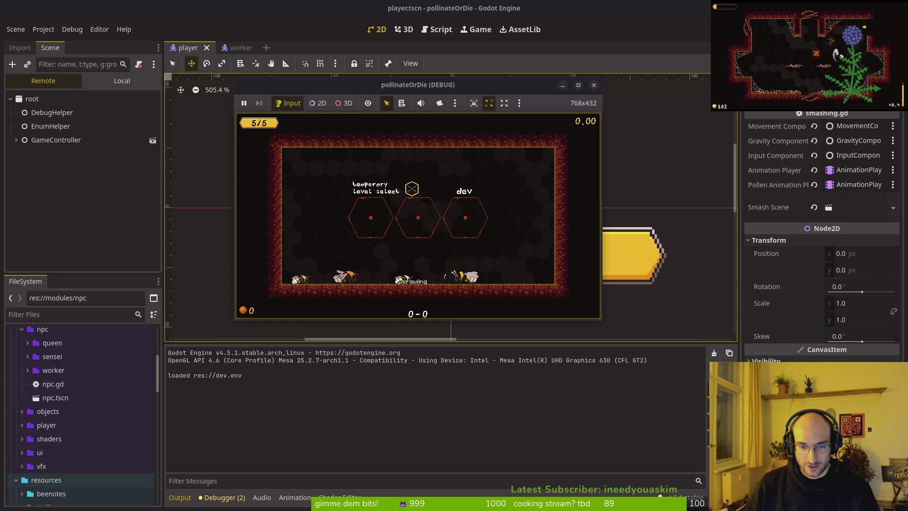
pyautogui.press('space')
pyautogui.press('space')
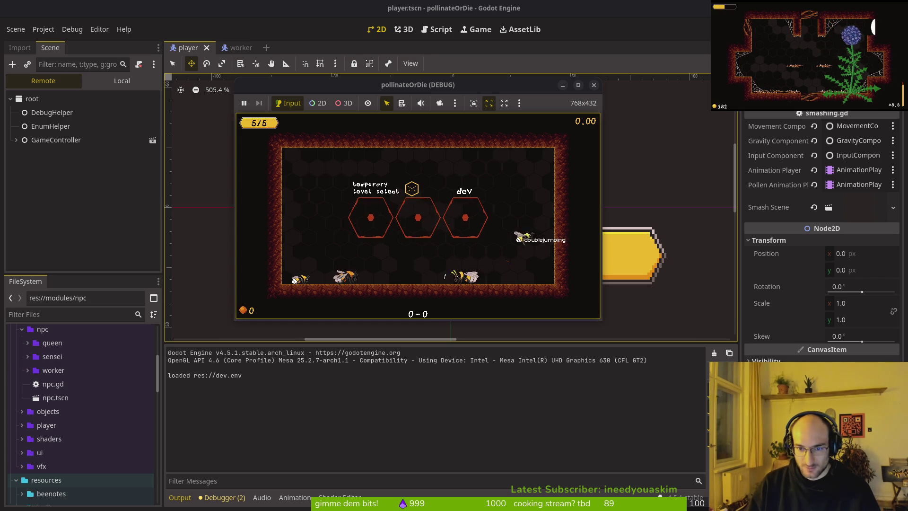
pyautogui.press('space')
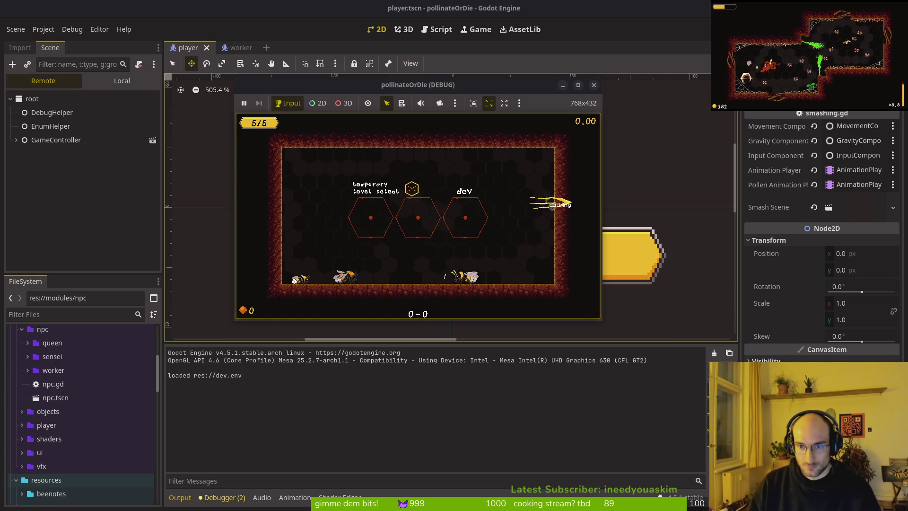
pyautogui.press('space')
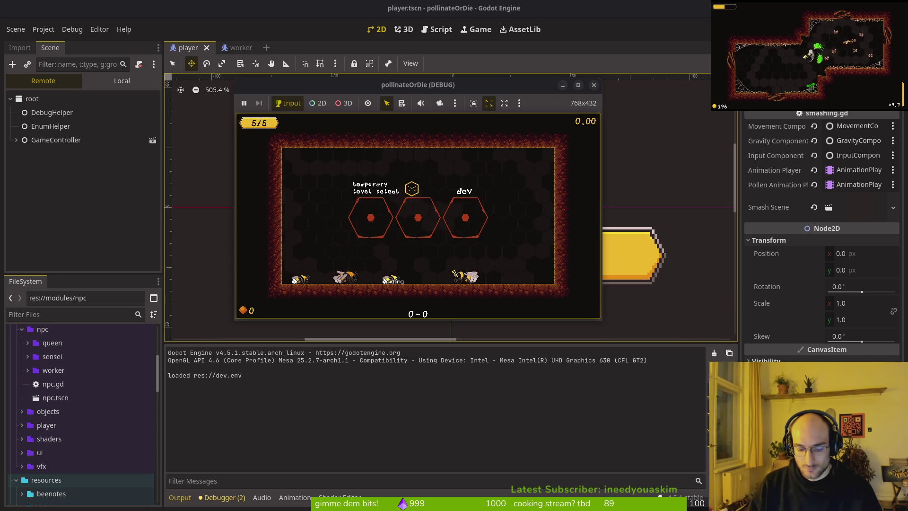
pyautogui.press('Escape')
pyautogui.press('Escape')
pyautogui.press('Escape')
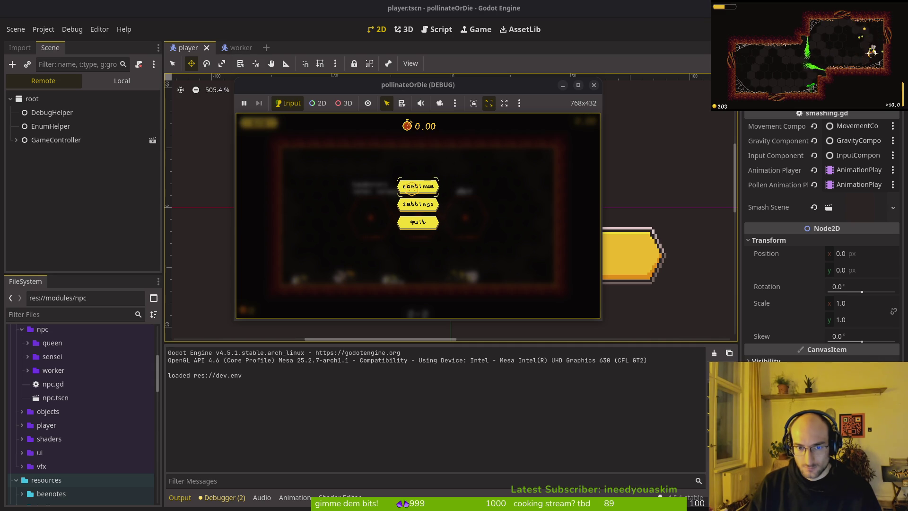
pyautogui.press('Escape')
pyautogui.press('Escape')
pyautogui.press('Escape')
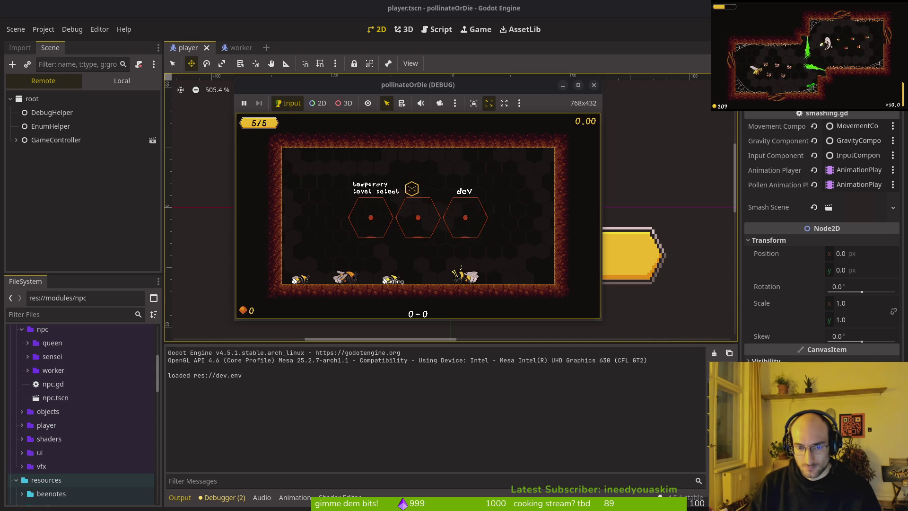
pyautogui.click(593, 84)
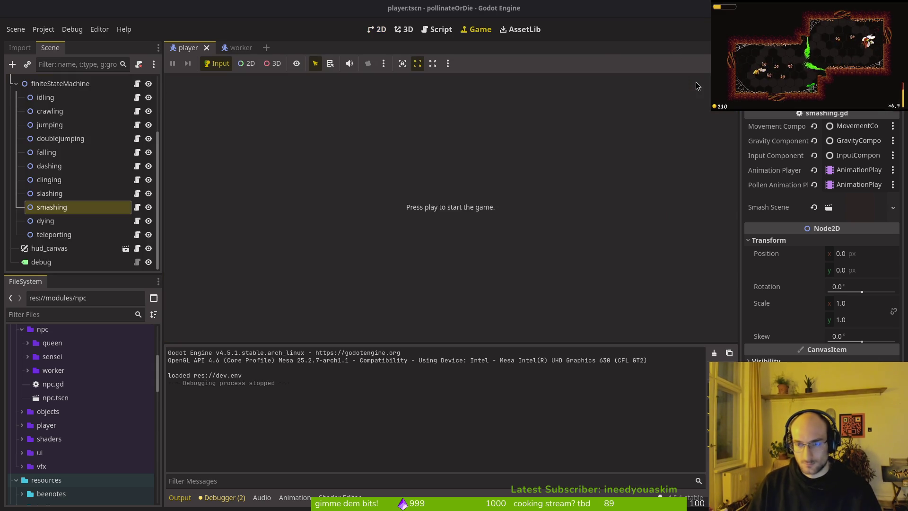
# Step: In the terminal, review the player.tscn diff in tig, then quit tig
pyautogui.press('super+2')
pyautogui.write('tig')
pyautogui.press('Return')
pyautogui.press('Down')
pyautogui.press('Down')
pyautogui.press('Return')
pyautogui.press('q')
pyautogui.press('q')
# Step: Commit with message "reimportet gravity component to player" and git push to the remote
pyautogui.write('git commit -')
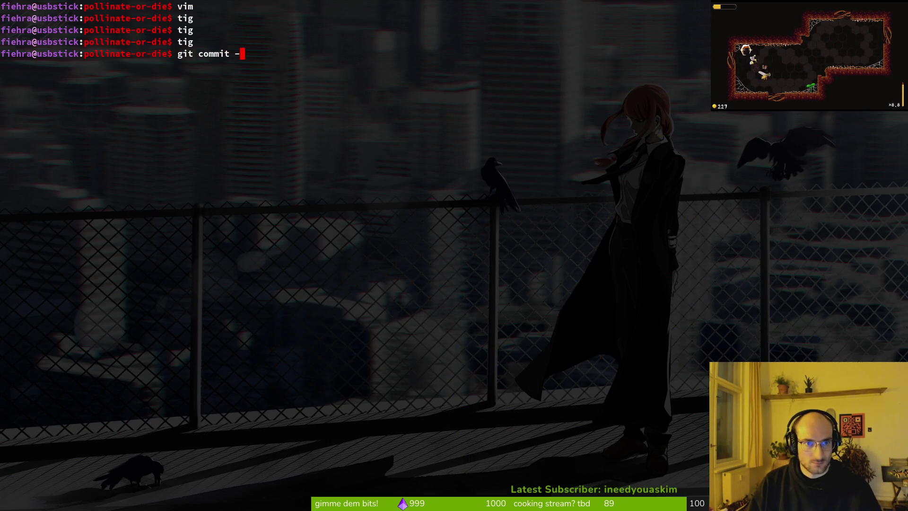
pyautogui.write('& "m "re')
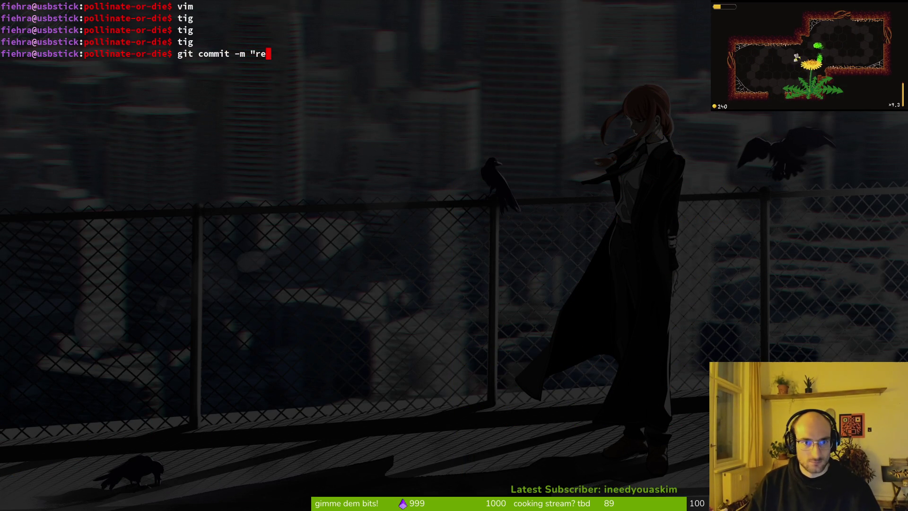
pyautogui.write('graviti')
pyautogui.write('y component to player"')
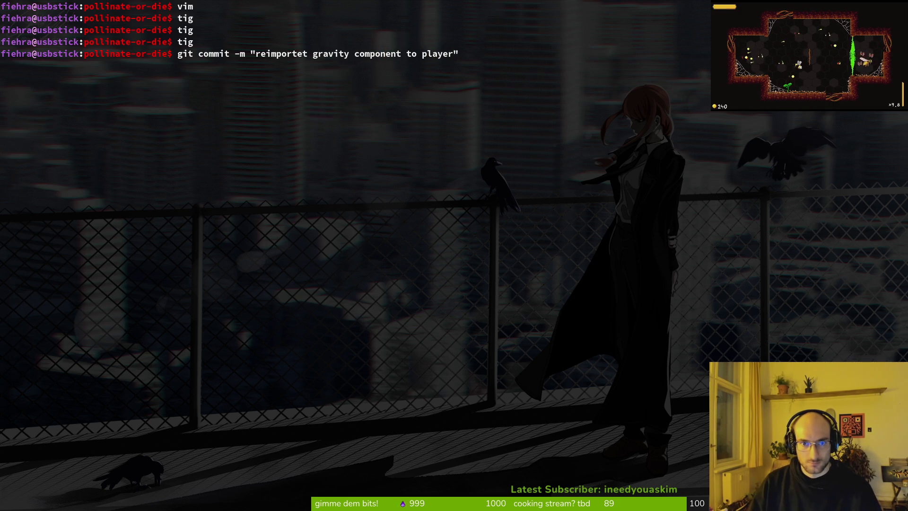
pyautogui.press('Return')
pyautogui.write('gi')
pyautogui.press('Return')
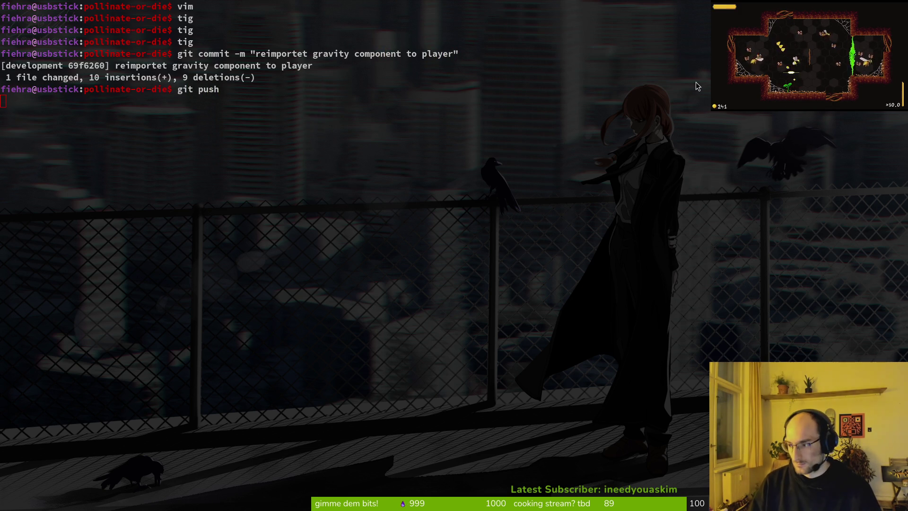
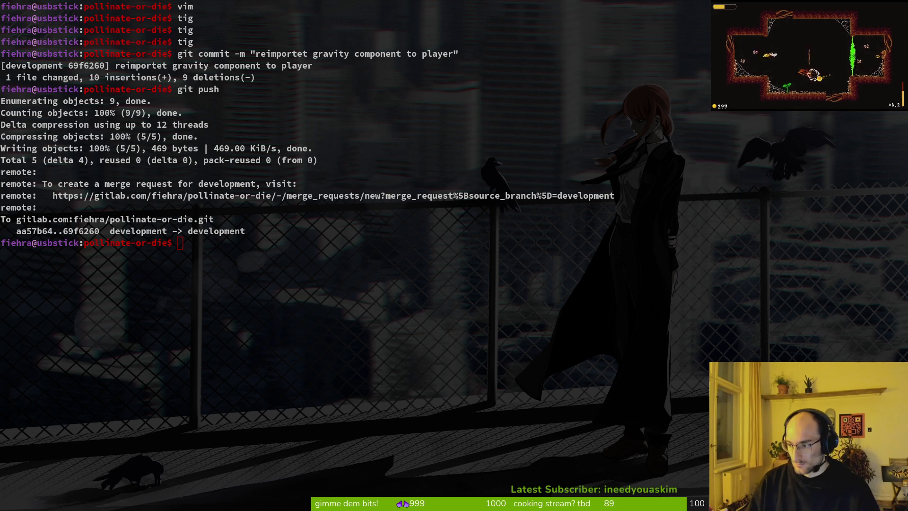
# Step: Fix the mistyped command and run clear to empty the bash terminal
pyautogui.click(326, 335)
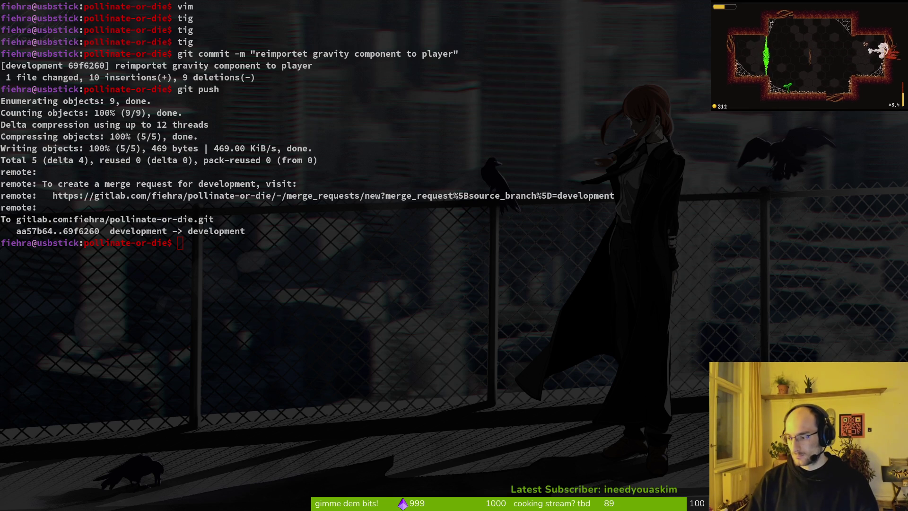
pyautogui.click(510, 292)
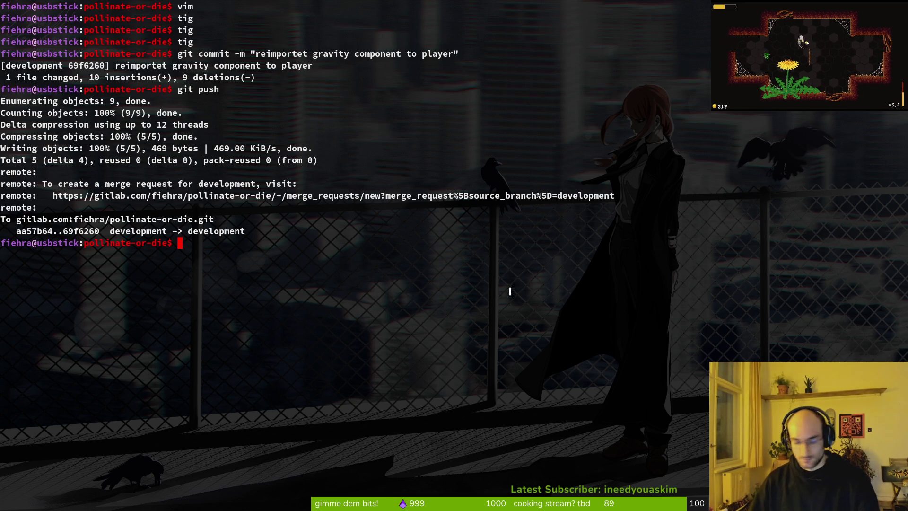
pyautogui.click(442, 242)
pyautogui.write('cear')
pyautogui.press('BackSpace')
pyautogui.press('BackSpace')
pyautogui.press('BackSpace')
pyautogui.write('lear')
pyautogui.press('Return')
# Step: Browse the commit history in tig, then run git push, which reports everything up-to-date
pyautogui.write('ig')
pyautogui.press('Return')
pyautogui.press('q')
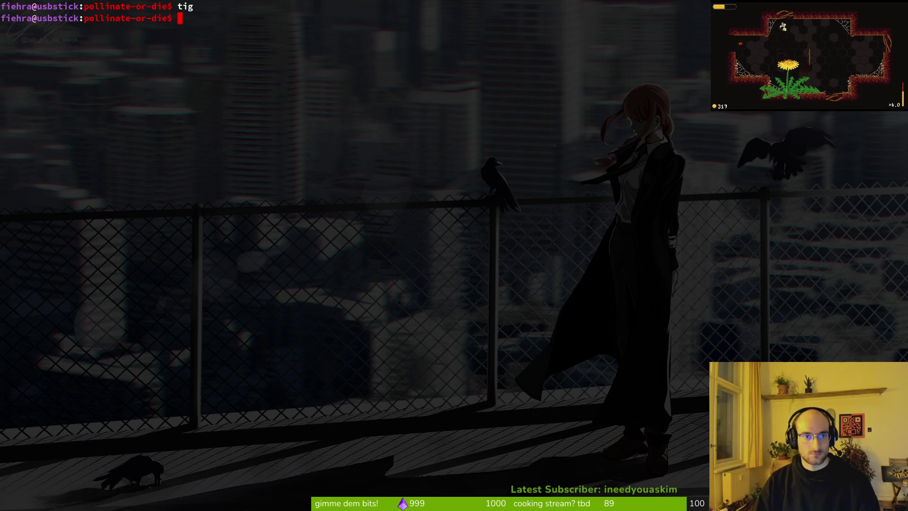
pyautogui.write('git push')
pyautogui.press('Return')
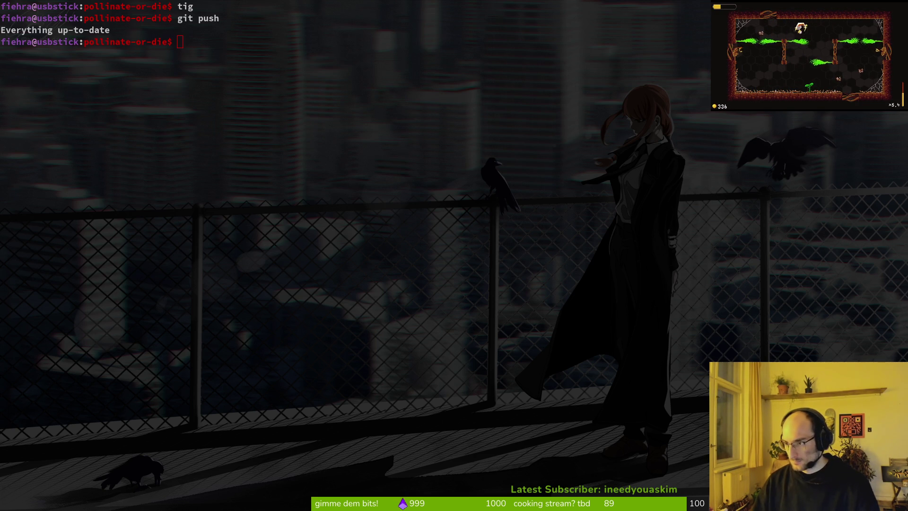
pyautogui.hotkey('alt', 'Tab')
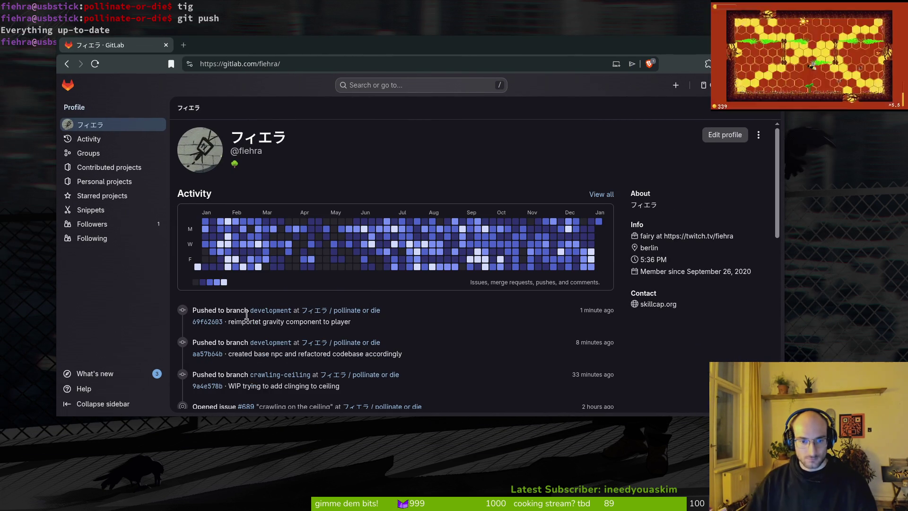
# Step: Back in the terminal, run git branch to list the branches
pyautogui.hotkey('alt', 'Tab')
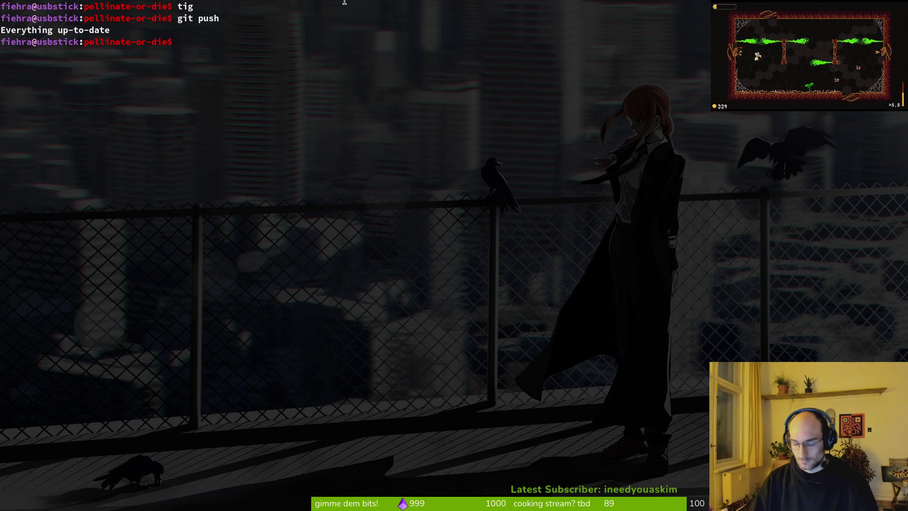
pyautogui.write('it branch')
pyautogui.press('Return')
# Step: Open the pollinate or die Issues list and open issue #653 "create base npc" in a new tab
pyautogui.hotkey('alt', 'Tab')
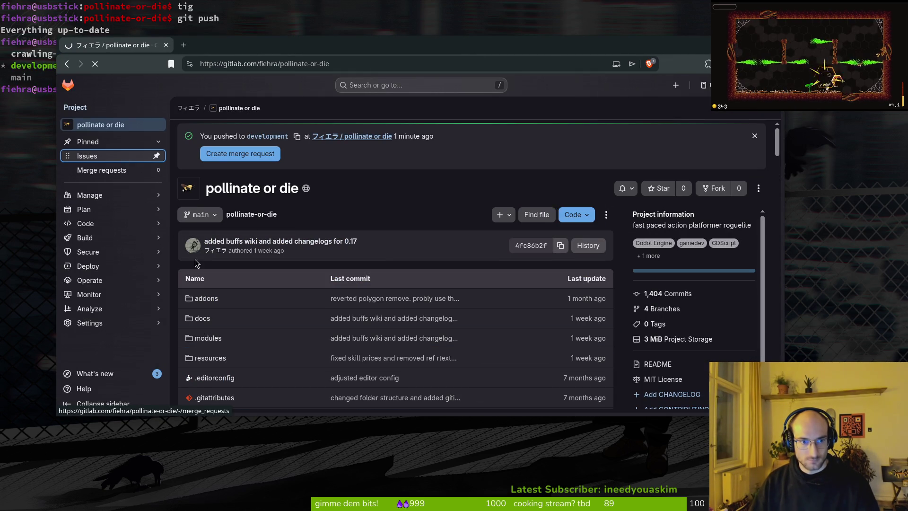
pyautogui.click(122, 156)
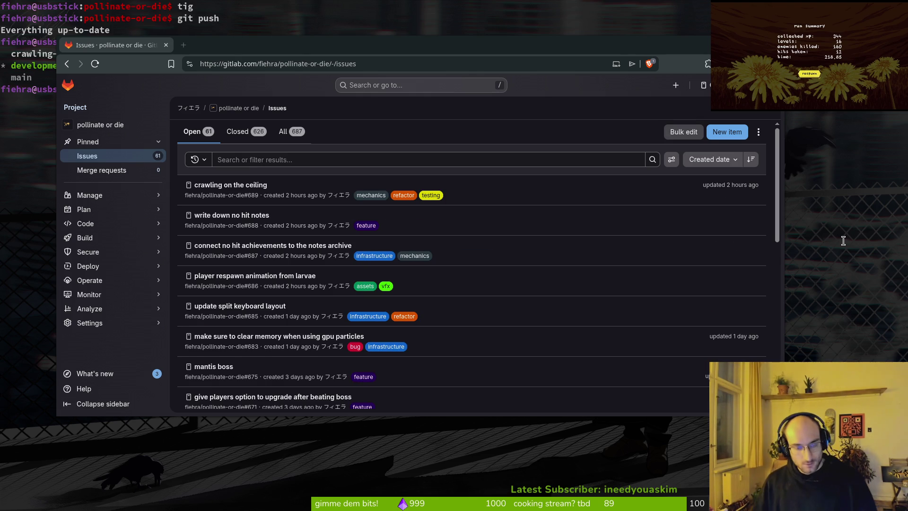
pyautogui.scroll(-5, 225, 278)
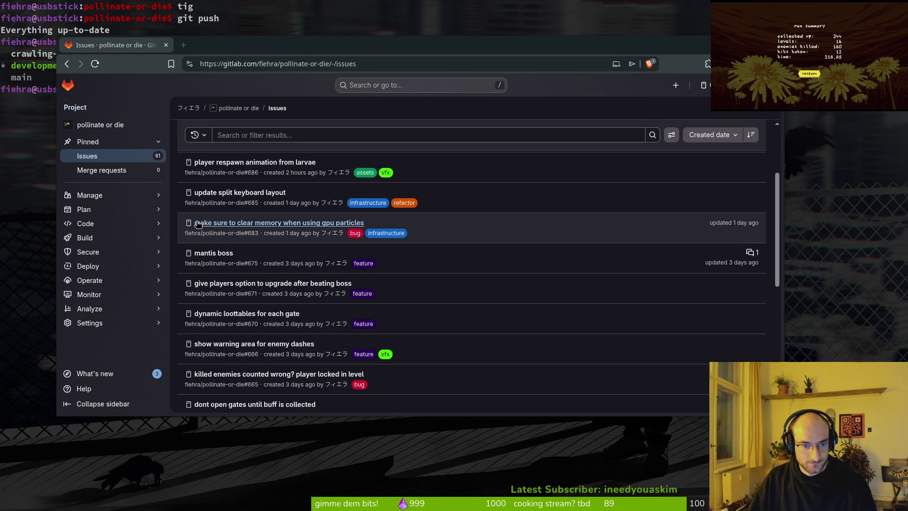
pyautogui.scroll(-2, 242, 389)
pyautogui.middleClick(240, 352)
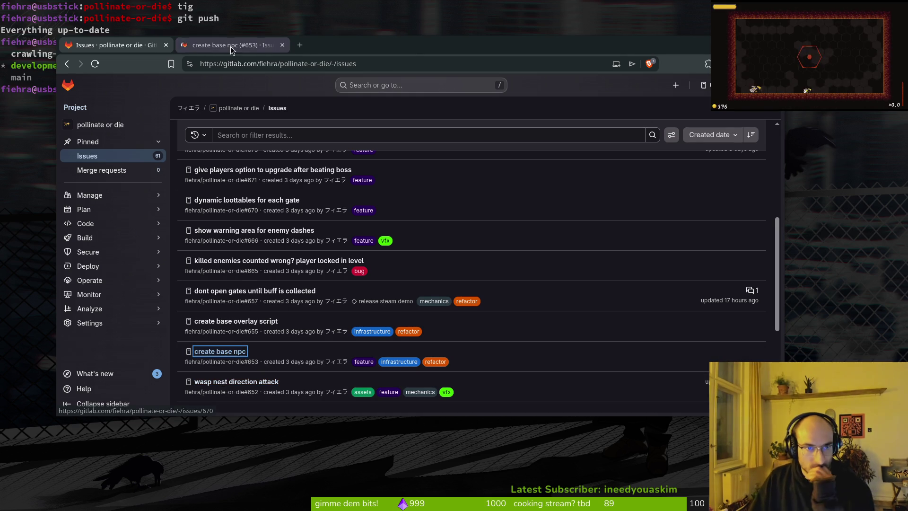
# Step: Open issues #689 "crawling on the ceiling" and #687 "connect no hit achievements" in new tabs
pyautogui.hotkey('ctrl', 'Tab')
pyautogui.scroll(-2, 316, 308)
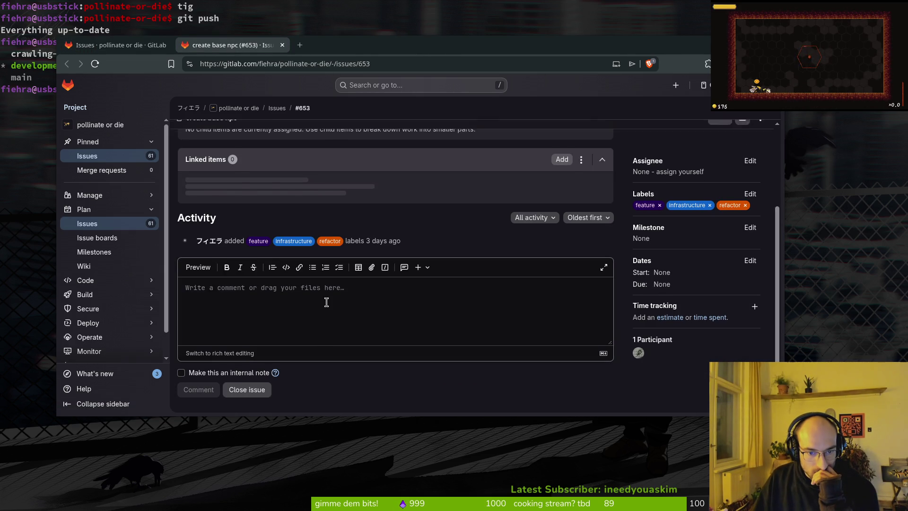
pyautogui.click(139, 47)
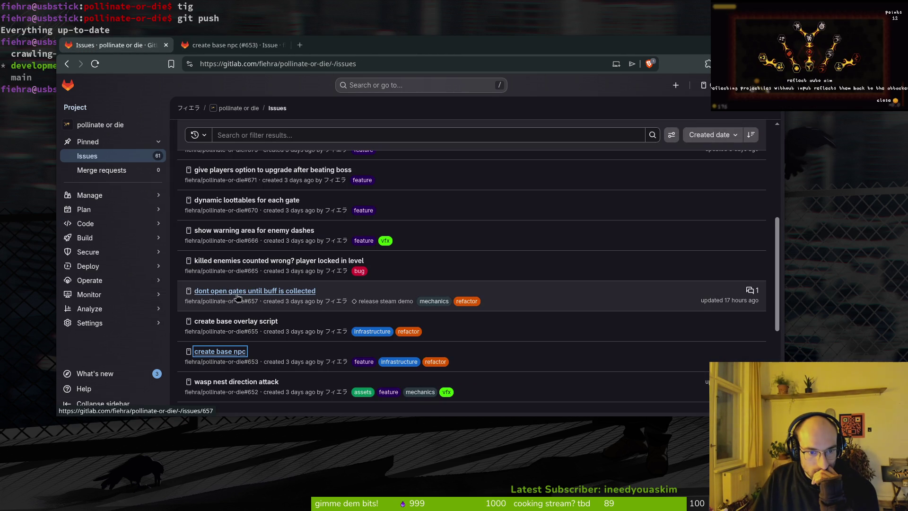
pyautogui.scroll(4, 264, 293)
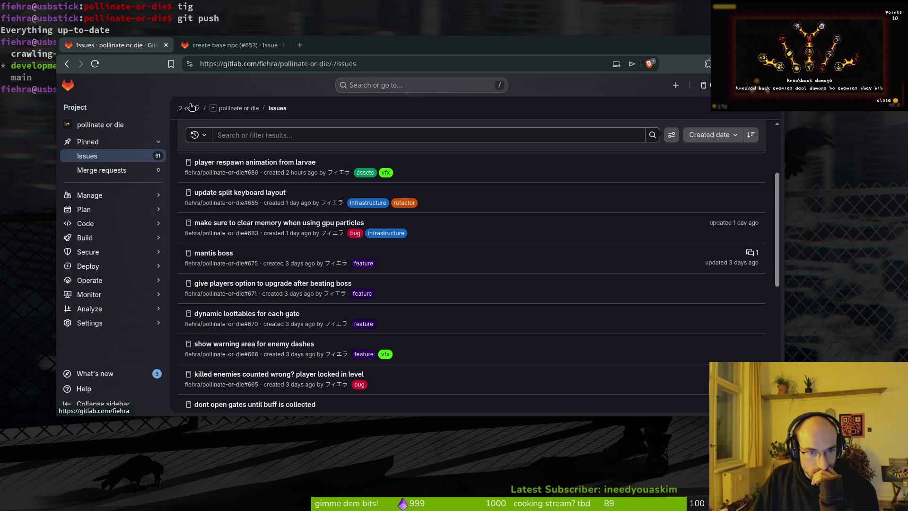
pyautogui.scroll(5, 352, 234)
pyautogui.middleClick(235, 187)
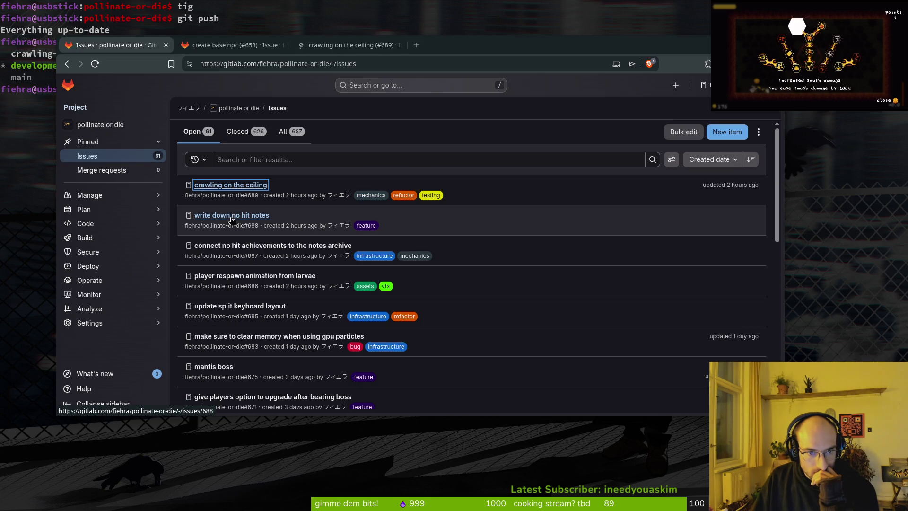
pyautogui.middleClick(249, 246)
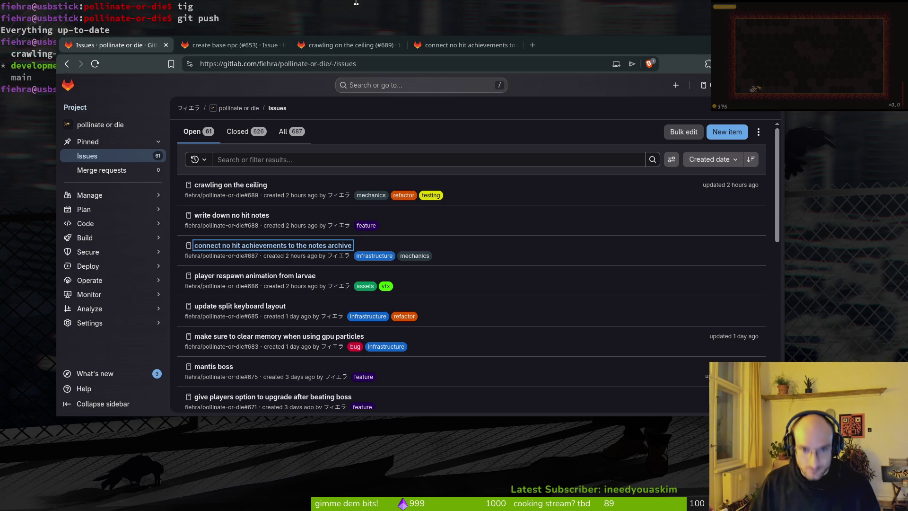
# Step: Assign the release steam demo milestone to issues #689 and #653, leaving #687 unchanged
pyautogui.click(501, 47)
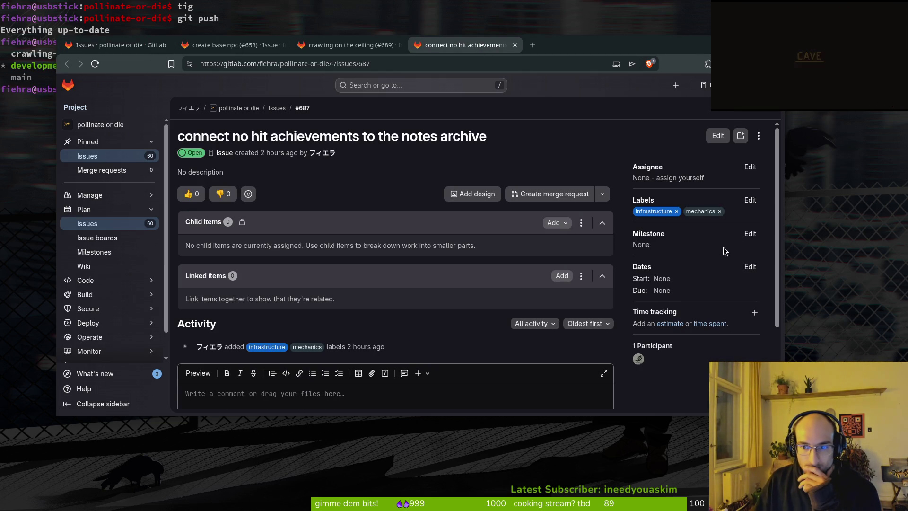
pyautogui.click(750, 234)
pyautogui.press('Escape')
pyautogui.click(333, 46)
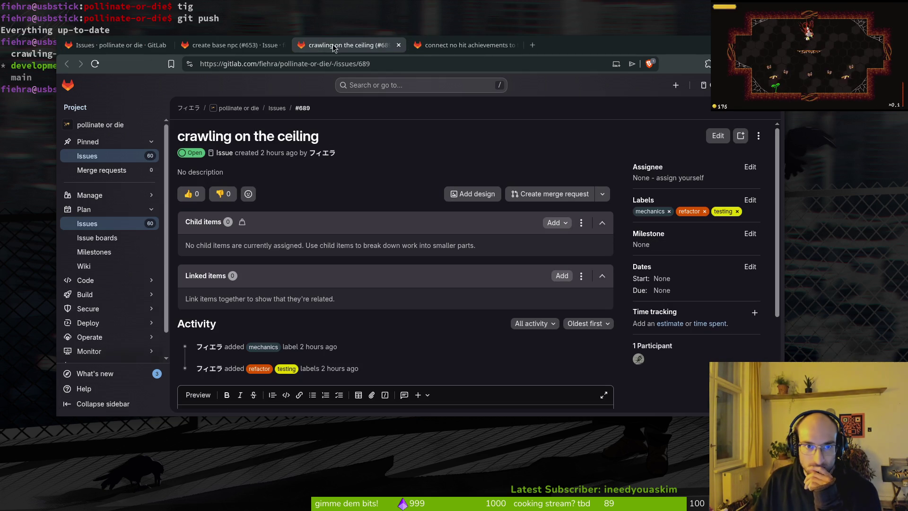
pyautogui.click(750, 234)
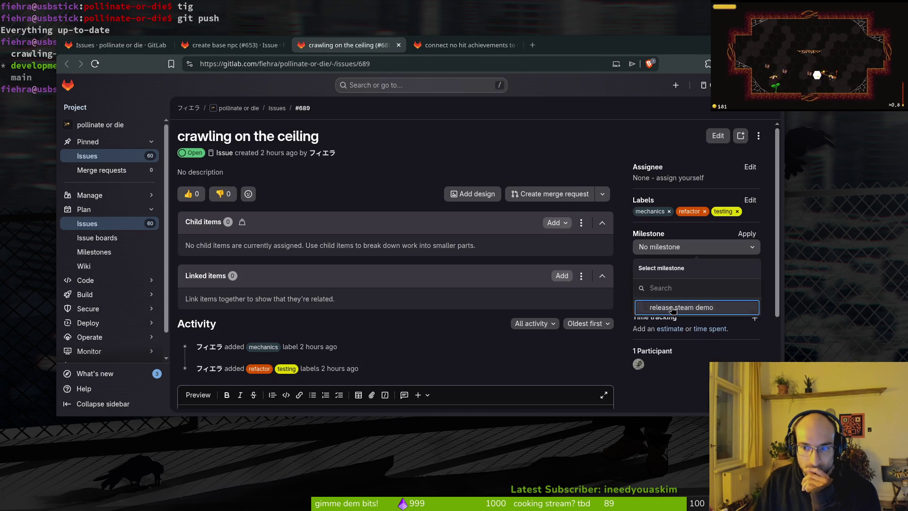
pyautogui.click(674, 308)
pyautogui.click(232, 45)
pyautogui.click(748, 227)
pyautogui.click(669, 302)
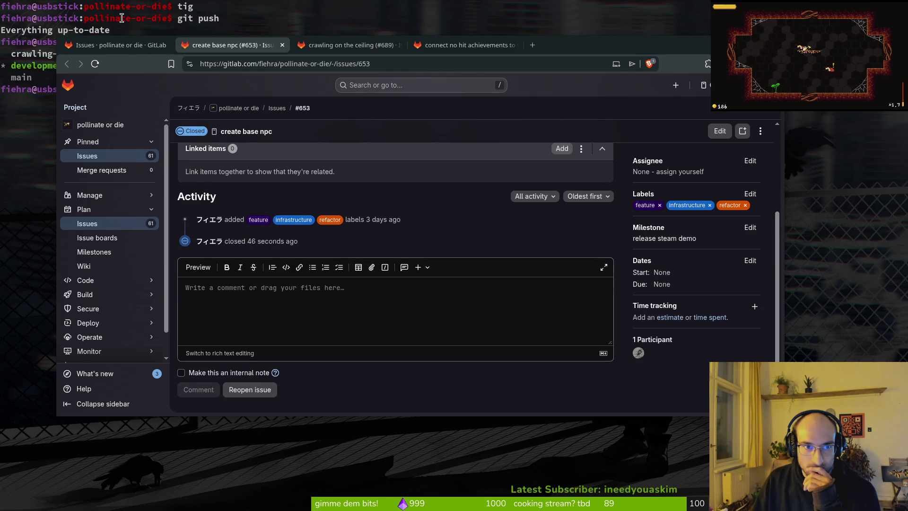
pyautogui.click(117, 45)
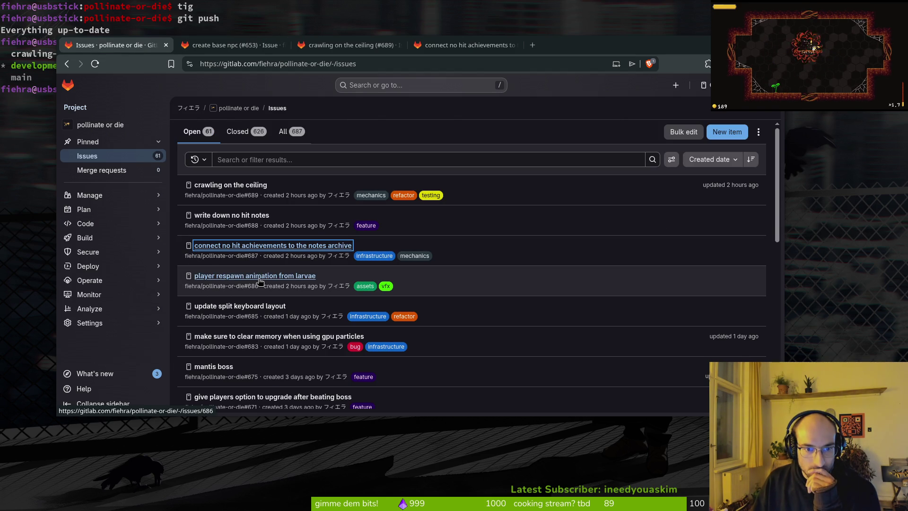
# Step: Open the wasp nest direction attack, wasp nest boss and moneysink vendor issues in new tabs
pyautogui.scroll(-2, 263, 280)
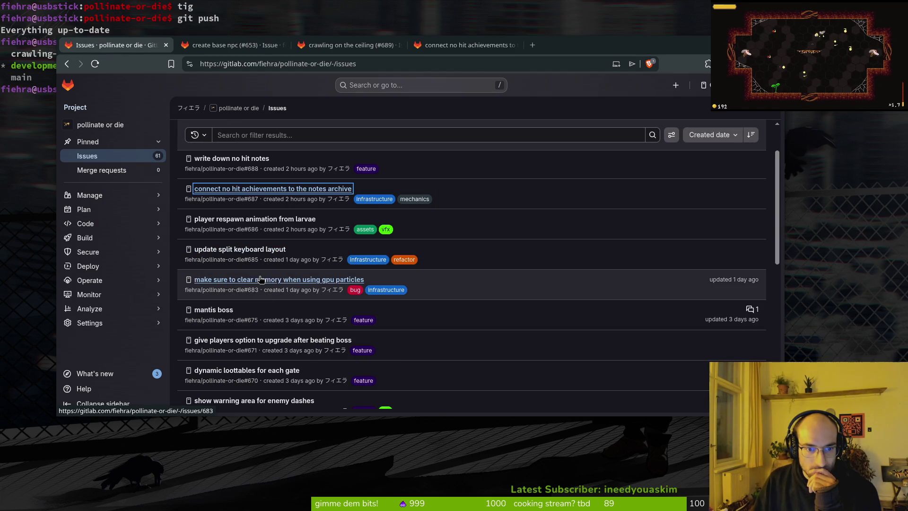
pyautogui.scroll(-2, 270, 286)
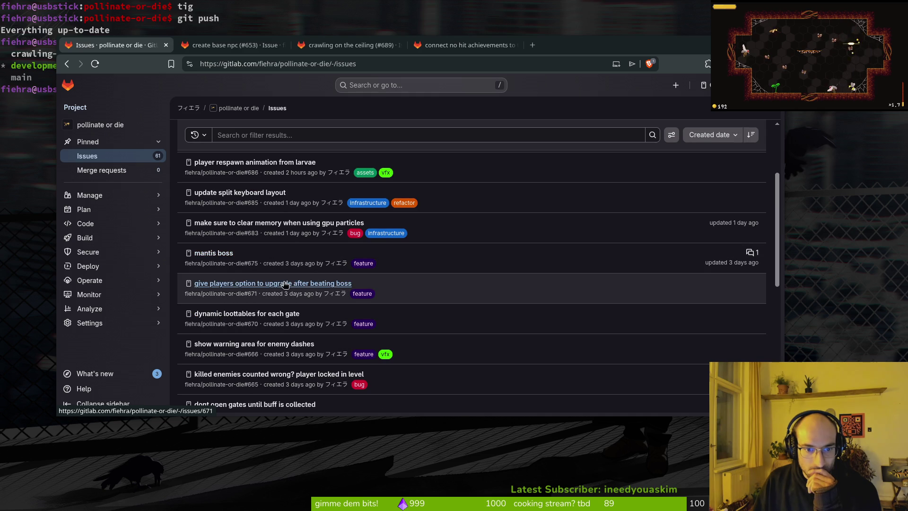
pyautogui.scroll(-2, 272, 294)
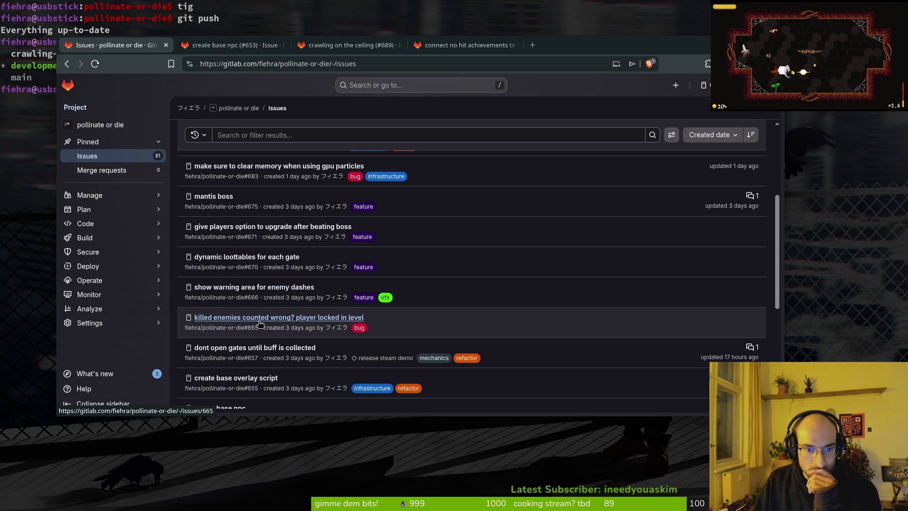
pyautogui.scroll(-2, 259, 323)
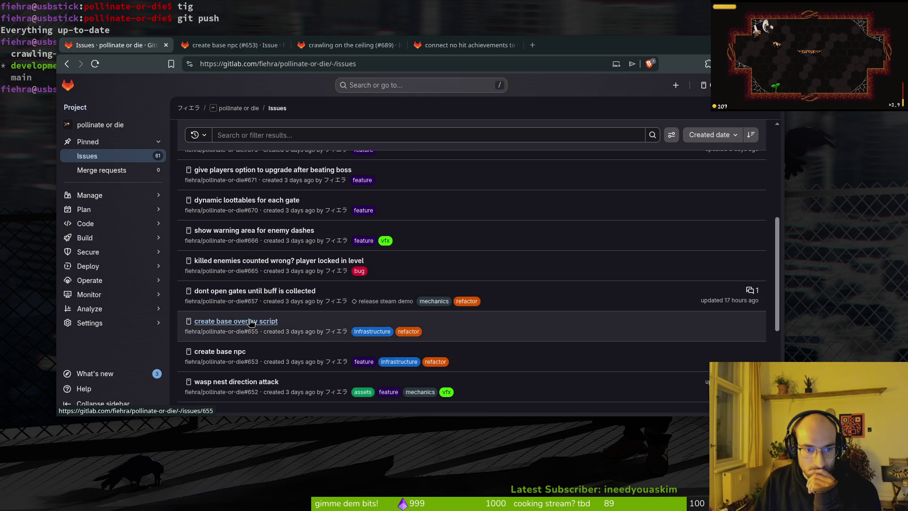
pyautogui.scroll(-2, 253, 323)
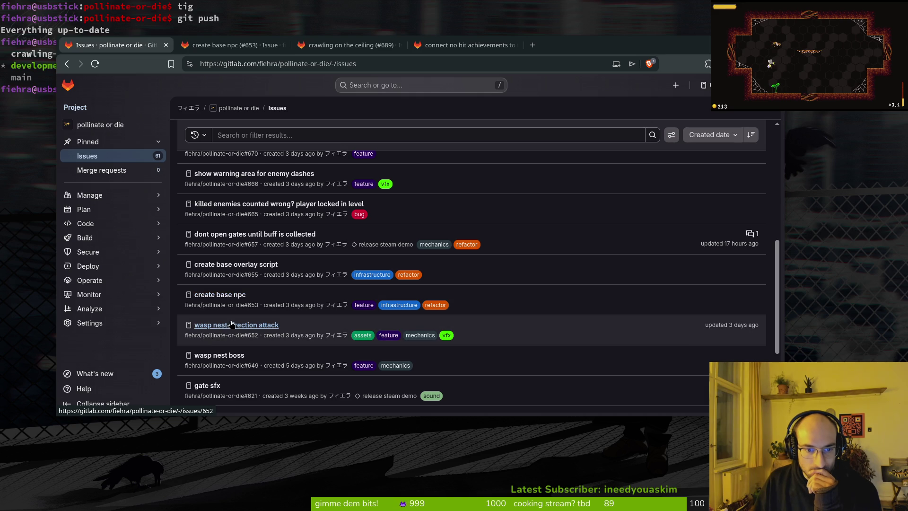
pyautogui.scroll(-2, 231, 325)
pyautogui.middleClick(268, 268)
pyautogui.middleClick(233, 299)
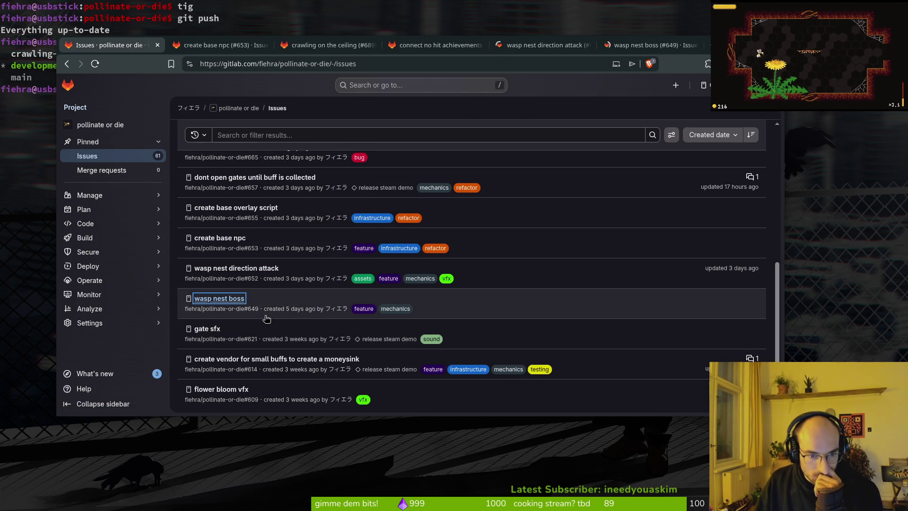
pyautogui.scroll(-2, 304, 303)
pyautogui.middleClick(296, 305)
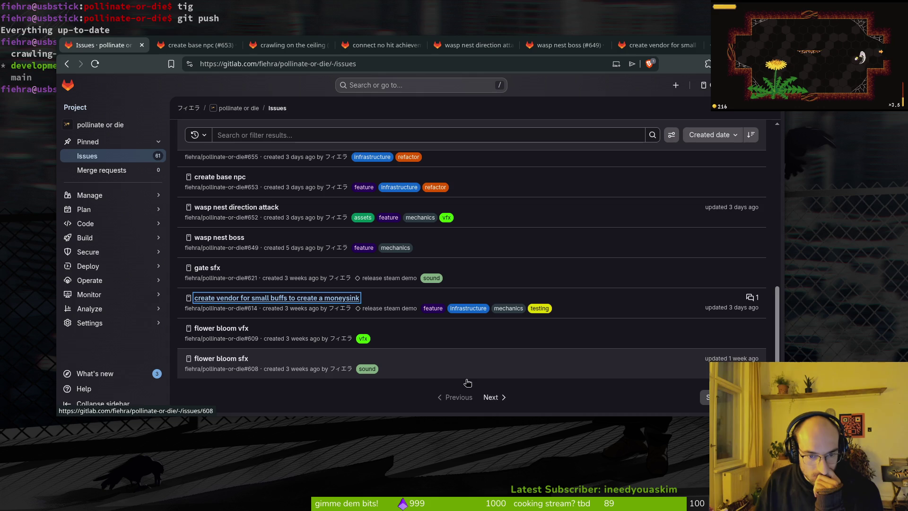
# Step: On the next page of open issues, open bug #584 in its own tab
pyautogui.click(492, 402)
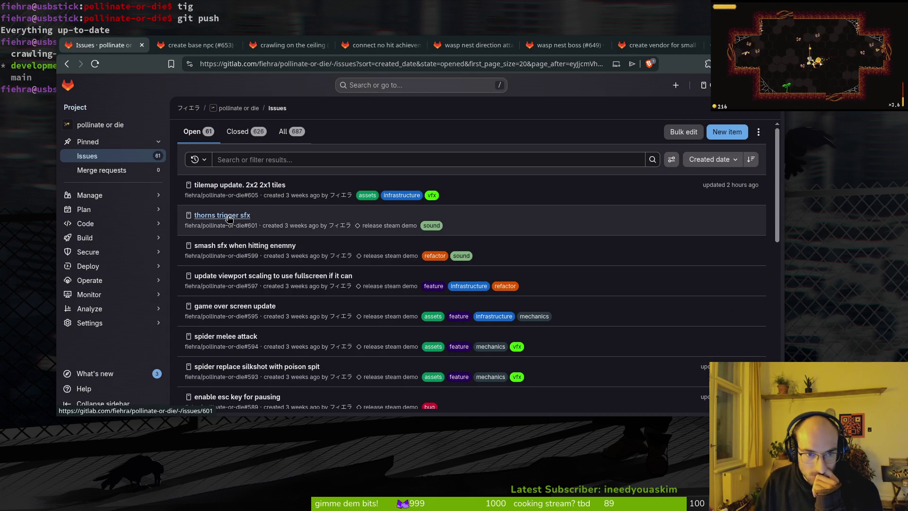
pyautogui.scroll(-3, 264, 270)
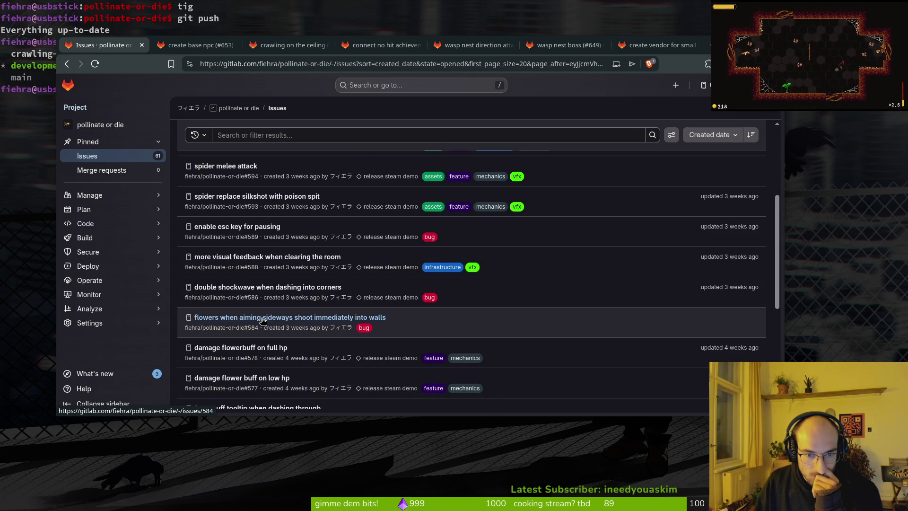
pyautogui.middleClick(263, 318)
pyautogui.click(663, 45)
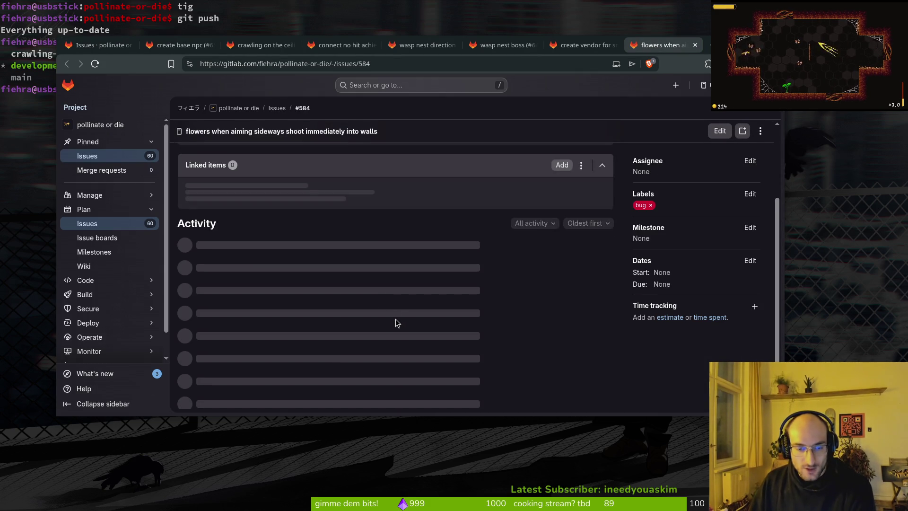
# Step: Close issue #584 and its tab, then give wasp nest boss and direction attack the release steam demo milestone
pyautogui.click(259, 398)
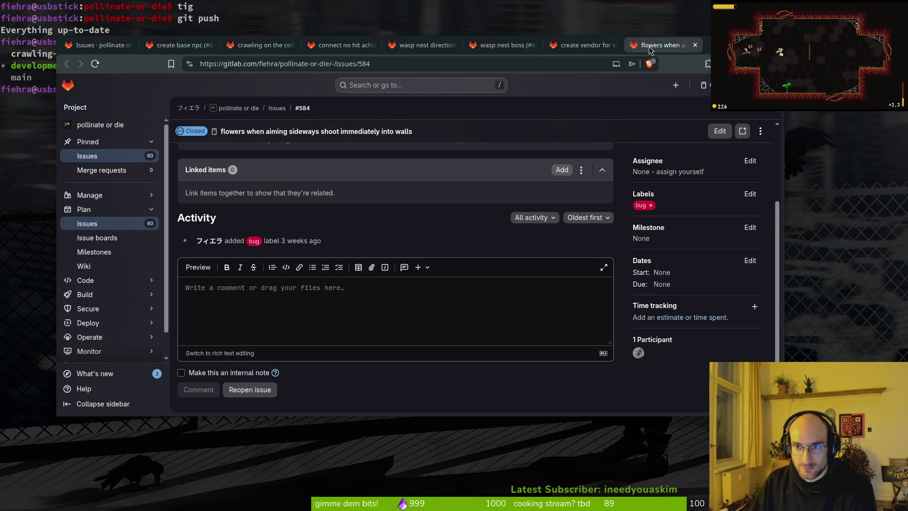
pyautogui.click(695, 44)
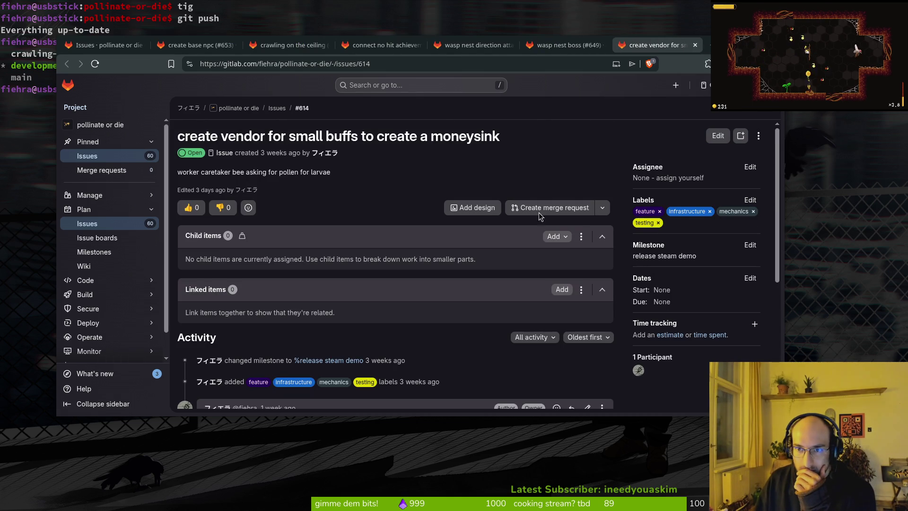
pyautogui.hotkey('ctrl', 'shift', 'Tab')
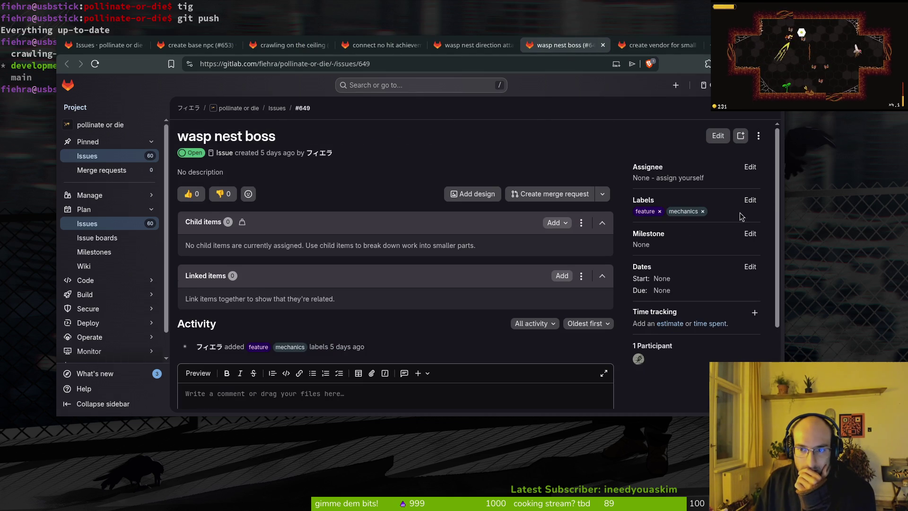
pyautogui.click(749, 234)
pyautogui.click(703, 308)
pyautogui.click(502, 48)
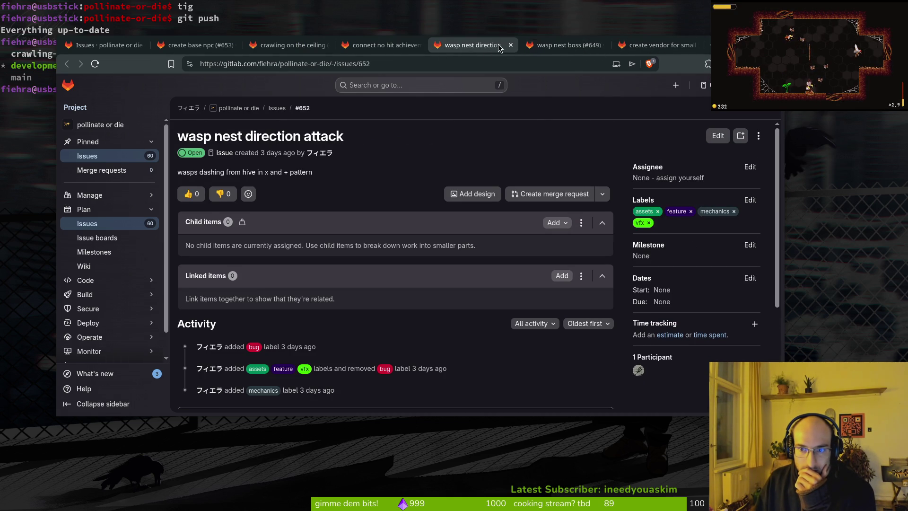
pyautogui.click(750, 245)
pyautogui.click(703, 319)
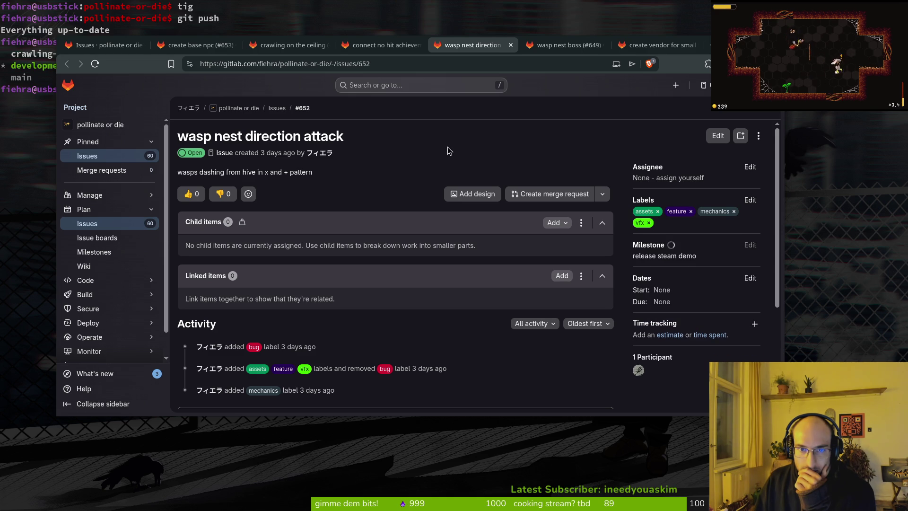
# Step: Review the no hit achievements milestone, close the issue tabs, and open the more visual feedback issue beside the list
pyautogui.click(411, 48)
pyautogui.click(750, 234)
pyautogui.click(297, 46)
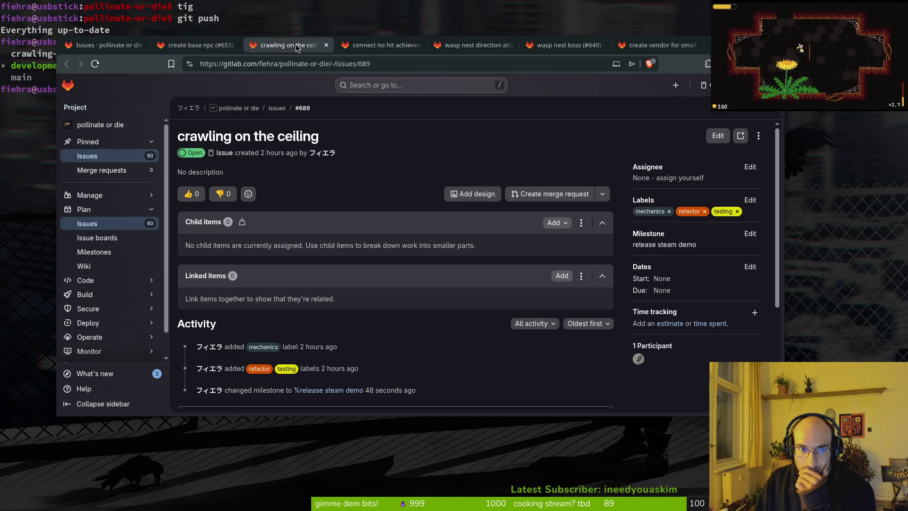
pyautogui.hotkey('ctrl', 'w')
pyautogui.hotkey('ctrl', 'w')
pyautogui.hotkey('ctrl', 'w')
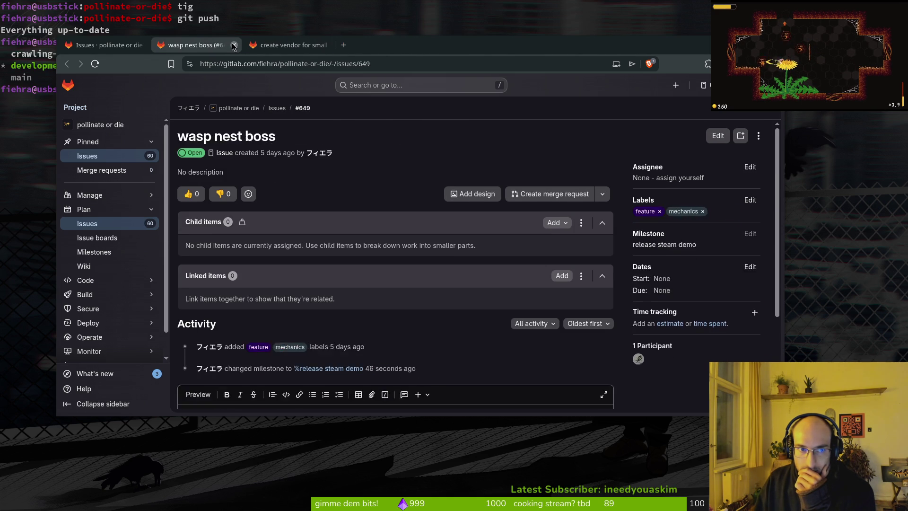
pyautogui.click(525, 260)
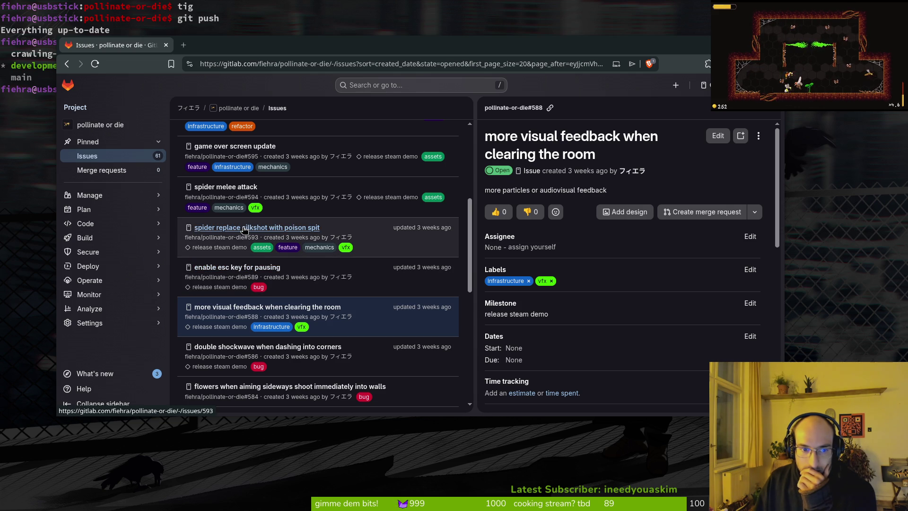
# Step: Open issue #593 spider poison spit in the side drawer and cancel out of its editor
pyautogui.click(237, 229)
pyautogui.scroll(-5, 671, 256)
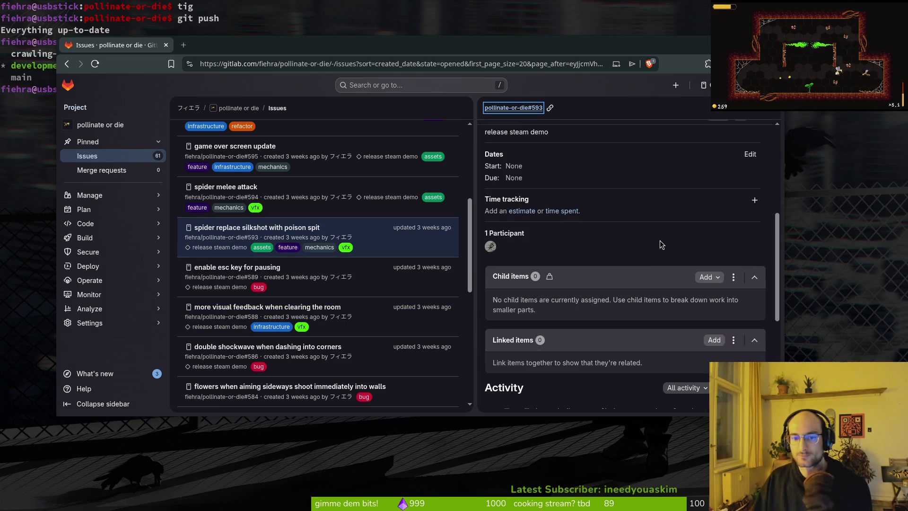
pyautogui.scroll(5, 667, 277)
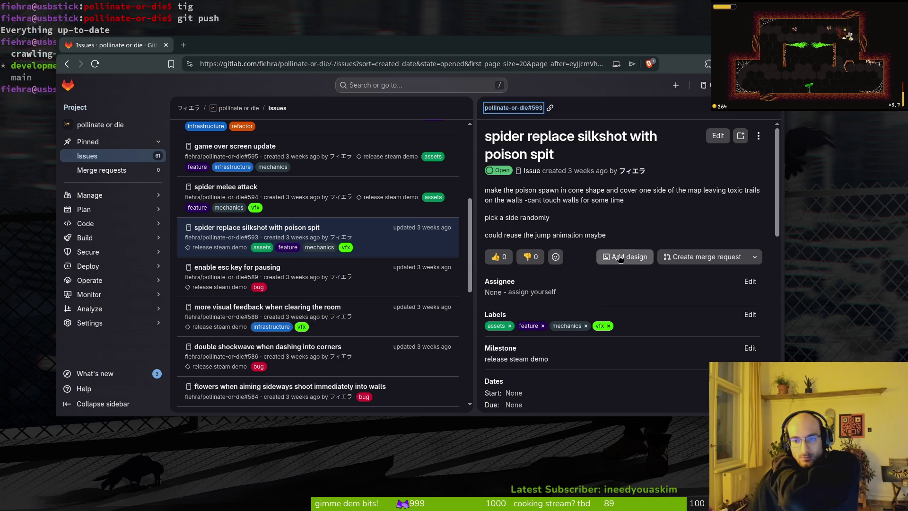
pyautogui.click(717, 136)
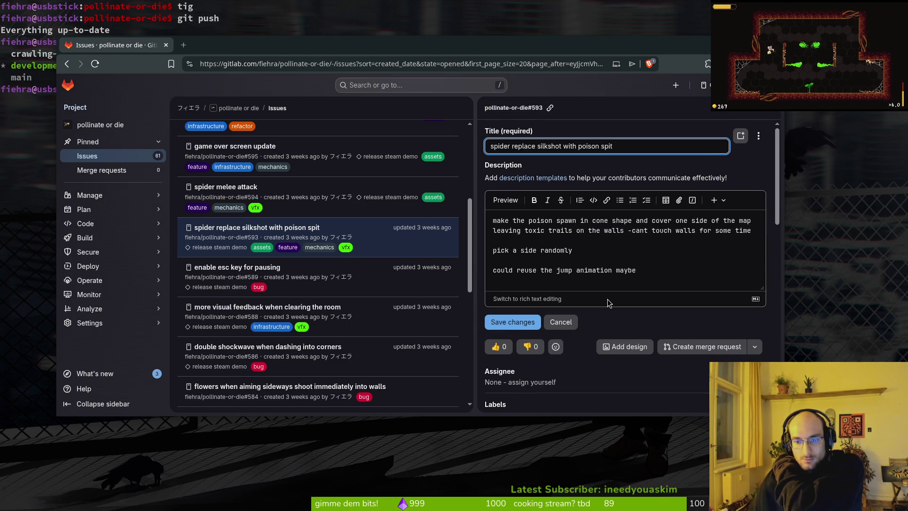
pyautogui.click(770, 107)
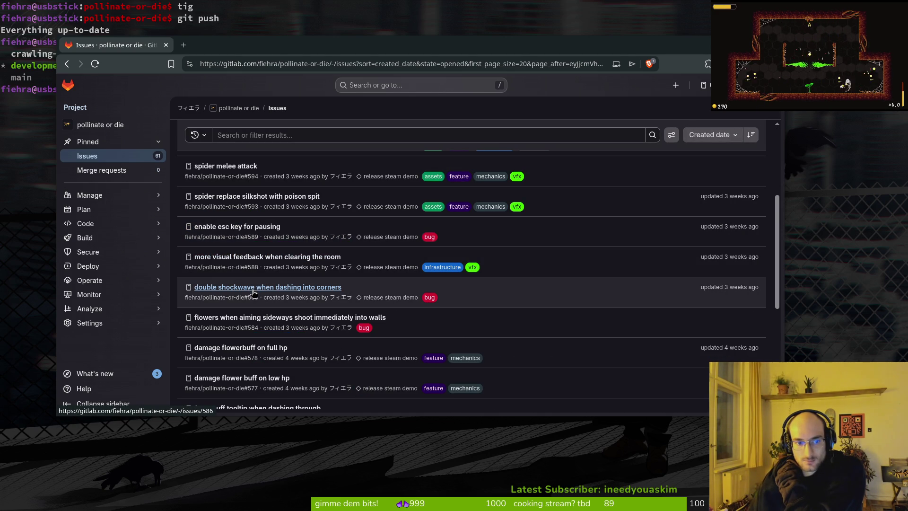
# Step: Deselect release steam demo from #593's milestone and close the details drawer
pyautogui.click(265, 196)
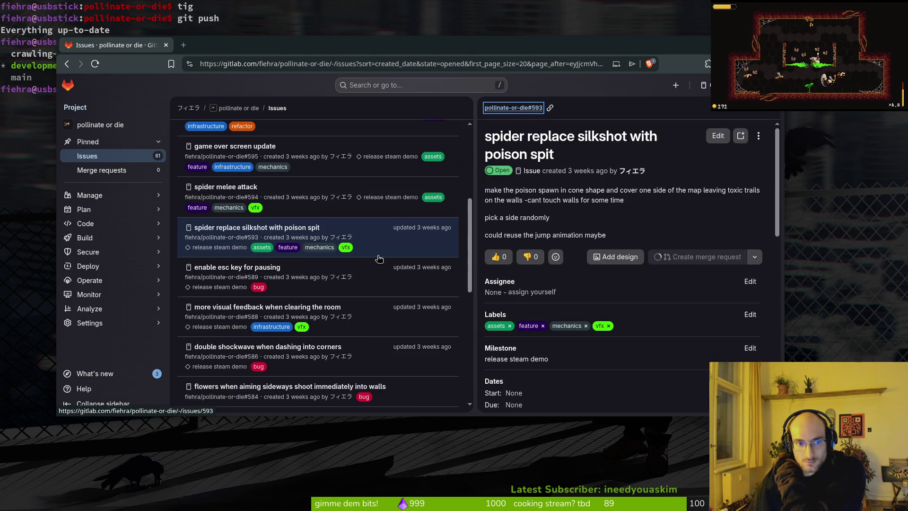
pyautogui.scroll(-3, 533, 335)
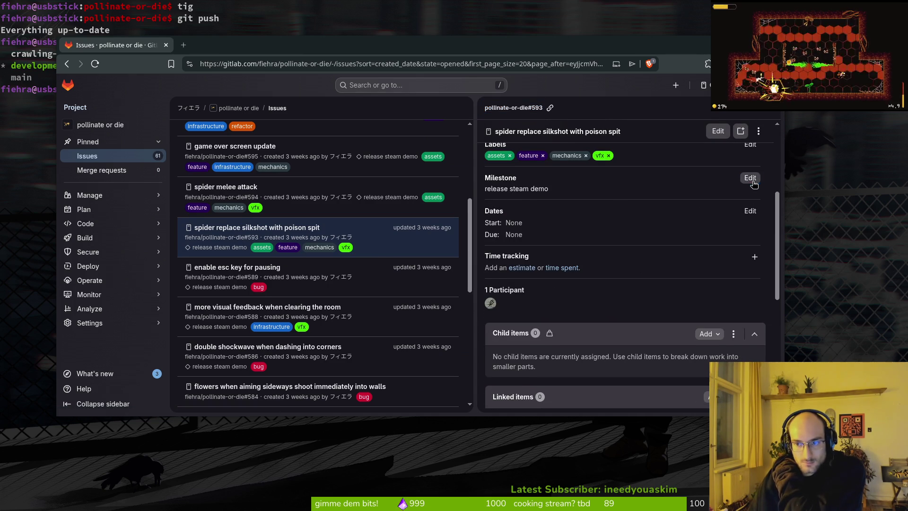
pyautogui.click(749, 178)
pyautogui.click(598, 214)
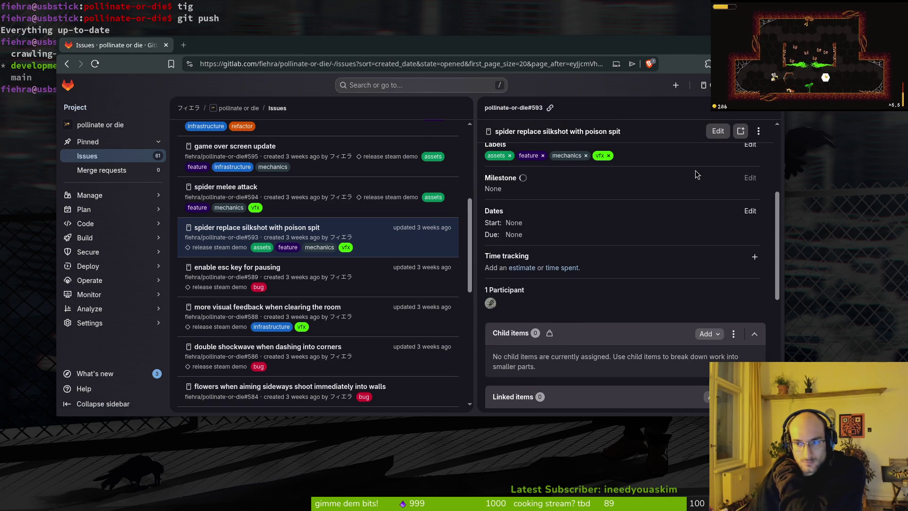
pyautogui.scroll(-1, 281, 216)
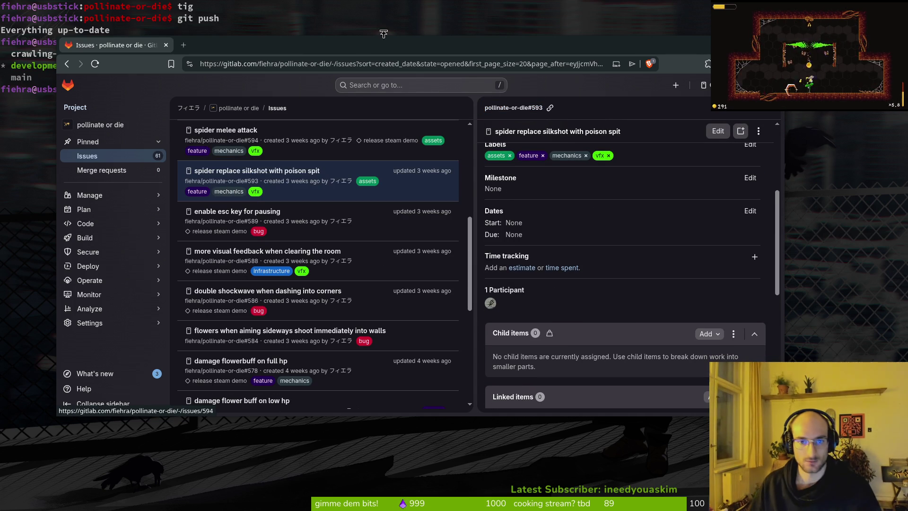
pyautogui.scroll(4, 701, 183)
pyautogui.click(769, 112)
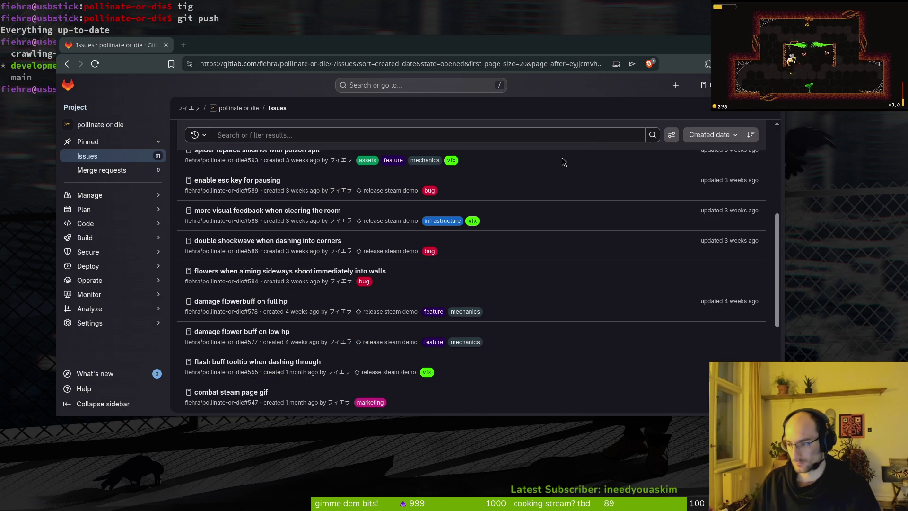
# Step: Switch to Godot and open the quick resource finder with Alt+Shift+O
pyautogui.hotkey('alt', 'Tab')
pyautogui.hotkey('alt', 'Tab')
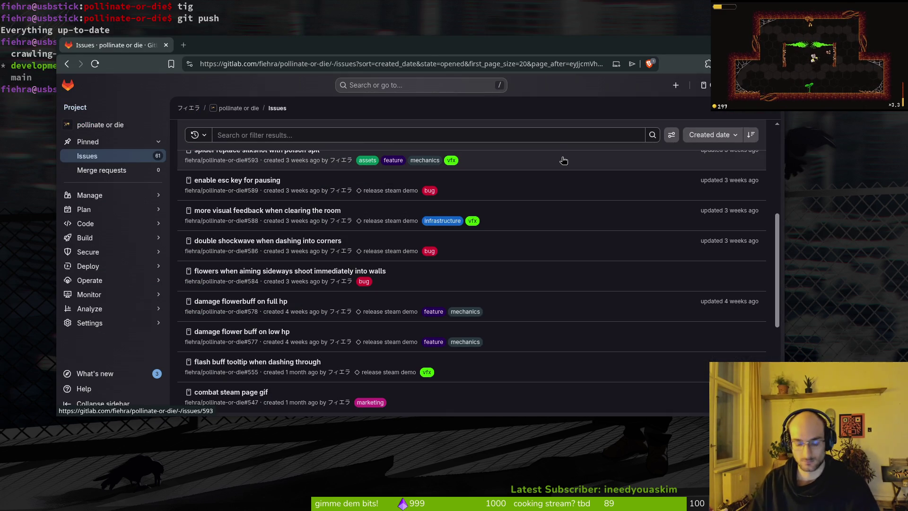
pyautogui.hotkey('alt', 'Tab')
pyautogui.hotkey('alt', 'shift', 'o')
# Step: Open the spider scene and inspect its sprite node and AnimationPlayer
pyautogui.write('sp')
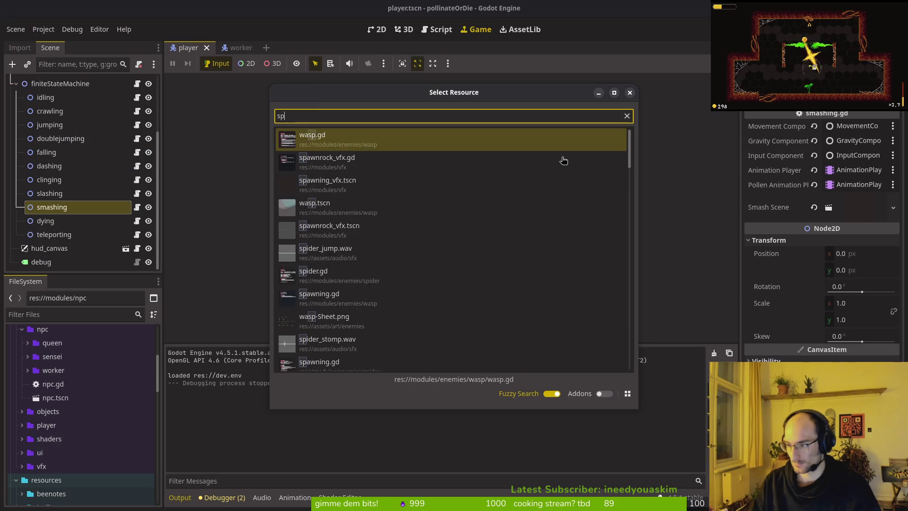
pyautogui.write('ider')
pyautogui.press('Return')
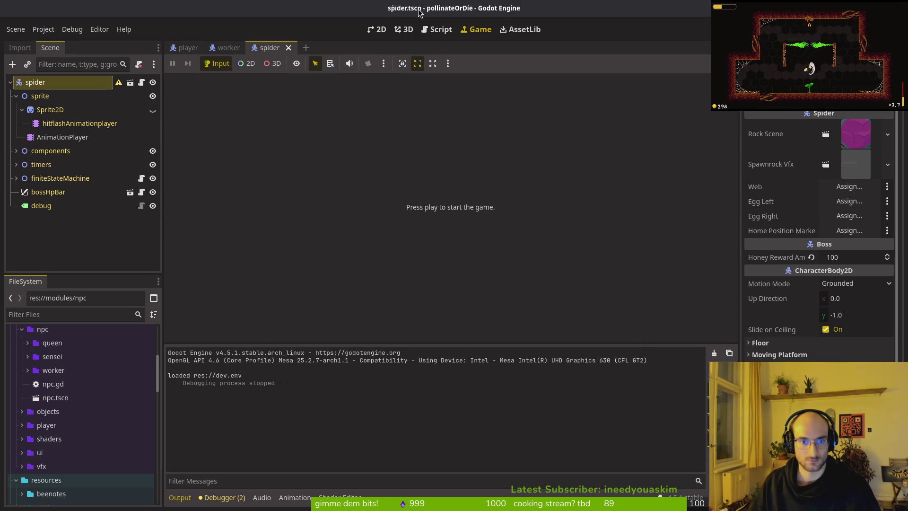
pyautogui.click(22, 109)
pyautogui.click(16, 95)
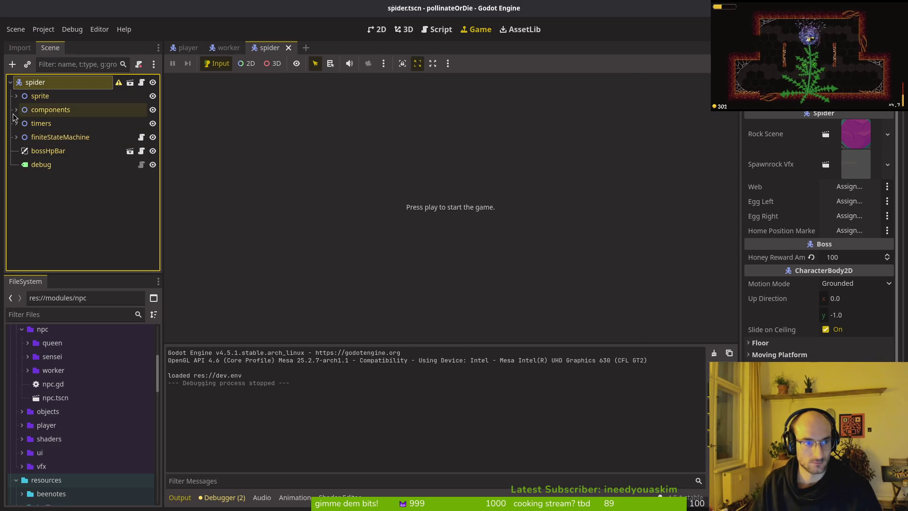
pyautogui.click(17, 96)
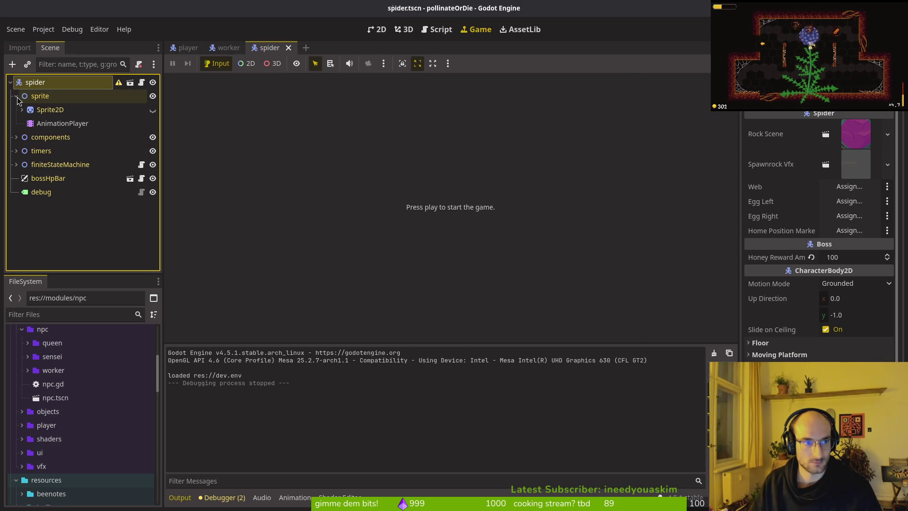
pyautogui.click(46, 124)
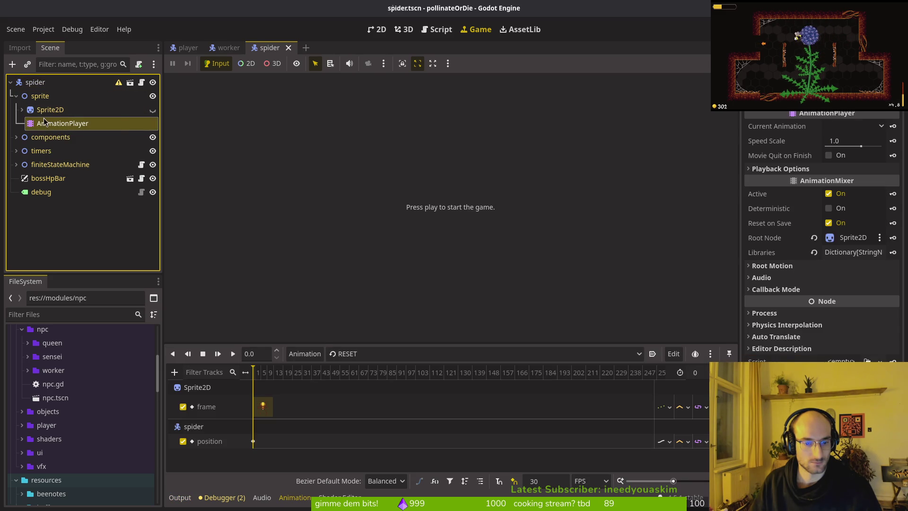
# Step: In the terminal, open spawn_eggs.gd and select the await eggs_duration.timeout line
pyautogui.press('super+2')
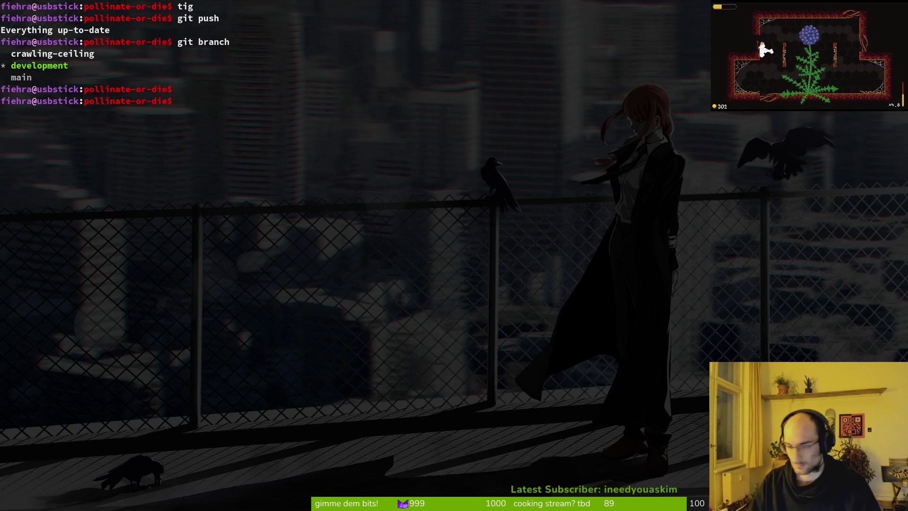
pyautogui.write('nf')
pyautogui.press('Return')
pyautogui.write('s')
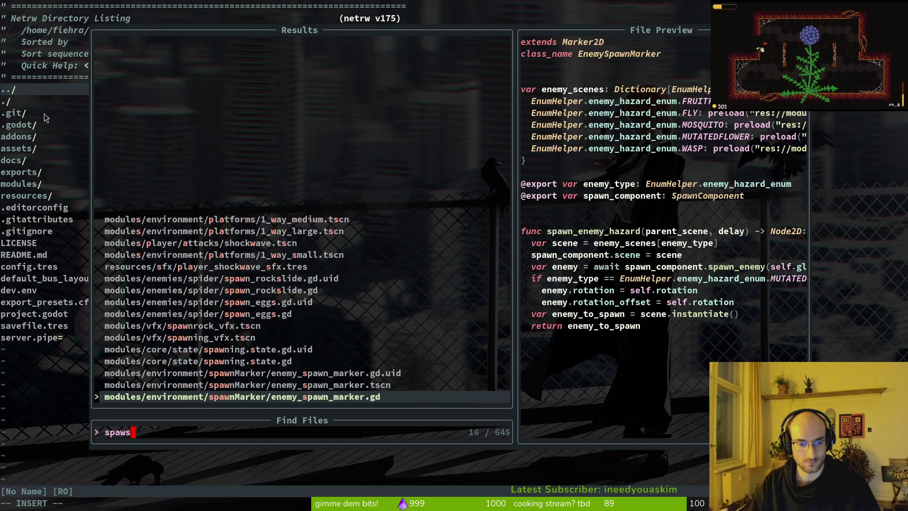
pyautogui.press('BackSpace')
pyautogui.write('eg')
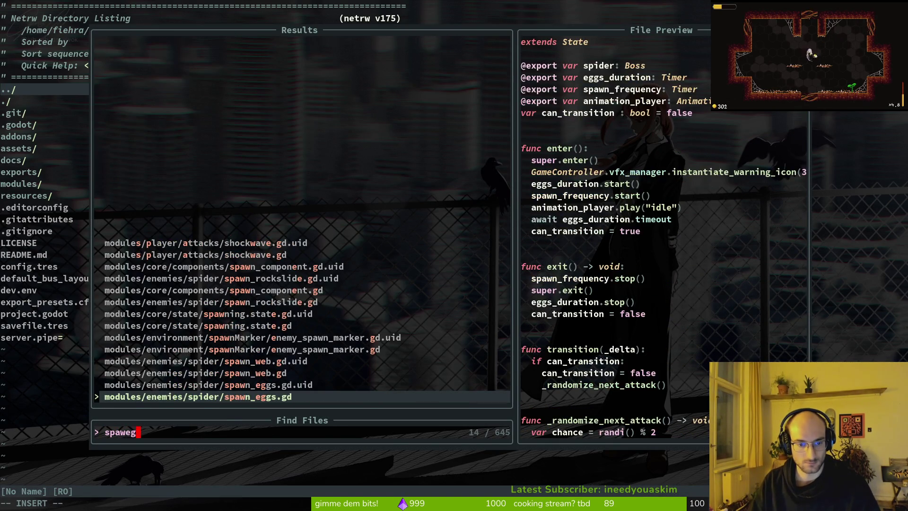
pyautogui.press('Return')
pyautogui.click(67, 149)
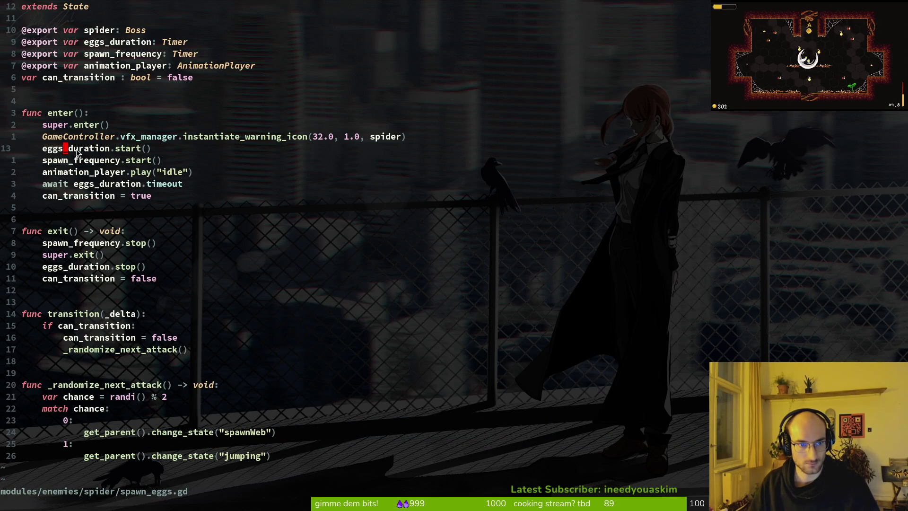
pyautogui.click(84, 188)
pyautogui.moveTo(84, 188); pyautogui.dragTo(151, 186)
# Step: Set the eggDuration timer's Wait Time to 2, save the scene, and run the game with F5
pyautogui.hotkey('alt', 'Tab')
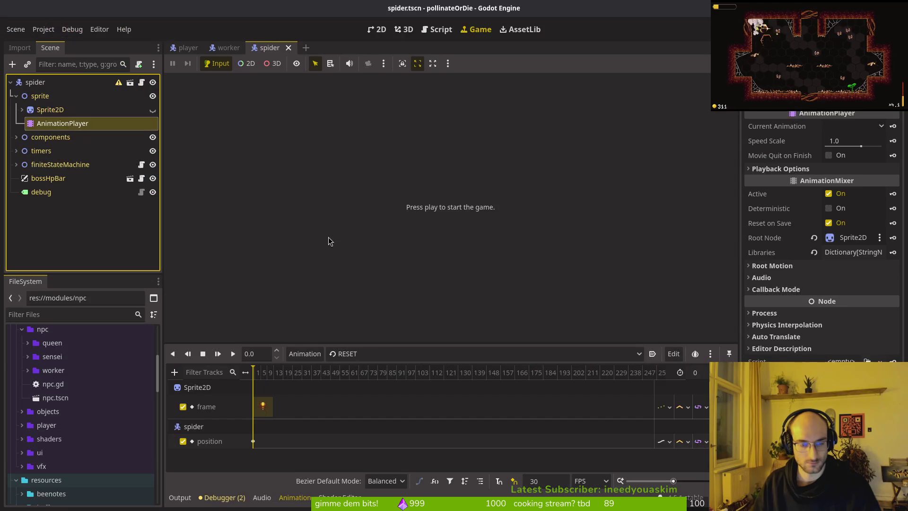
pyautogui.click(16, 151)
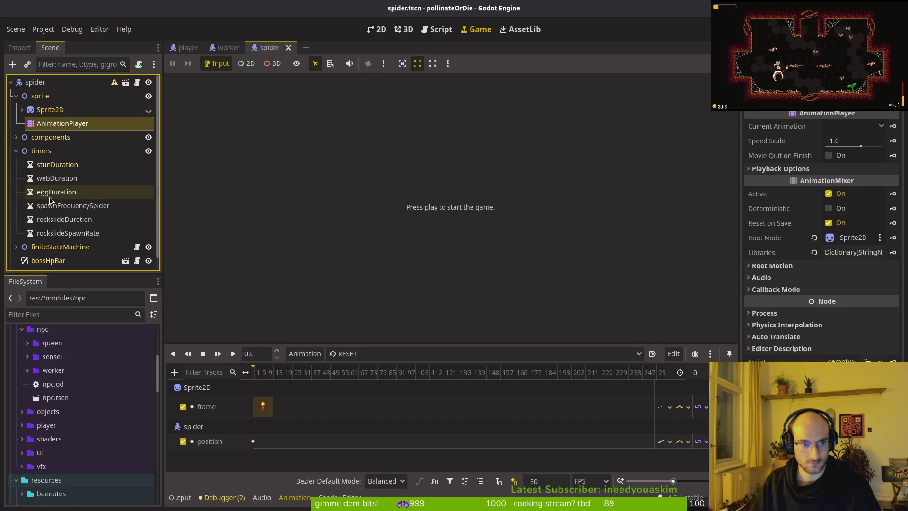
pyautogui.click(57, 178)
pyautogui.click(60, 191)
pyautogui.click(848, 140)
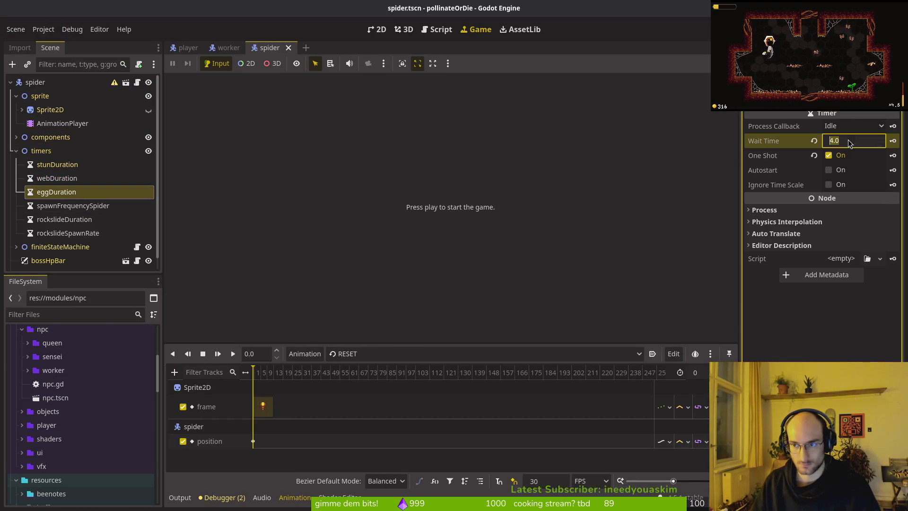
pyautogui.write('3')
pyautogui.press('BackSpace')
pyautogui.write('2')
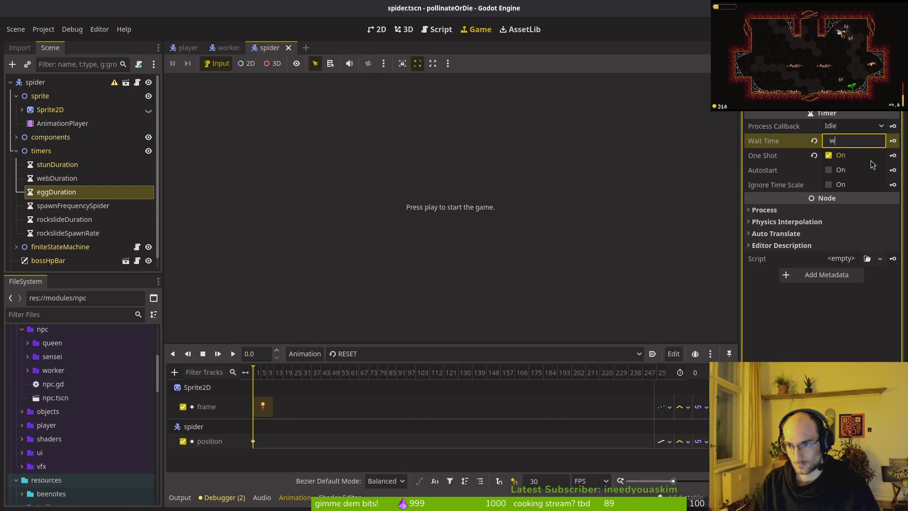
pyautogui.press('Return')
pyautogui.hotkey('ctrl', 's')
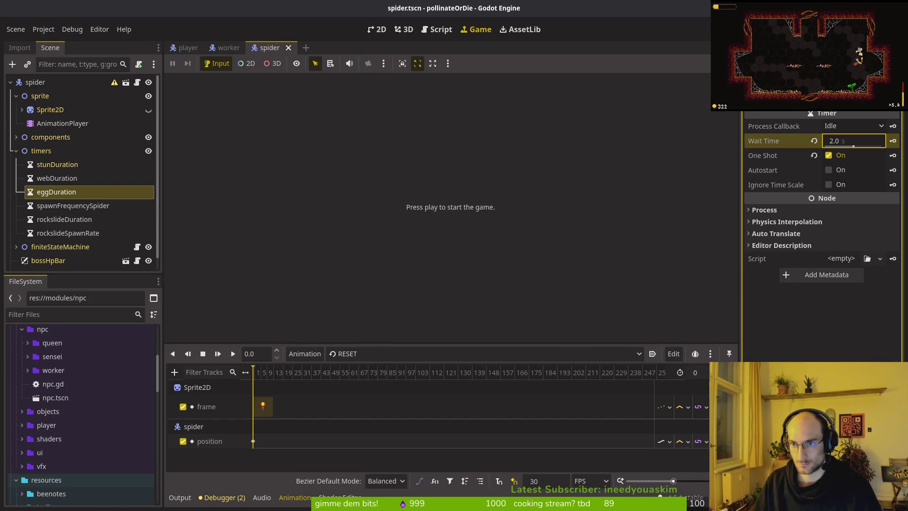
pyautogui.press('F5')
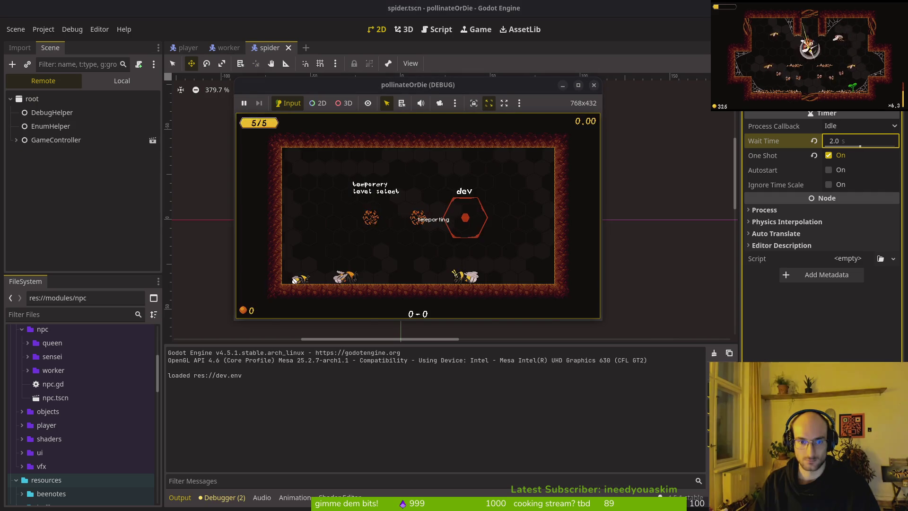
# Step: Play the spider web boss level, then stop the test run with F8
pyautogui.press('Return')
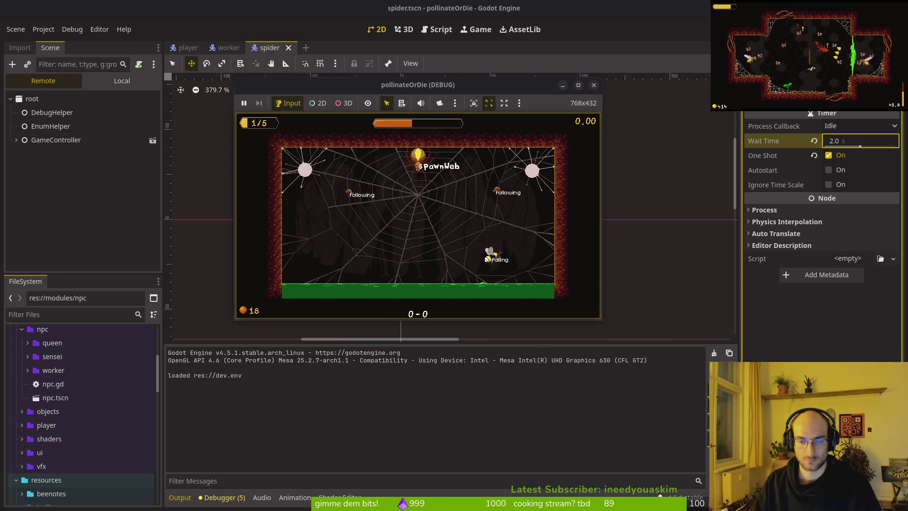
pyautogui.click(600, 89)
pyautogui.press('F8')
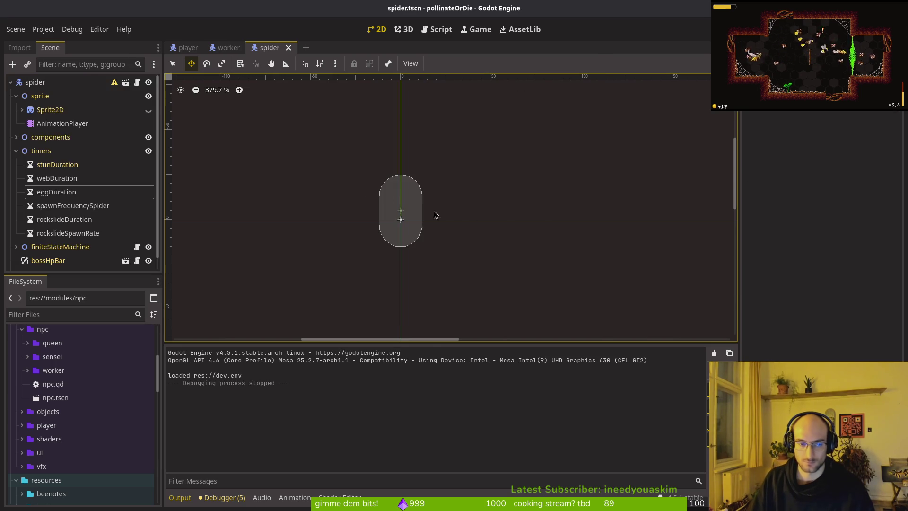
# Step: Save the spider scene, check the eggDuration timer, and switch to spawn_eggs.gd in Neovim
pyautogui.click(15, 150)
pyautogui.hotkey('ctrl', 's')
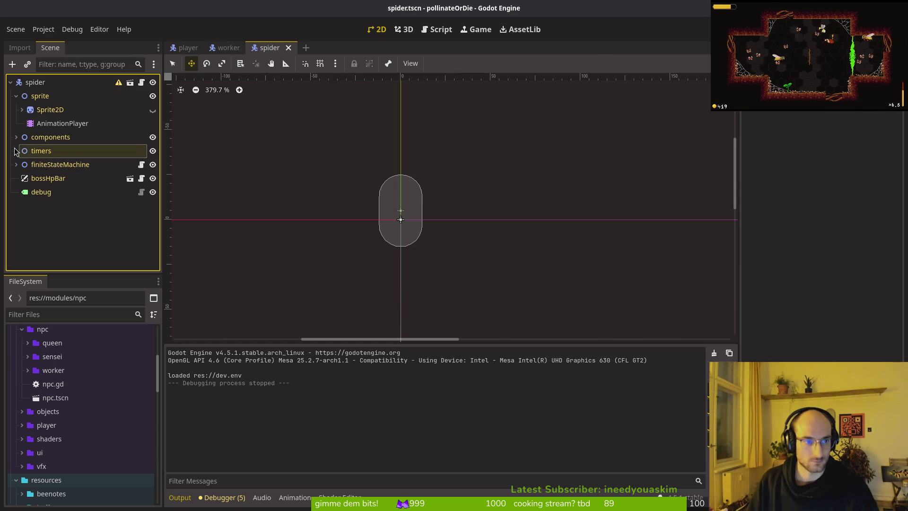
pyautogui.click(16, 151)
pyautogui.click(56, 178)
pyautogui.click(60, 193)
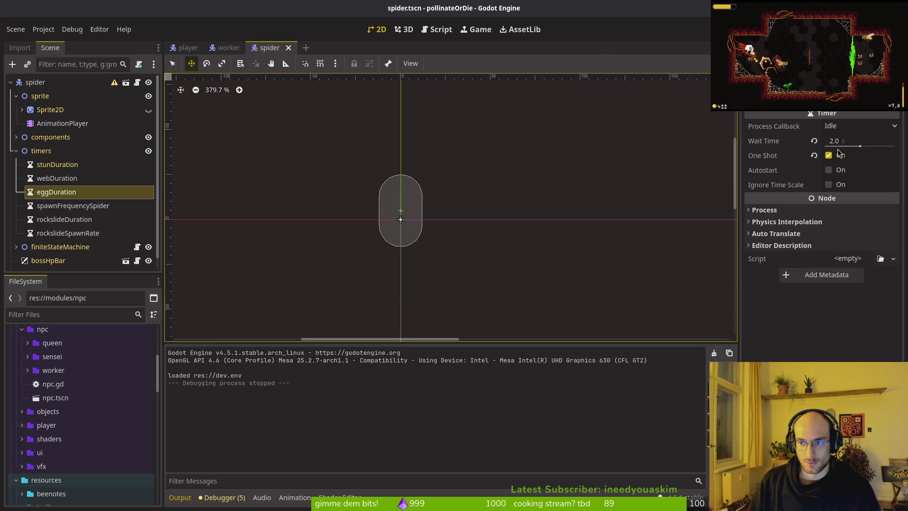
pyautogui.hotkey('alt', 'Tab')
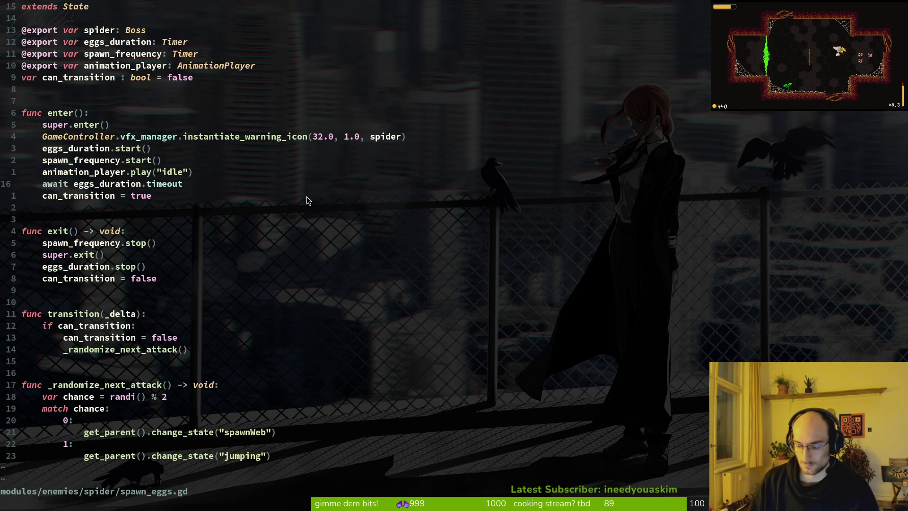
# Step: Find and load spider_egg.gd in Neovim through the project file finder
pyautogui.hotkey('ctrl', 'd')
pyautogui.hotkey('ctrl', 'u')
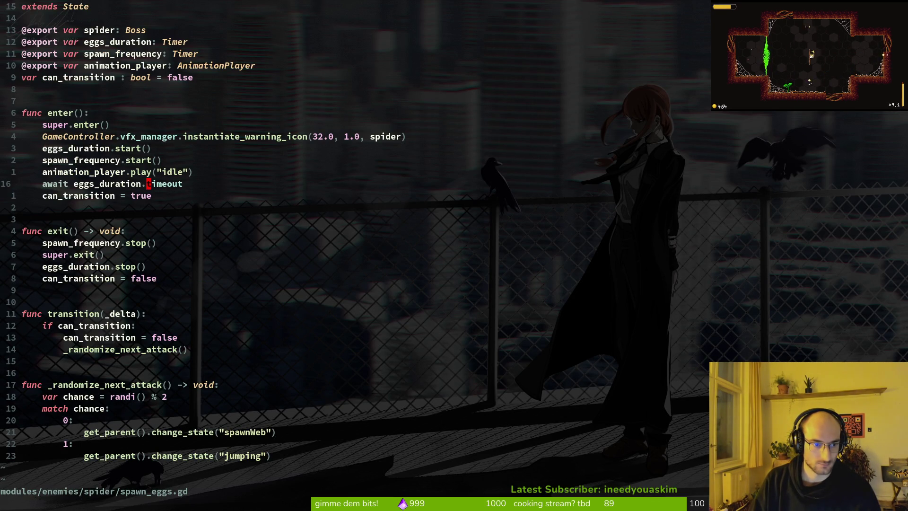
pyautogui.hotkey('ctrl', 'p')
pyautogui.write('spidereg')
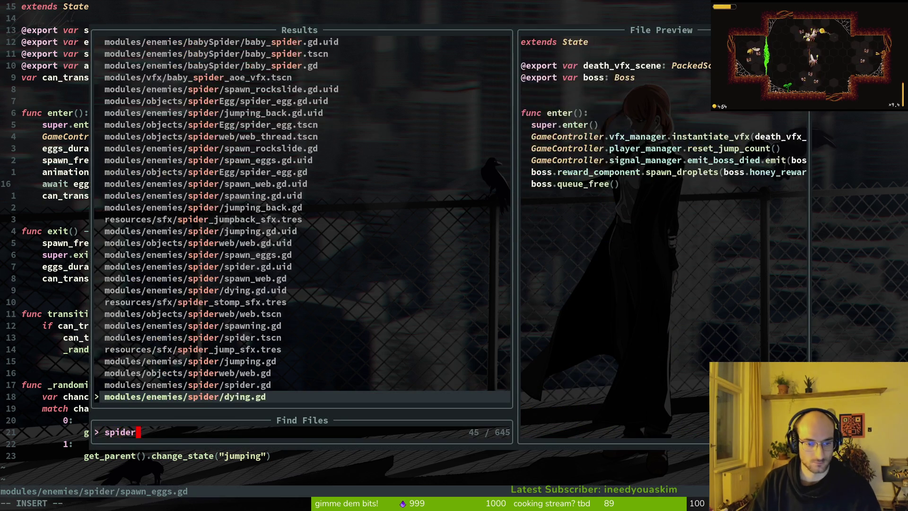
pyautogui.press('Return')
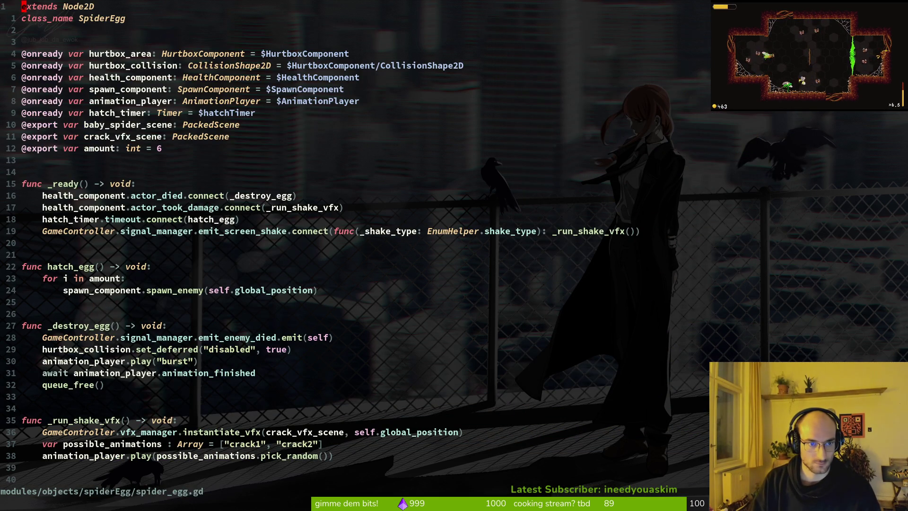
pyautogui.click(24, 242)
pyautogui.hotkey('ctrl', 'd')
pyautogui.hotkey('ctrl', 'u')
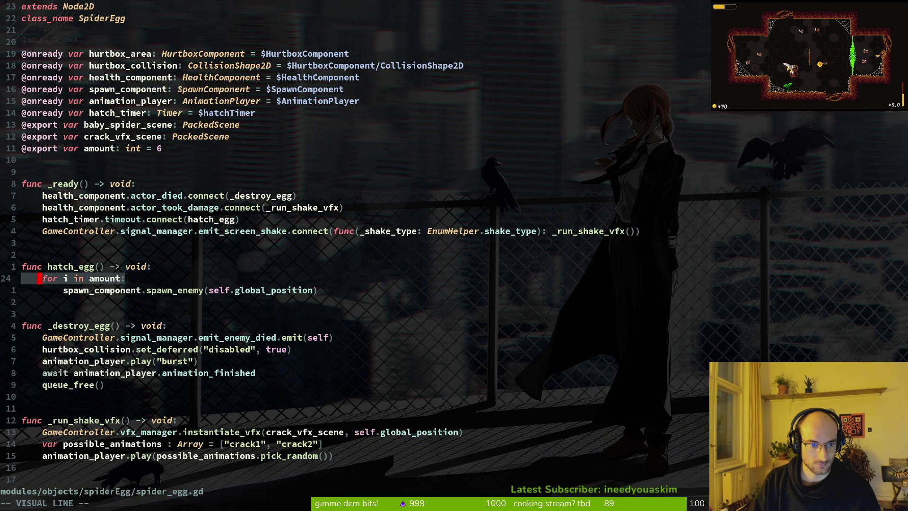
# Step: Grep the project for hatch_egg and preview its definition and timer connection
pyautogui.press('k')
pyautogui.hotkey('shift', 'v')
pyautogui.press('Escape')
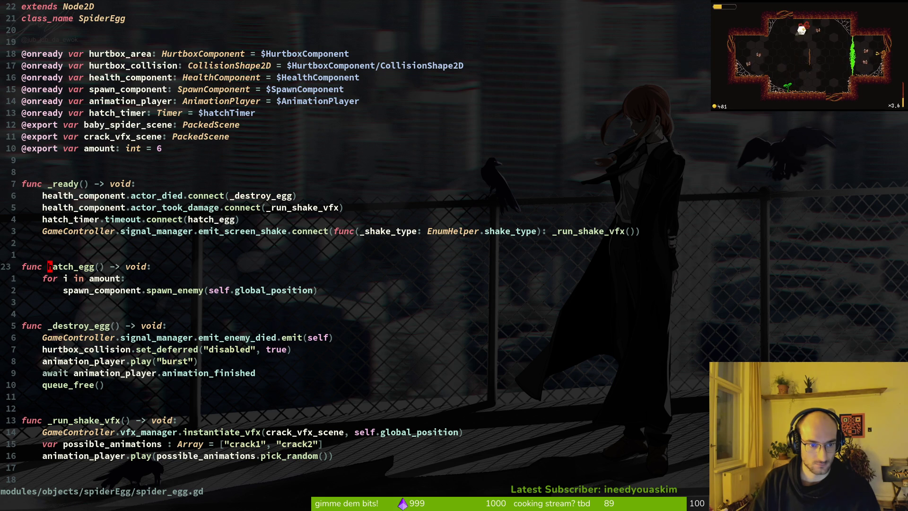
pyautogui.press('space')
pyautogui.press('f')
pyautogui.press('w')
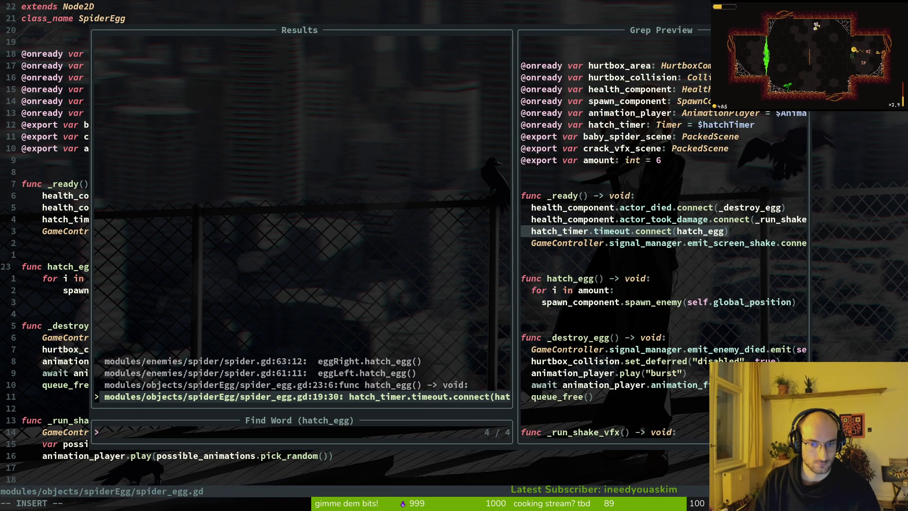
pyautogui.hotkey('ctrl', 'p')
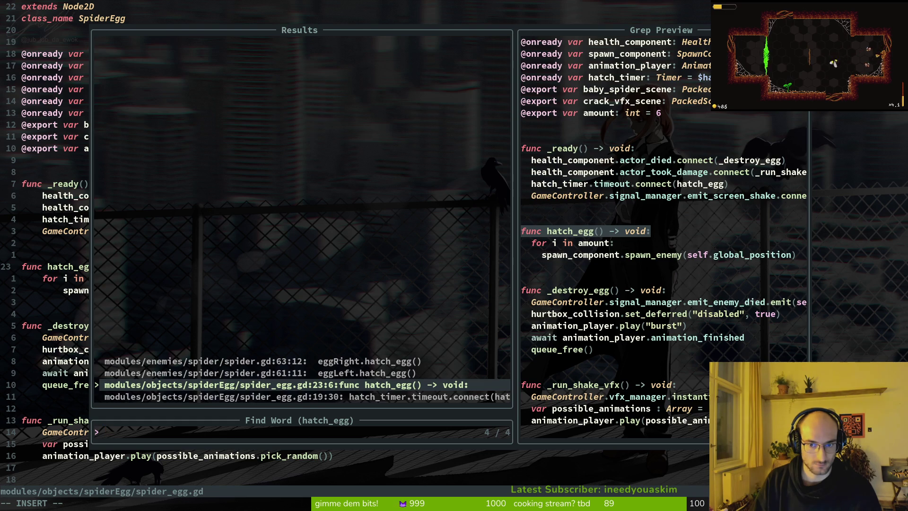
pyautogui.hotkey('ctrl', 'n')
pyautogui.hotkey('ctrl', 'n')
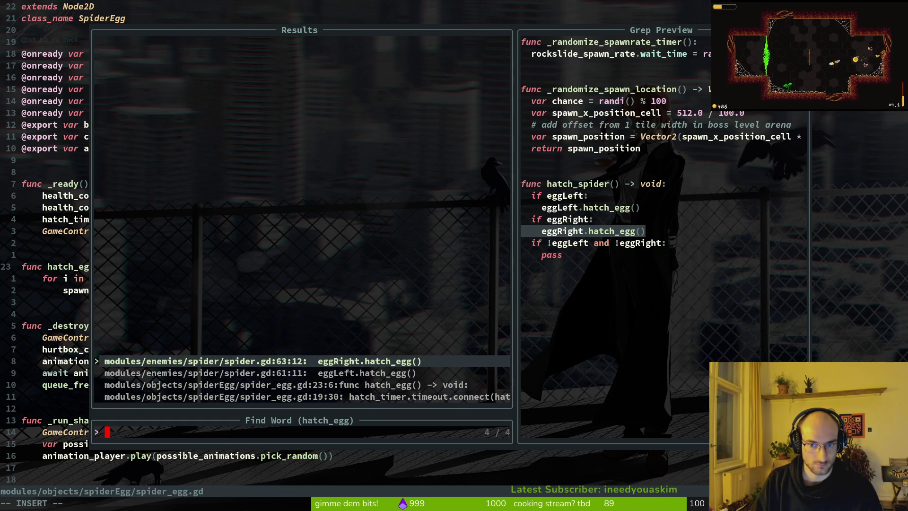
pyautogui.hotkey('ctrl', 'p')
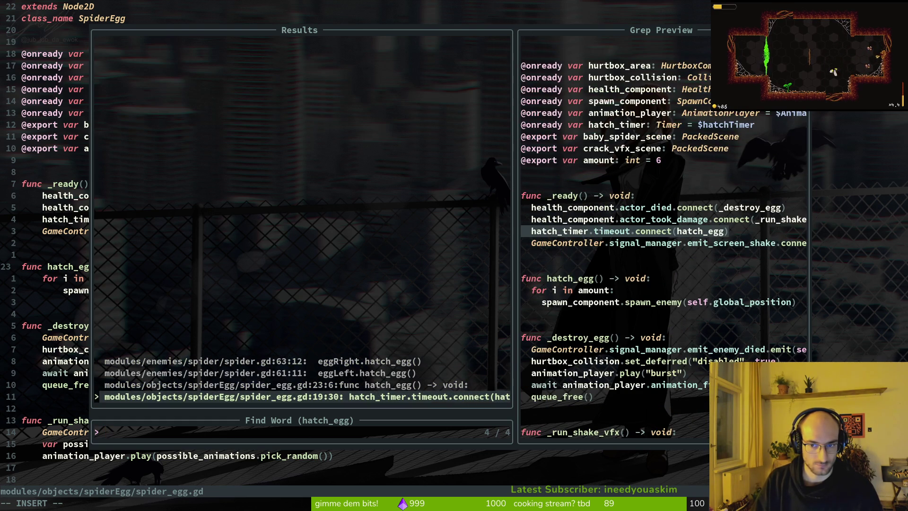
pyautogui.press('Escape')
# Step: Strip the amount loop and amount export so hatch_egg spawns a single enemy
pyautogui.press('k')
pyautogui.press('Return')
pyautogui.hotkey('shift', 'v')
pyautogui.press('j')
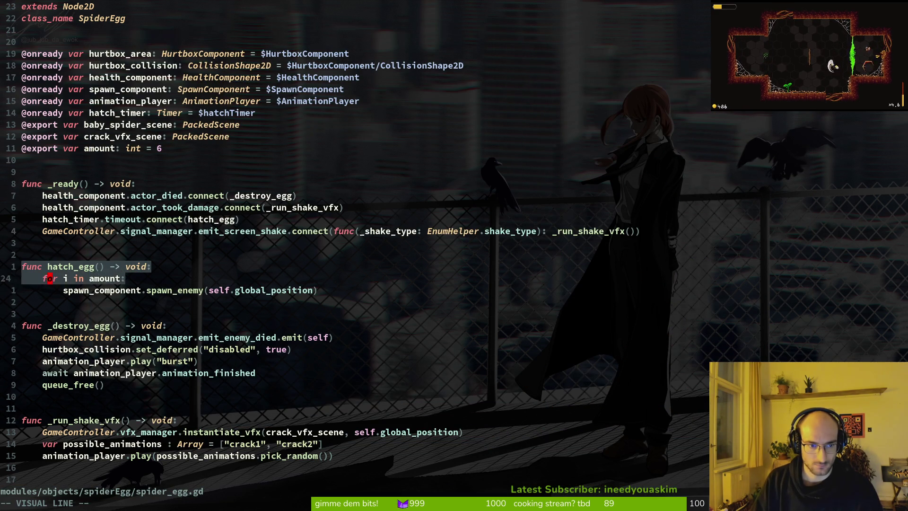
pyautogui.press('j')
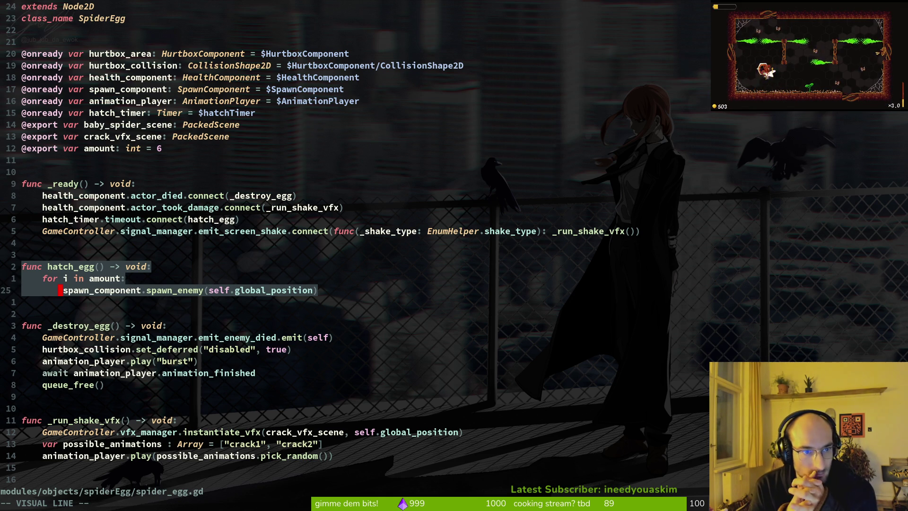
pyautogui.press('y')
# Step: Quick-open the boss_2.tscn scene in Godot
pyautogui.hotkey('alt', 'Tab')
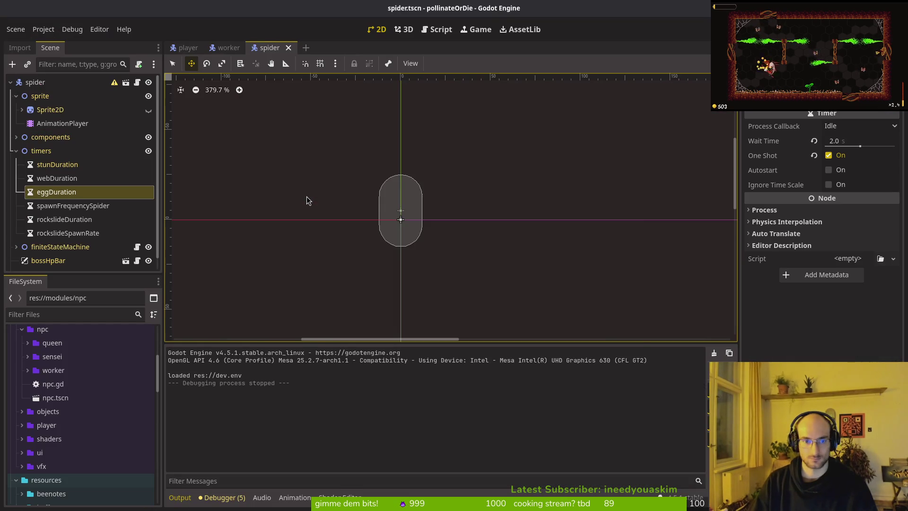
pyautogui.hotkey('alt', 'shift', 'o')
pyautogui.write('boss2')
pyautogui.press('Return')
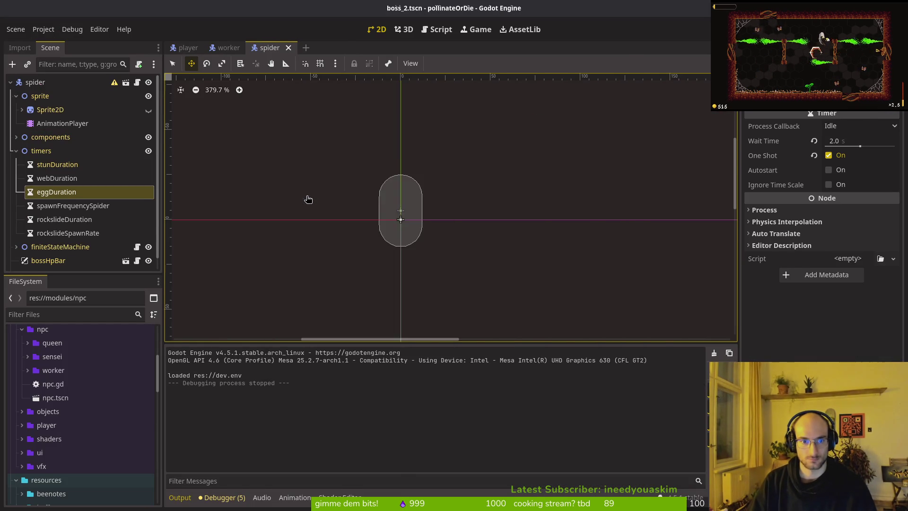
pyautogui.hotkey('alt', 'Tab')
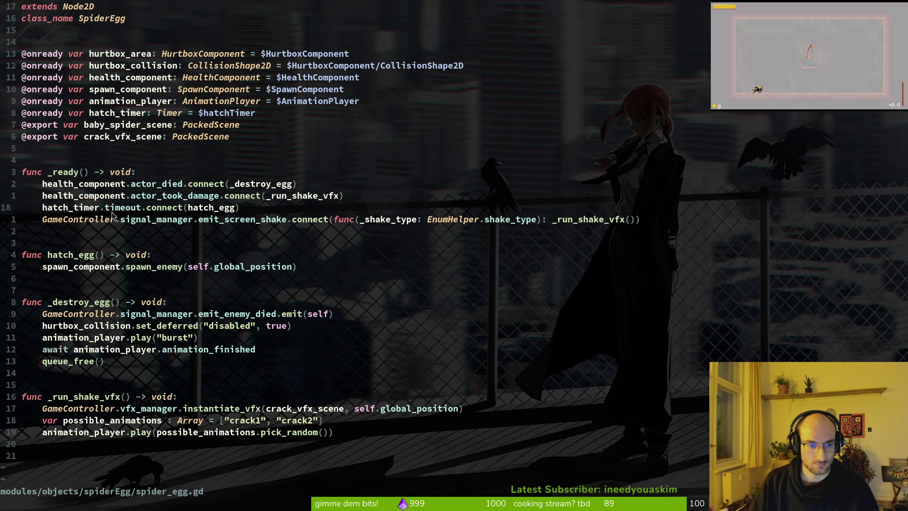
# Step: Grep the project for hatch_timer, previewing its declaration and timeout connection
pyautogui.hotkey('shift', 'f')
pyautogui.press('h')
pyautogui.press('v')
pyautogui.press('i')
pyautogui.press('w')
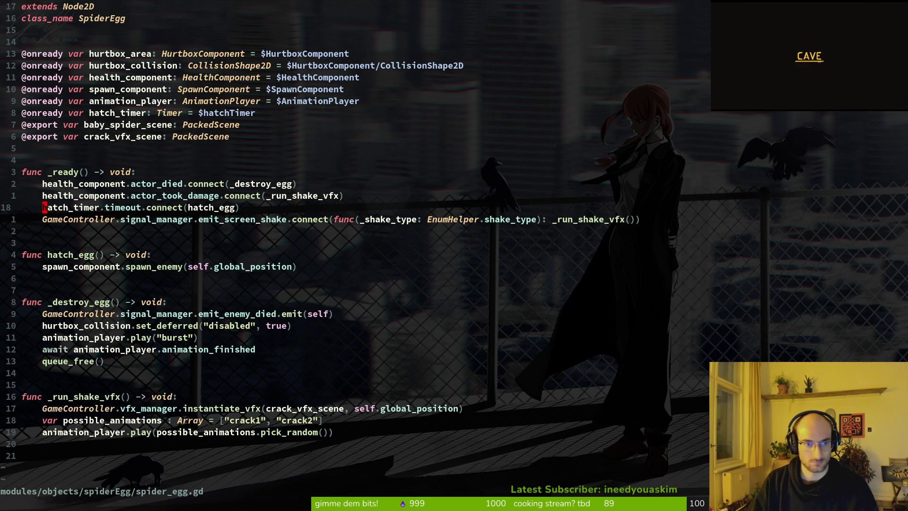
pyautogui.press('space')
pyautogui.press('f')
pyautogui.press('w')
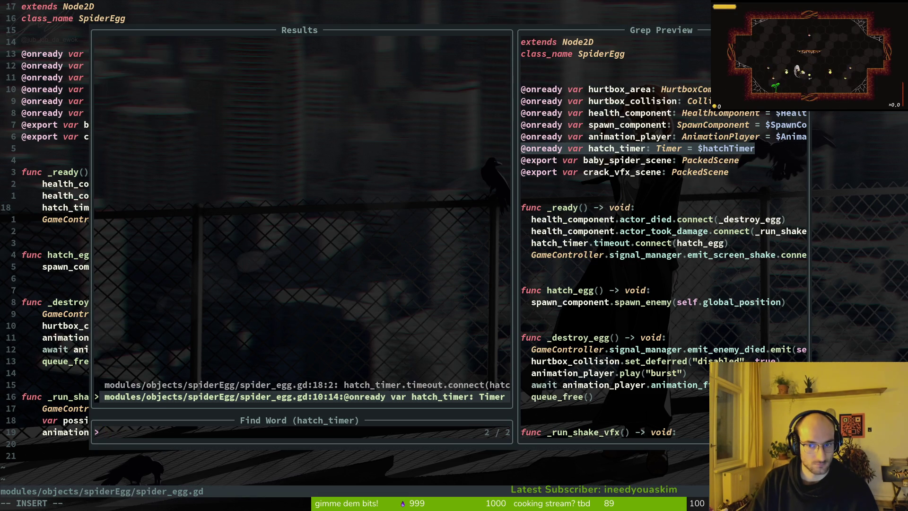
pyautogui.press('Up')
pyautogui.press('Down')
pyautogui.press('Return')
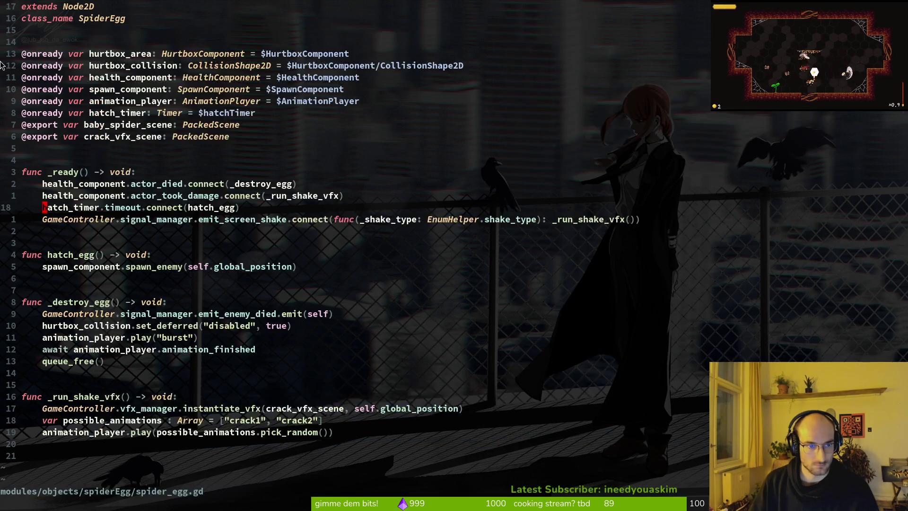
# Step: Return to Godot's boss_2 scene and bring up the Quick Open resource finder
pyautogui.hotkey('alt', 'Tab')
pyautogui.press('F2')
pyautogui.press('Escape')
pyautogui.hotkey('shift', 'alt', 'o')
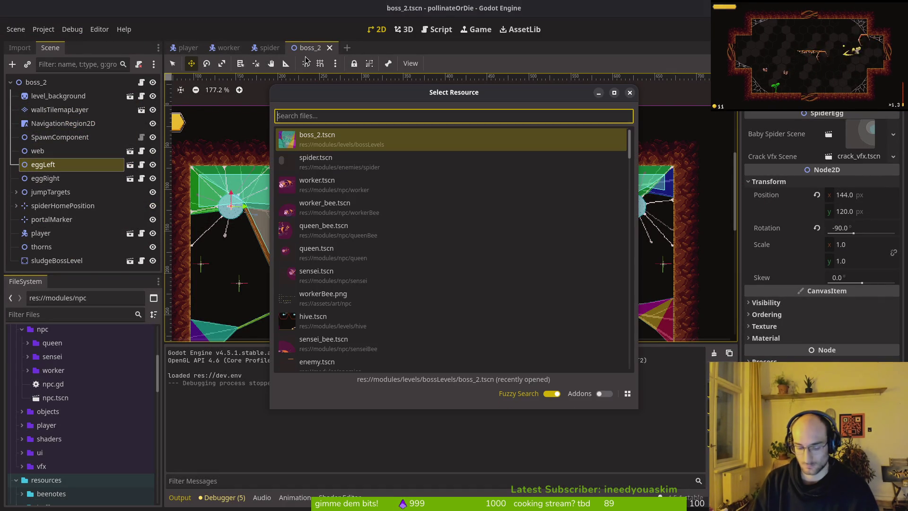
# Step: Quick-open spider_egg.tscn and select its hatchTimer node
pyautogui.write('spegts')
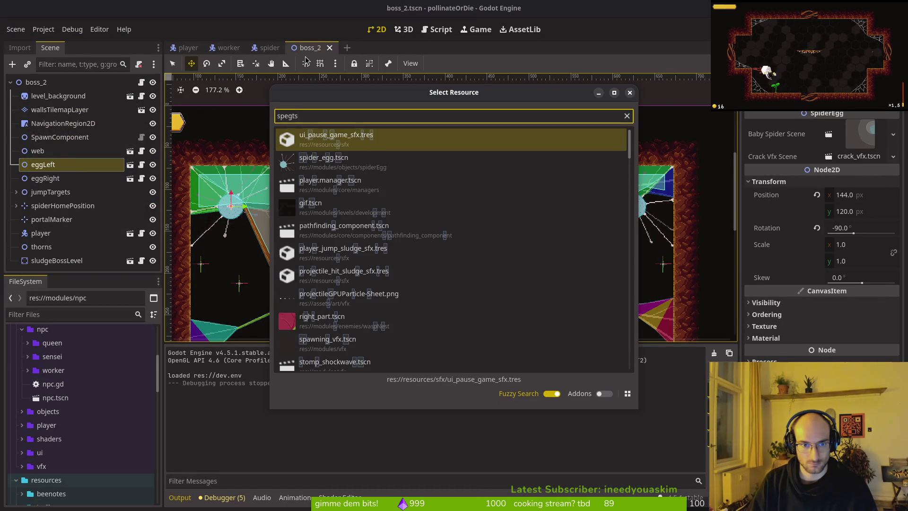
pyautogui.press('Down')
pyautogui.press('Return')
pyautogui.click(62, 179)
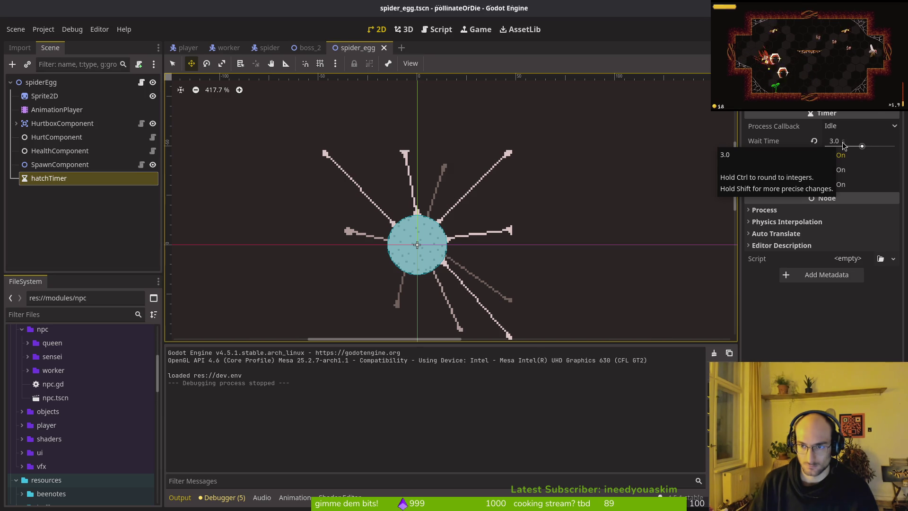
pyautogui.hotkey('alt', 'Tab')
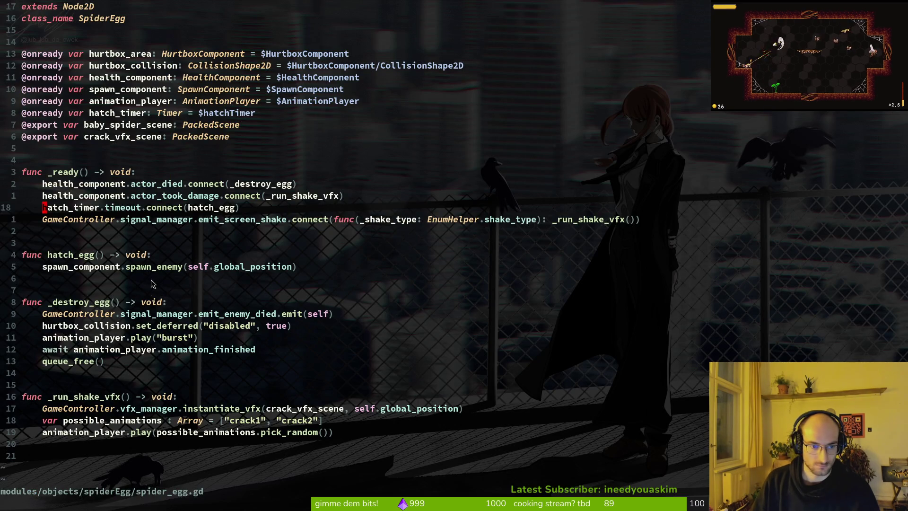
pyautogui.hotkey('alt', 'Tab')
# Step: Set hatchTimer's Wait Time to 2.0 s and run the game with F5
pyautogui.click(844, 142)
pyautogui.write('2')
pyautogui.press('Return')
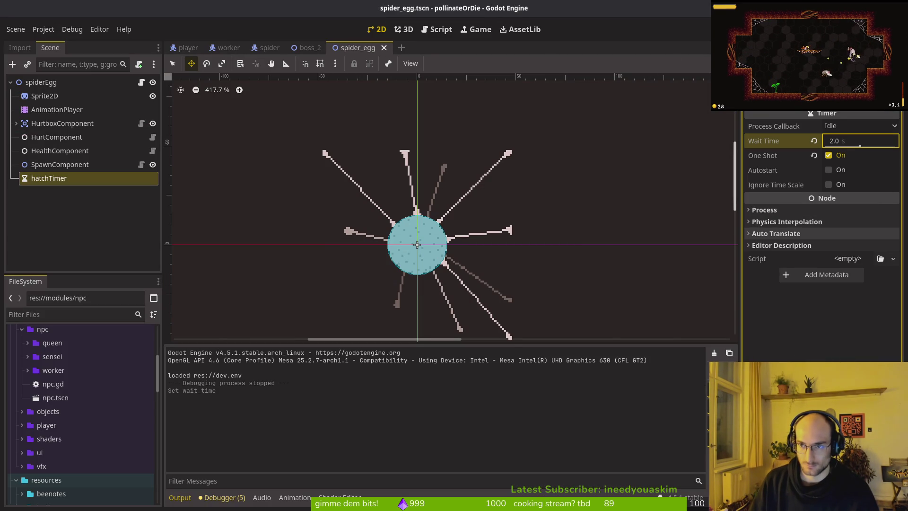
pyautogui.press('F5')
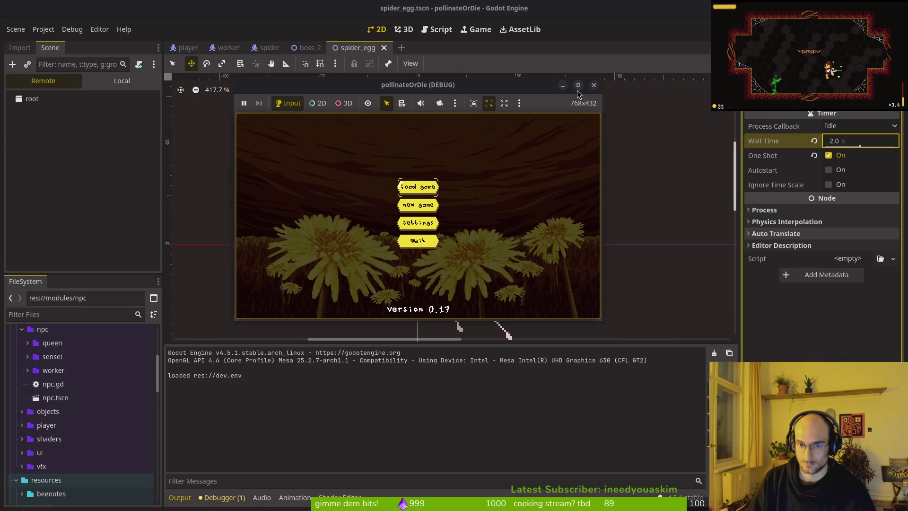
# Step: Playtest the spider web boss level from the main menu, then stop the game with F8
pyautogui.press('Return')
pyautogui.press('Up')
pyautogui.press('Left')
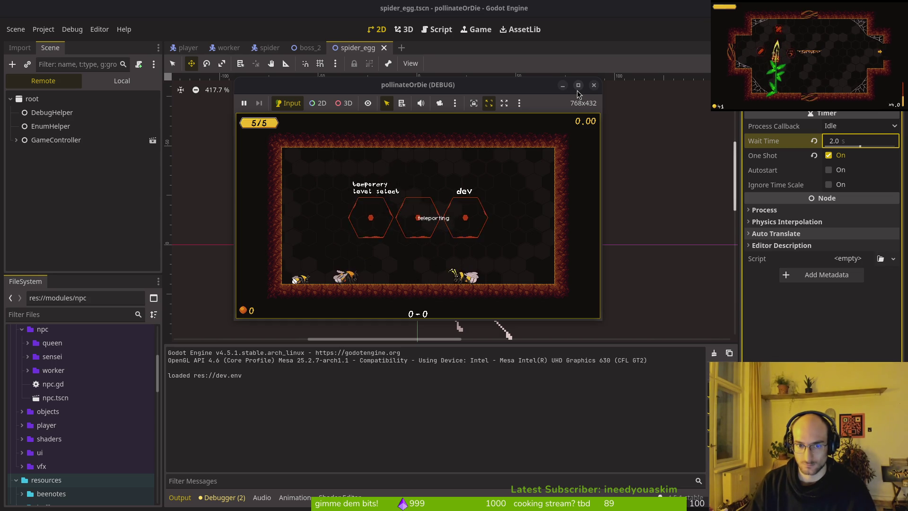
pyautogui.press('Return')
pyautogui.press('Return')
pyautogui.press('Left')
pyautogui.press('Down')
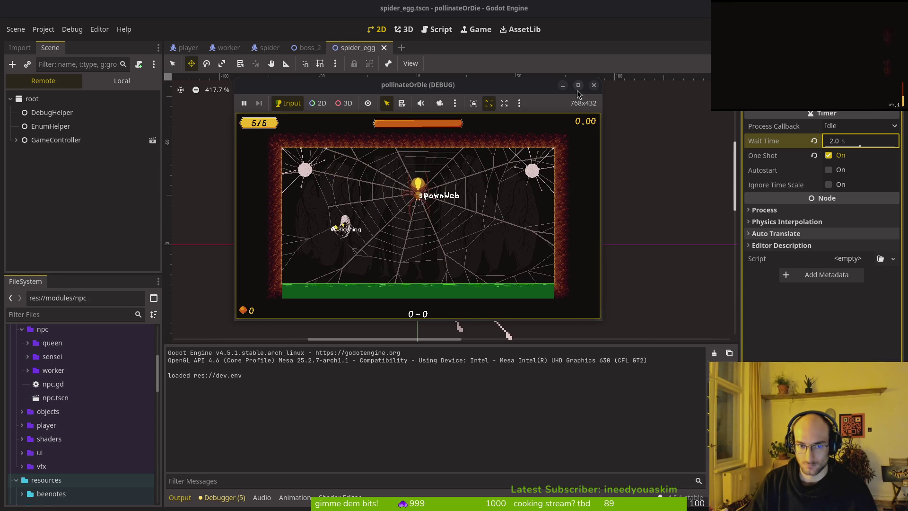
pyautogui.press('Left')
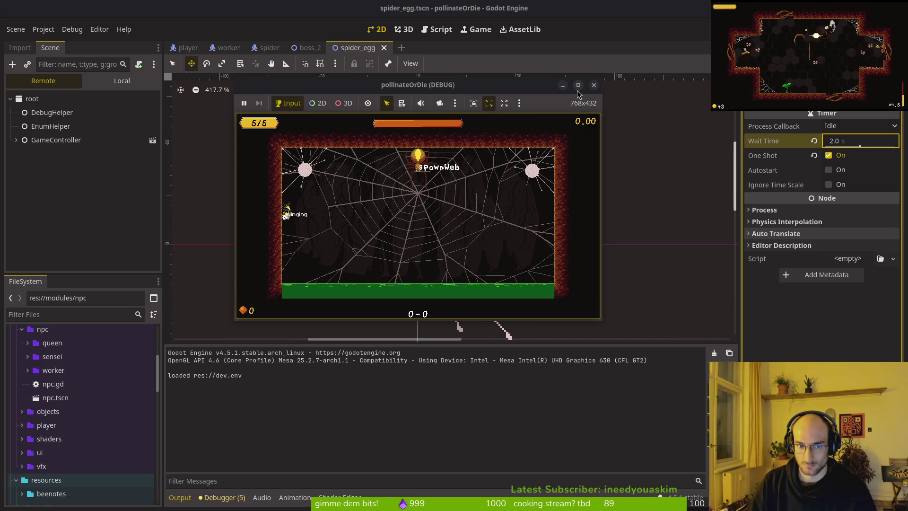
pyautogui.press('space')
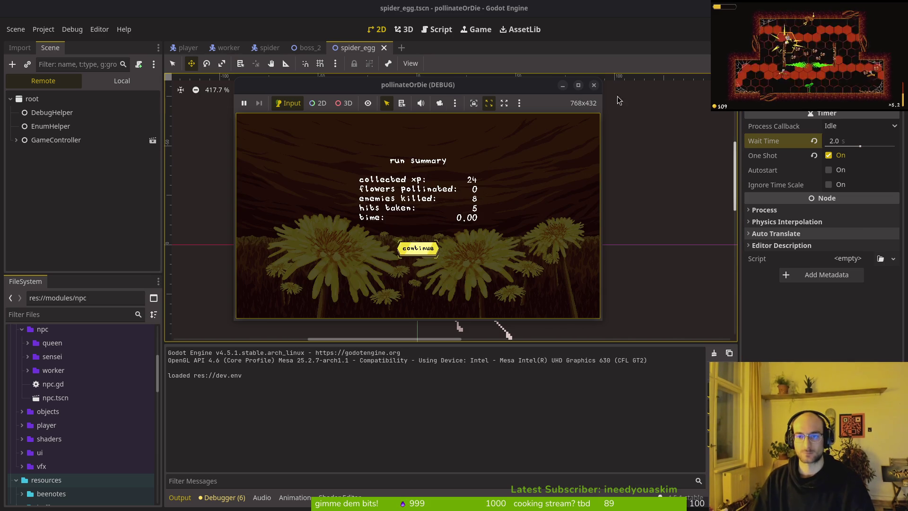
pyautogui.press('F8')
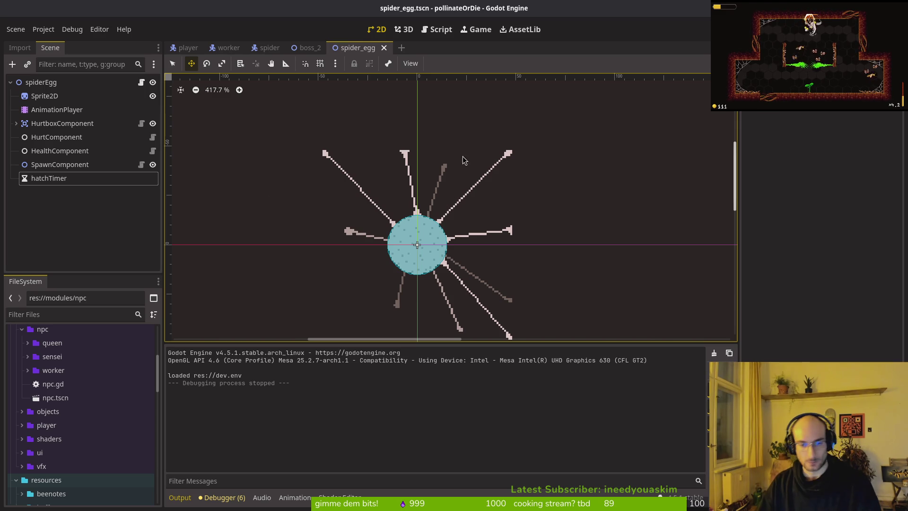
# Step: Change the hatchTimer's Wait Time in spider_egg.tscn away from 2.0 s
pyautogui.click(385, 47)
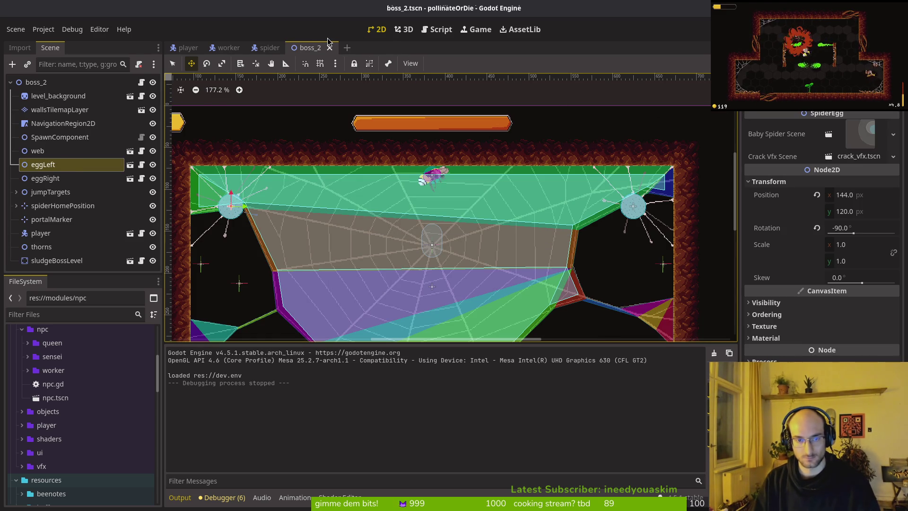
pyautogui.hotkey('ctrl', 'shift', 't')
pyautogui.click(42, 180)
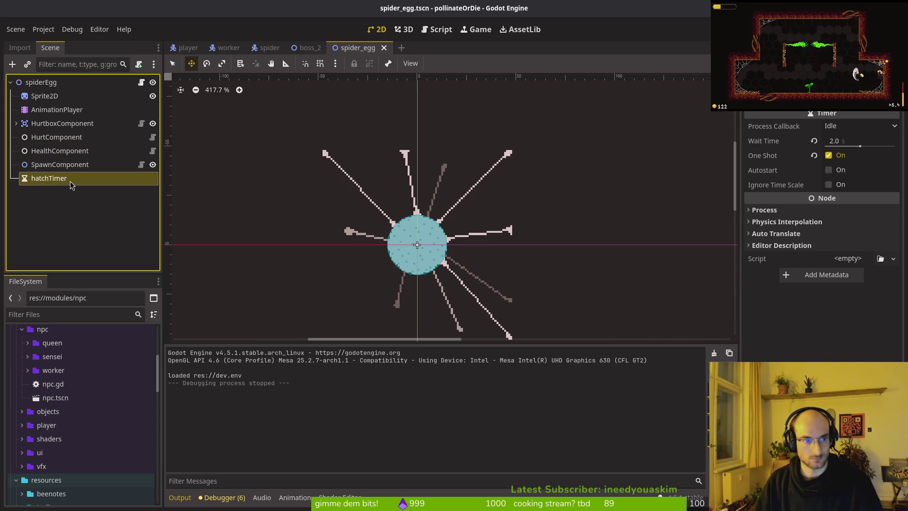
pyautogui.press('Escape')
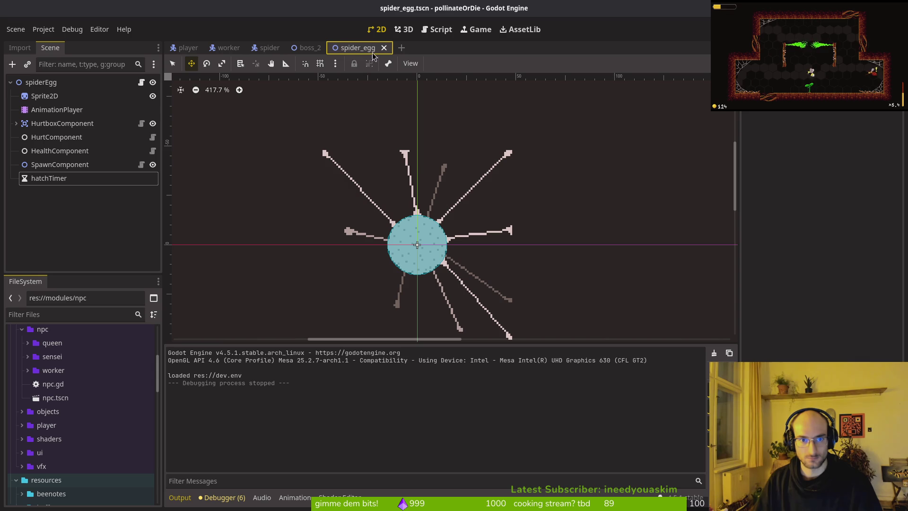
pyautogui.click(49, 178)
pyautogui.click(845, 143)
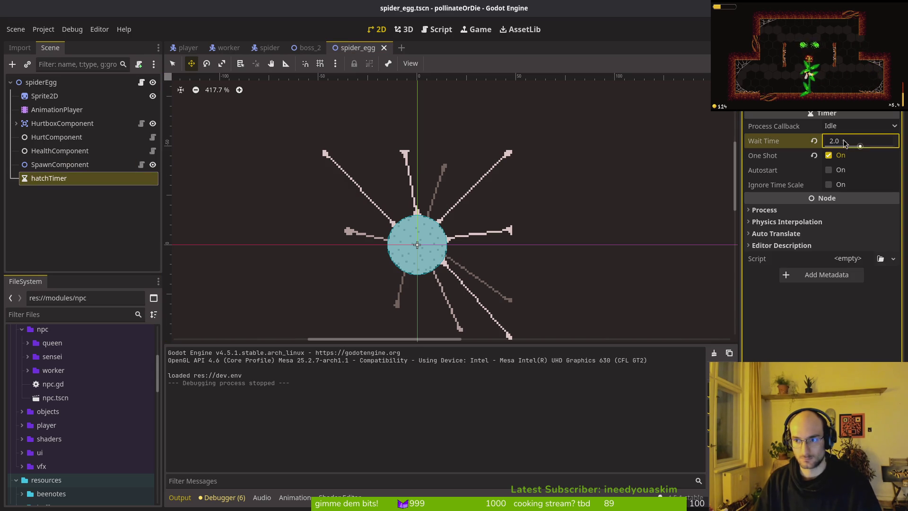
pyautogui.write('1.5')
pyautogui.press('Return')
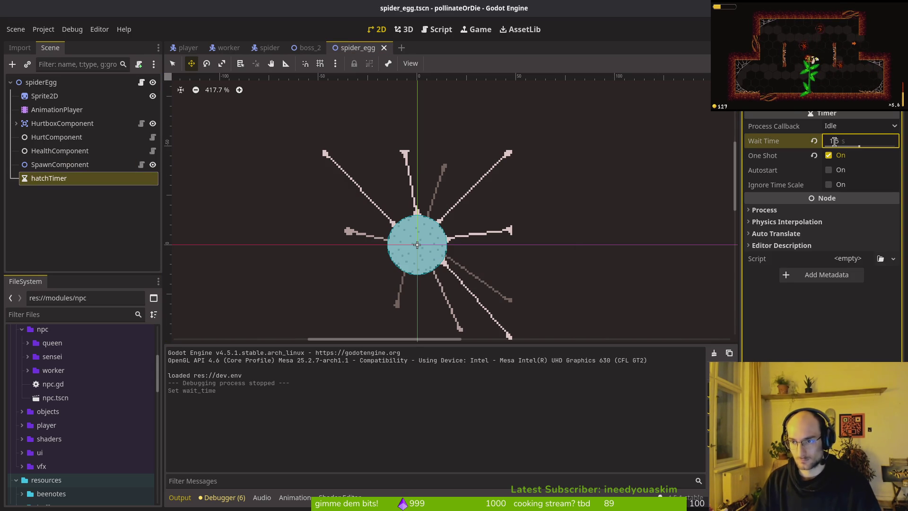
# Step: Set the spider's eggDuration timer Wait Time to 3.0 s and save the scene
pyautogui.click(307, 47)
pyautogui.click(268, 47)
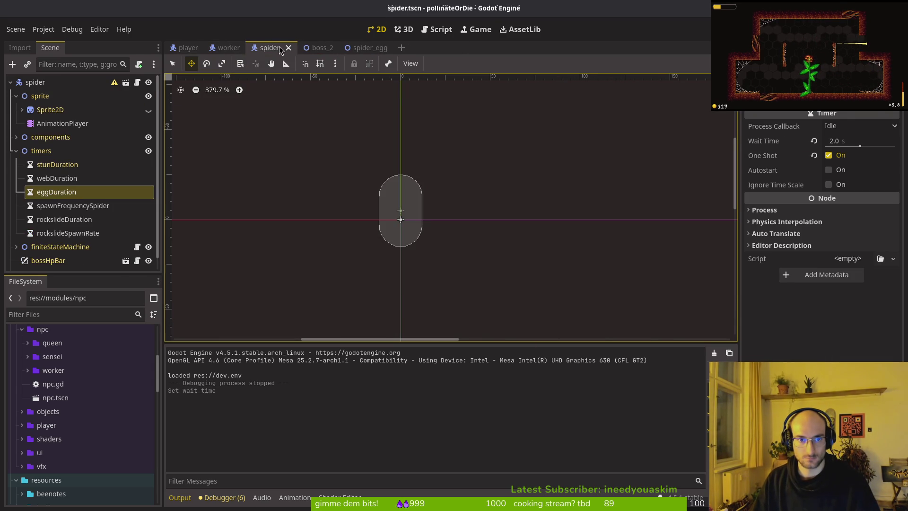
pyautogui.click(289, 48)
pyautogui.hotkey('ctrl', 'shift', 't')
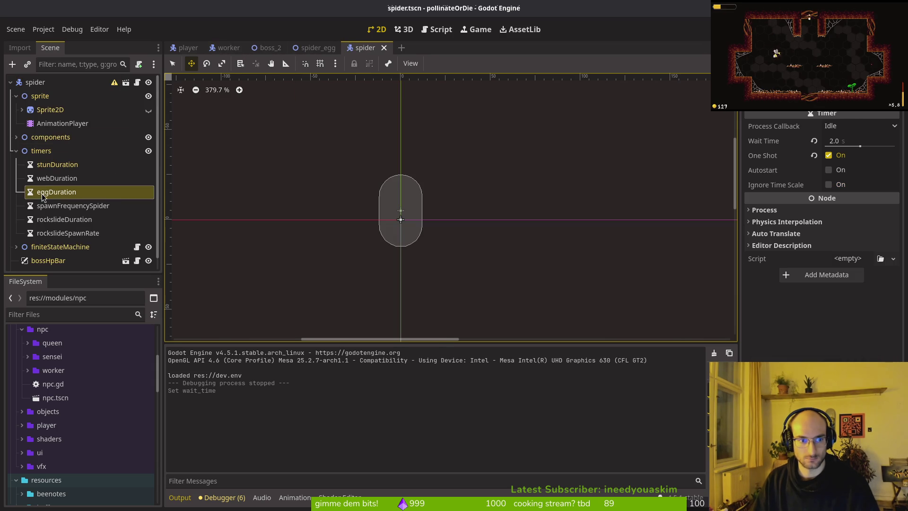
pyautogui.click(849, 141)
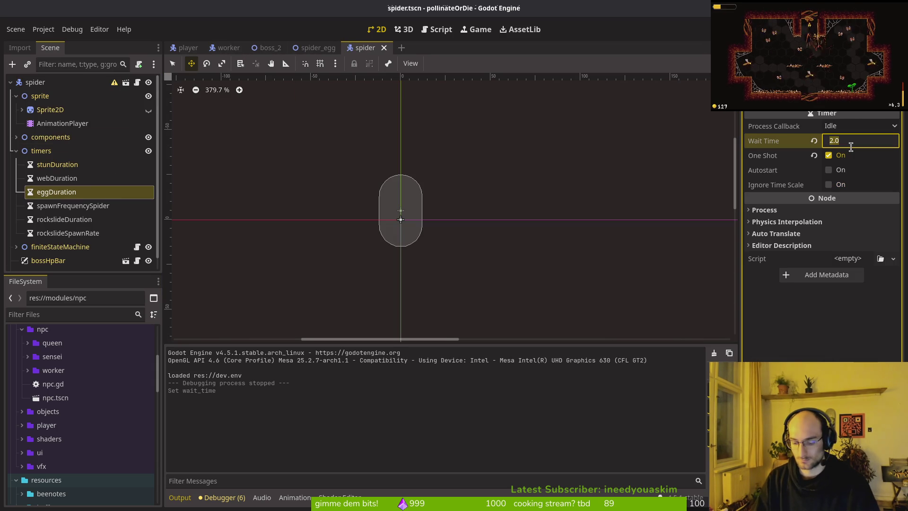
pyautogui.press('Return')
pyautogui.hotkey('ctrl', 's')
# Step: Close the spider and spider_egg scenes and bring up git status
pyautogui.click(384, 48)
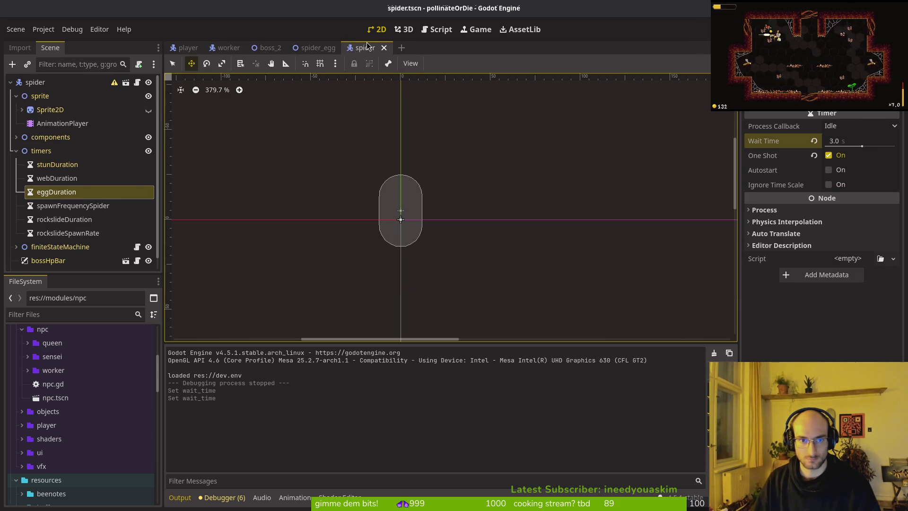
pyautogui.hotkey('ctrl', 'w')
pyautogui.hotkey('ctrl', 'w')
pyautogui.hotkey('ctrl', 'w')
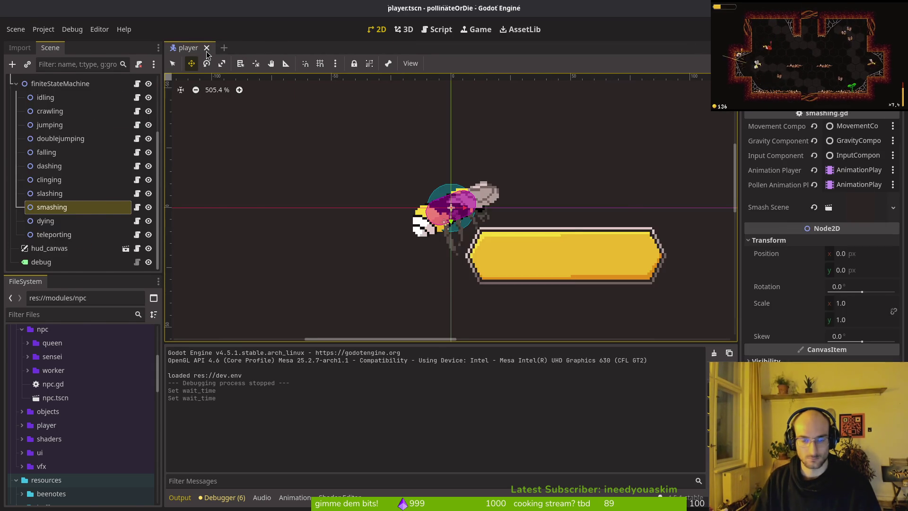
pyautogui.hotkey('alt', 'Tab')
pyautogui.hotkey('ctrl', 'g')
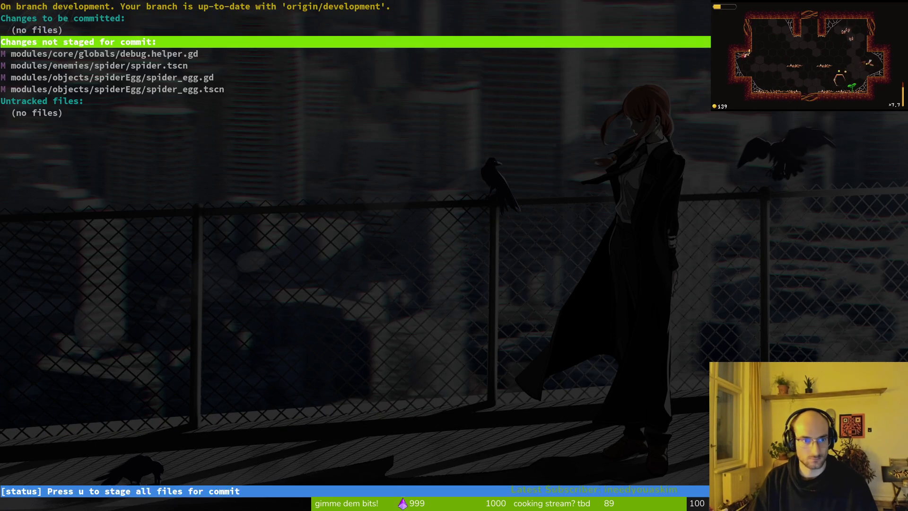
# Step: Review the spider_egg.gd and spider.tscn diffs and stage the three spider files
pyautogui.press('Down')
pyautogui.press('Down')
pyautogui.press('Down')
pyautogui.press('Return')
pyautogui.press('q')
pyautogui.press('Up')
pyautogui.press('Return')
pyautogui.press('q')
pyautogui.press('u')
pyautogui.press('u')
pyautogui.press('u')
# Step: Relaunch tig and recheck the staged spider_egg.tscn and spider.tscn diffs
pyautogui.write('q')
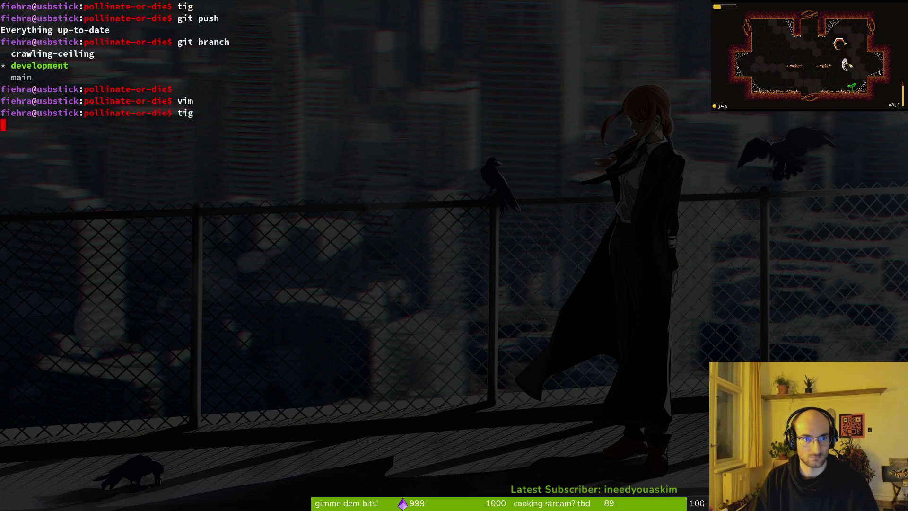
pyautogui.write('git co')
pyautogui.press('BackSpace')
pyautogui.press('BackSpace')
pyautogui.press('BackSpace')
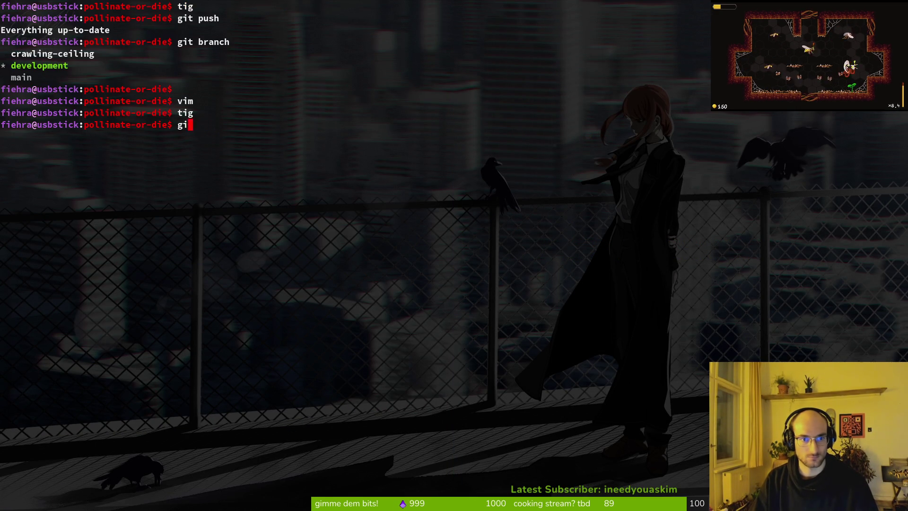
pyautogui.press('BackSpace')
pyautogui.press('BackSpace')
pyautogui.press('BackSpace')
pyautogui.write('tig')
pyautogui.press('Return')
pyautogui.press('s')
pyautogui.press('Return')
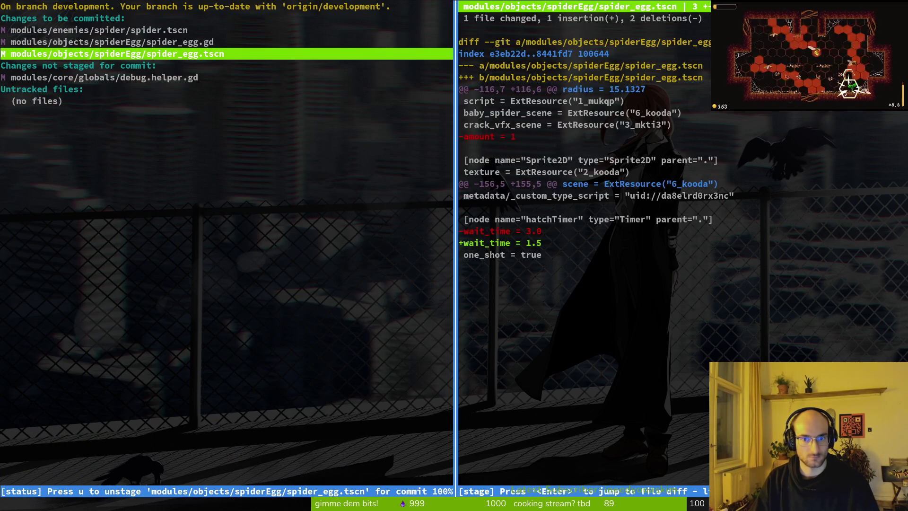
pyautogui.press('Up')
pyautogui.press('Up')
pyautogui.press('q')
pyautogui.hotkey('ctrl', 'c')
# Step: Commit with message "balanced spider boss a bit" and push to the development branch
pyautogui.write('git commit -am')
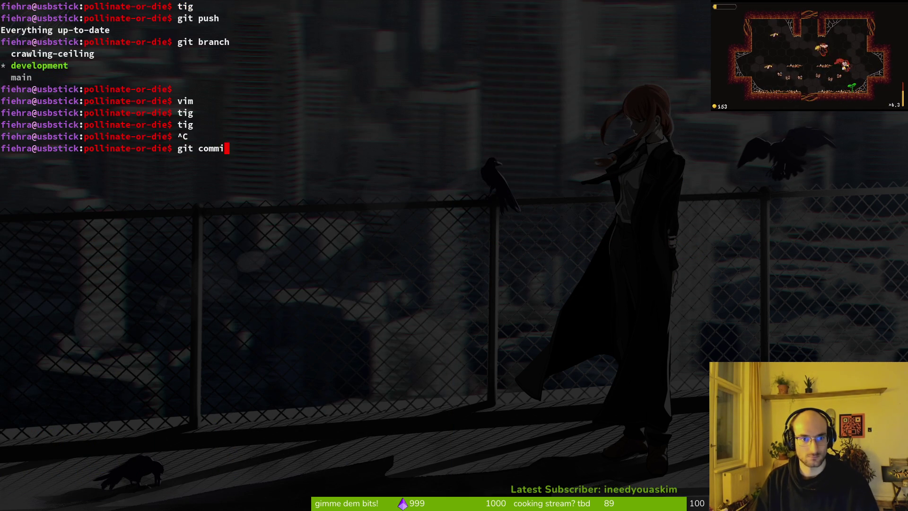
pyautogui.press('BackSpace')
pyautogui.press('BackSpace')
pyautogui.write('m "balac')
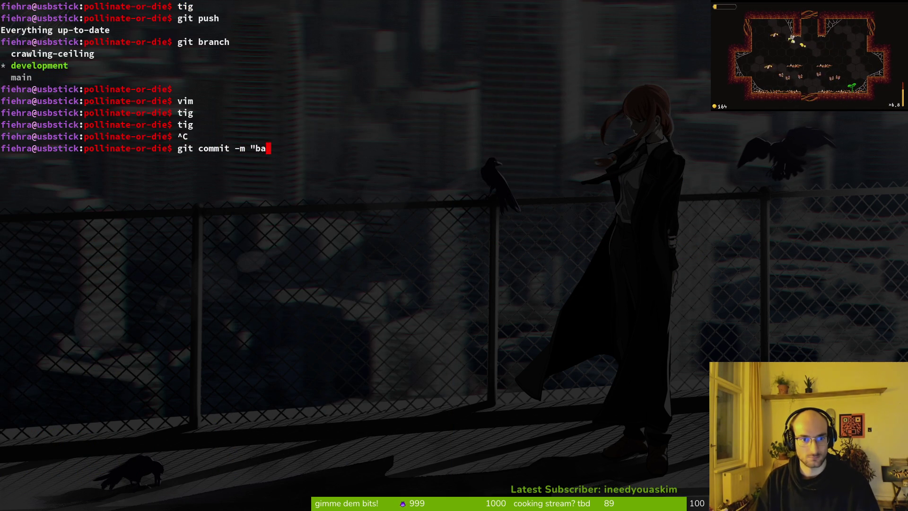
pyautogui.press('BackSpace')
pyautogui.write('nced spider boss a bit')
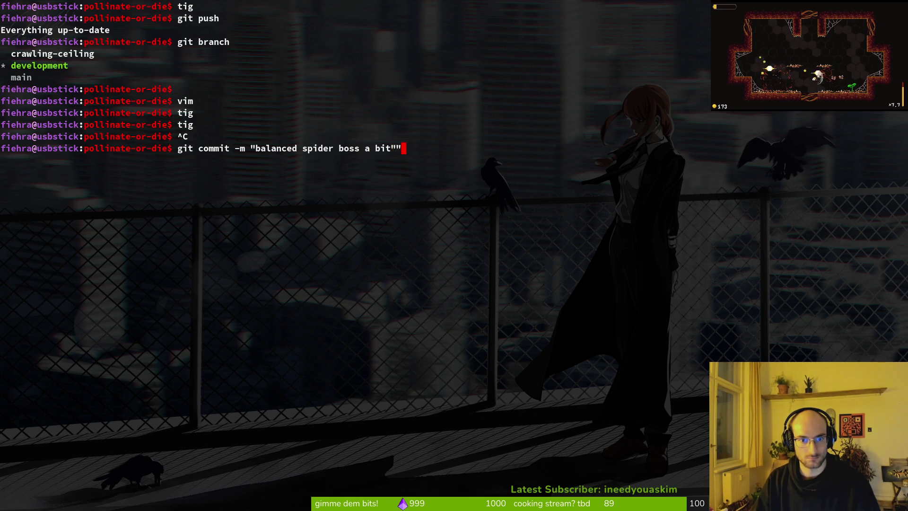
pyautogui.write('git push')
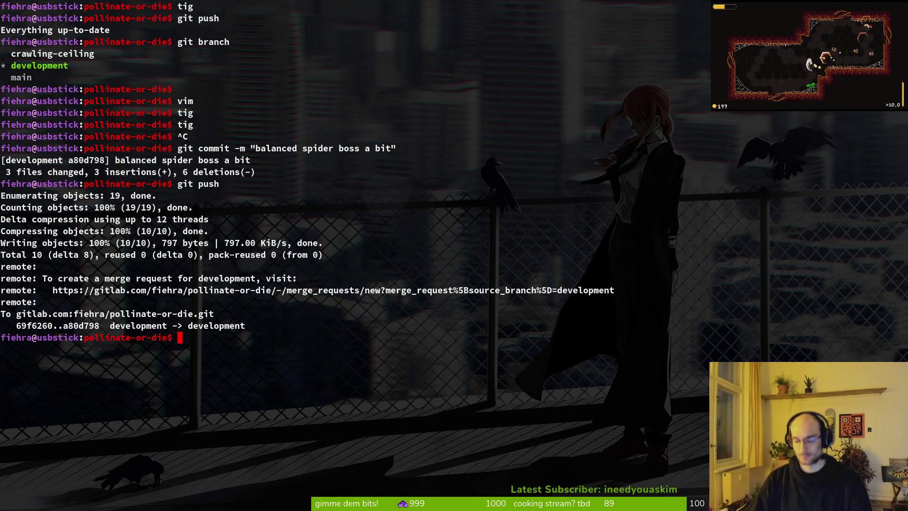
# Step: Clear the terminal screen
pyautogui.hotkey('ctrl', 'c')
pyautogui.write('clear')
pyautogui.press('Return')
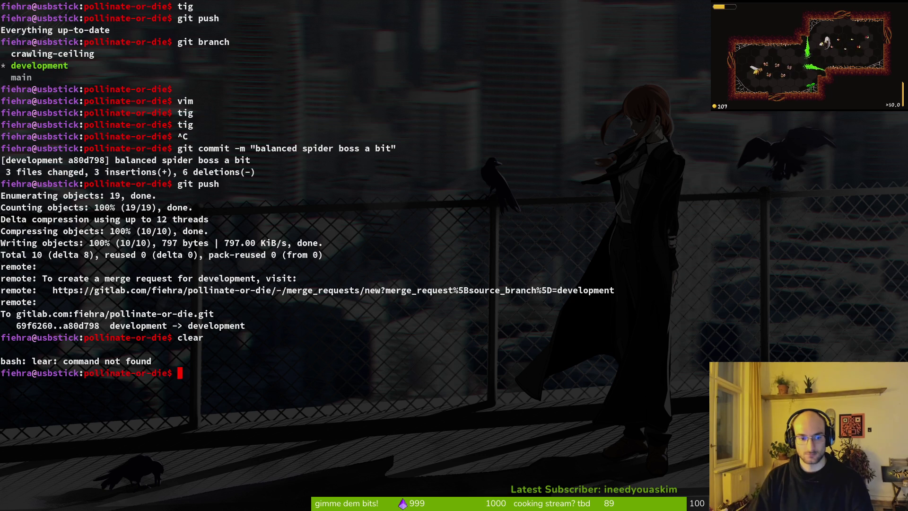
pyautogui.press('Return')
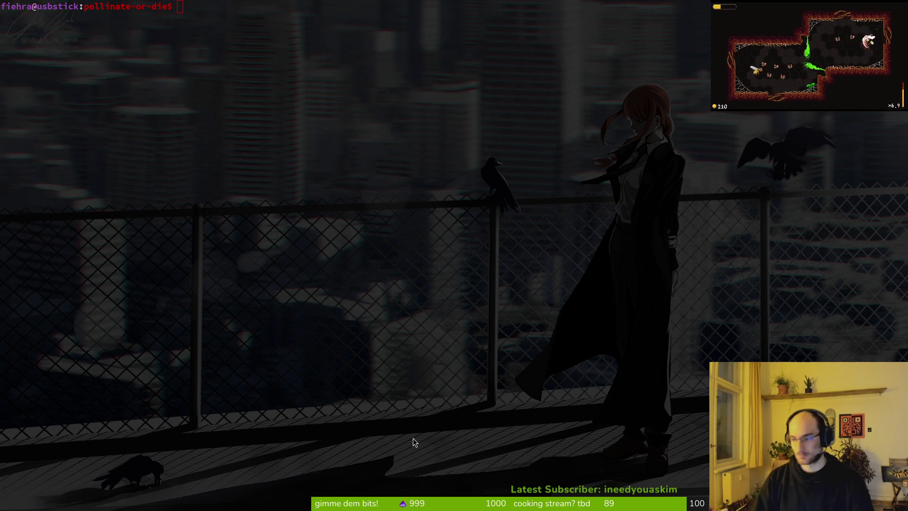
# Step: Load the release steam demo milestone and the project issues list in new GitLab tabs
pyautogui.hotkey('alt', 'Tab')
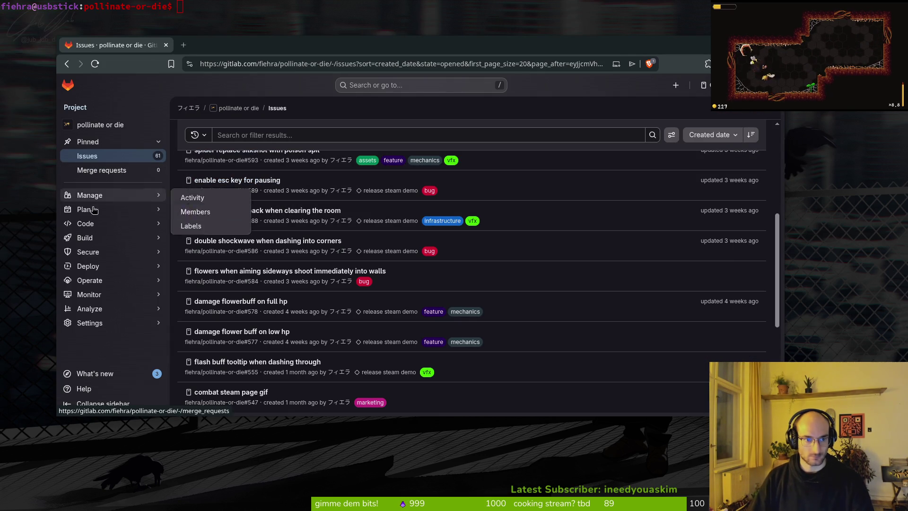
pyautogui.moveTo(138, 209)
pyautogui.click(358, 278)
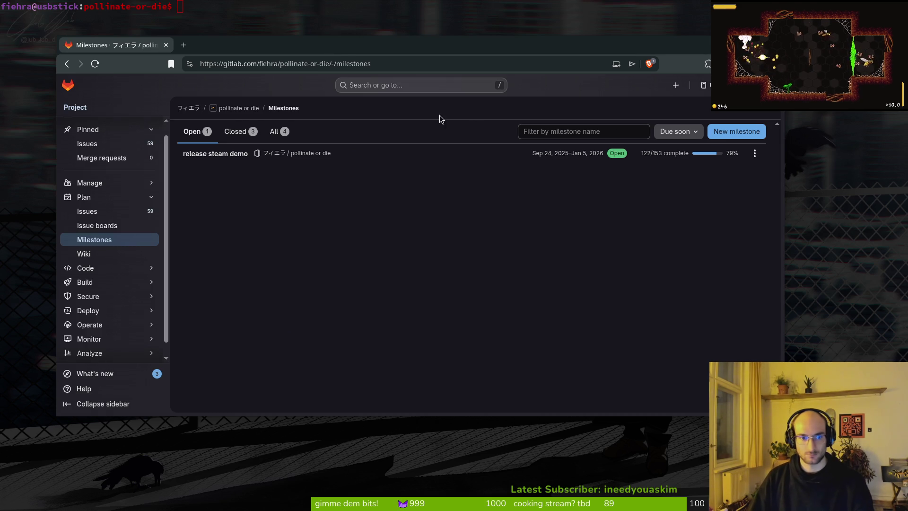
pyautogui.middleClick(228, 154)
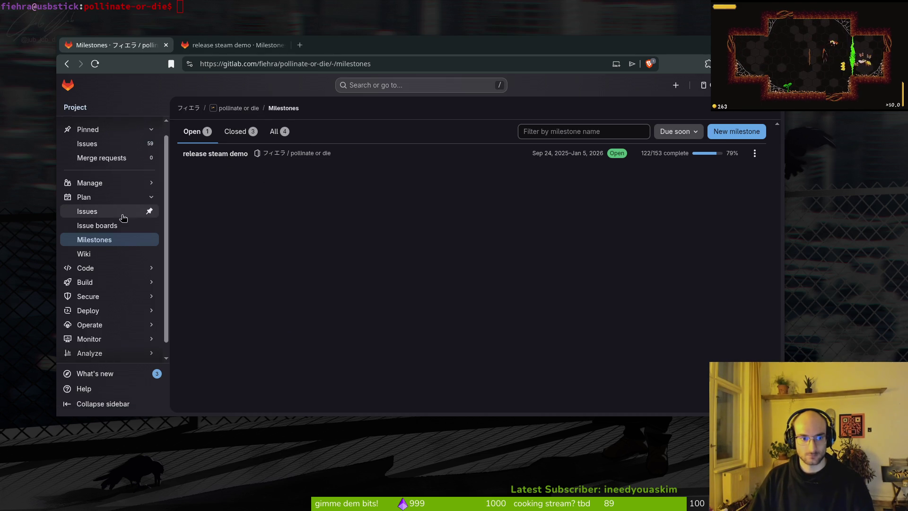
pyautogui.middleClick(121, 211)
pyautogui.click(229, 45)
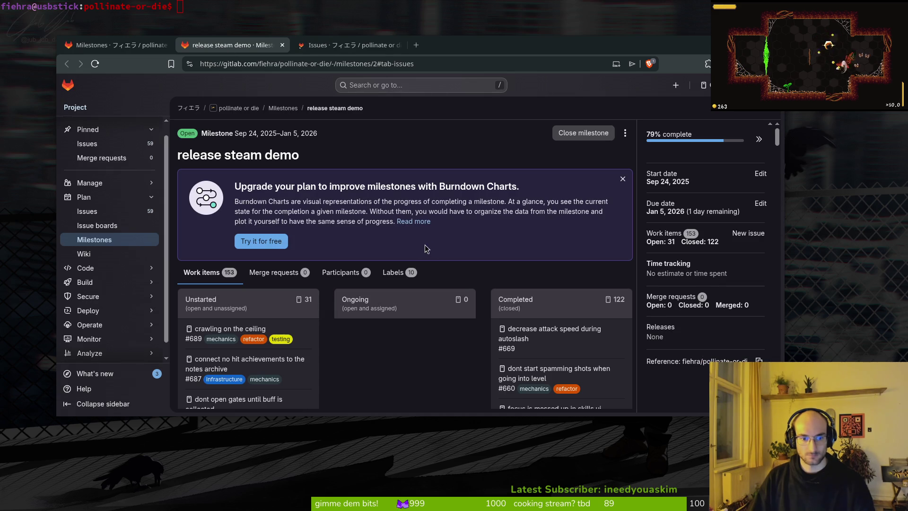
pyautogui.scroll(-5, 331, 251)
pyautogui.scroll(1, 308, 249)
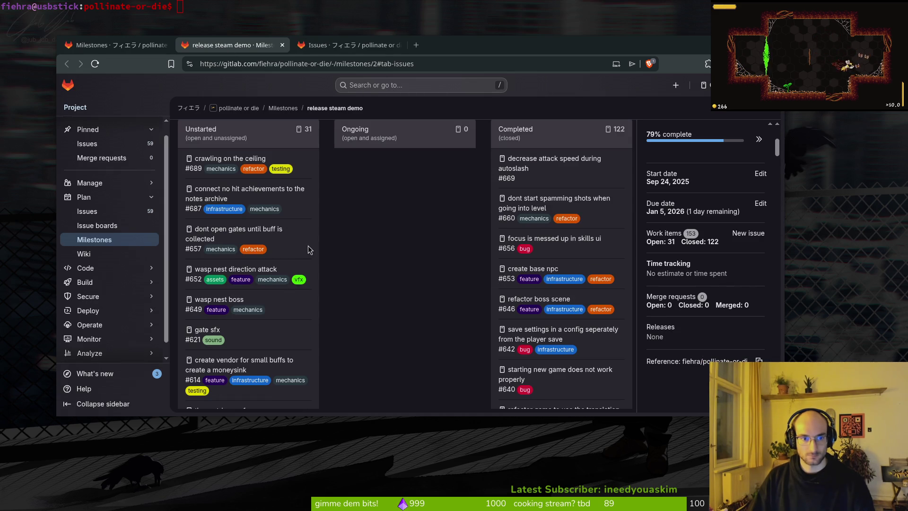
# Step: Look over issue #657 about gates and buffs, then return to the release steam demo milestone
pyautogui.click(259, 231)
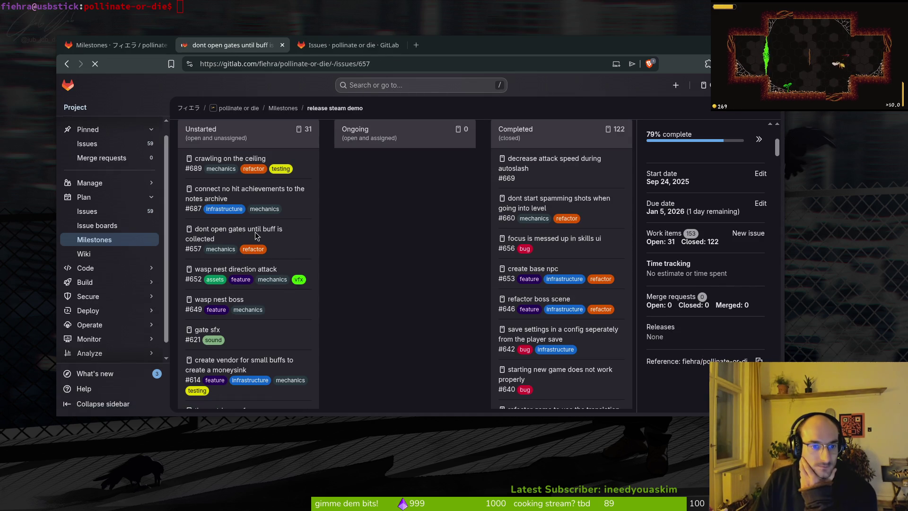
pyautogui.scroll(-4, 302, 225)
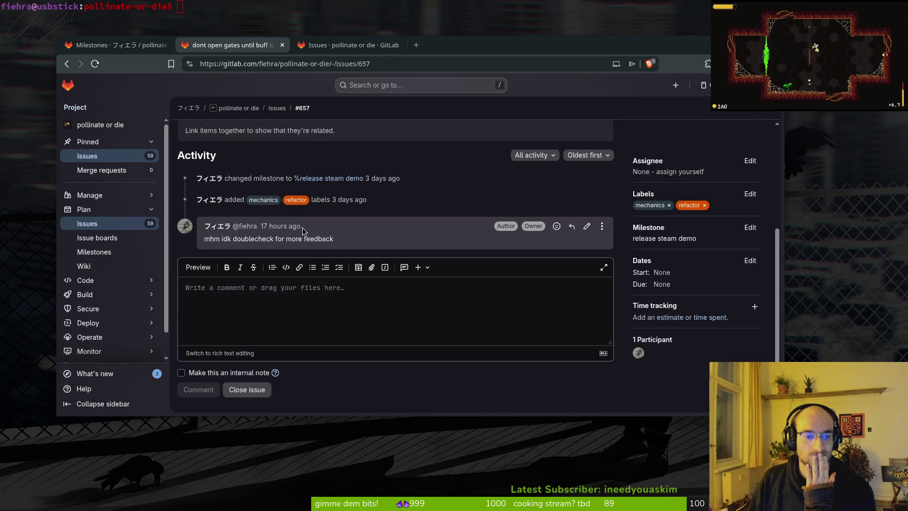
pyautogui.scroll(5, 297, 236)
pyautogui.click(116, 45)
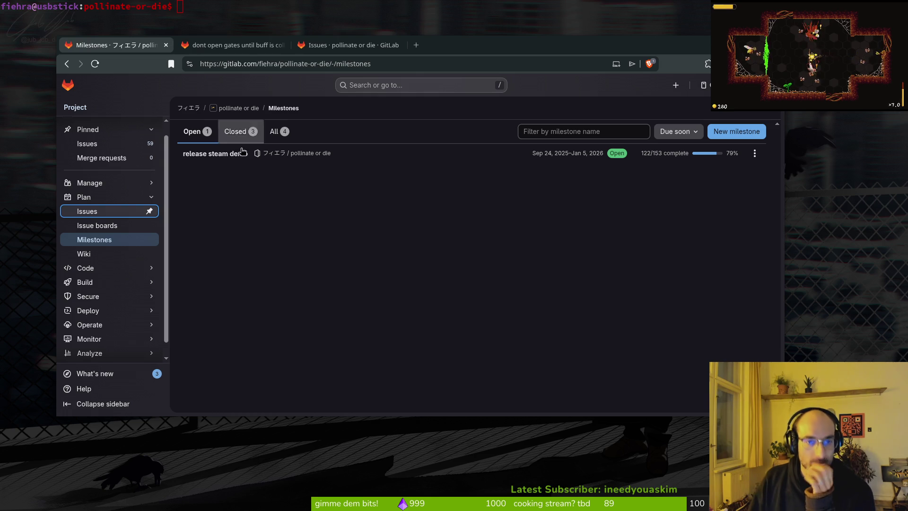
pyautogui.click(240, 47)
pyautogui.hotkey('alt', 'Left')
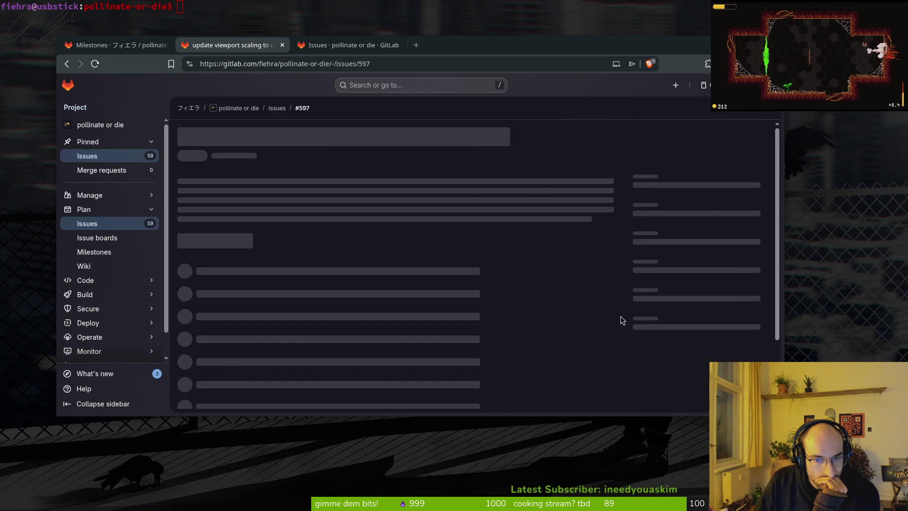
# Step: Check issue #597's milestone picker but keep the release steam demo milestone
pyautogui.click(750, 234)
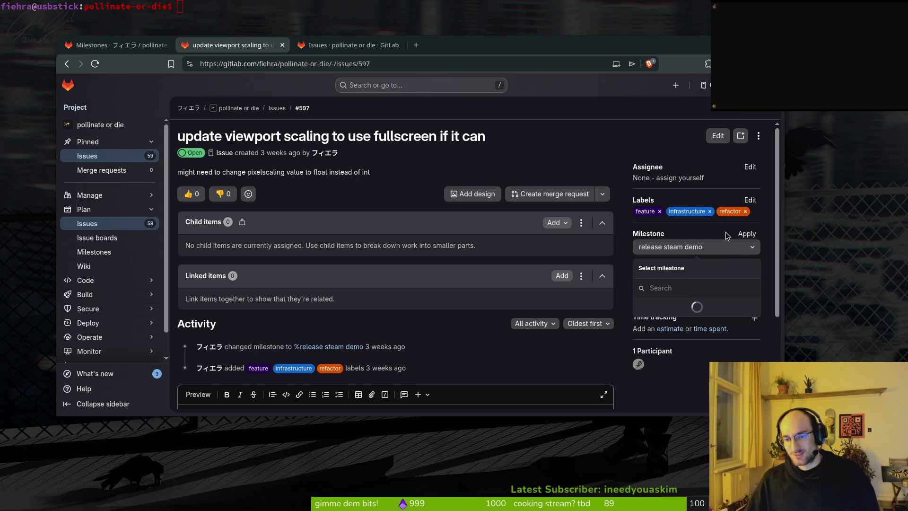
pyautogui.click(747, 234)
pyautogui.click(747, 242)
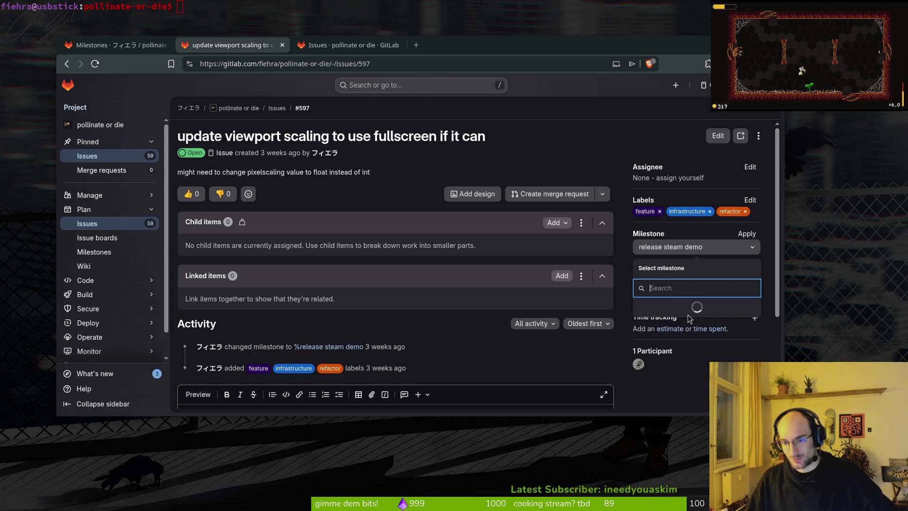
pyautogui.click(769, 285)
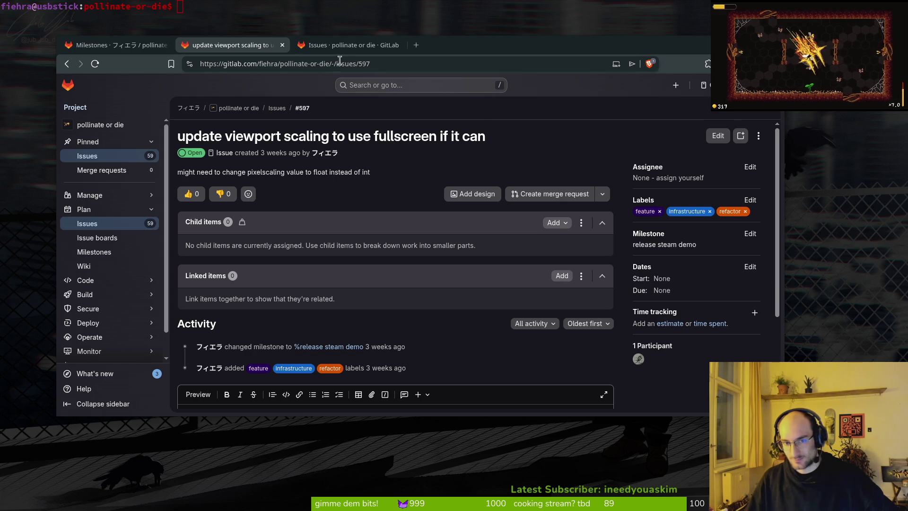
# Step: Search 'speedtest' in a new tab and go to the Speedtest by Ookla site
pyautogui.click(417, 45)
pyautogui.write('speedtest')
pyautogui.press('Return')
pyautogui.click(185, 173)
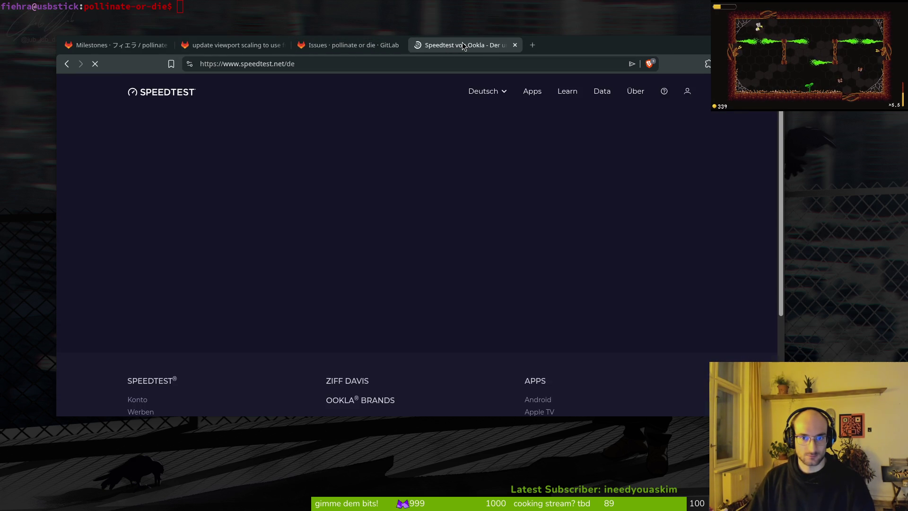
# Step: Switch the Speedtest site's language to English
pyautogui.click(500, 91)
pyautogui.click(482, 91)
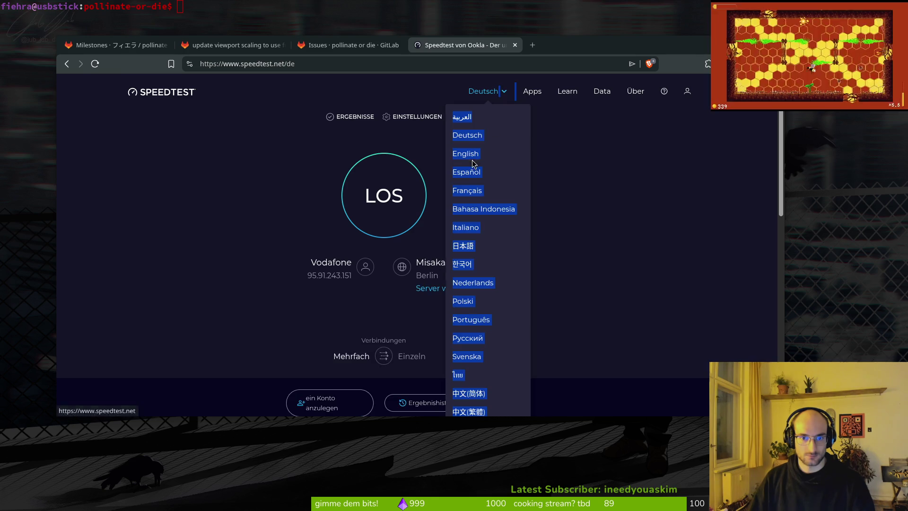
pyautogui.click(472, 152)
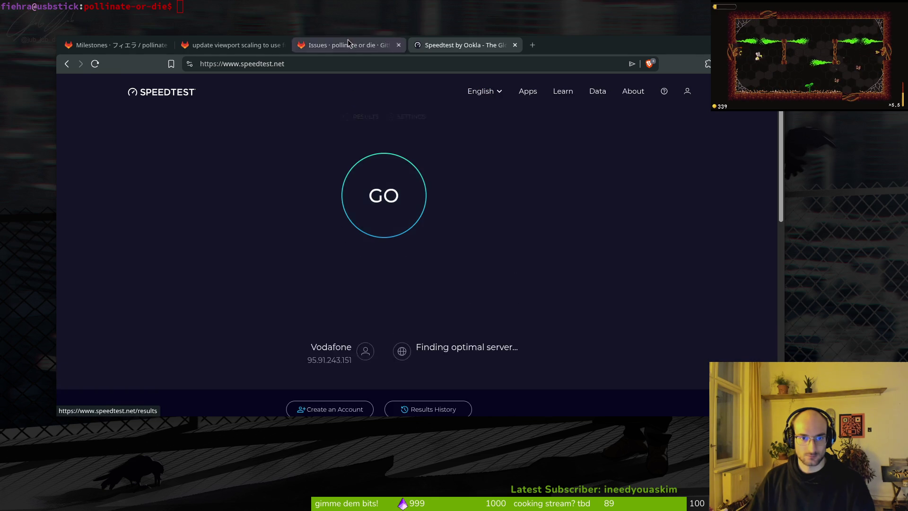
# Step: Clear the release steam demo milestone from issue #597
pyautogui.click(367, 48)
pyautogui.click(272, 46)
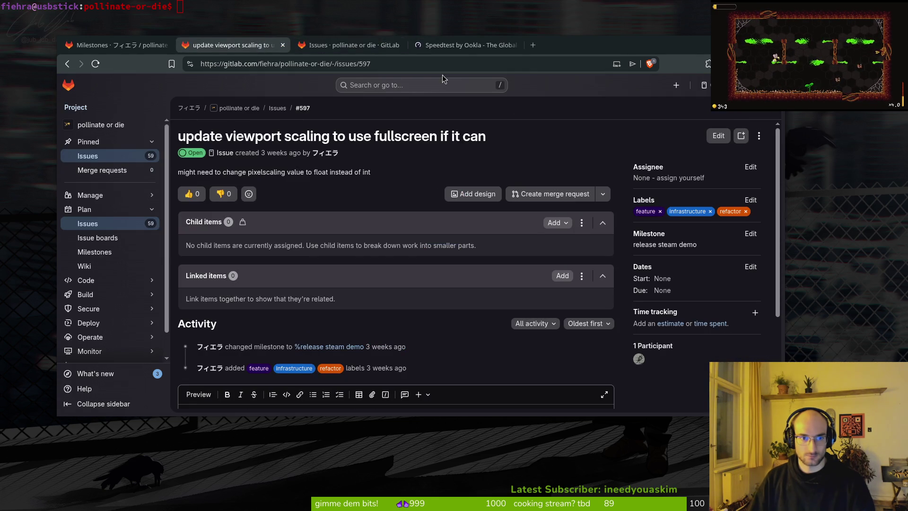
pyautogui.click(751, 234)
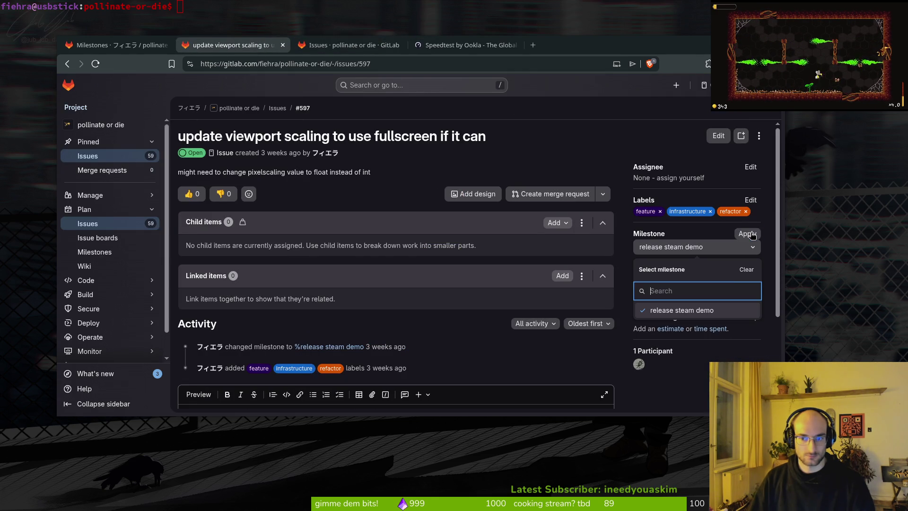
pyautogui.click(745, 269)
# Step: Block Speedtest's location request and close the issue #597 tab
pyautogui.click(466, 45)
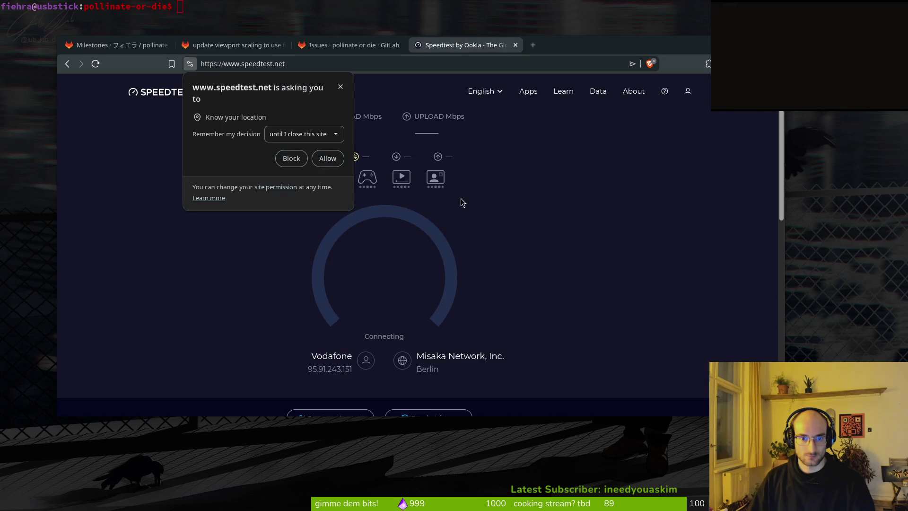
pyautogui.click(295, 162)
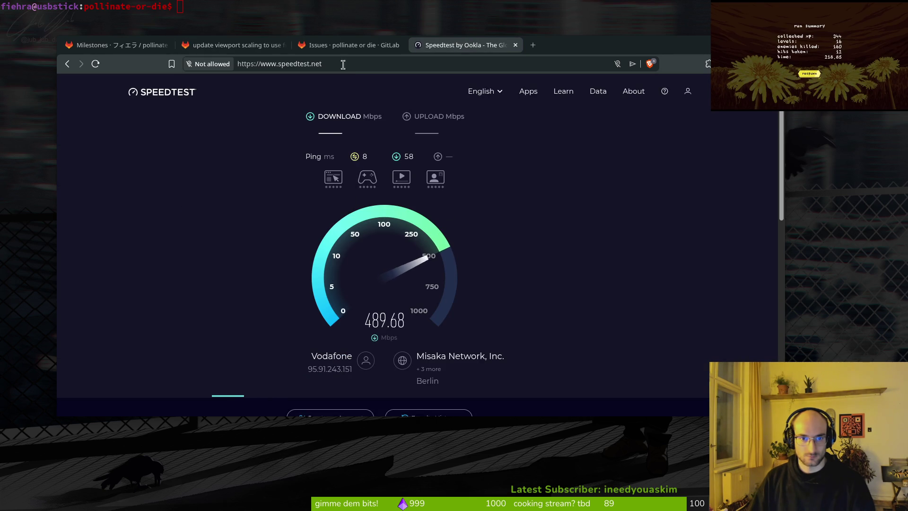
pyautogui.click(250, 50)
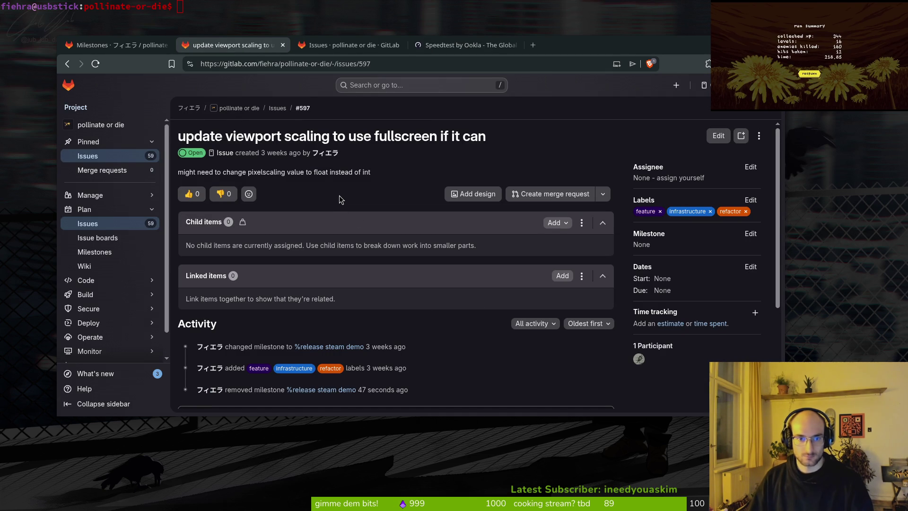
pyautogui.click(283, 44)
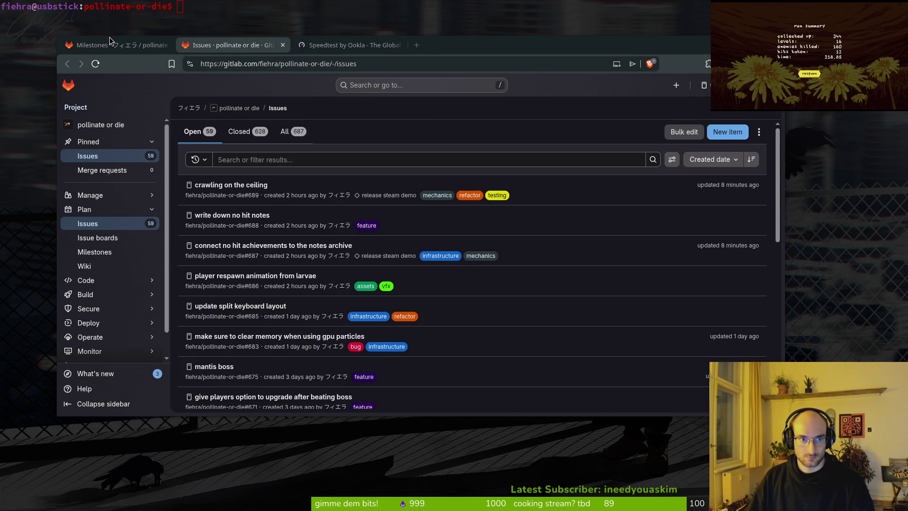
# Step: Reopen the just-closed issue tab and return to the release steam demo milestone page
pyautogui.click(152, 45)
pyautogui.click(222, 43)
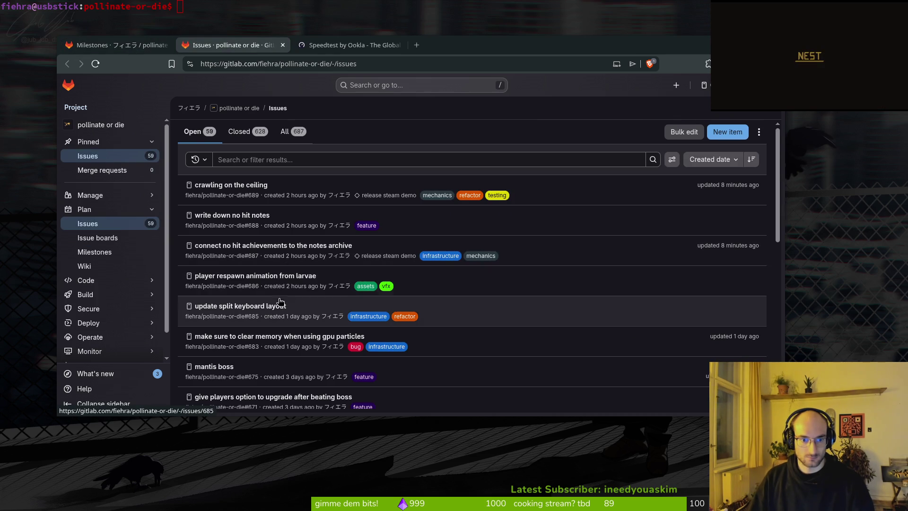
pyautogui.hotkey('ctrl', 'shift', 't')
pyautogui.click(126, 45)
pyautogui.click(199, 45)
pyautogui.hotkey('alt', 'Left')
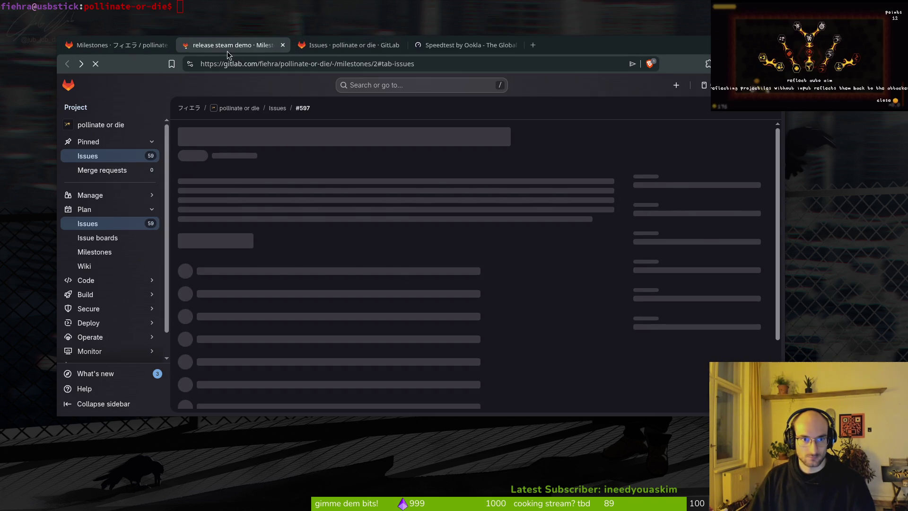
# Step: Open the double shockwave and both damage flower buff issues (full hp, low hp) in background tabs
pyautogui.scroll(-5, 403, 303)
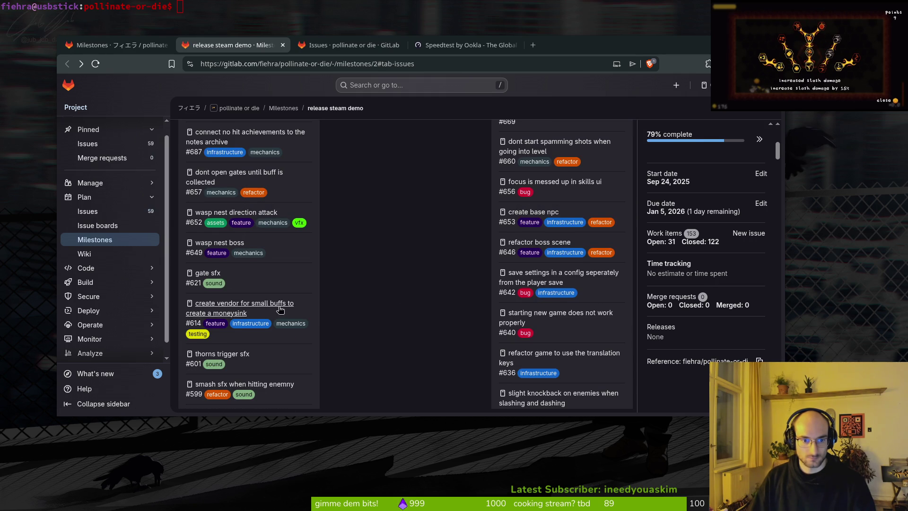
pyautogui.scroll(-1, 260, 315)
pyautogui.scroll(-1, 272, 338)
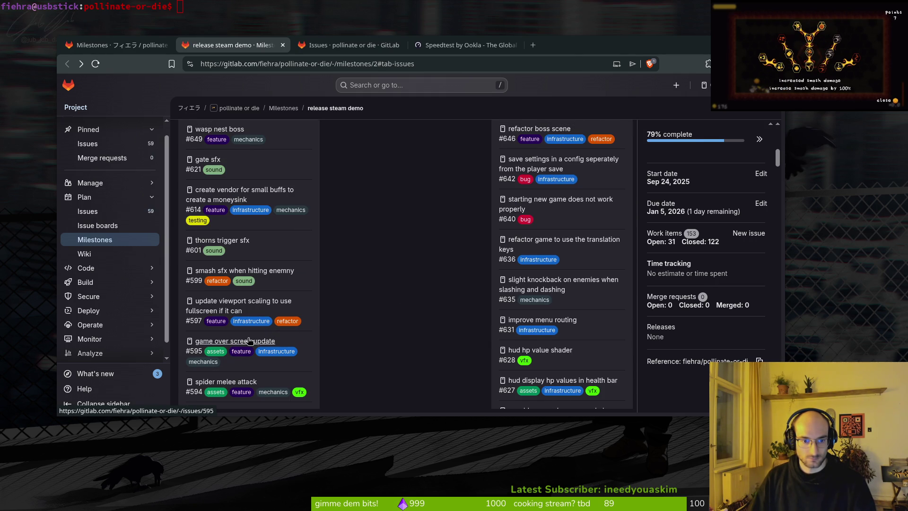
pyautogui.scroll(-1, 243, 341)
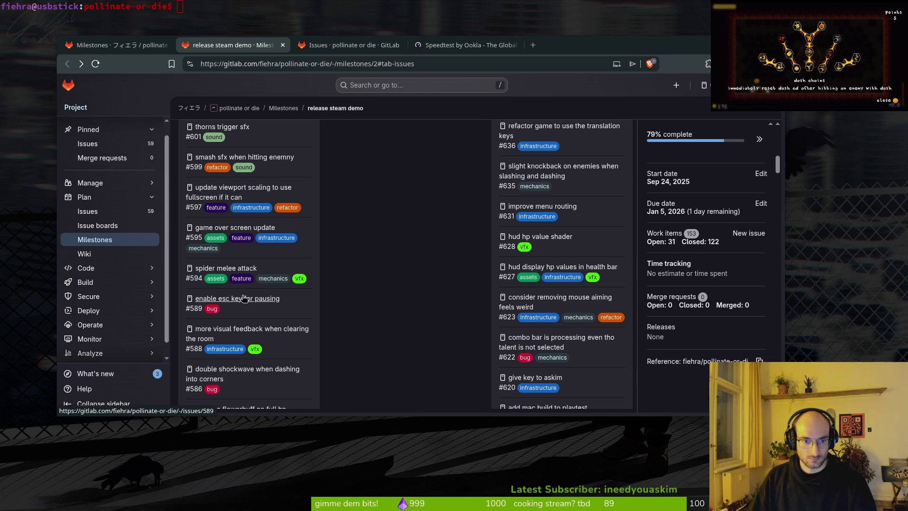
pyautogui.scroll(-1, 232, 317)
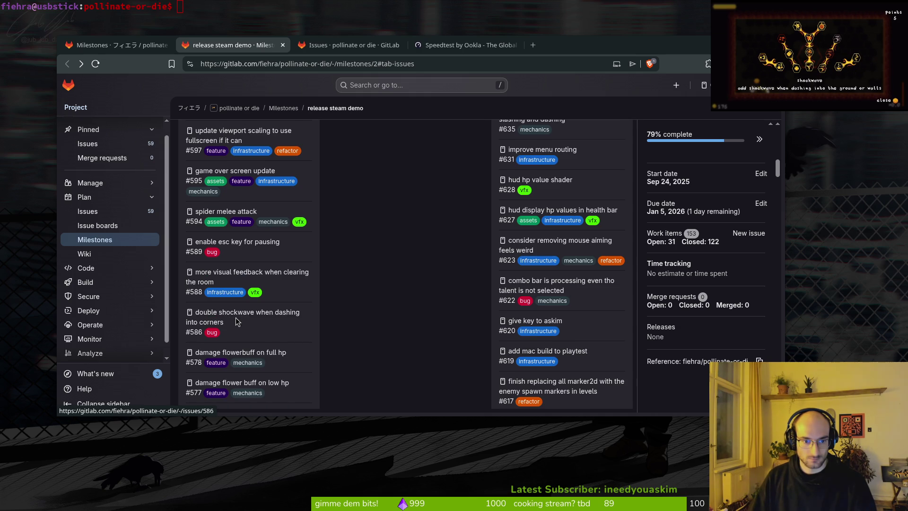
pyautogui.scroll(-1, 242, 312)
pyautogui.middleClick(244, 259)
pyautogui.middleClick(241, 296)
pyautogui.middleClick(242, 325)
# Step: Open snail enemy, localize steam page, xbox dualshock support and improved skilltree background issues in new tabs
pyautogui.scroll(-1, 267, 379)
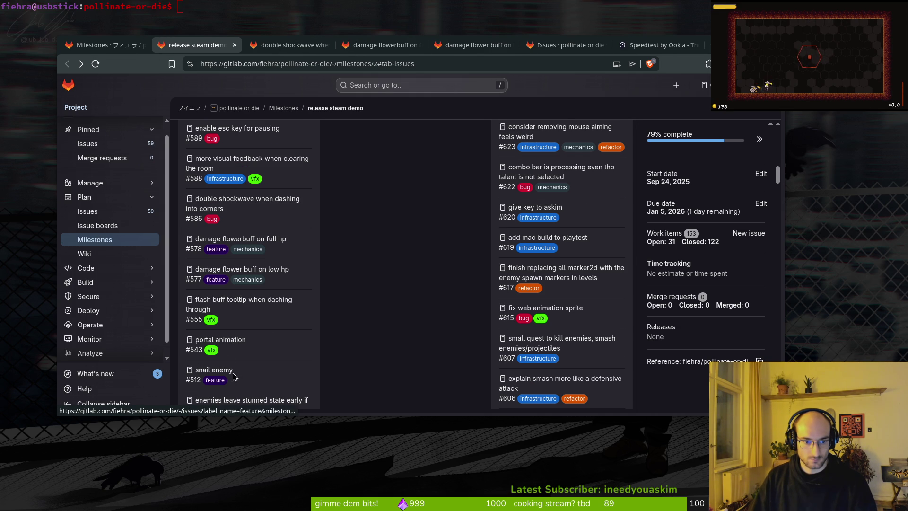
pyautogui.scroll(-1, 234, 376)
pyautogui.middleClick(231, 315)
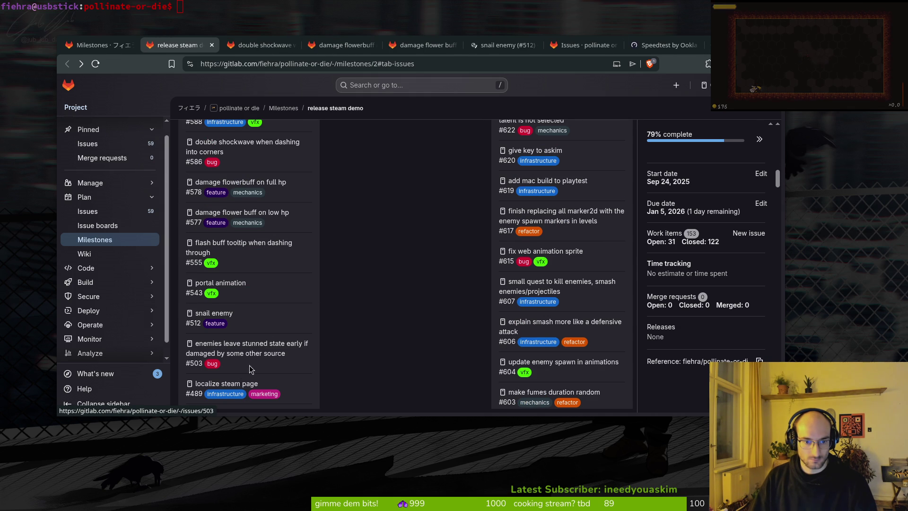
pyautogui.scroll(-2, 233, 392)
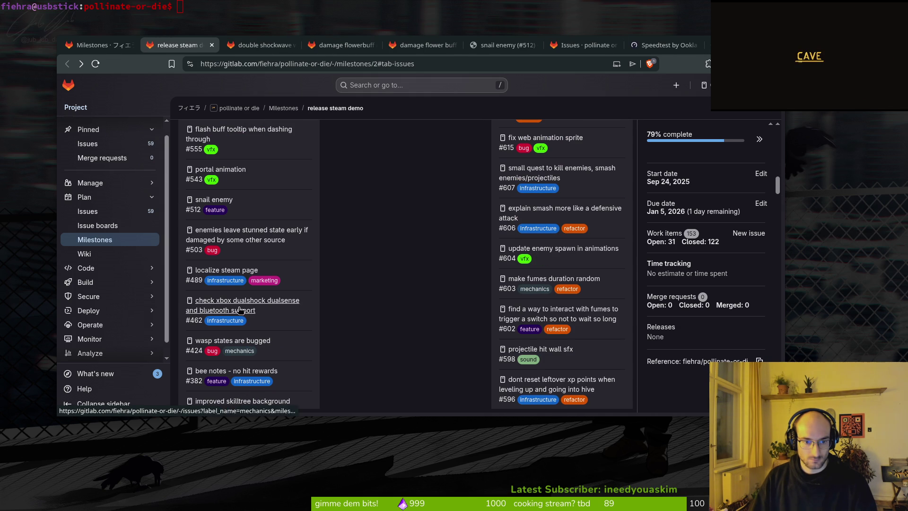
pyautogui.middleClick(242, 269)
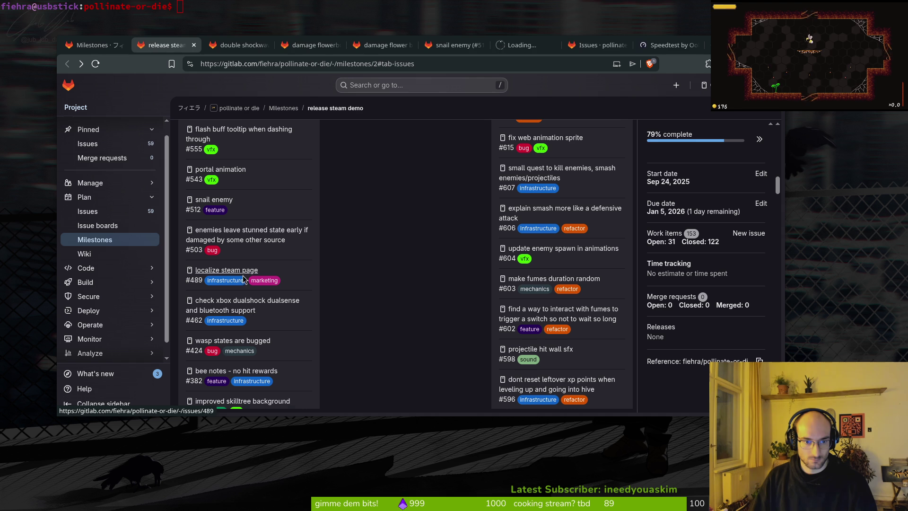
pyautogui.middleClick(237, 310)
pyautogui.scroll(-1, 232, 317)
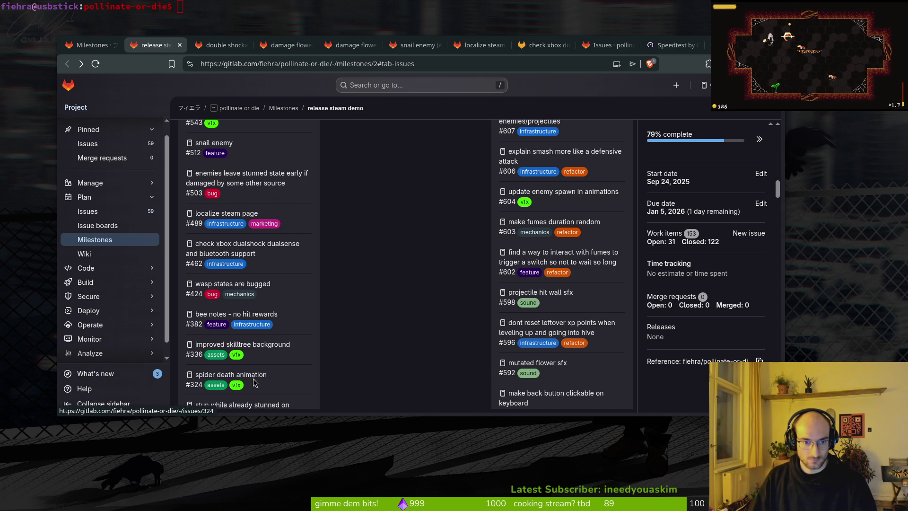
pyautogui.scroll(-2, 251, 389)
pyautogui.middleClick(257, 234)
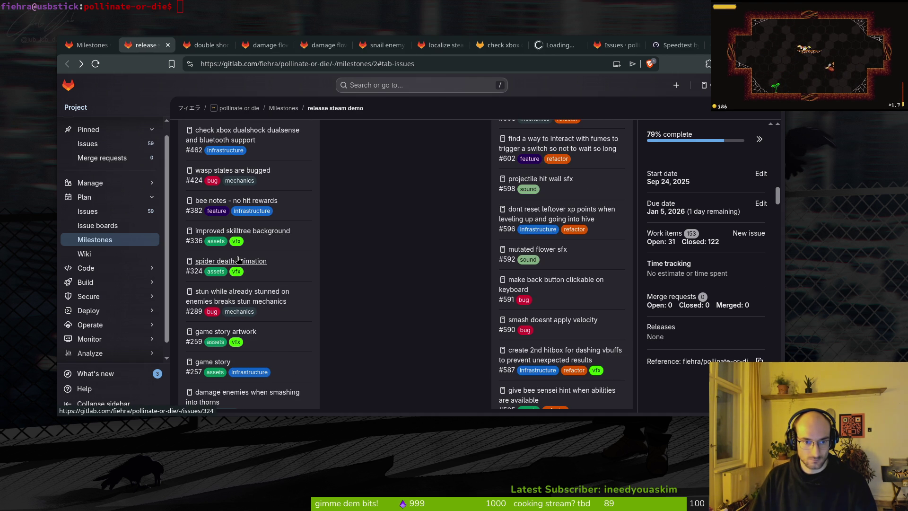
pyautogui.click(555, 45)
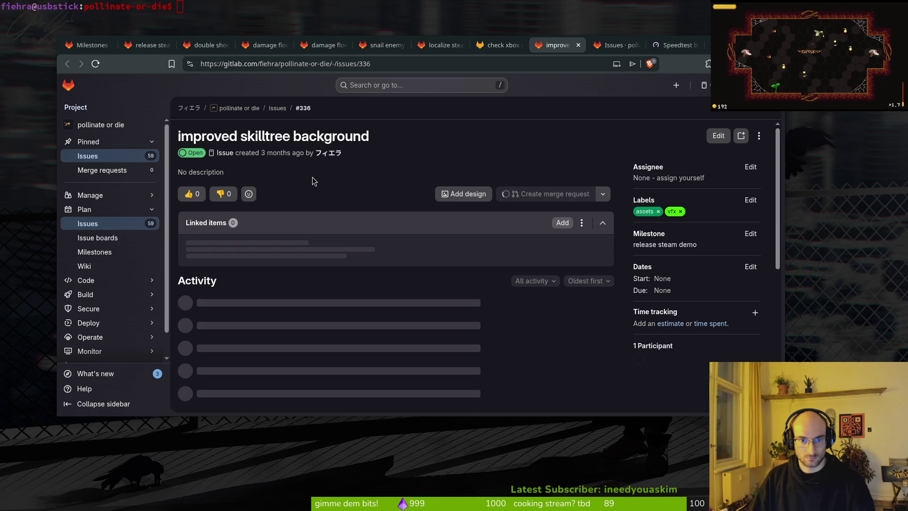
# Step: Leave issue #336's milestone unchanged and clear the milestone from issue #462
pyautogui.scroll(-10, 335, 240)
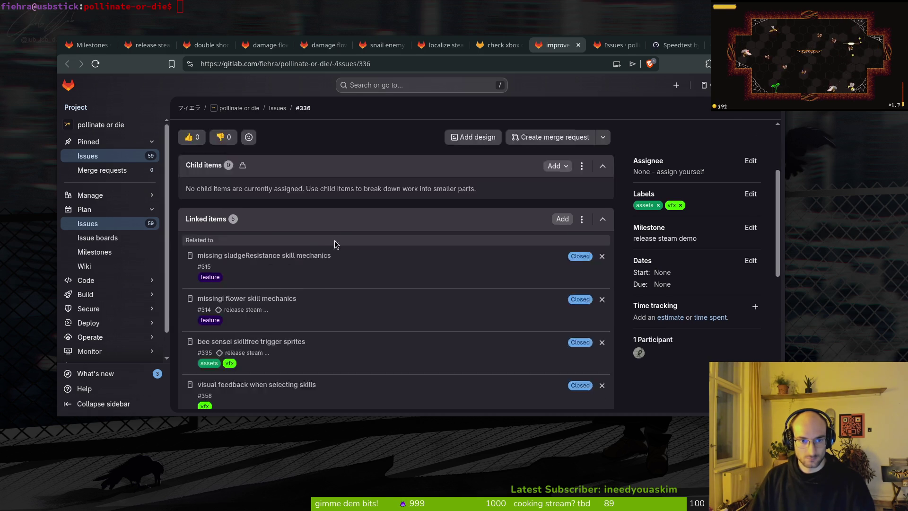
pyautogui.click(751, 227)
pyautogui.click(526, 174)
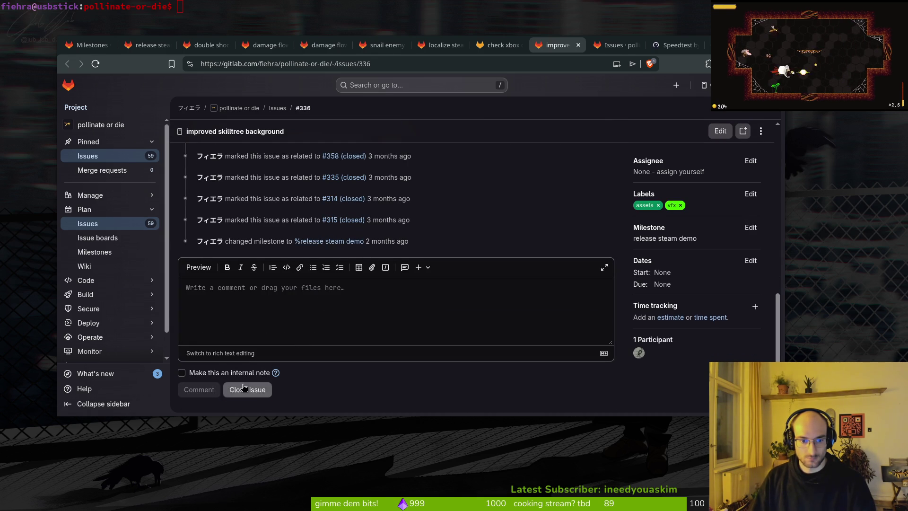
pyautogui.hotkey('ctrl', 'pageup')
pyautogui.click(751, 233)
pyautogui.click(747, 269)
pyautogui.hotkey('ctrl', 'pagedown')
pyautogui.hotkey('ctrl', 'pagedown')
pyautogui.hotkey('ctrl', 'pageup')
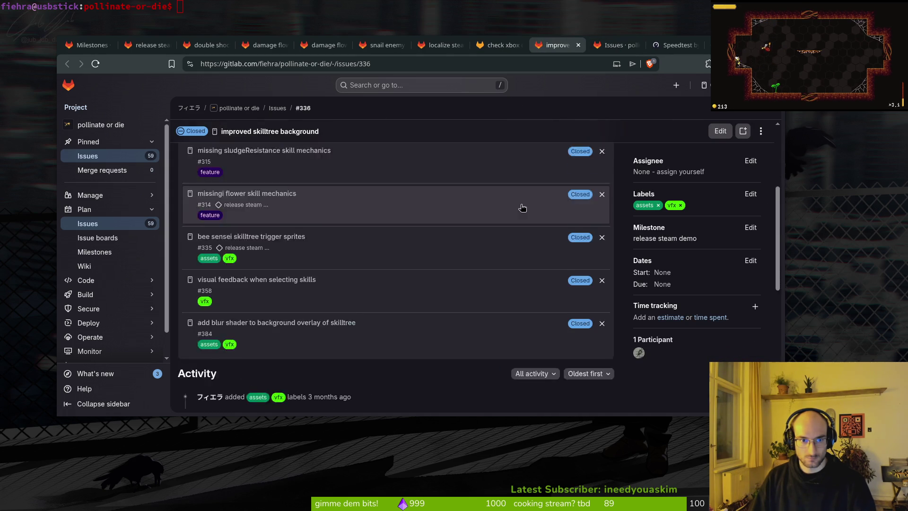
# Step: Check the milestone settings on the localize steam page and snail enemy issues
pyautogui.click(444, 45)
pyautogui.click(751, 234)
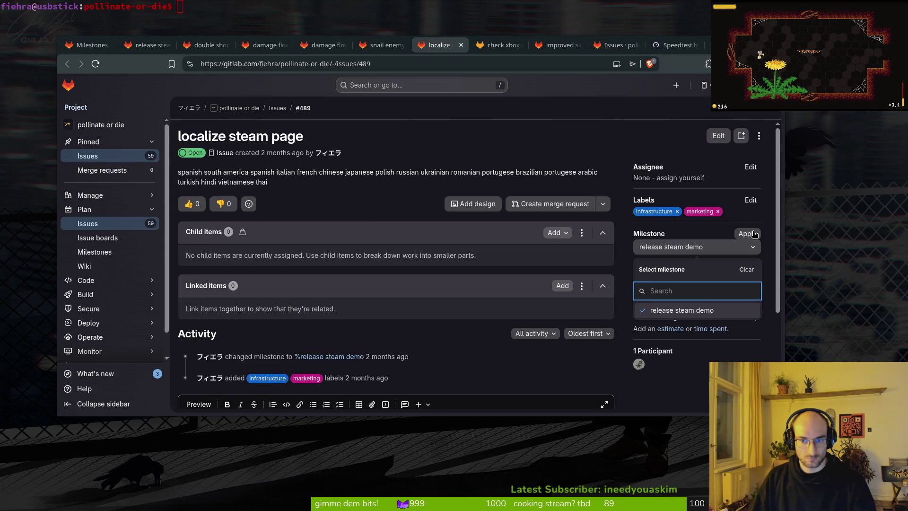
pyautogui.press('Escape')
pyautogui.click(382, 46)
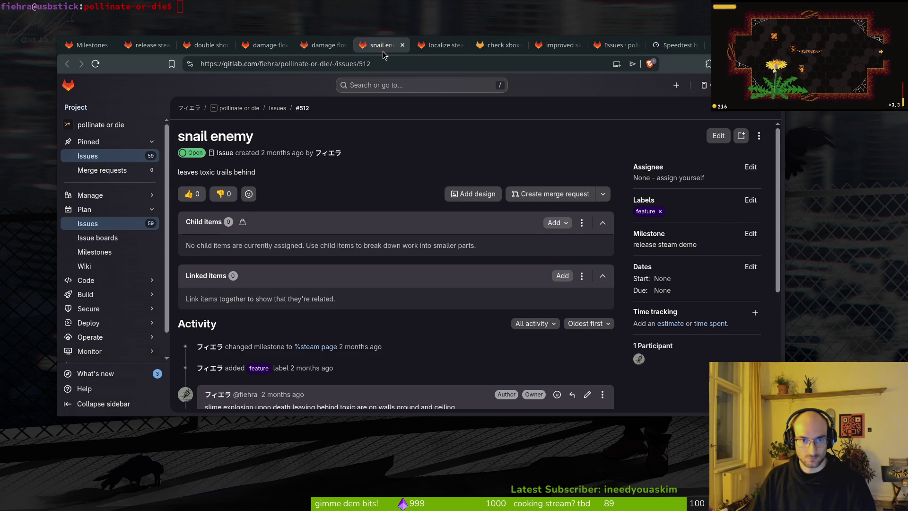
pyautogui.click(750, 234)
pyautogui.press('Escape')
pyautogui.hotkey('ctrl', 'shift', 'Tab')
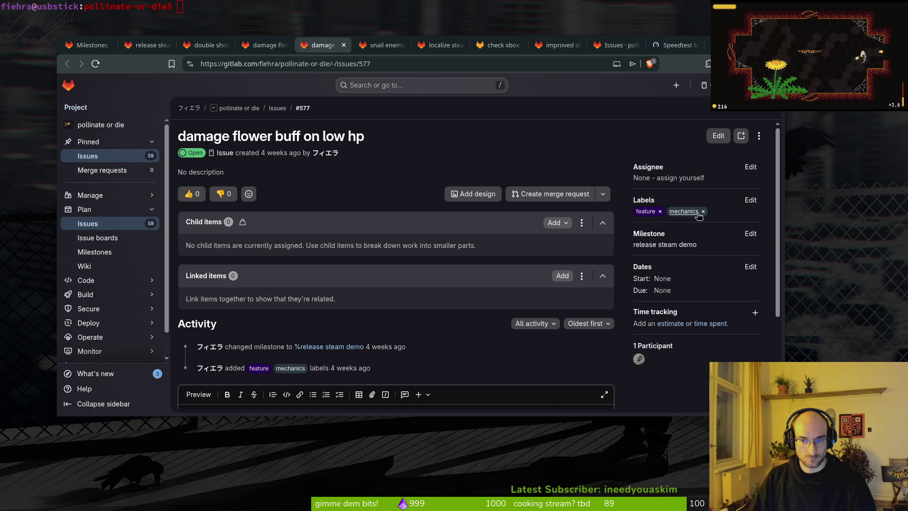
# Step: Remove issues #577, #578 and #586 from the release steam demo milestone
pyautogui.click(750, 234)
pyautogui.press('Escape')
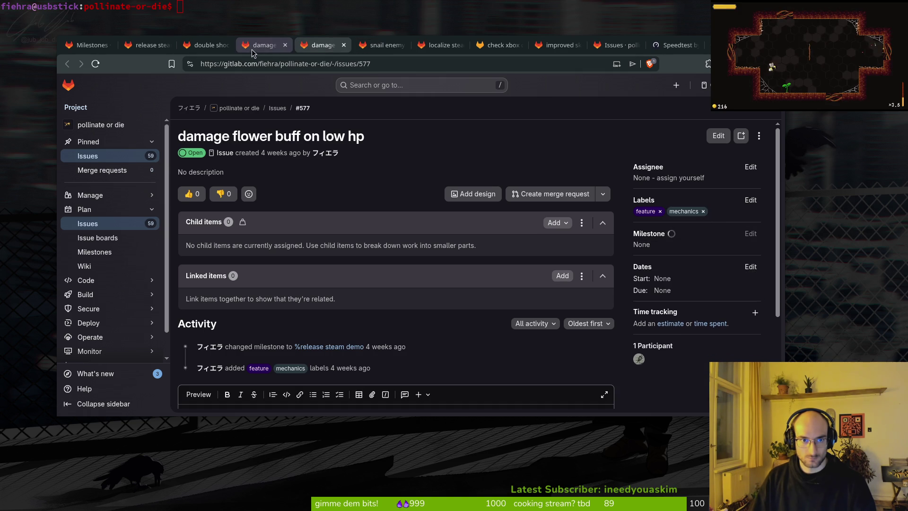
pyautogui.hotkey('ctrl', 'shift', 'Tab')
pyautogui.click(751, 234)
pyautogui.press('Escape')
pyautogui.hotkey('ctrl', 'shift', 'Tab')
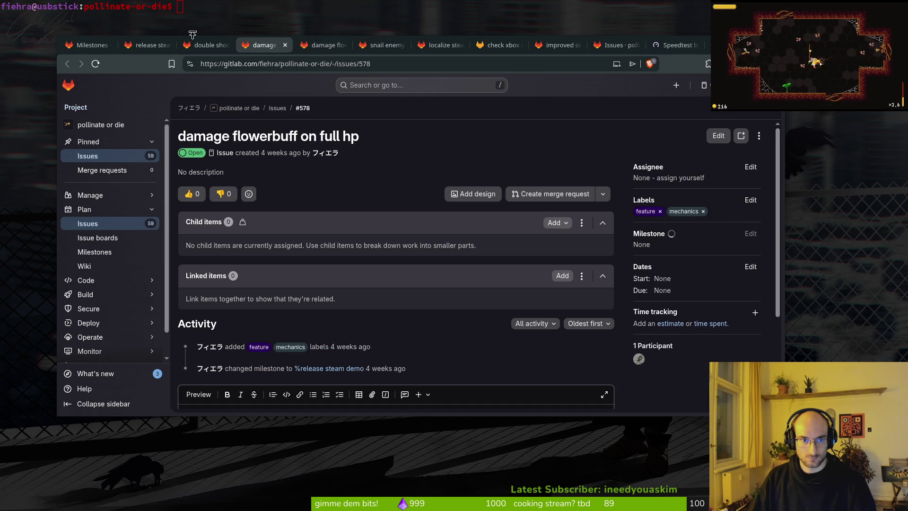
pyautogui.click(752, 234)
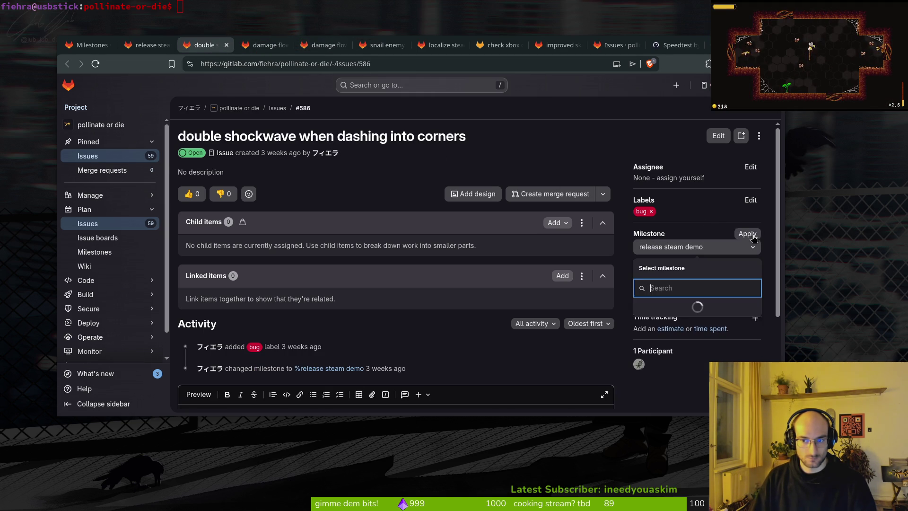
pyautogui.click(744, 268)
# Step: Open the game story artwork issue from the milestone and remove its milestone
pyautogui.click(127, 47)
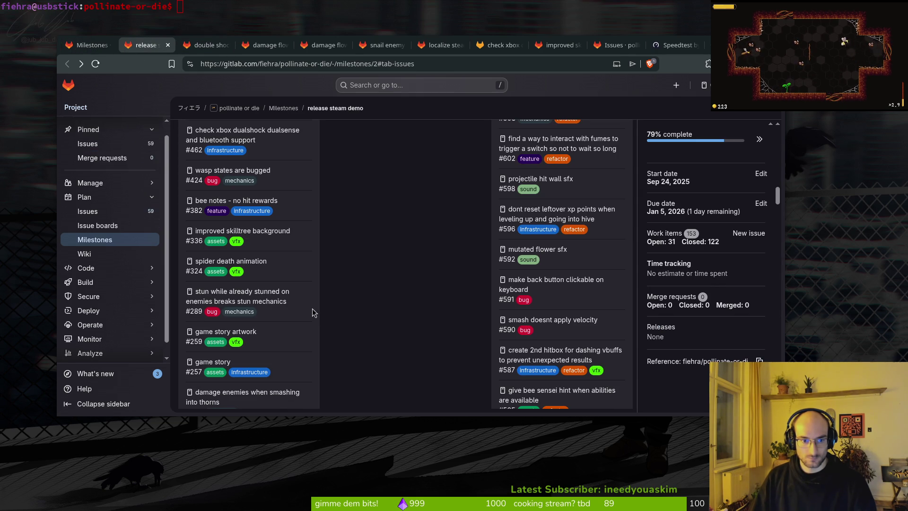
pyautogui.scroll(-3, 254, 320)
pyautogui.middleClick(246, 217)
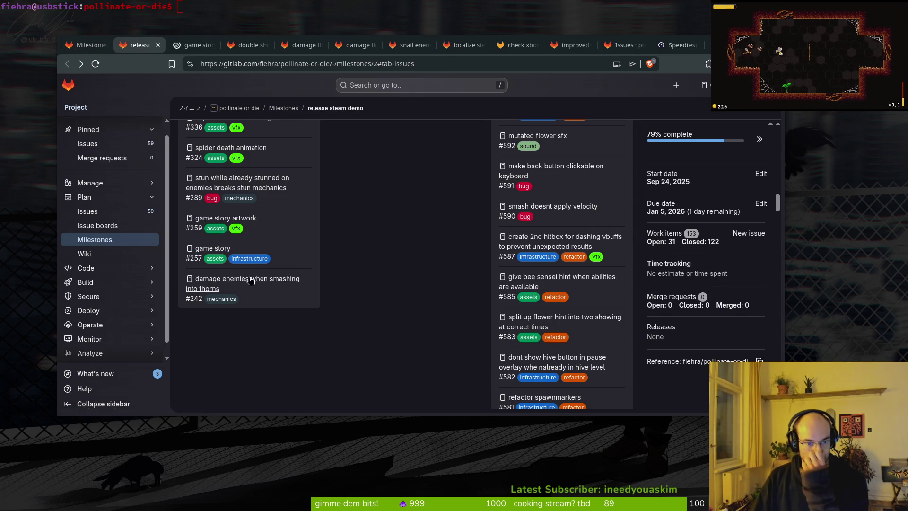
pyautogui.click(192, 45)
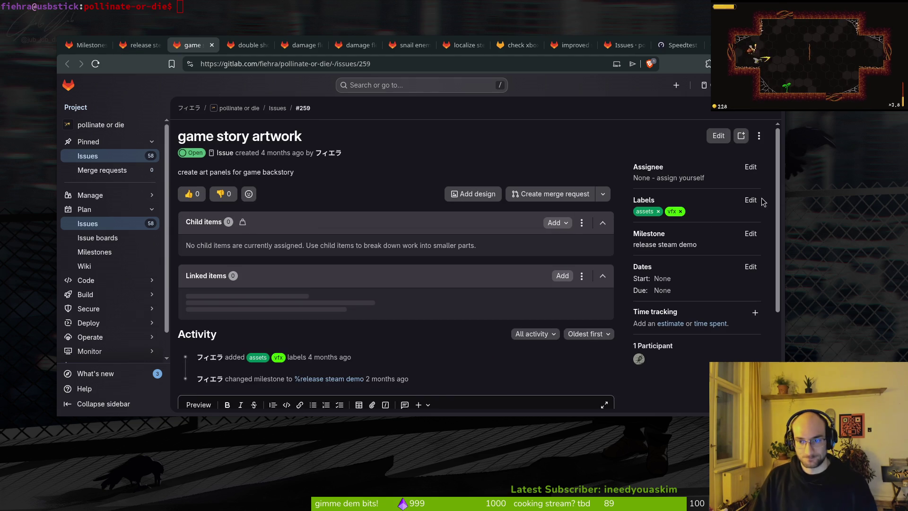
pyautogui.click(754, 199)
pyautogui.click(752, 200)
pyautogui.click(751, 234)
pyautogui.click(695, 308)
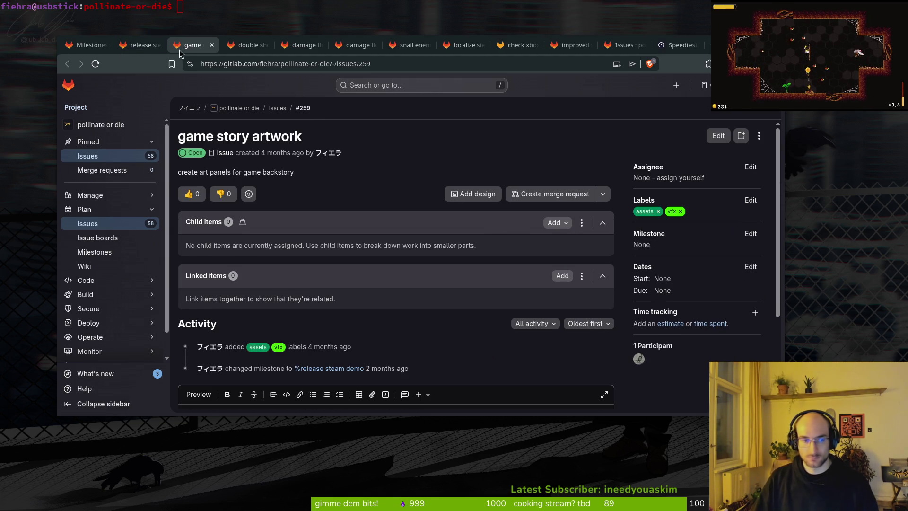
# Step: Close the issue and speed test tabs, then reopen the release steam demo milestone at 84%
pyautogui.click(139, 44)
pyautogui.click(194, 45)
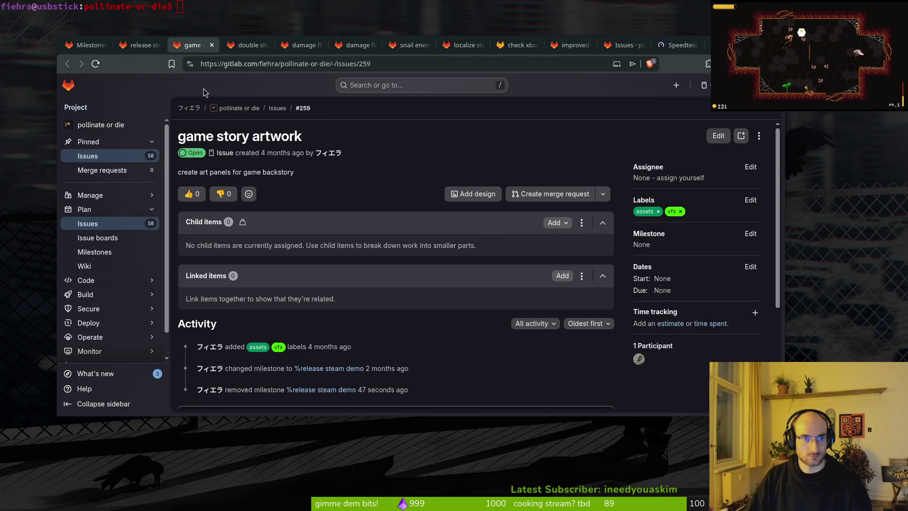
pyautogui.hotkey('ctrl', 'w')
pyautogui.hotkey('ctrl', 'w')
pyautogui.hotkey('ctrl', 'w')
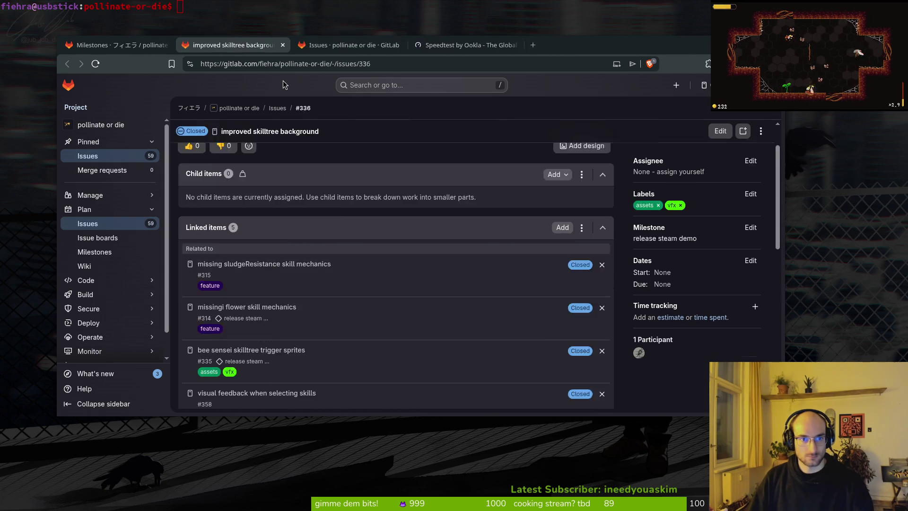
pyautogui.hotkey('ctrl', 'w')
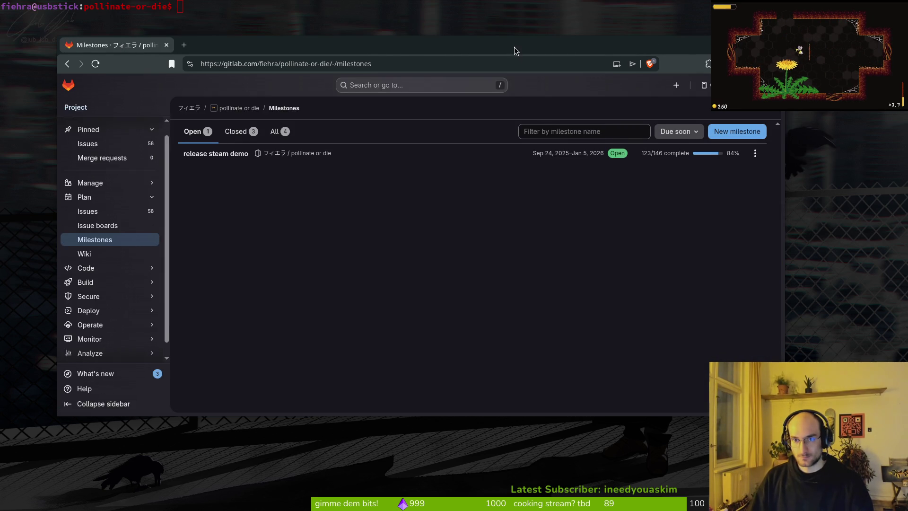
pyautogui.moveTo(514, 51); pyautogui.dragTo(537, 51)
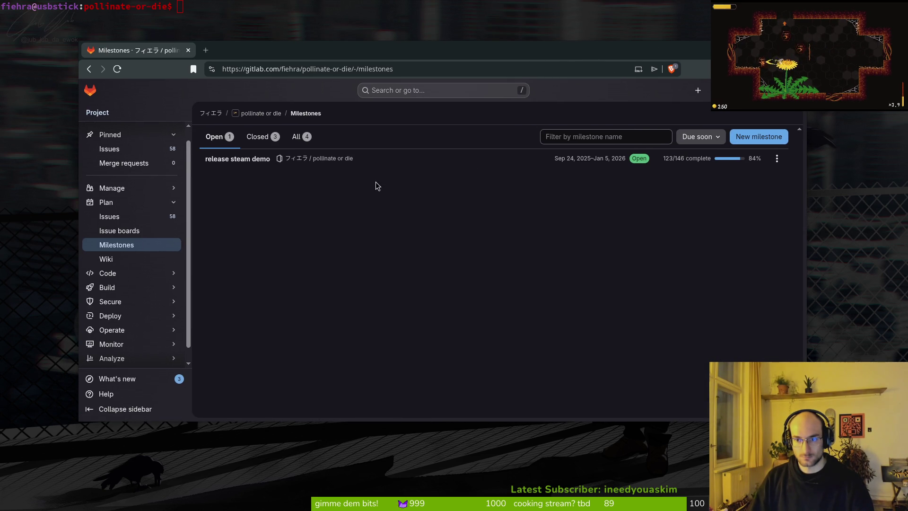
pyautogui.click(256, 163)
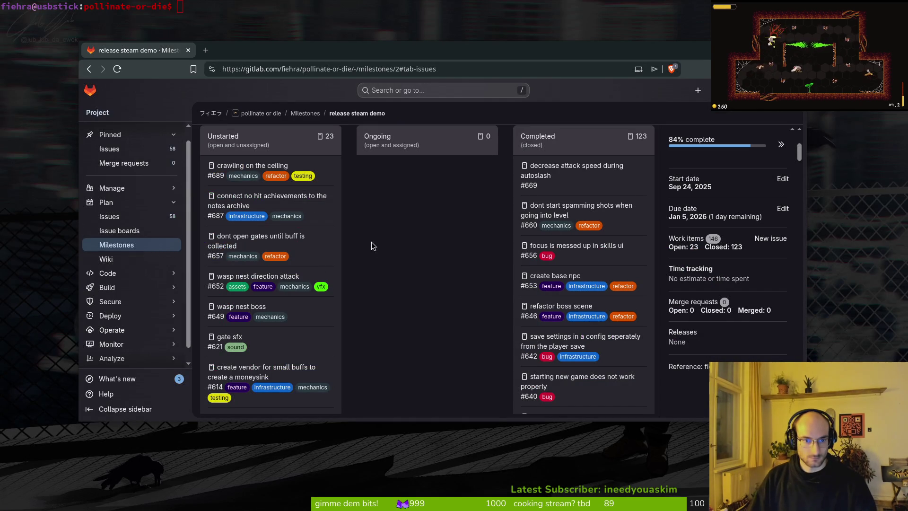
pyautogui.scroll(-2, 333, 223)
pyautogui.click(247, 25)
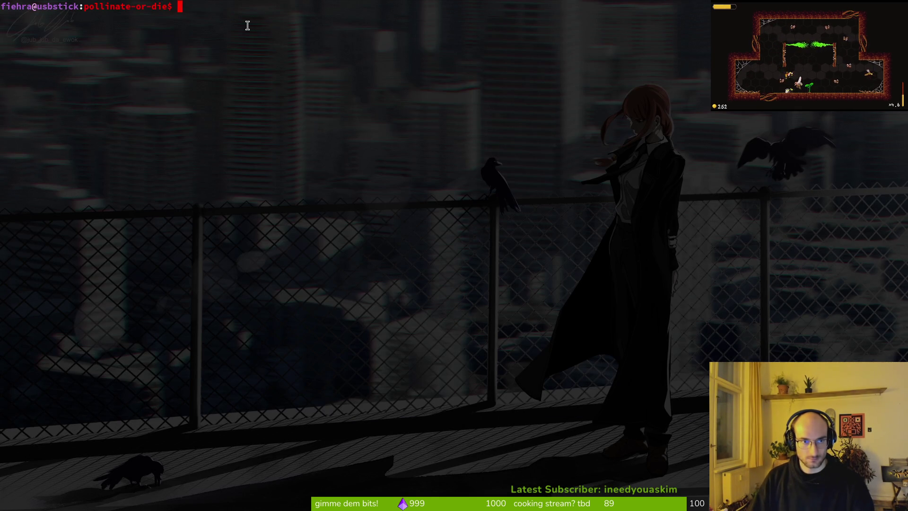
# Step: Review the repository in tig, list branches to confirm development, and clear the screen
pyautogui.write('tig')
pyautogui.press('Return')
pyautogui.press('q')
pyautogui.write('git branch')
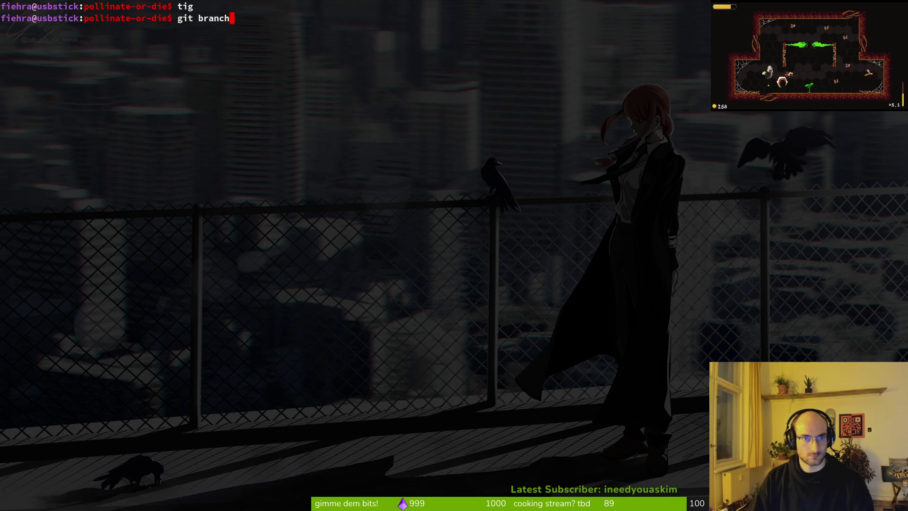
pyautogui.press('Return')
pyautogui.hotkey('ctrl', 'c')
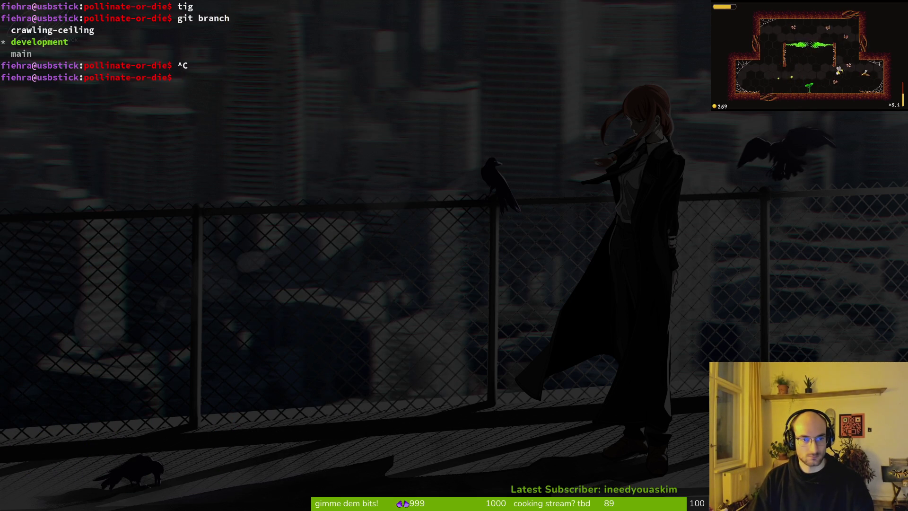
pyautogui.hotkey('ctrl', 'l')
pyautogui.hotkey('alt', 'Tab')
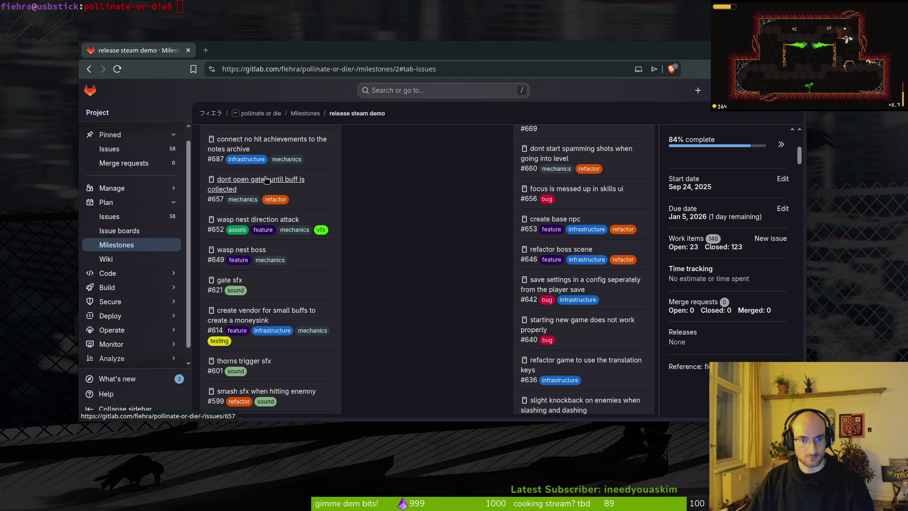
pyautogui.scroll(5, 265, 270)
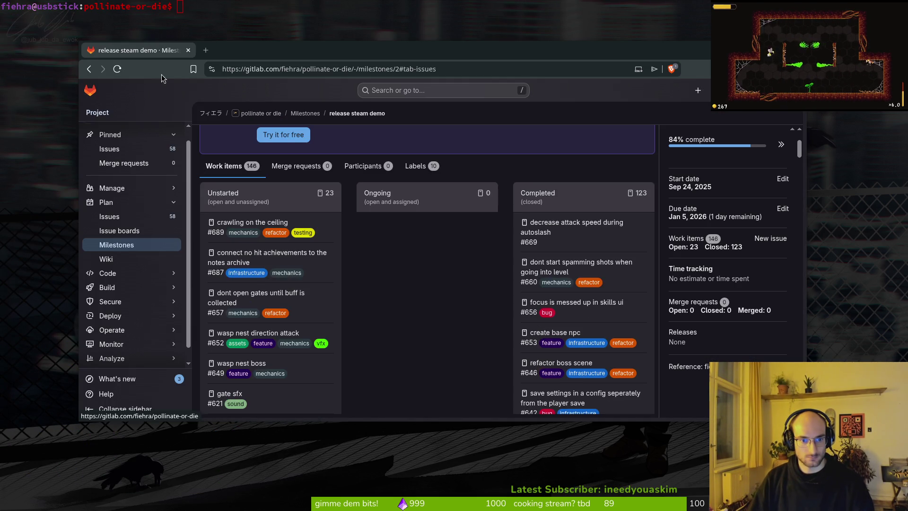
pyautogui.click(218, 12)
# Step: Open the project with nvim . and load modules/levels/level.gd from file search
pyautogui.press('Return')
pyautogui.press('Return')
pyautogui.write('nvim .')
pyautogui.press('Return')
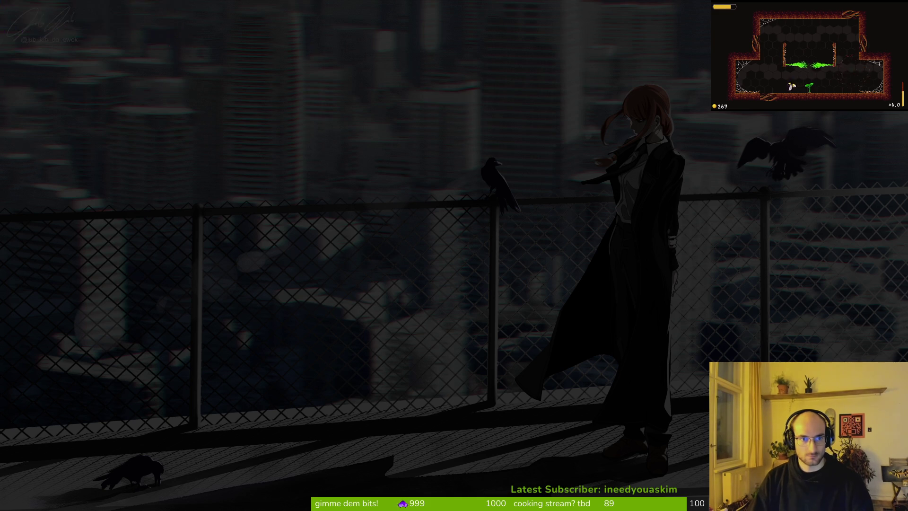
pyautogui.write('level')
pyautogui.press('Return')
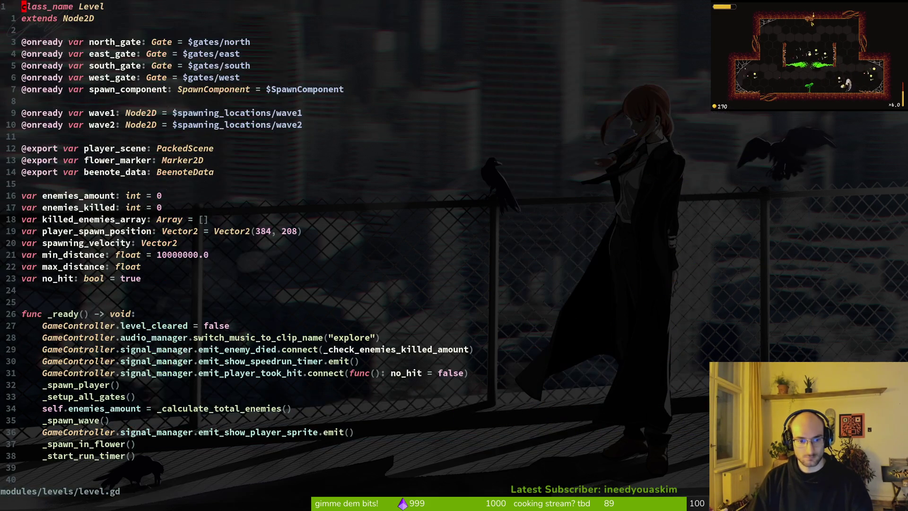
# Step: Find and open archive.manager.gd through the Neovim project file search
pyautogui.scroll(-5, 287, 219)
pyautogui.scroll(-6, 142, 268)
pyautogui.scroll(11, 171, 257)
pyautogui.click(153, 282)
pyautogui.press('space')
pyautogui.press('f')
pyautogui.press('f')
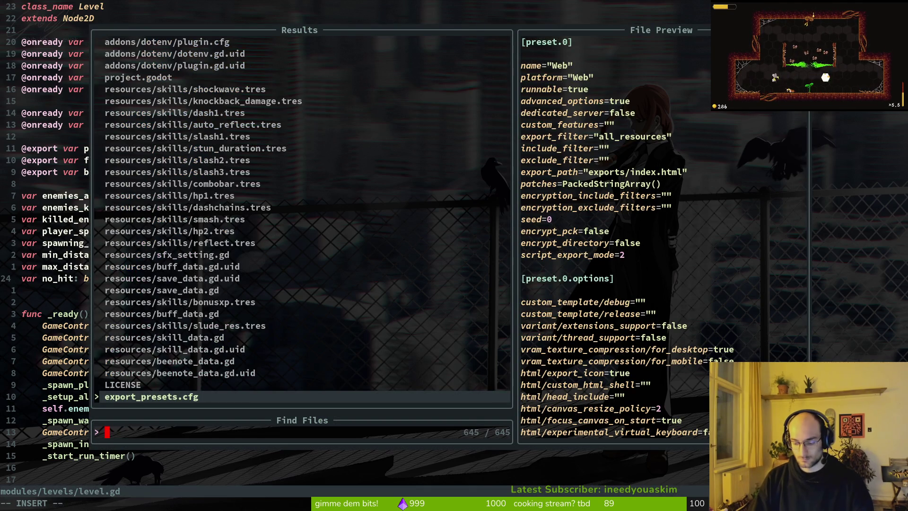
pyautogui.write('arhcma')
pyautogui.press('BackSpace')
pyautogui.press('BackSpace')
pyautogui.write('ma')
pyautogui.press('BackSpace')
pyautogui.press('BackSpace')
pyautogui.press('BackSpace')
pyautogui.write('rchi')
pyautogui.press('Return')
# Step: Open skill.manager.gd in a vertical split and copy its three skill_templates declaration lines
pyautogui.press('j')
pyautogui.press('j')
pyautogui.press('j')
pyautogui.press('space')
pyautogui.press('f')
pyautogui.press('f')
pyautogui.write('skimana')
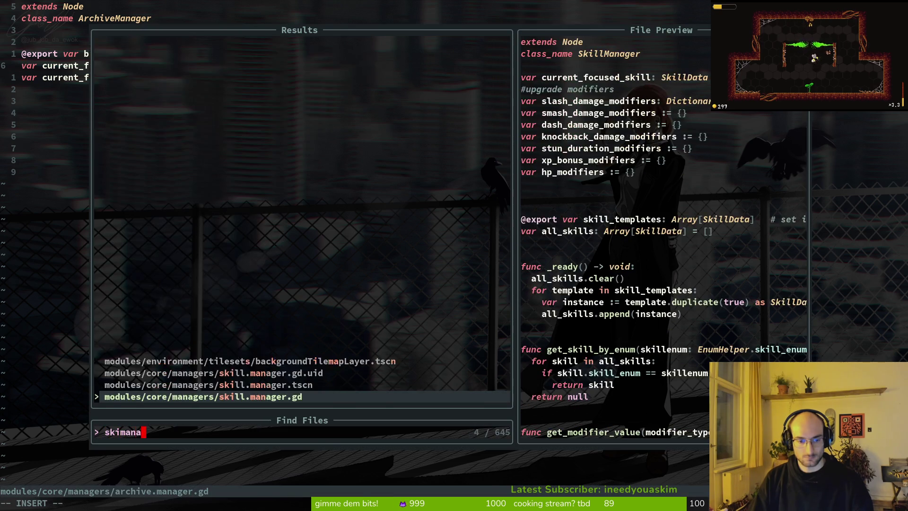
pyautogui.hotkey('ctrl', 'v')
pyautogui.press('j')
pyautogui.press('j')
pyautogui.press('j')
pyautogui.press('y')
pyautogui.press('j')
pyautogui.press('k')
pyautogui.press('d')
pyautogui.press('d')
pyautogui.press('y')
pyautogui.press('2')
pyautogui.press('j')
# Step: Paste the skill declarations into ArchiveManager, then delete them again and save
pyautogui.hotkey('ctrl', 'w')
pyautogui.press('l')
pyautogui.press('j')
pyautogui.press('j')
pyautogui.press('p')
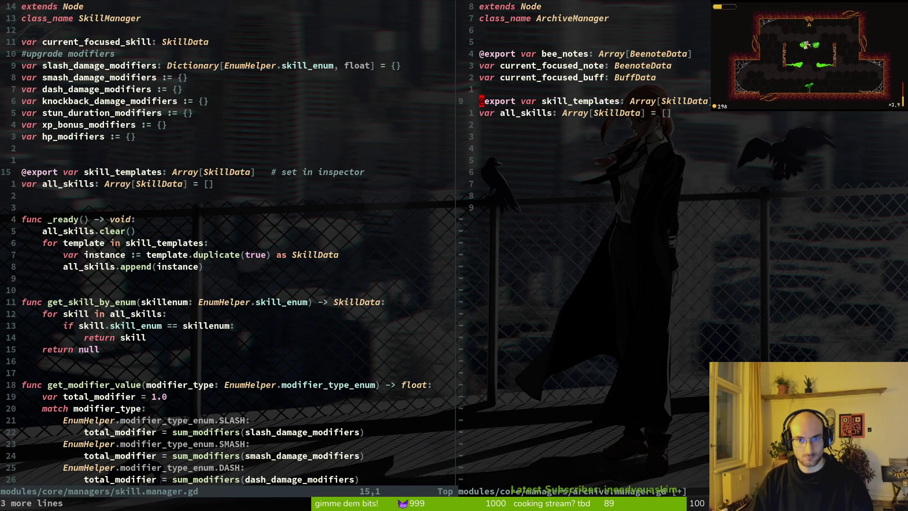
pyautogui.hotkey('shift', 'v')
pyautogui.press('j')
pyautogui.press('j')
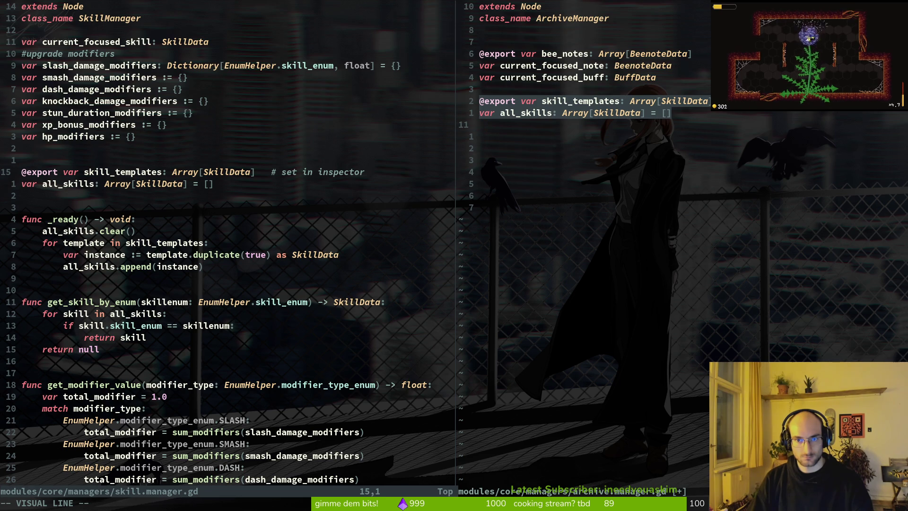
pyautogui.write('d')
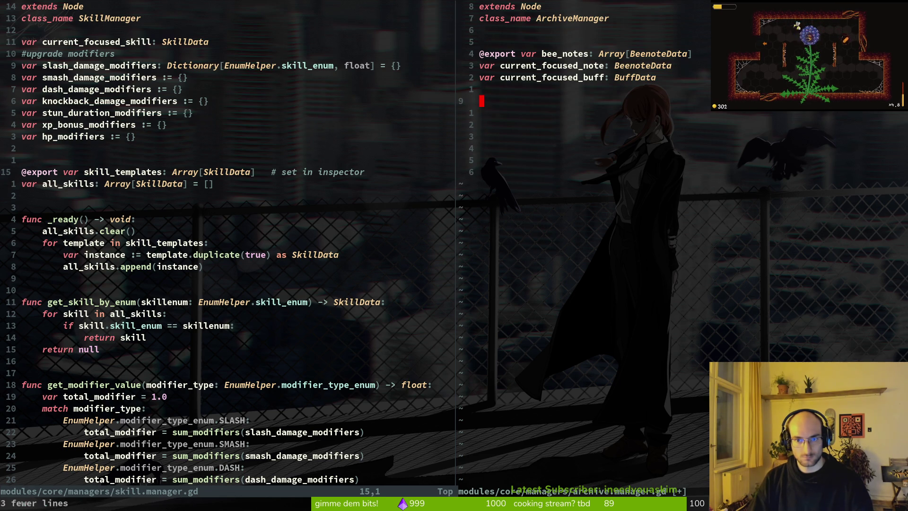
pyautogui.write(':w')
pyautogui.press('Return')
pyautogui.press('k')
pyautogui.press('k')
pyautogui.press('k')
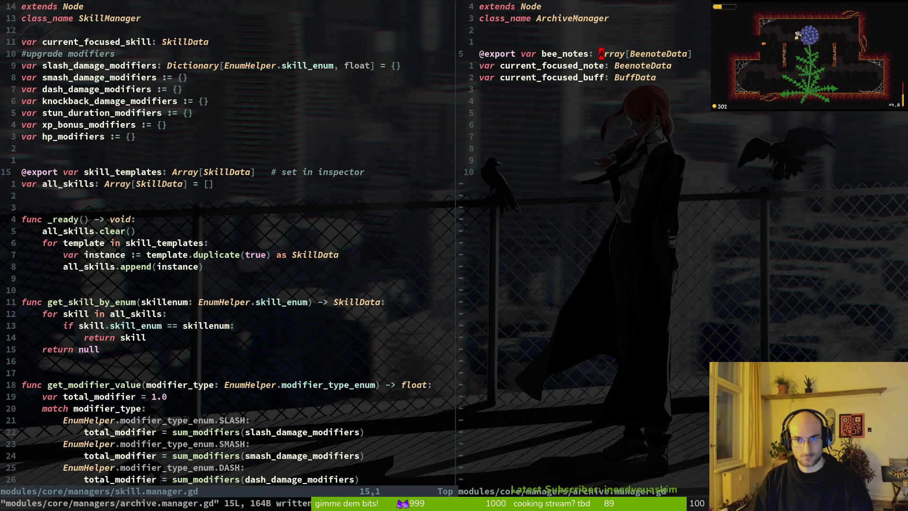
# Step: Rename bee_notes to bee_note_templates and save archive.manager.gd
pyautogui.press('i')
pyautogui.press('BackSpace')
pyautogui.write('_template')
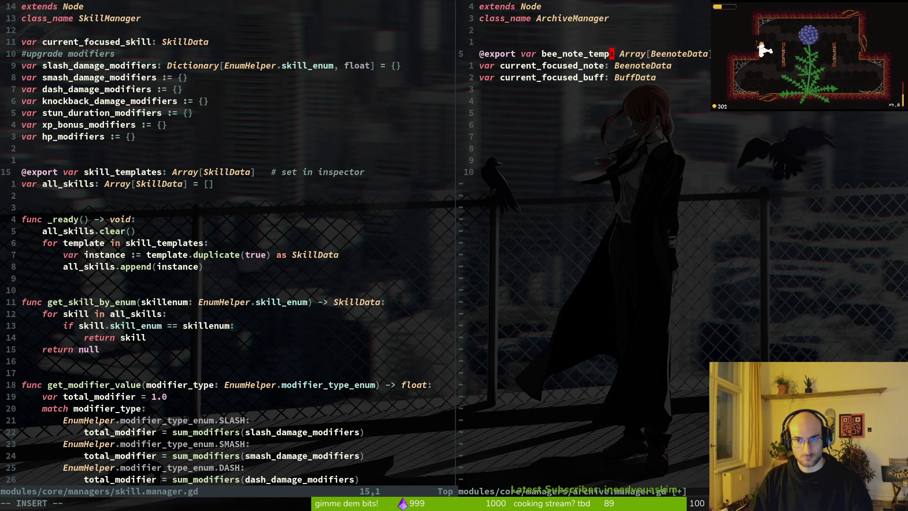
pyautogui.write('s')
pyautogui.press('Escape')
pyautogui.write(':w')
pyautogui.press('Return')
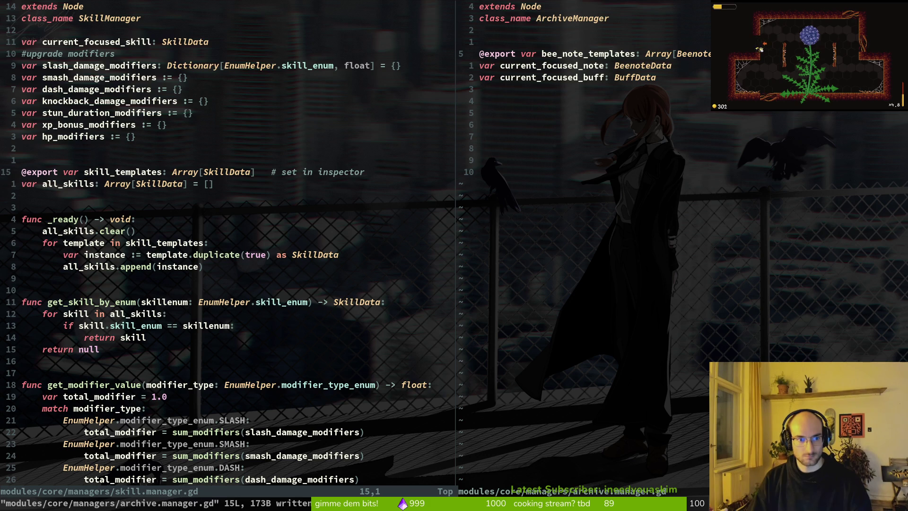
# Step: Duplicate the bee_note_templates line, rename the copy to bee_notes, and save
pyautogui.press('y')
pyautogui.press('y')
pyautogui.press('p')
pyautogui.press('w')
pyautogui.press('w')
pyautogui.press('w')
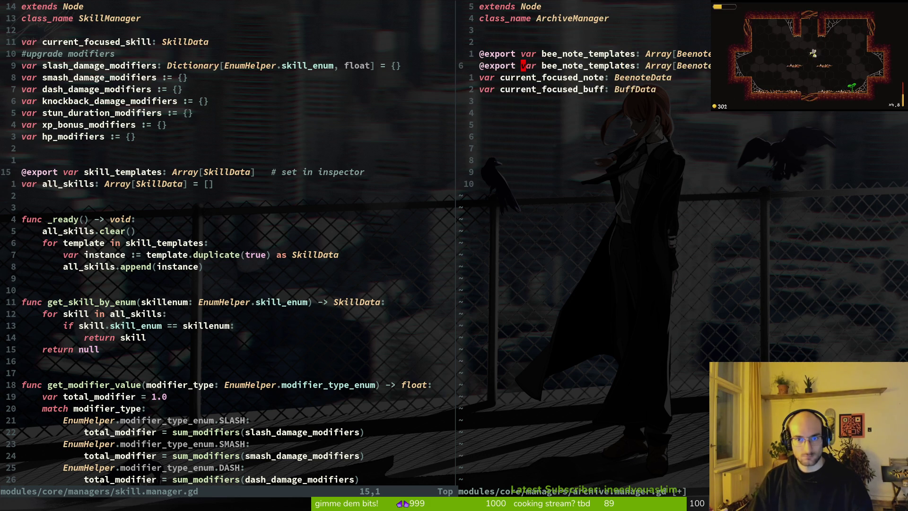
pyautogui.write('cwbee_notes')
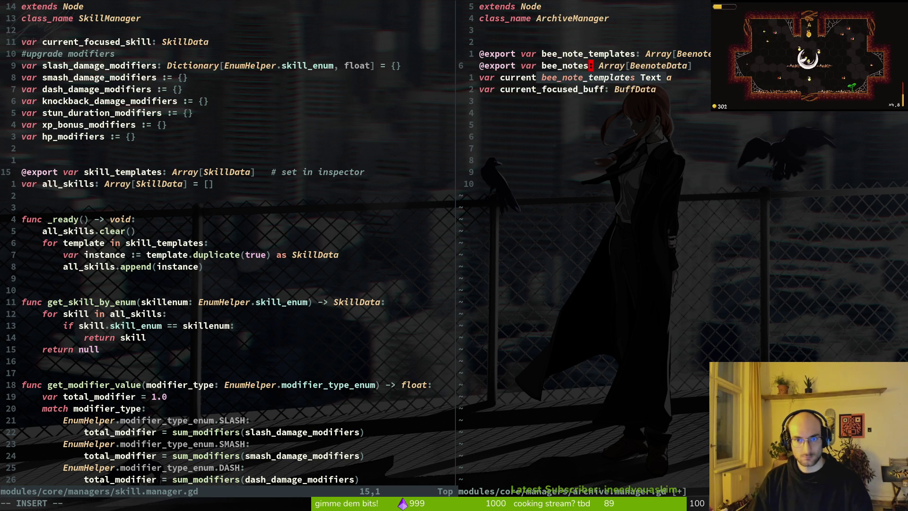
pyautogui.press('Escape')
pyautogui.write(':write')
pyautogui.press('Return')
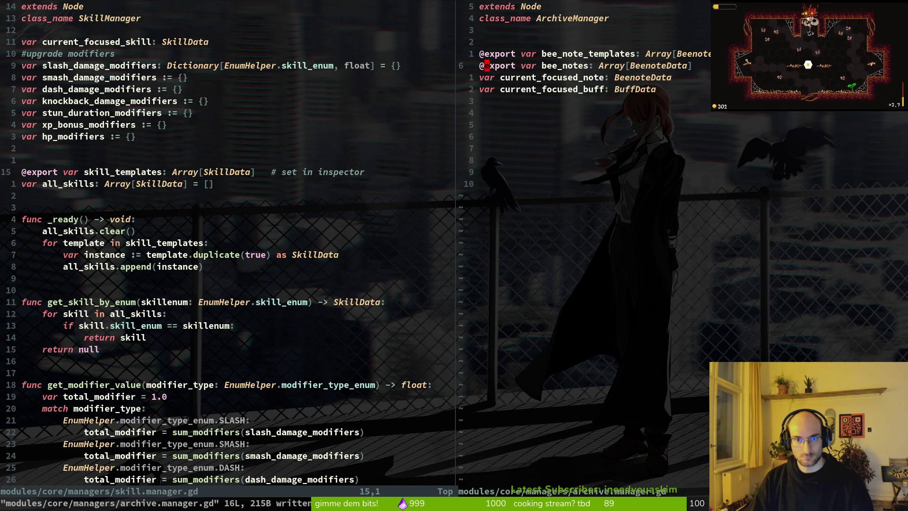
pyautogui.press('o')
pyautogui.press('Escape')
pyautogui.press('k')
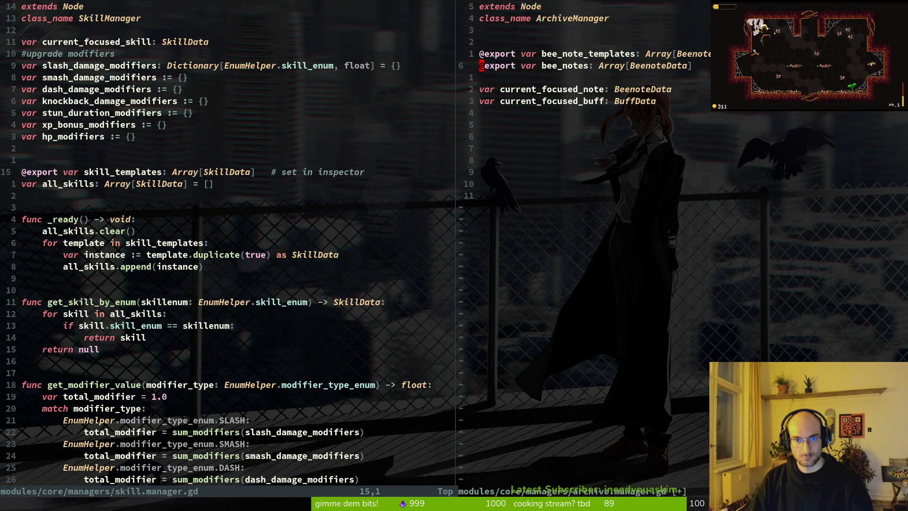
pyautogui.press('w')
pyautogui.press('c')
pyautogui.press('w')
pyautogui.press('Escape')
pyautogui.write('dw:write')
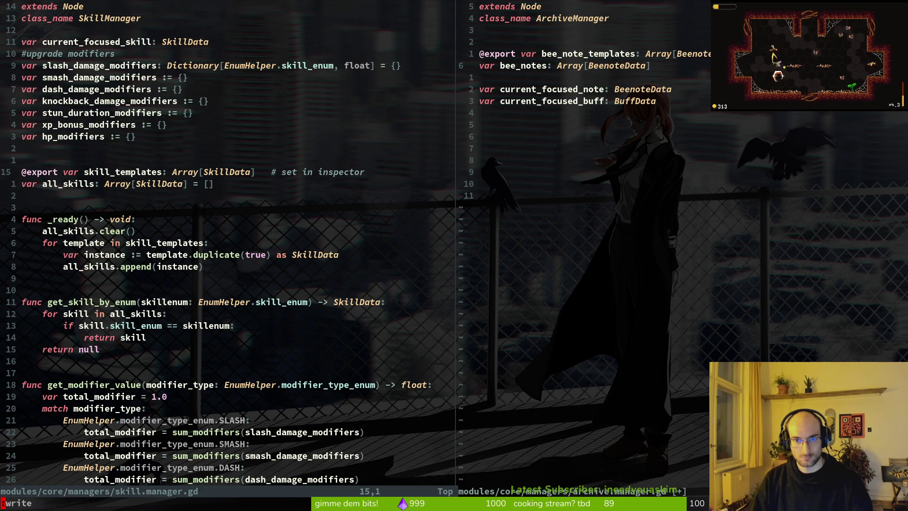
pyautogui.press('Return')
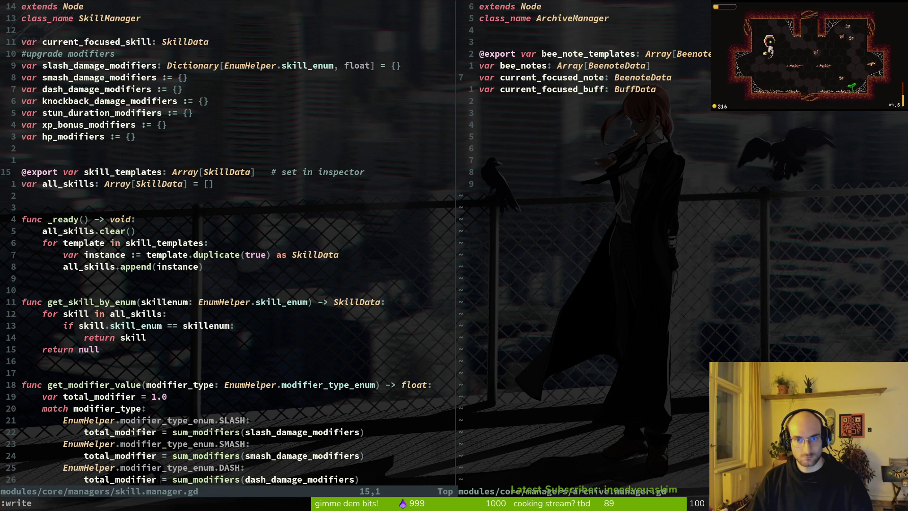
pyautogui.press('Return')
pyautogui.hotkey('ctrl', 'w')
# Step: Copy SkillManager's _ready function into ArchiveManager with a blank line above it, and save
pyautogui.press('h')
pyautogui.press('j')
pyautogui.press('j')
pyautogui.press('j')
pyautogui.hotkey('shift', 'v')
pyautogui.press('j')
pyautogui.press('j')
pyautogui.press('j')
pyautogui.press('j')
pyautogui.press('j')
pyautogui.press('j')
pyautogui.press('y')
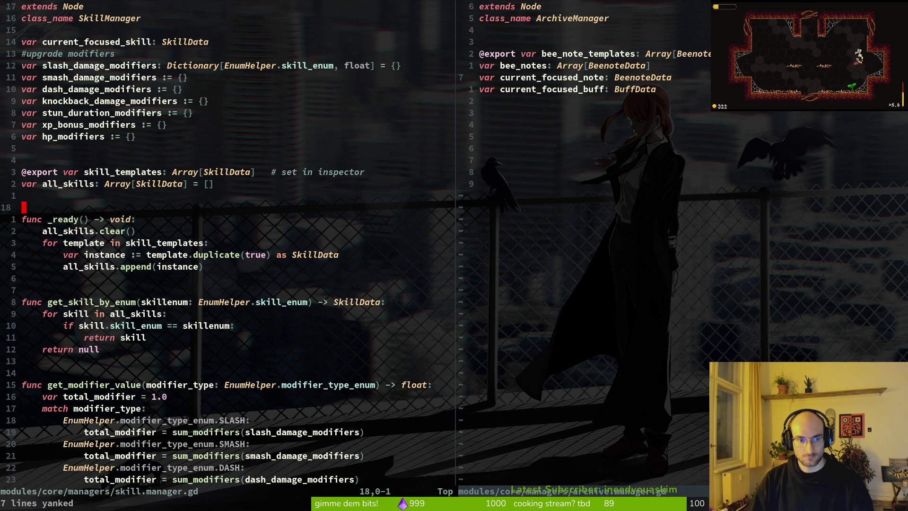
pyautogui.hotkey('ctrl', 'w')
pyautogui.press('l')
pyautogui.press('j')
pyautogui.press('j')
pyautogui.press('p')
pyautogui.press('o')
pyautogui.press('Escape')
pyautogui.write(':write')
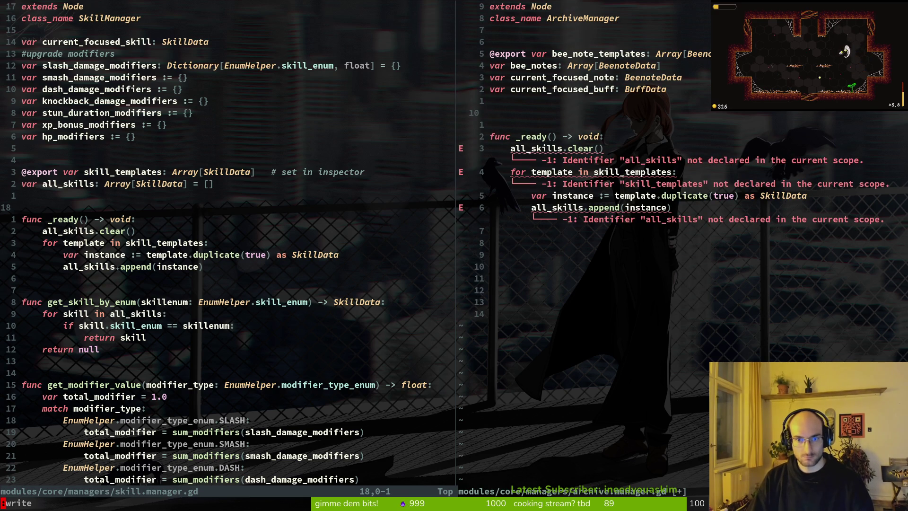
pyautogui.press('Return')
# Step: Rename all_skills to bee_notes in the clear line and skill_templates to bee_note_templates in the loop, saving
pyautogui.press('j')
pyautogui.press('j')
pyautogui.write('cebeno')
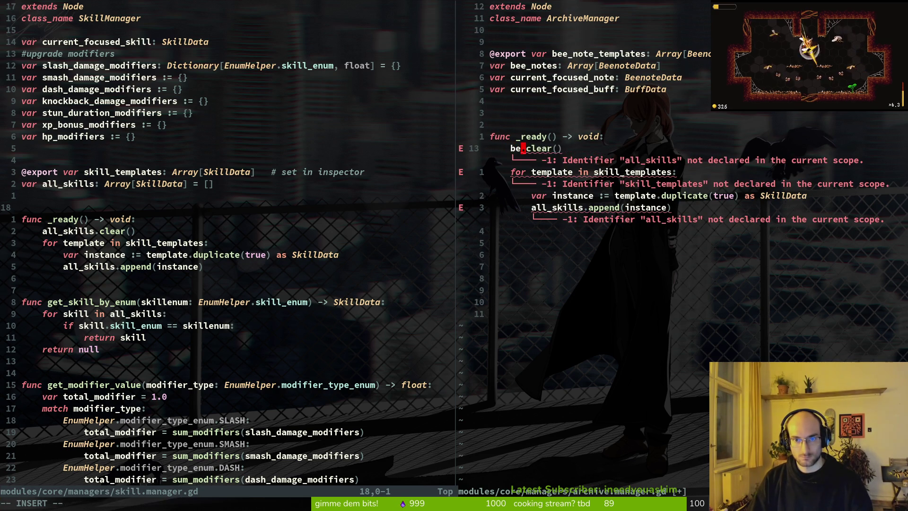
pyautogui.hotkey('ctrl', 'n')
pyautogui.hotkey('ctrl', 'n')
pyautogui.press('Escape')
pyautogui.write(':write')
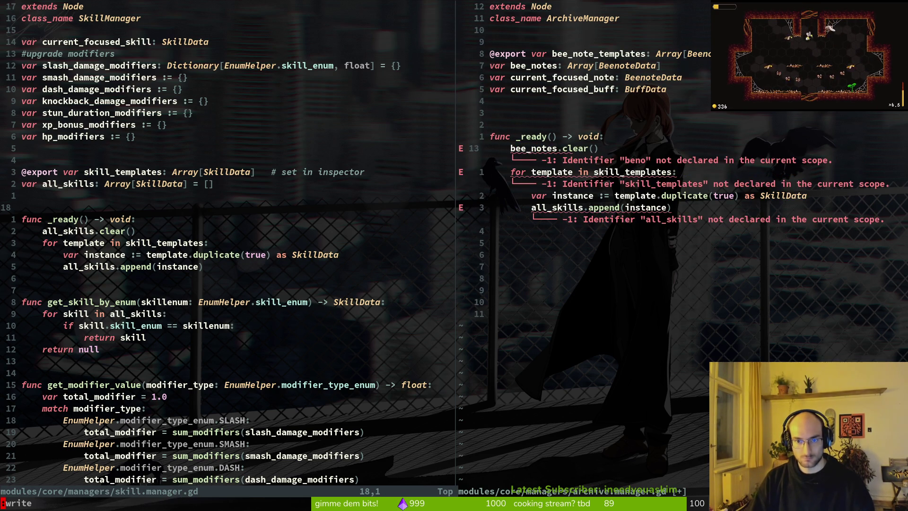
pyautogui.press('Return')
pyautogui.press('j')
pyautogui.press('w')
pyautogui.press('w')
pyautogui.write('cebenote')
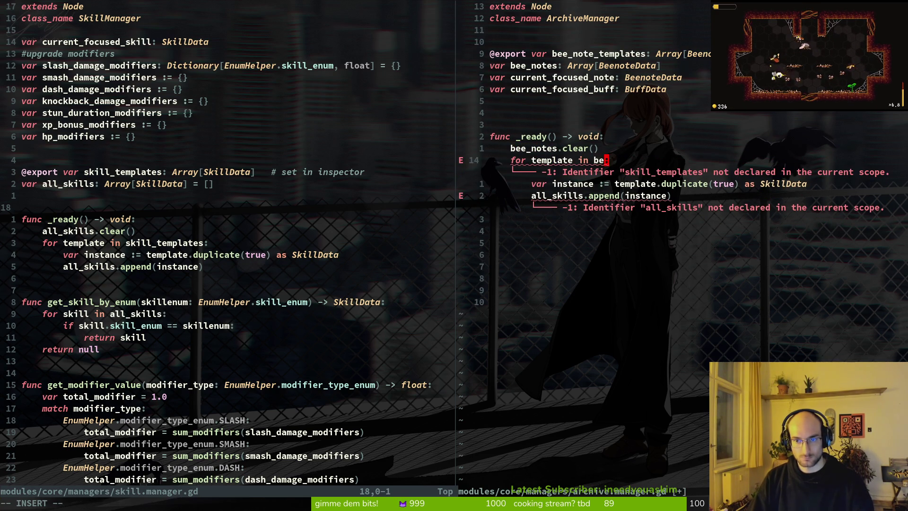
pyautogui.hotkey('ctrl', 'n')
pyautogui.press('Escape')
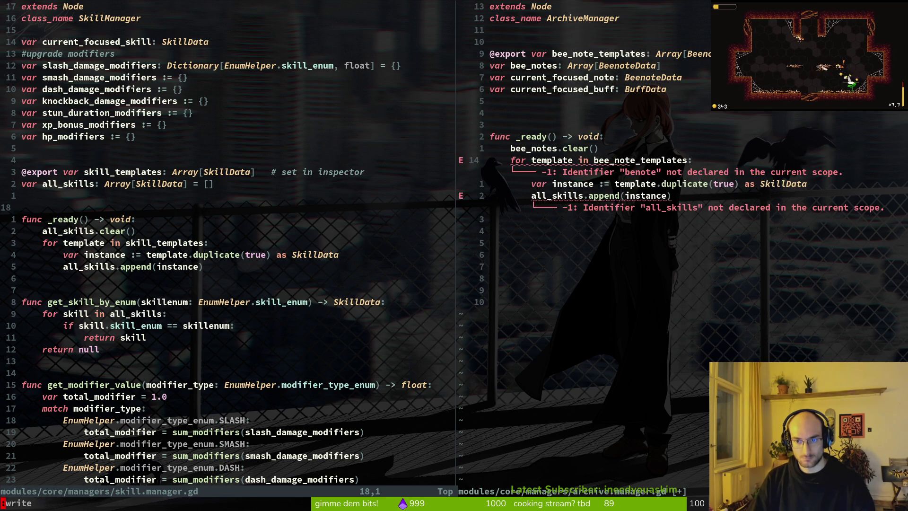
pyautogui.write(':w')
pyautogui.press('Return')
# Step: Change the append target to bee_notes, save the finished function, and bring up the GitLab browser window
pyautogui.press('j')
pyautogui.press('j')
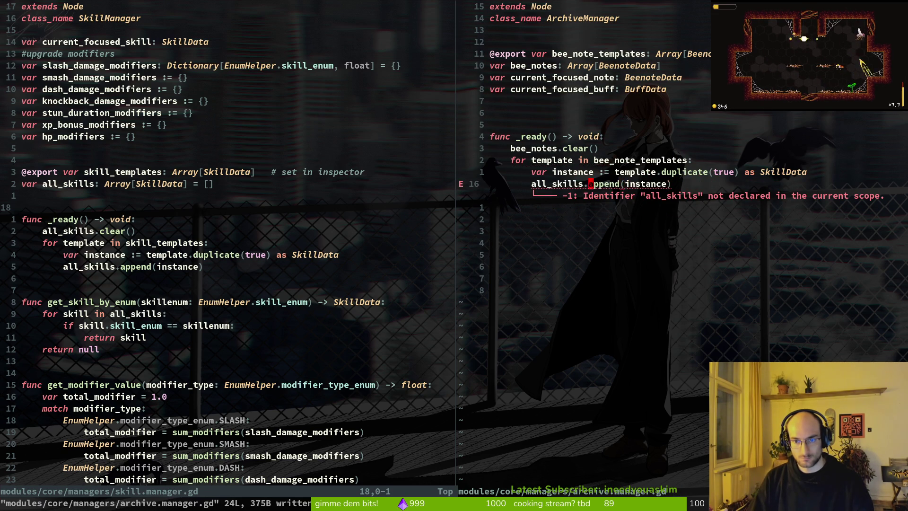
pyautogui.write('ce')
pyautogui.write('beno')
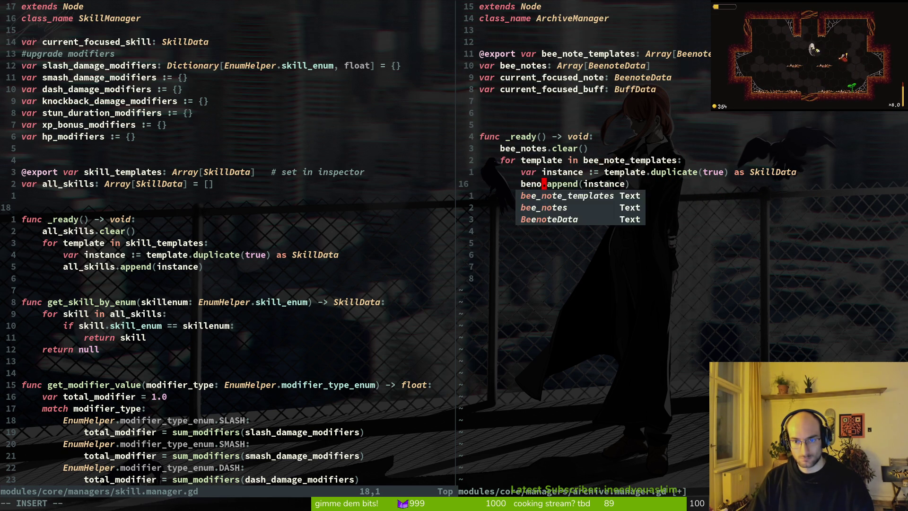
pyautogui.press('Escape')
pyautogui.write(':w')
pyautogui.press('Return')
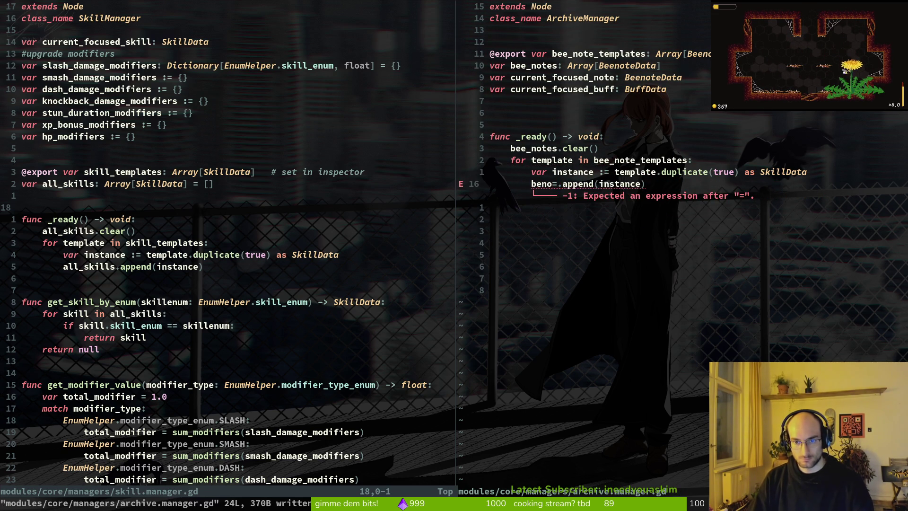
pyautogui.write('ate')
pyautogui.hotkey('ctrl', 'n')
pyautogui.press('Escape')
pyautogui.write(':write')
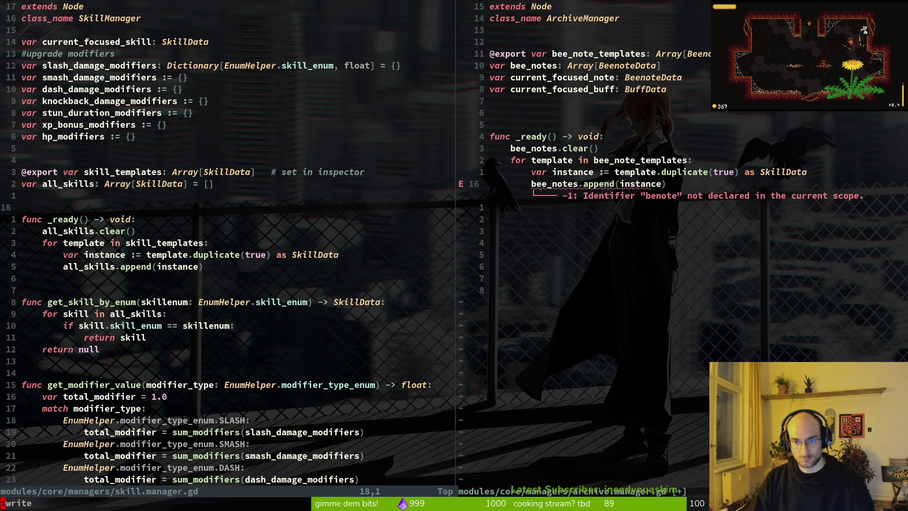
pyautogui.press('Return')
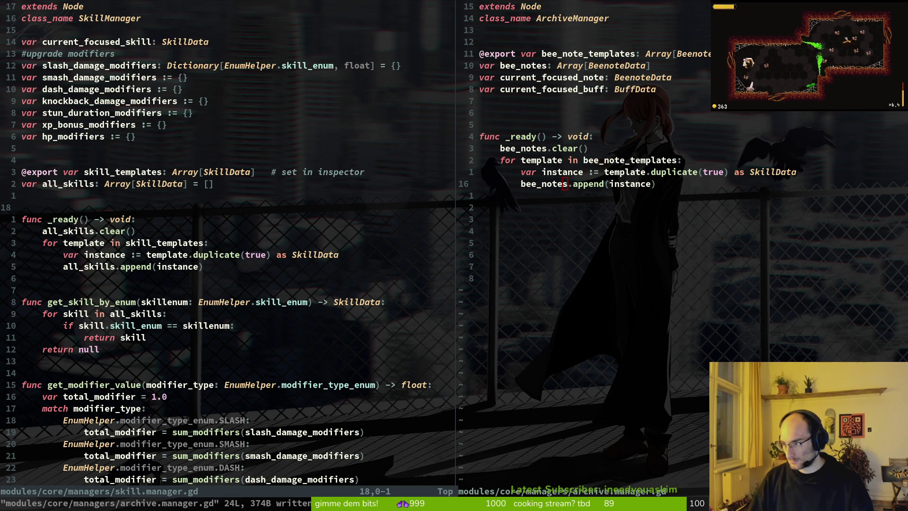
pyautogui.hotkey('alt', 'Tab')
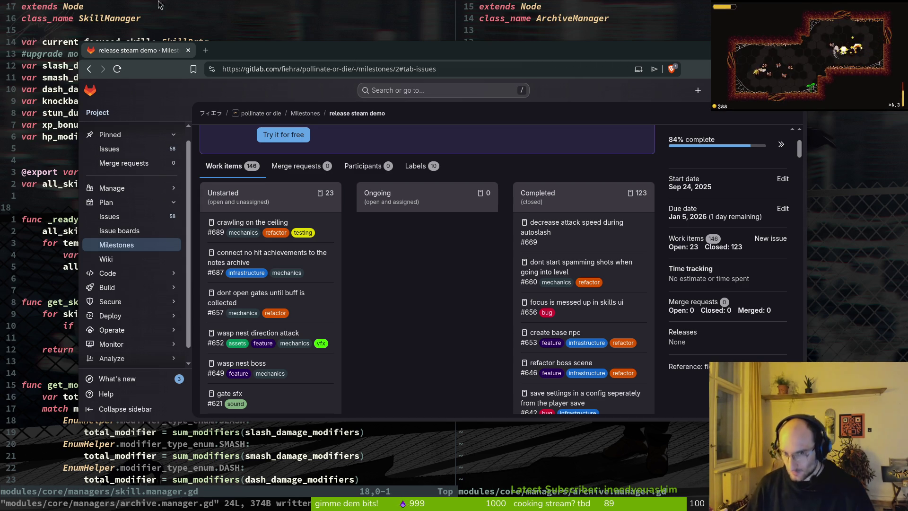
# Step: Open a new Brave tab and load pcpartpicker.com from the address bar
pyautogui.hotkey('ctrl', 't')
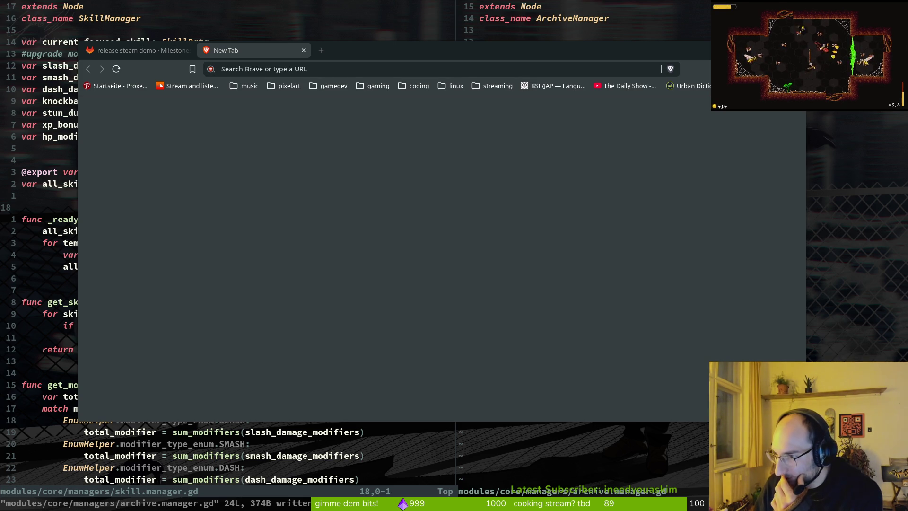
pyautogui.click(339, 68)
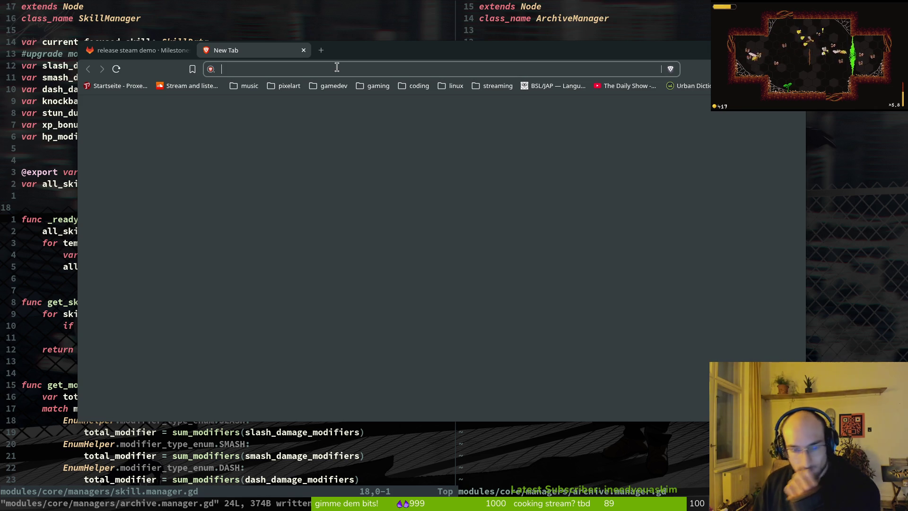
pyautogui.write('pcpa')
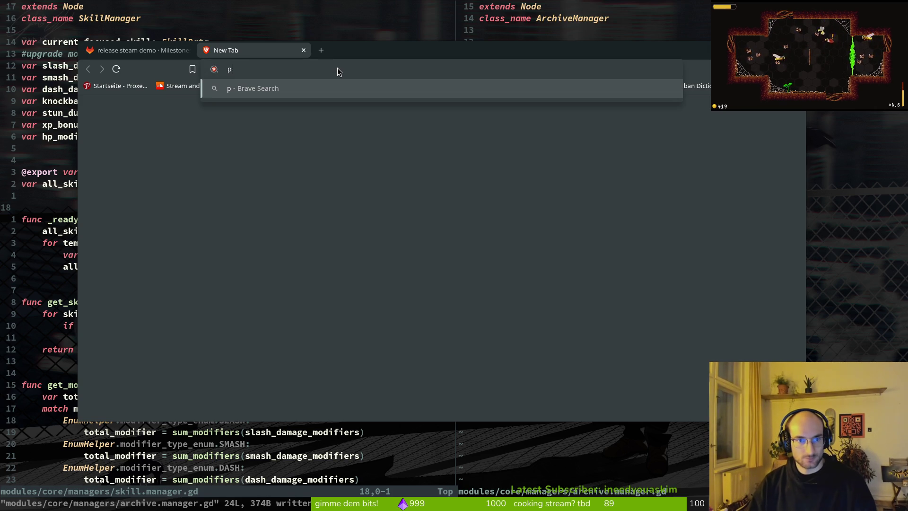
pyautogui.press('Return')
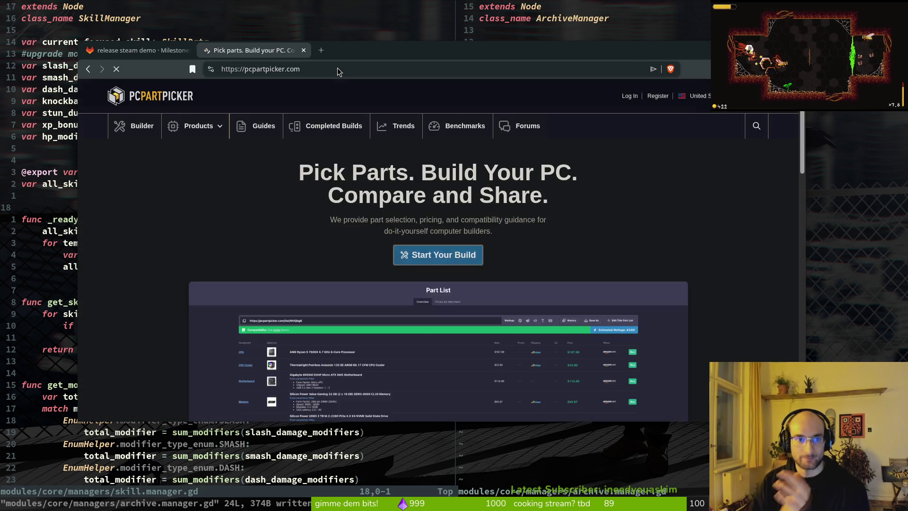
# Step: Start a new build, search the CPU list for 'ryzen 5 5600', and open the Ryzen 5 5600 in a background tab
pyautogui.click(463, 256)
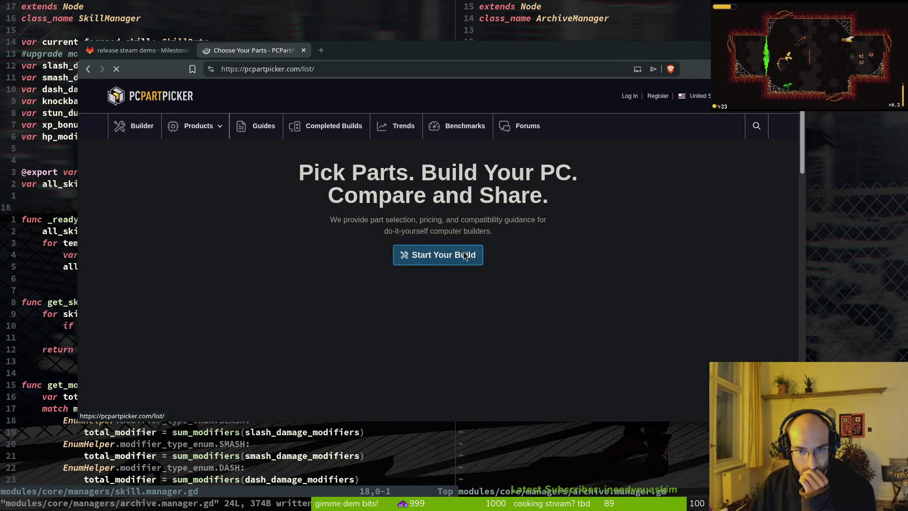
pyautogui.click(282, 287)
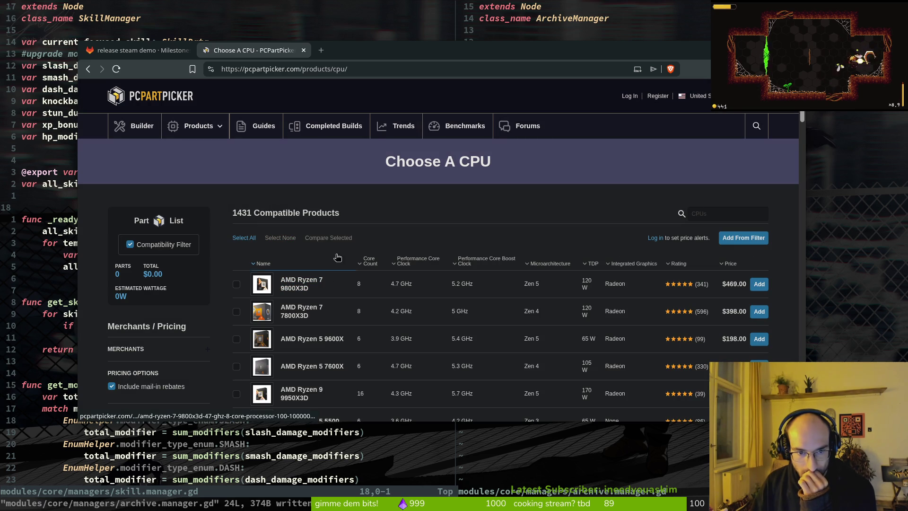
pyautogui.click(733, 215)
pyautogui.write('amd')
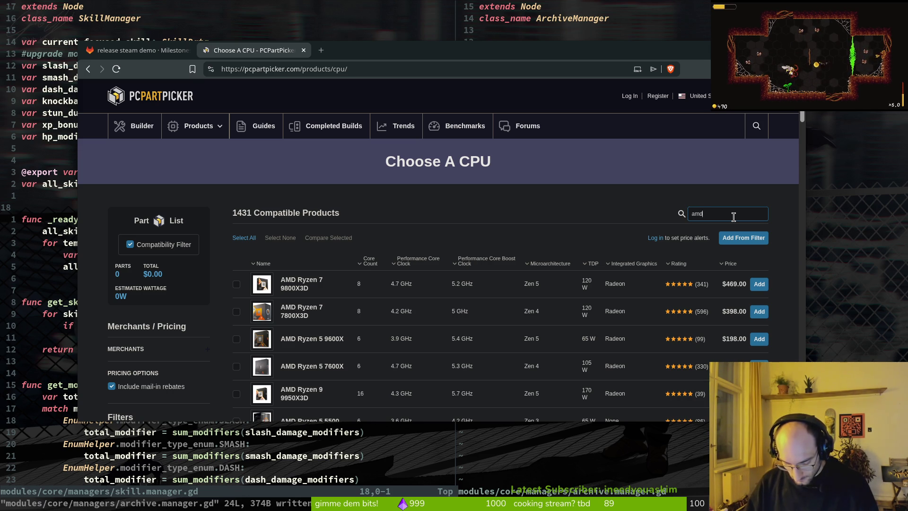
pyautogui.write(' ryzen ')
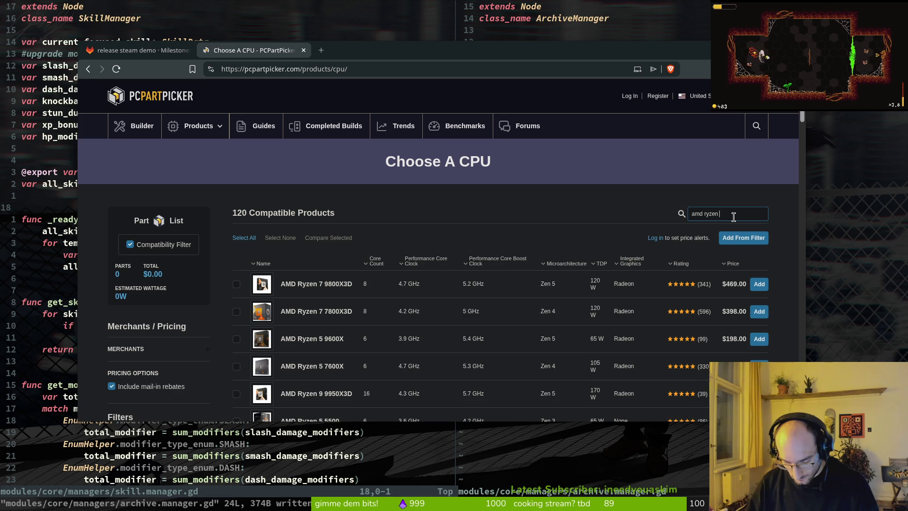
pyautogui.write('5 560')
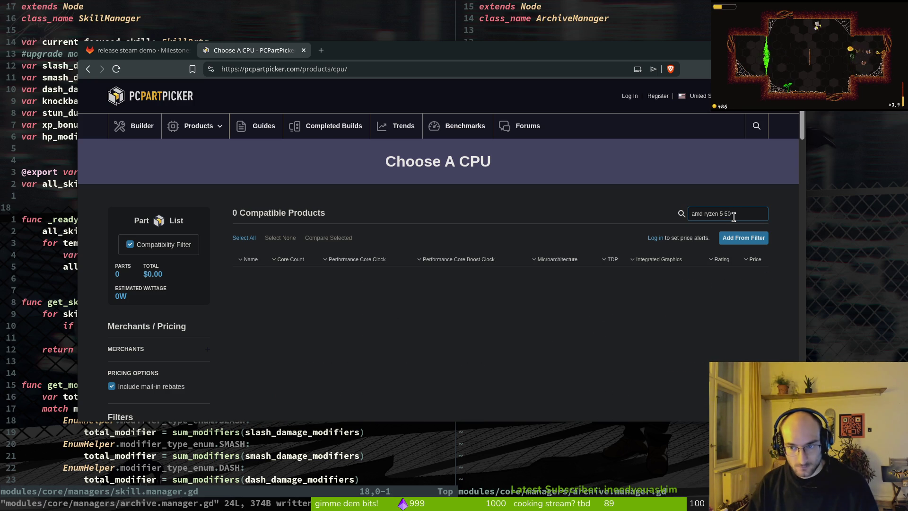
pyautogui.write('0')
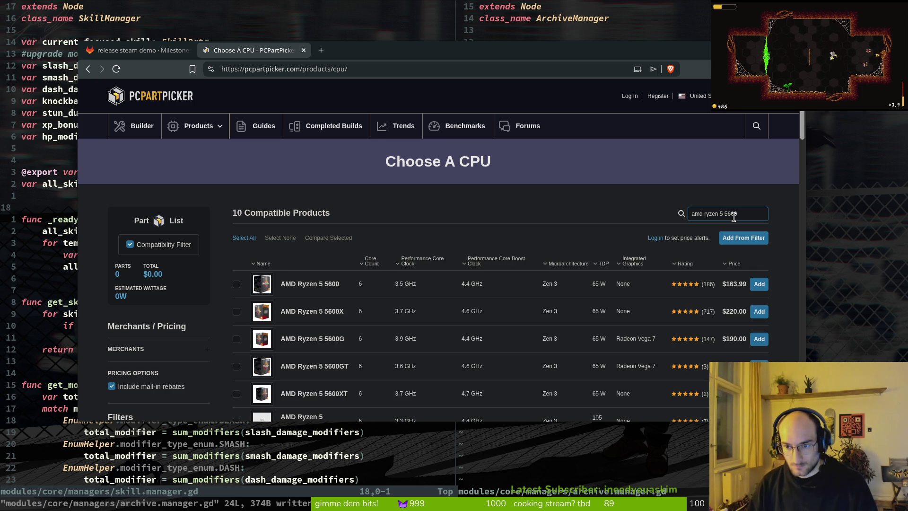
pyautogui.middleClick(320, 288)
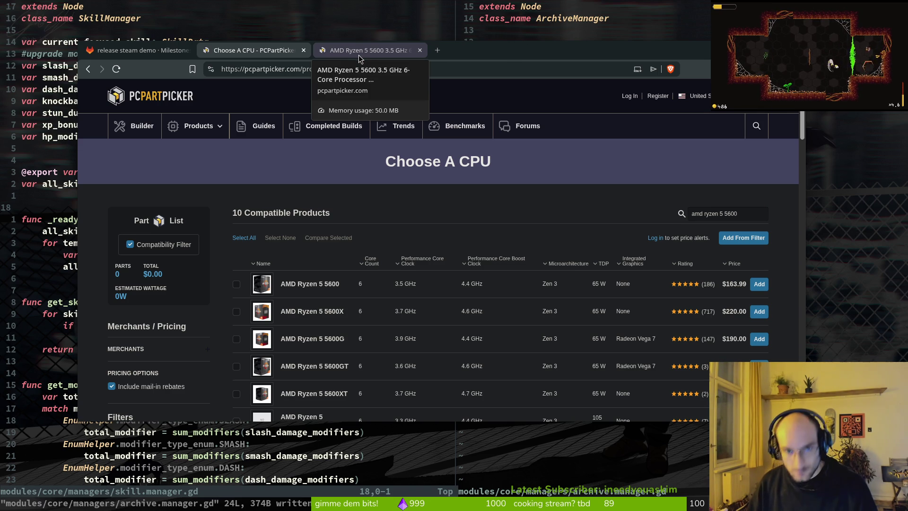
# Step: Browse the AMD Ryzen 5 5600 product page in its own tab
pyautogui.click(359, 56)
pyautogui.scroll(-5, 512, 254)
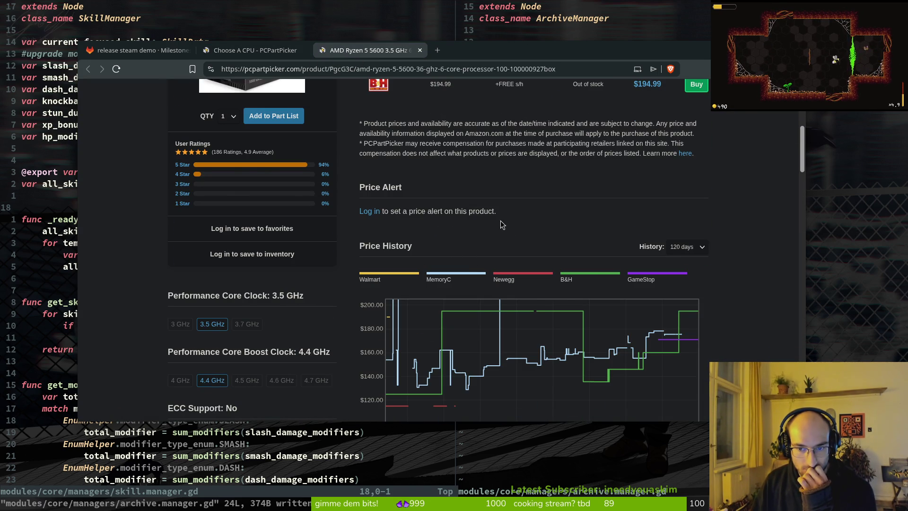
pyautogui.scroll(-1, 502, 225)
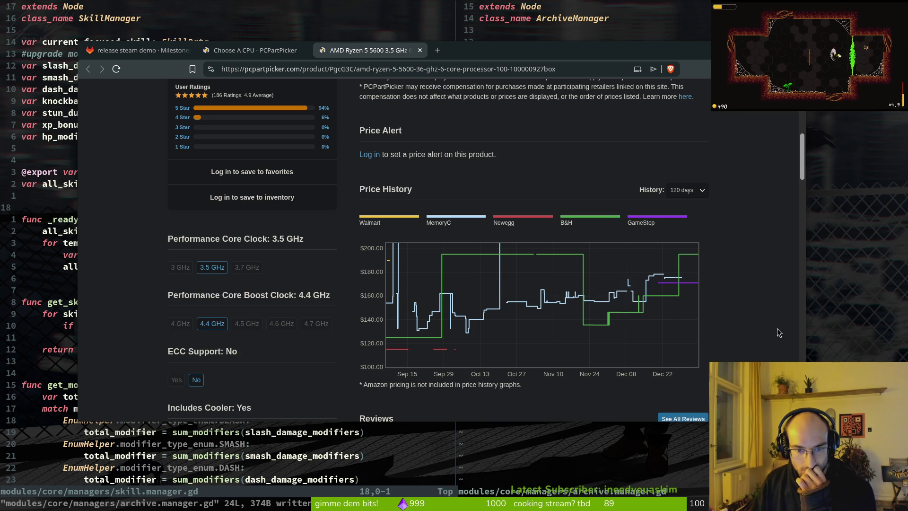
pyautogui.scroll(3, 779, 333)
pyautogui.scroll(1, 735, 340)
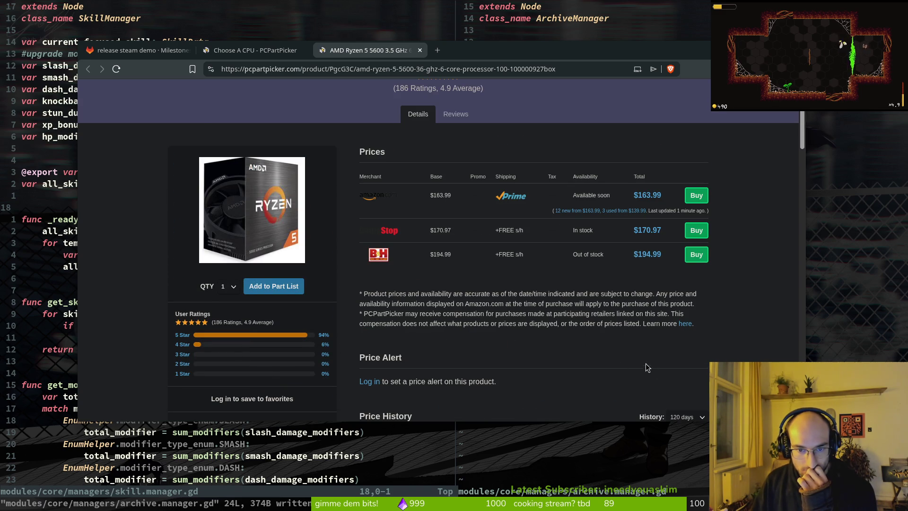
pyautogui.scroll(-5, 650, 370)
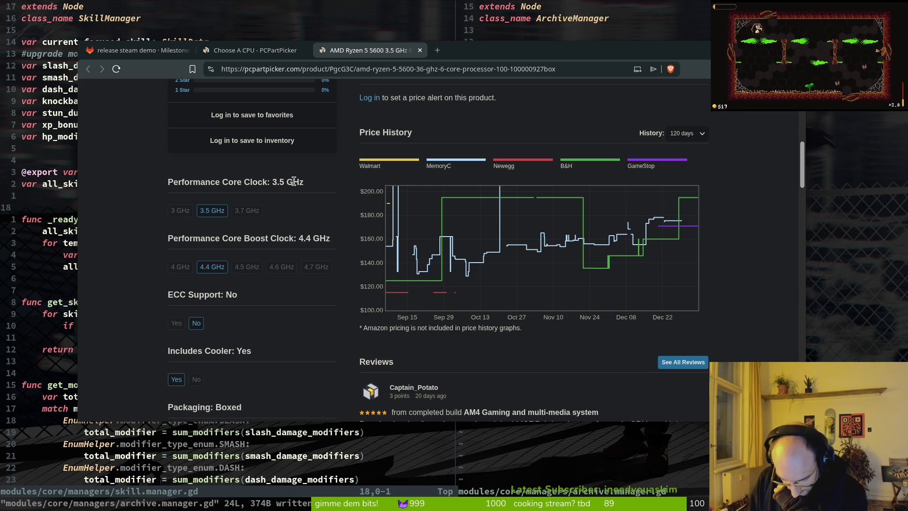
pyautogui.scroll(8, 293, 181)
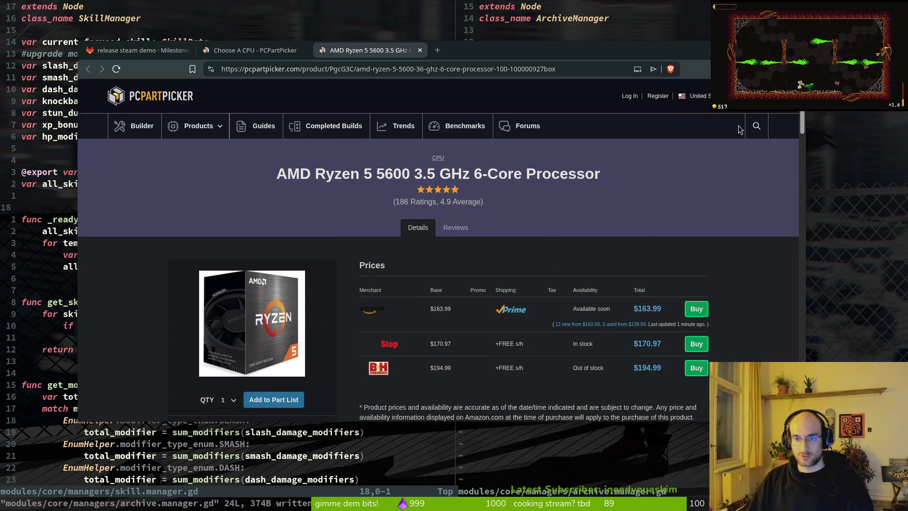
pyautogui.click(757, 125)
pyautogui.click(486, 245)
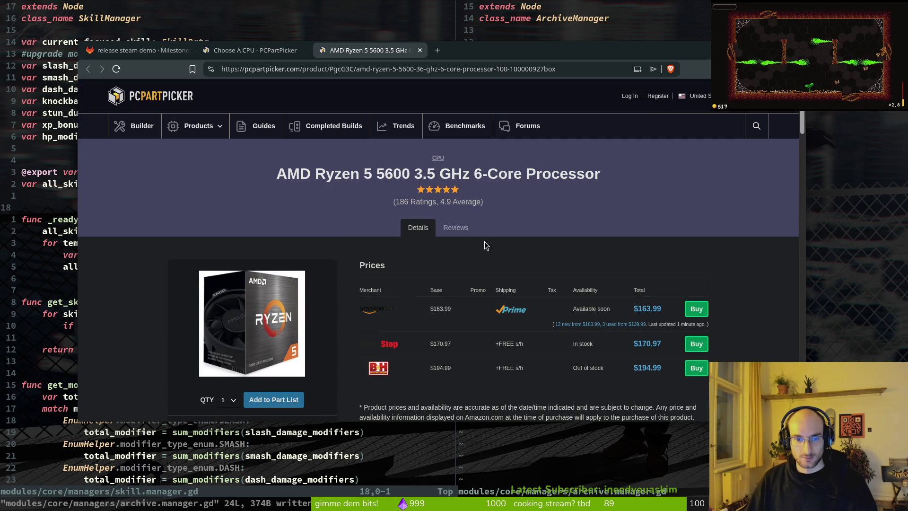
# Step: Close the product page and add the AMD Ryzen 5 5600 to the part list
pyautogui.hotkey('ctrl', 'w')
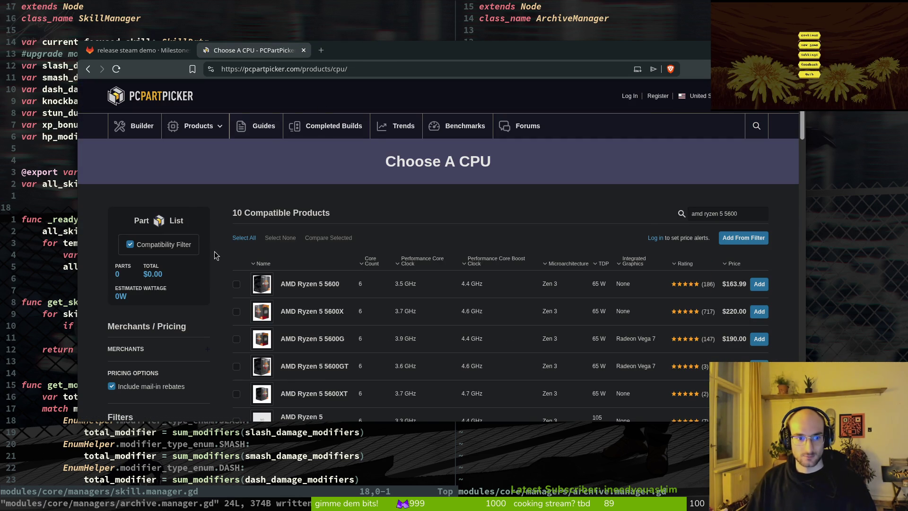
pyautogui.hotkey('alt', 'Left')
pyautogui.hotkey('alt', 'Right')
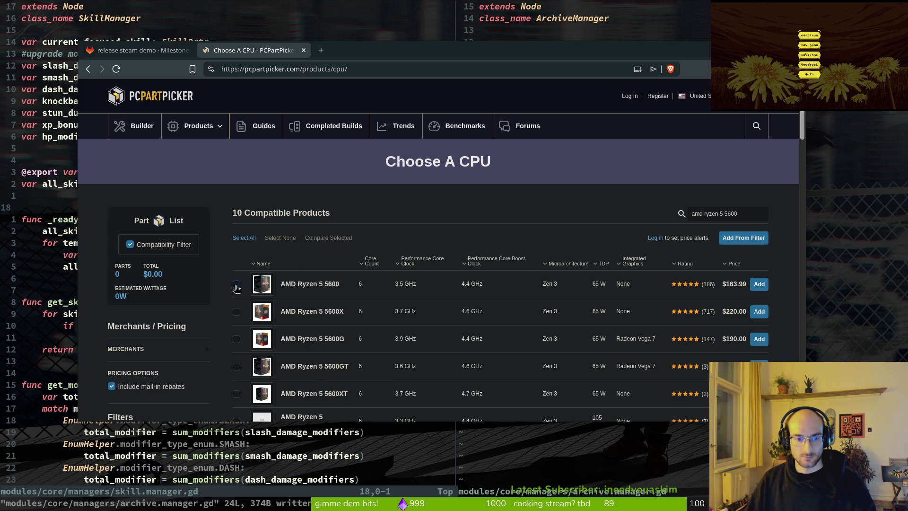
pyautogui.click(759, 284)
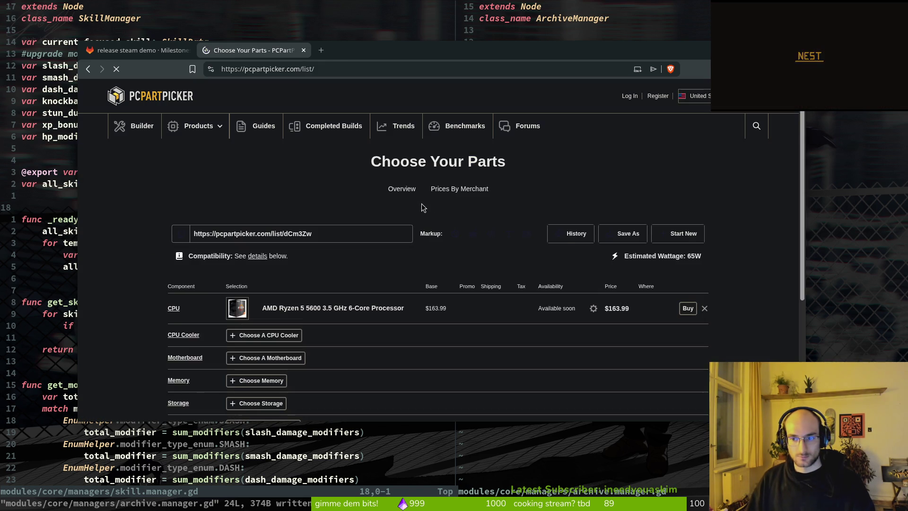
# Step: Search video cards for 'radeon RX 6700' and add the AMD 100-438385 Radeon RX 6700 XT
pyautogui.scroll(-2, 316, 342)
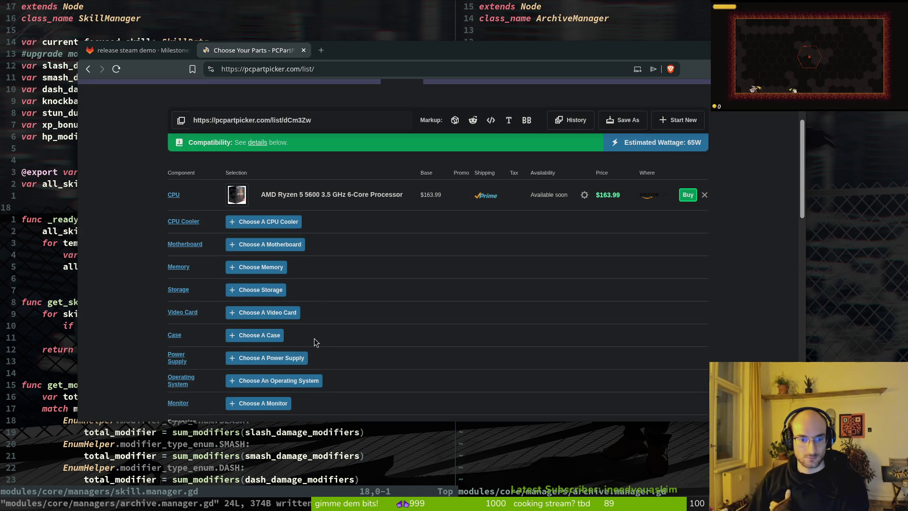
pyautogui.click(294, 311)
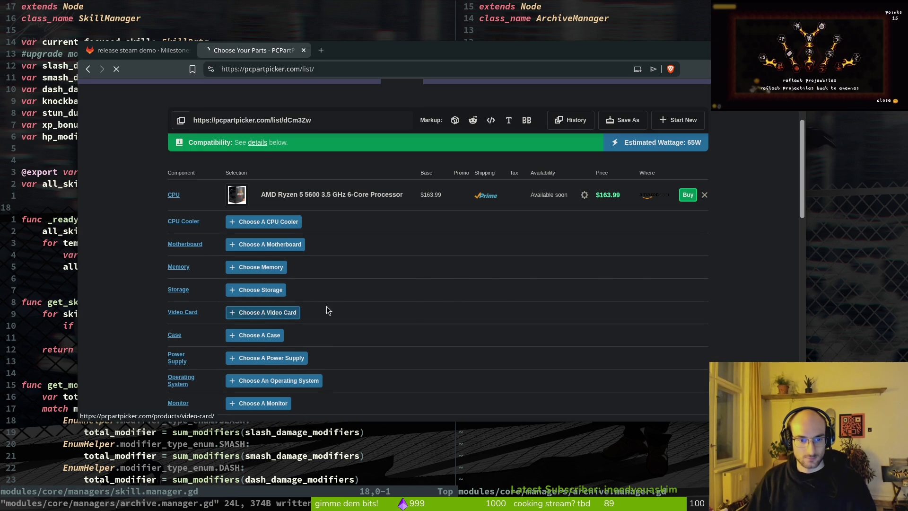
pyautogui.click(732, 215)
pyautogui.write('amd')
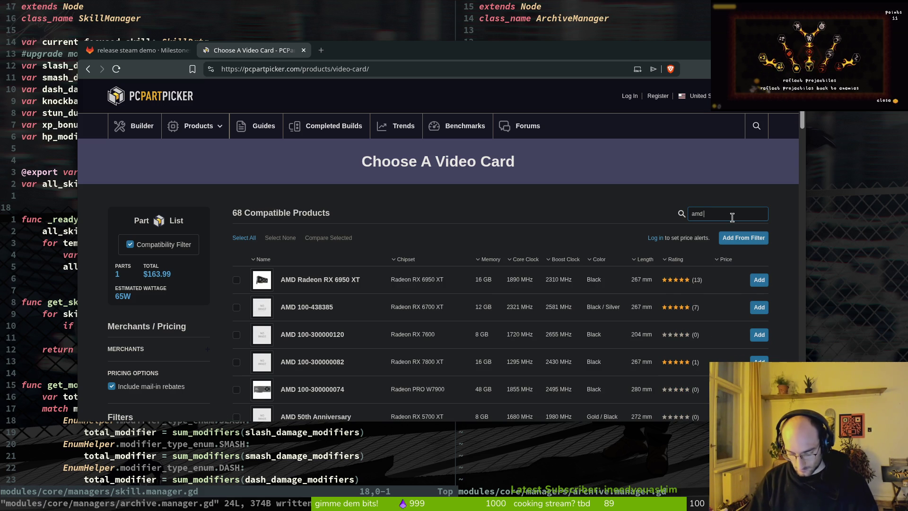
pyautogui.write('radeon ')
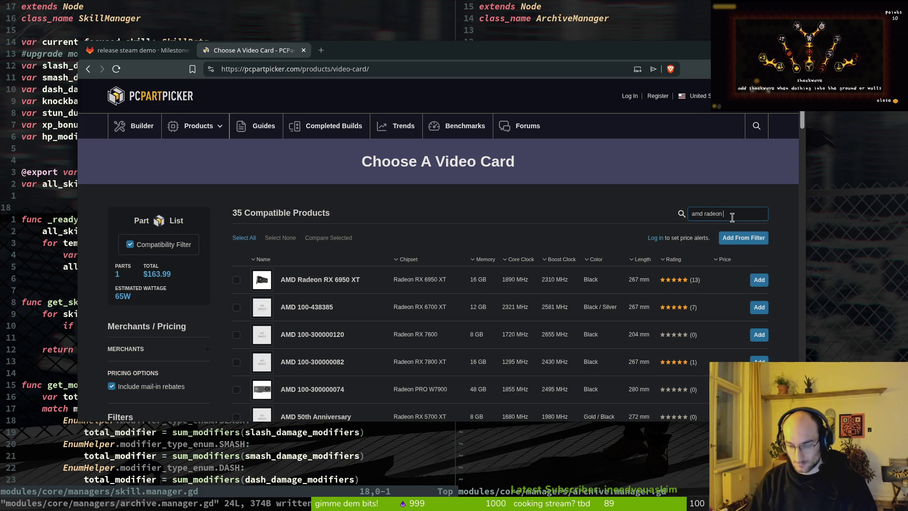
pyautogui.write('RX')
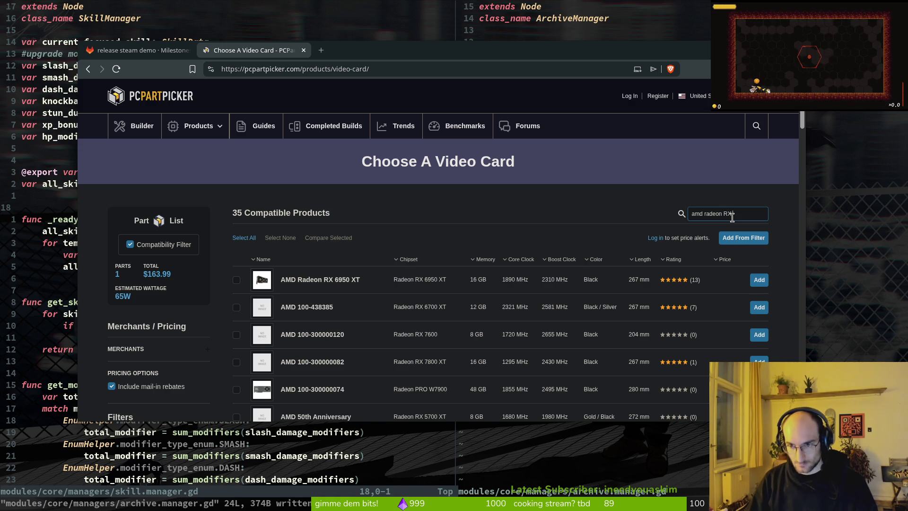
pyautogui.write(' 6700')
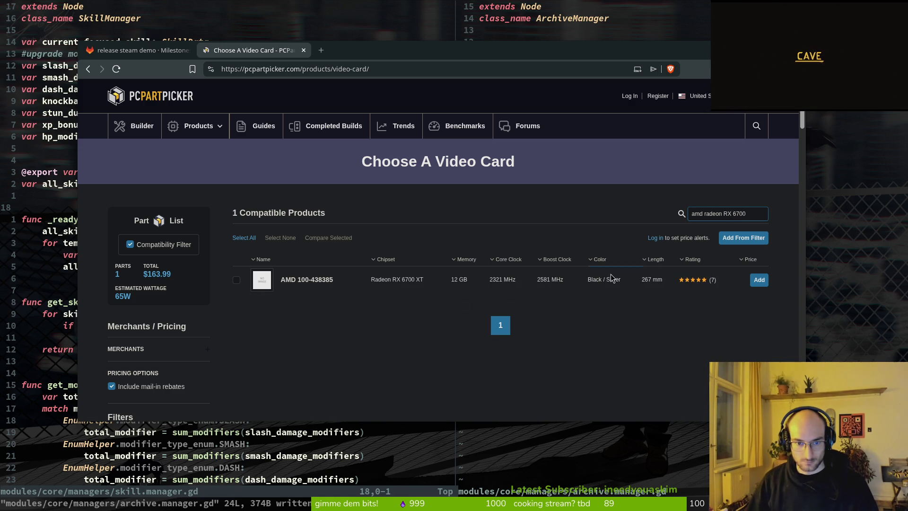
pyautogui.click(758, 283)
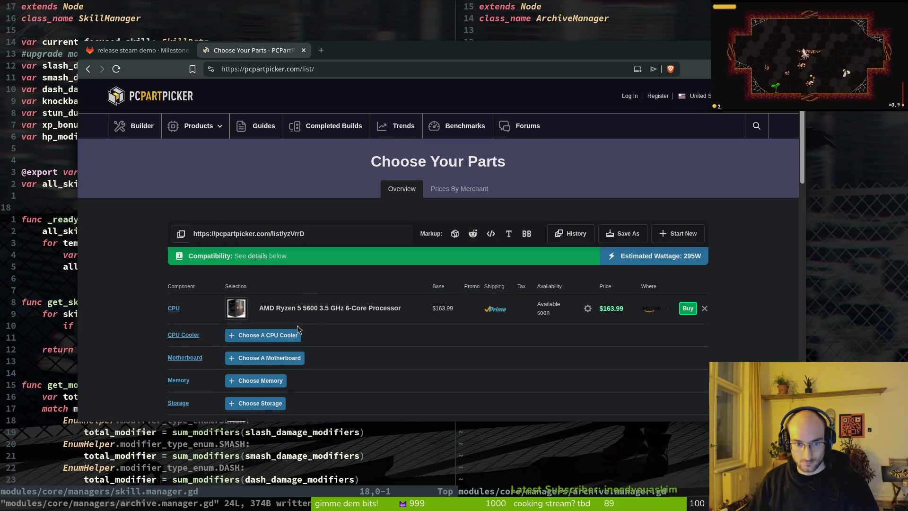
# Step: Open a new tab with 'radeon' typed, then return to the Choose Your Parts list
pyautogui.scroll(-3, 331, 294)
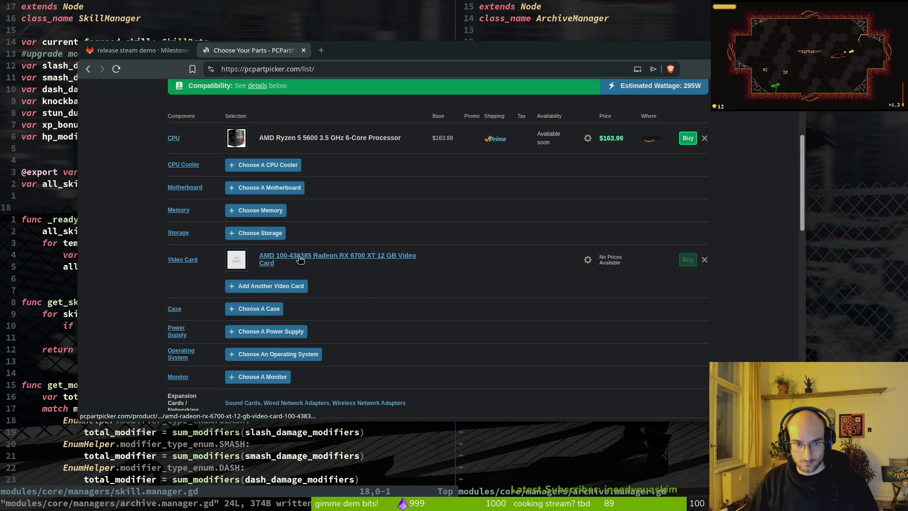
pyautogui.click(318, 53)
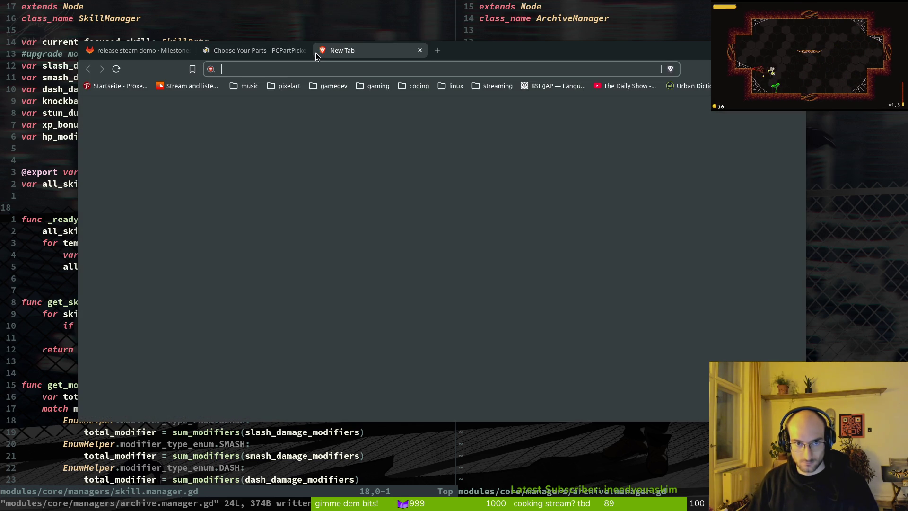
pyautogui.write('radeon')
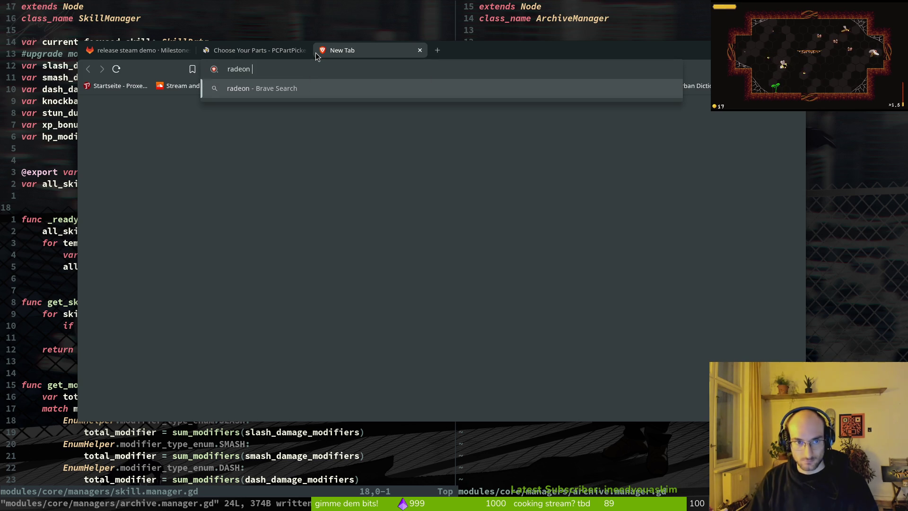
pyautogui.click(265, 50)
pyautogui.scroll(3, 352, 121)
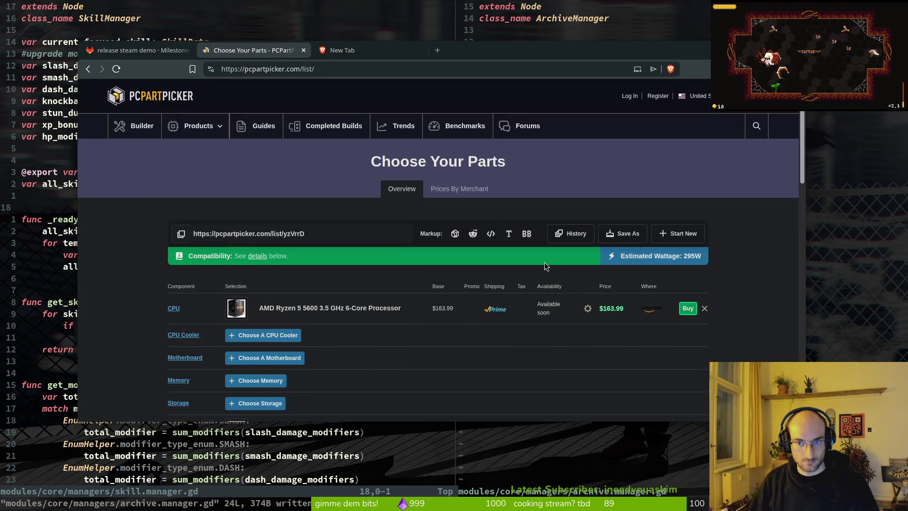
pyautogui.scroll(-3, 311, 303)
# Step: Open the Radeon RX 6700 XT product page, scroll through its specs and reviews, then open another tab
pyautogui.click(294, 256)
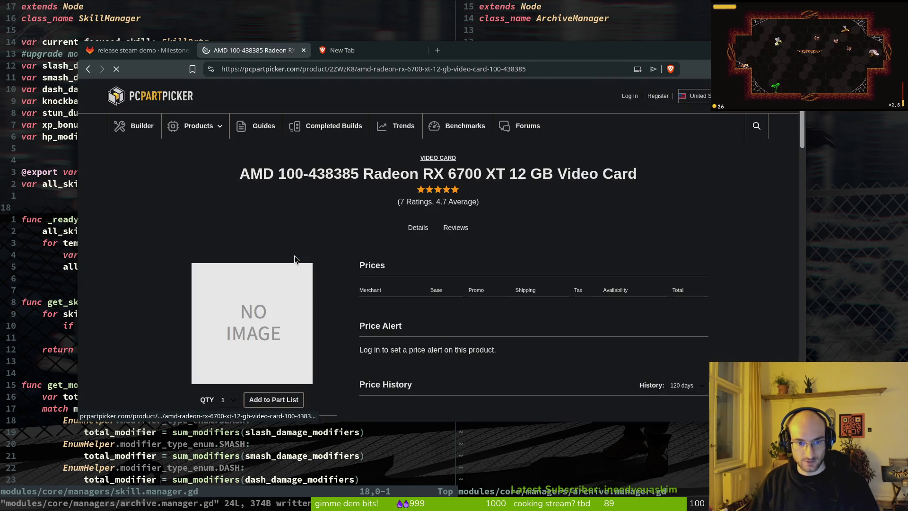
pyautogui.scroll(-10, 294, 256)
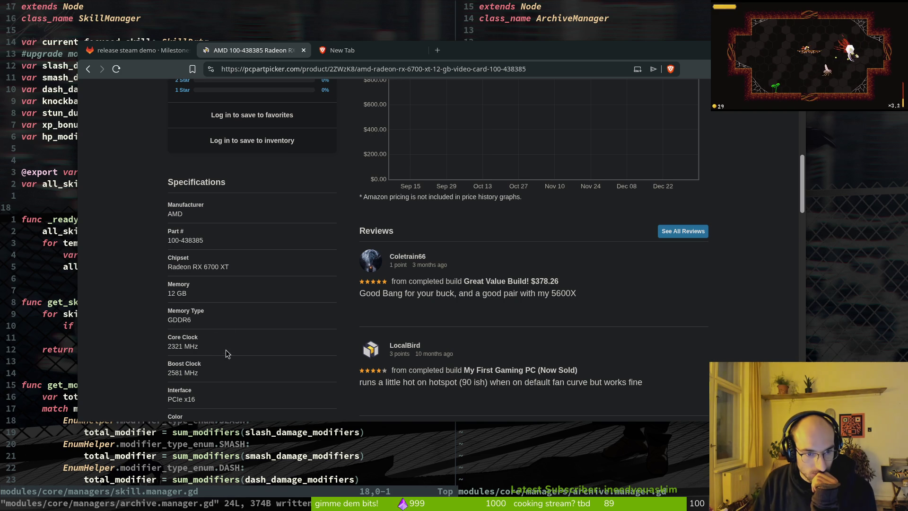
pyautogui.scroll(-4, 255, 256)
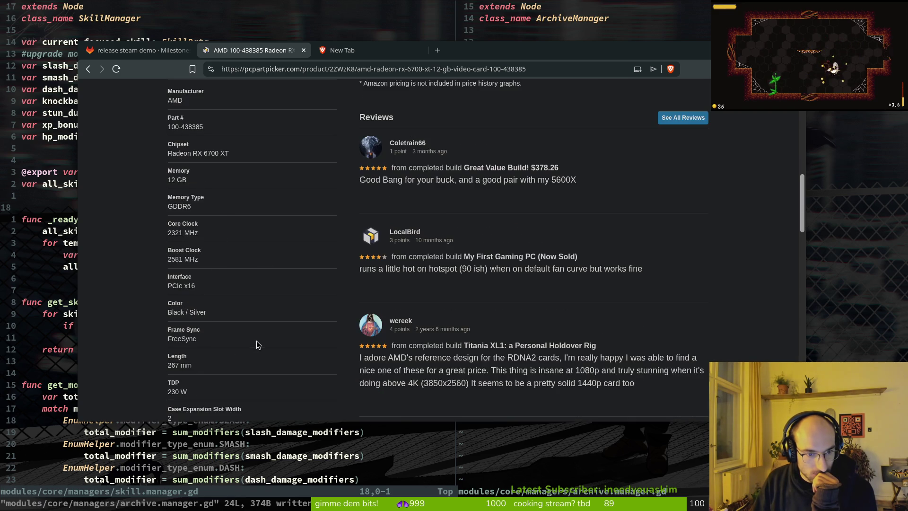
pyautogui.scroll(-1, 263, 339)
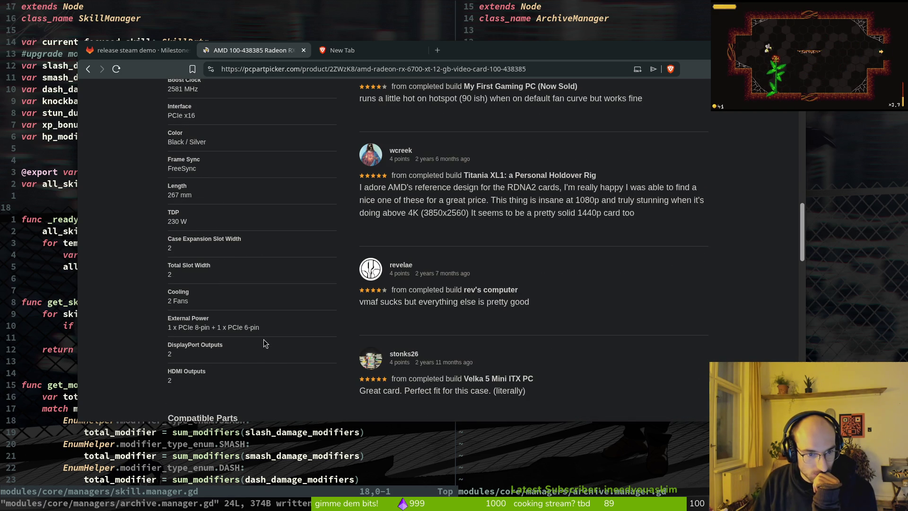
pyautogui.scroll(2, 277, 350)
pyautogui.scroll(1, 241, 277)
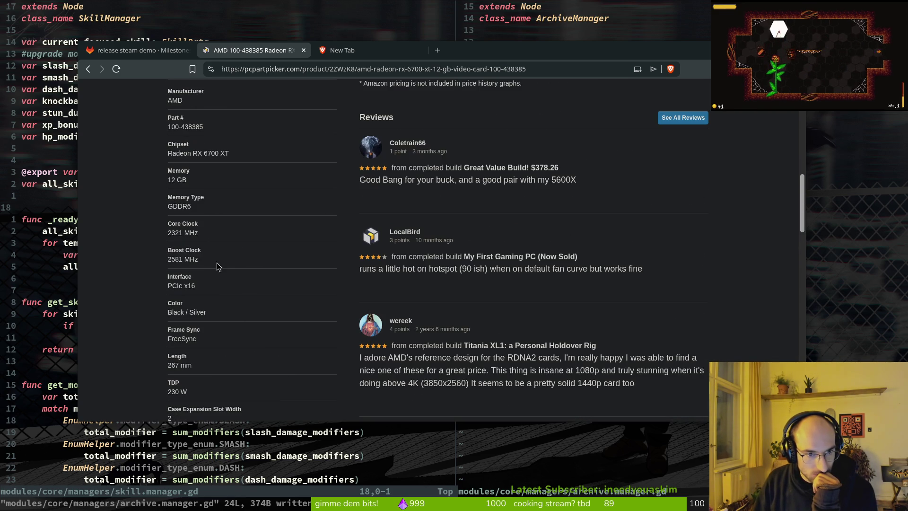
pyautogui.scroll(1, 232, 250)
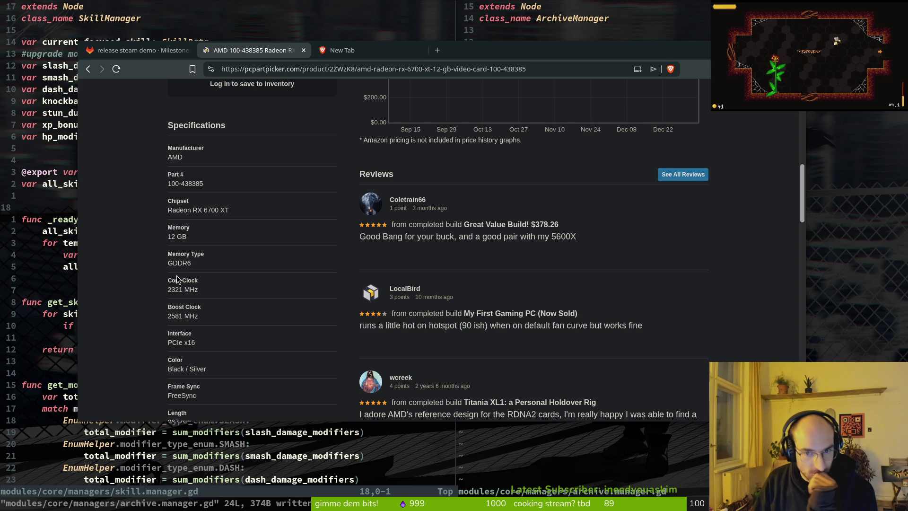
pyautogui.scroll(7, 530, 264)
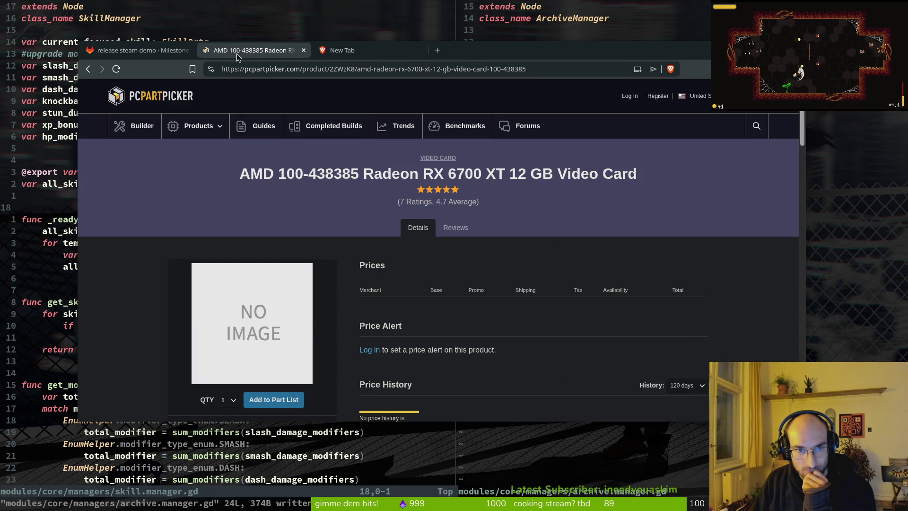
pyautogui.click(140, 50)
pyautogui.click(251, 50)
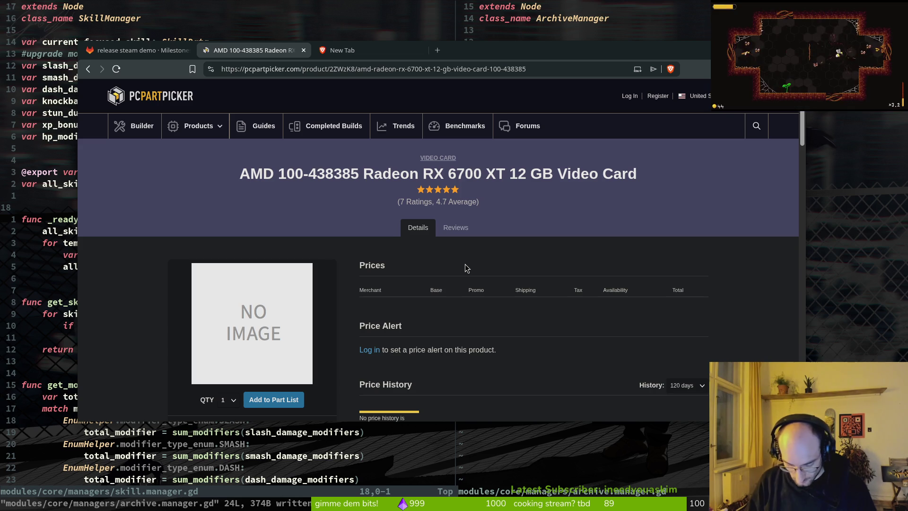
pyautogui.hotkey('ctrl', 't')
# Step: Load amazon.com and search for 'radeon 6700xt' using the search suggestion
pyautogui.write('amazon.con')
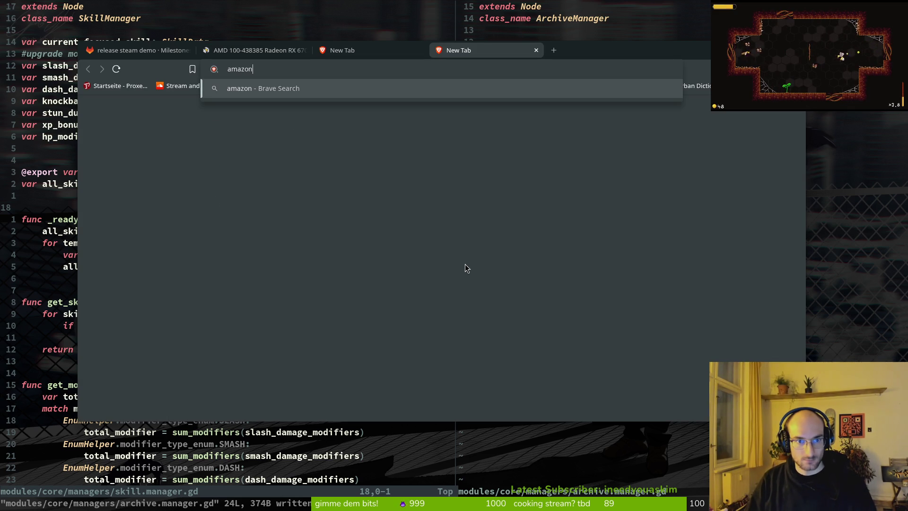
pyautogui.press('BackSpace')
pyautogui.write('m')
pyautogui.press('Return')
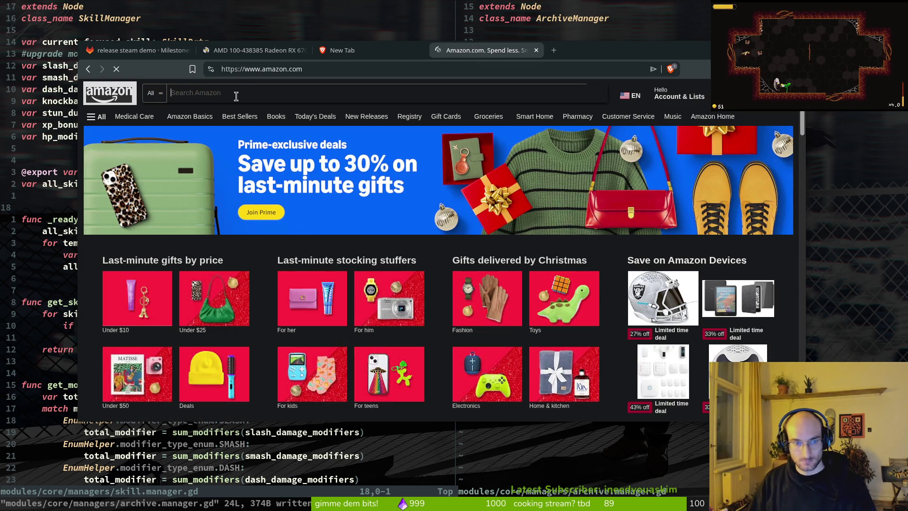
pyautogui.click(236, 94)
pyautogui.write('radeon ')
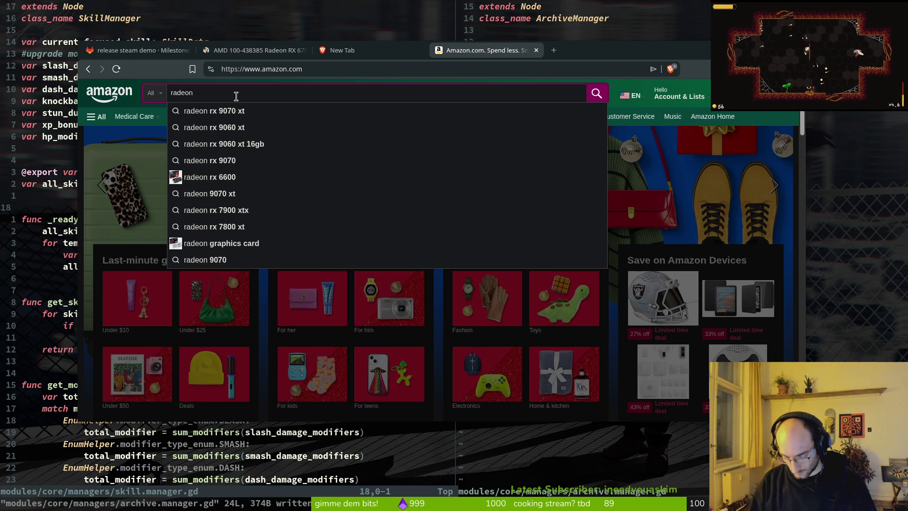
pyautogui.write('6700')
pyautogui.press('Down')
pyautogui.press('Return')
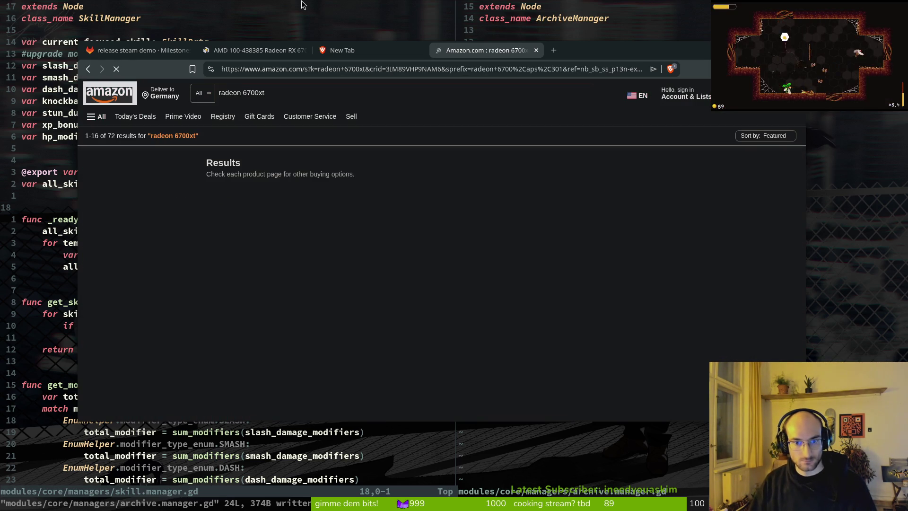
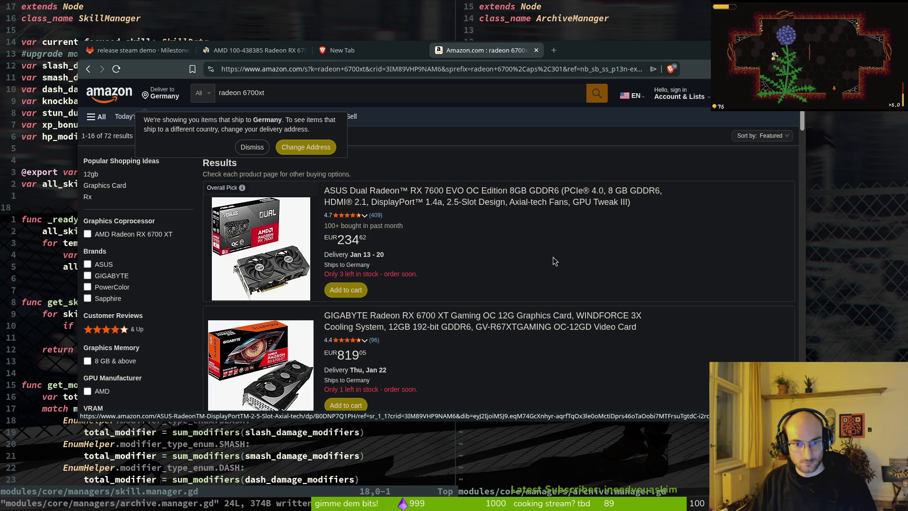
# Step: Scroll through the Amazon Radeon 6700 XT search results
pyautogui.scroll(-3, 657, 277)
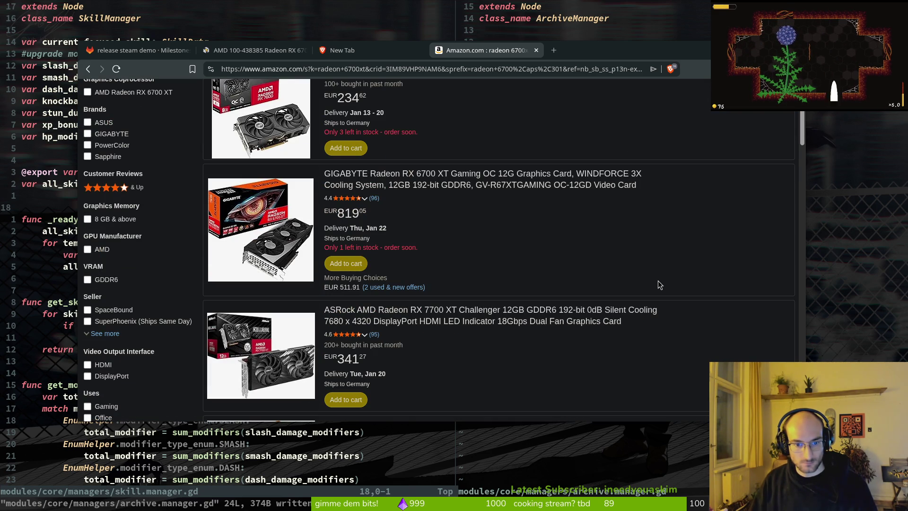
pyautogui.scroll(3, 515, 257)
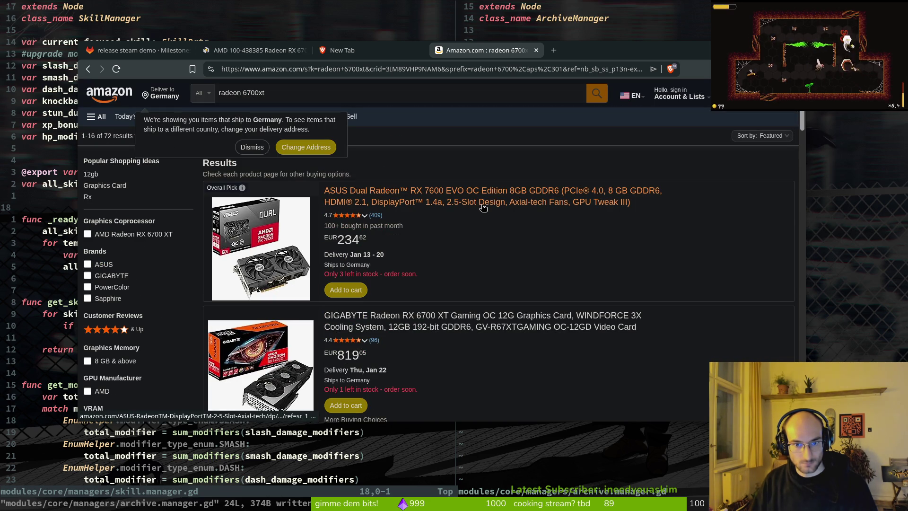
pyautogui.scroll(-5, 548, 283)
pyautogui.scroll(-2, 549, 282)
pyautogui.scroll(-3, 550, 284)
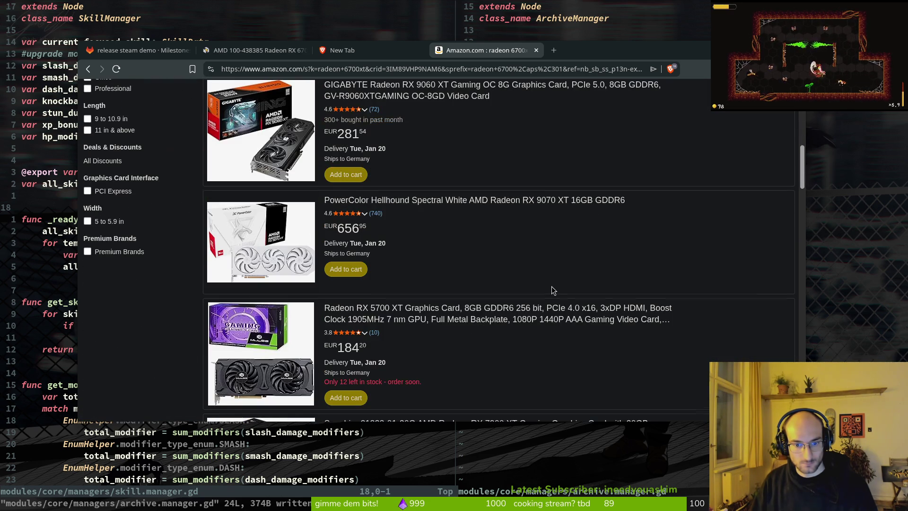
pyautogui.scroll(-1, 546, 319)
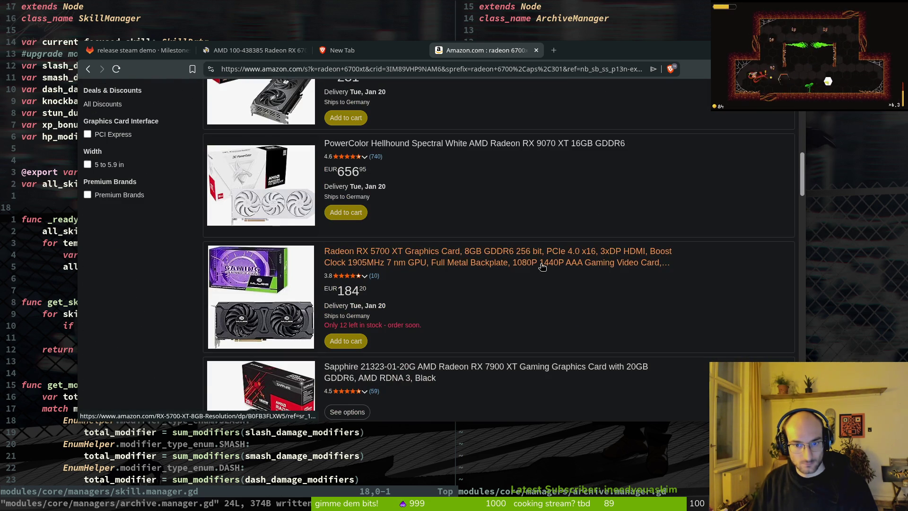
pyautogui.scroll(-2, 544, 269)
pyautogui.scroll(-1, 520, 269)
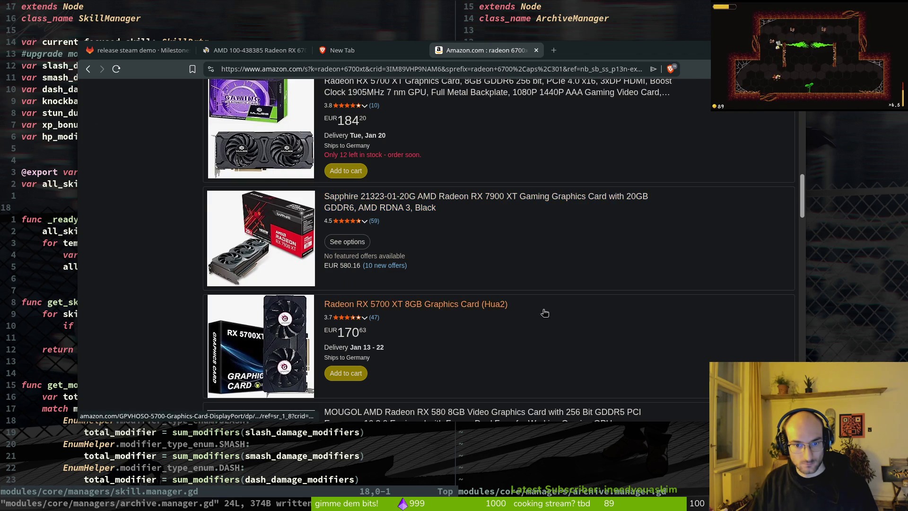
pyautogui.scroll(-6, 544, 315)
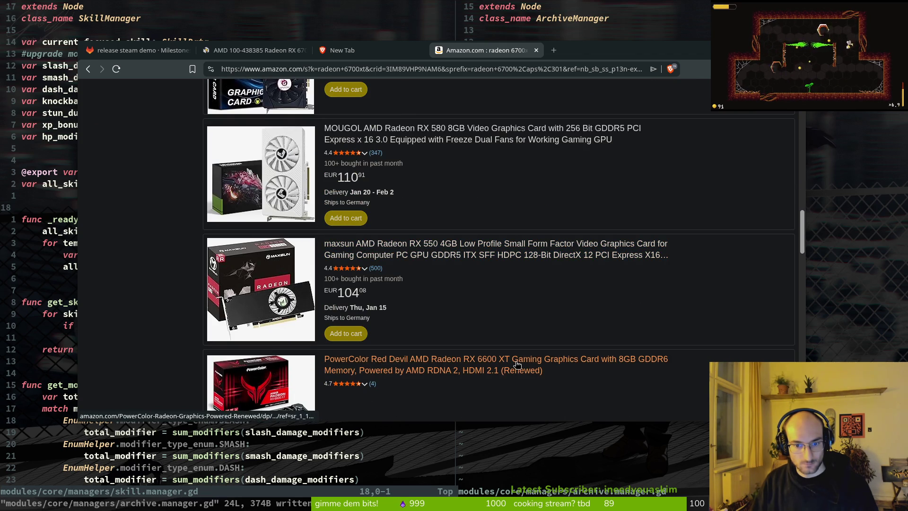
pyautogui.scroll(-1, 503, 374)
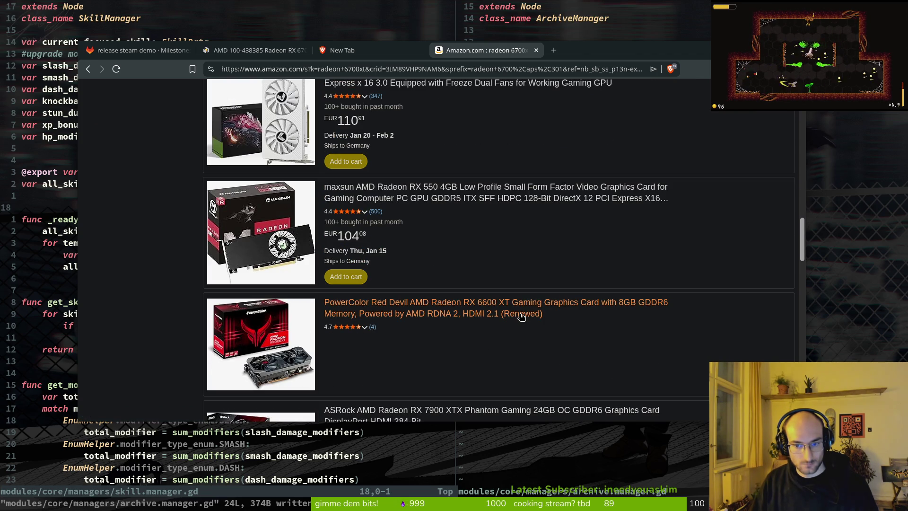
pyautogui.scroll(-3, 510, 350)
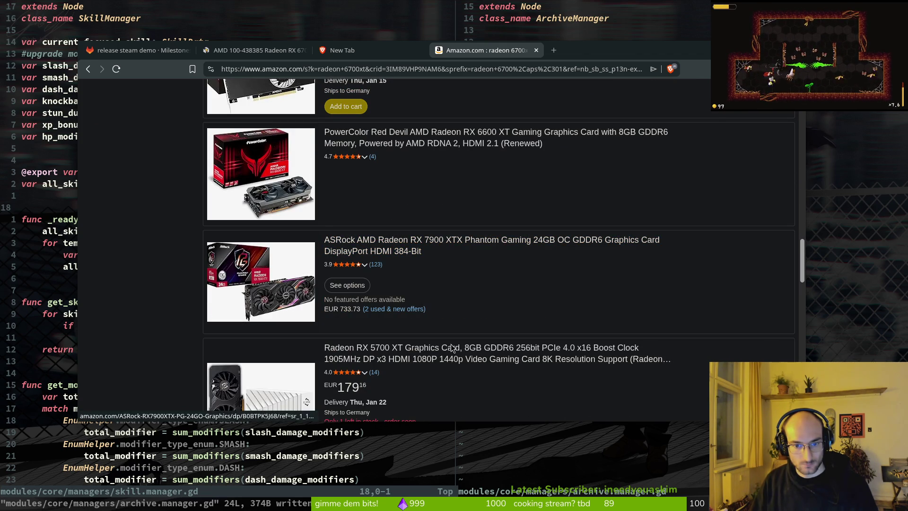
pyautogui.scroll(-2, 473, 359)
pyautogui.scroll(-1, 492, 333)
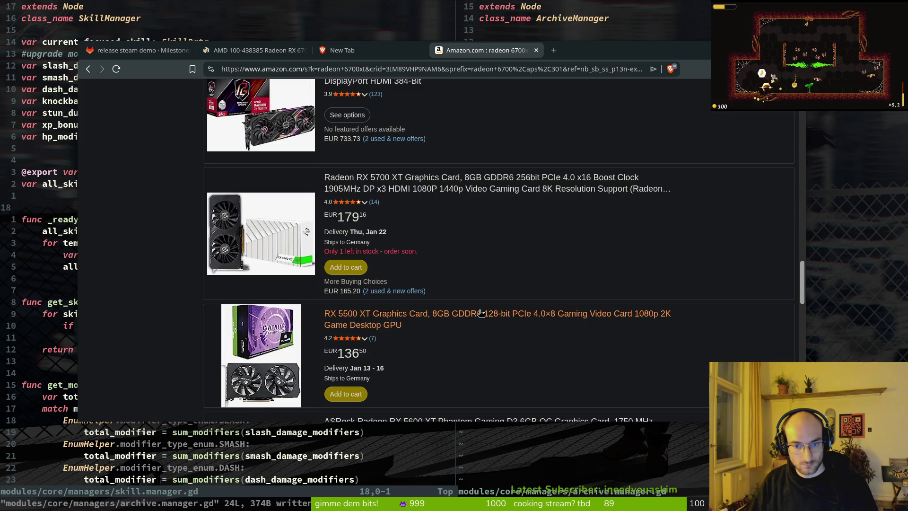
pyautogui.scroll(-3, 502, 322)
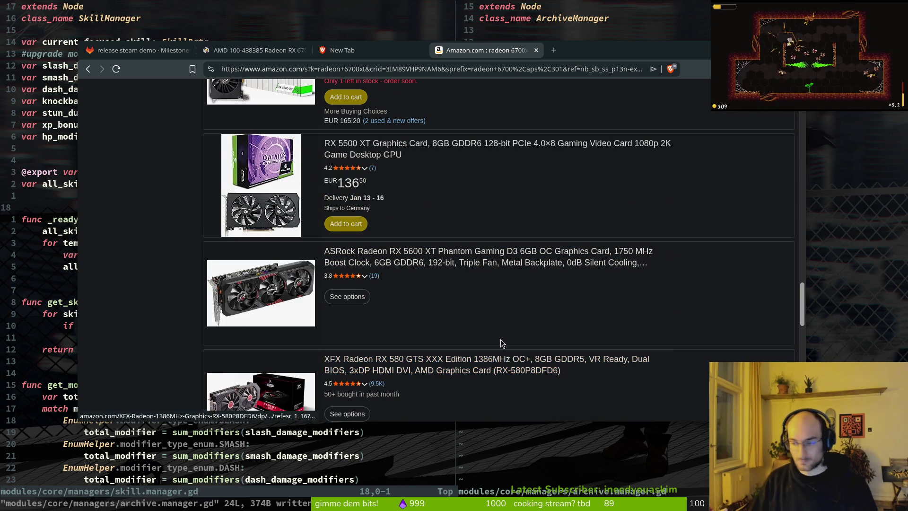
pyautogui.scroll(7, 497, 313)
pyautogui.scroll(-3, 467, 313)
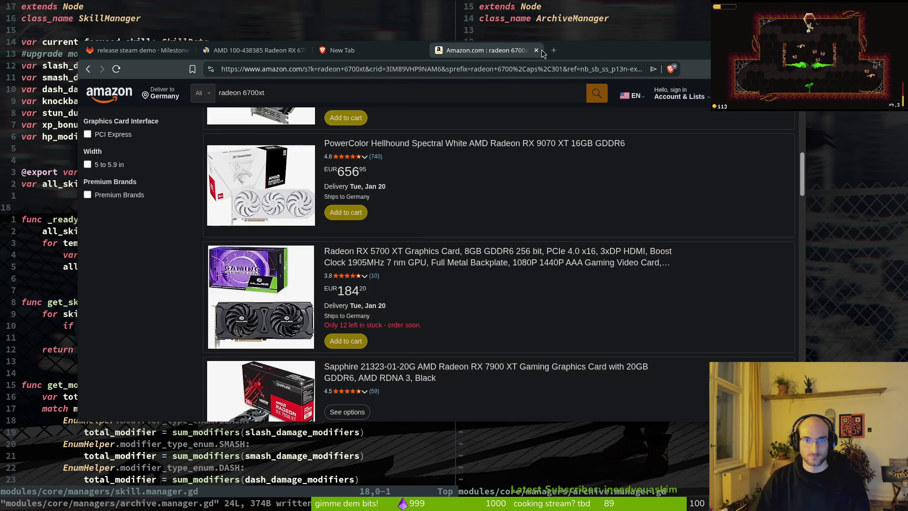
# Step: Close the Amazon, AMD RX 6700 XT and new tabs to dismiss the browser
pyautogui.click(536, 50)
pyautogui.hotkey('ctrl', 'w')
pyautogui.write('radeon')
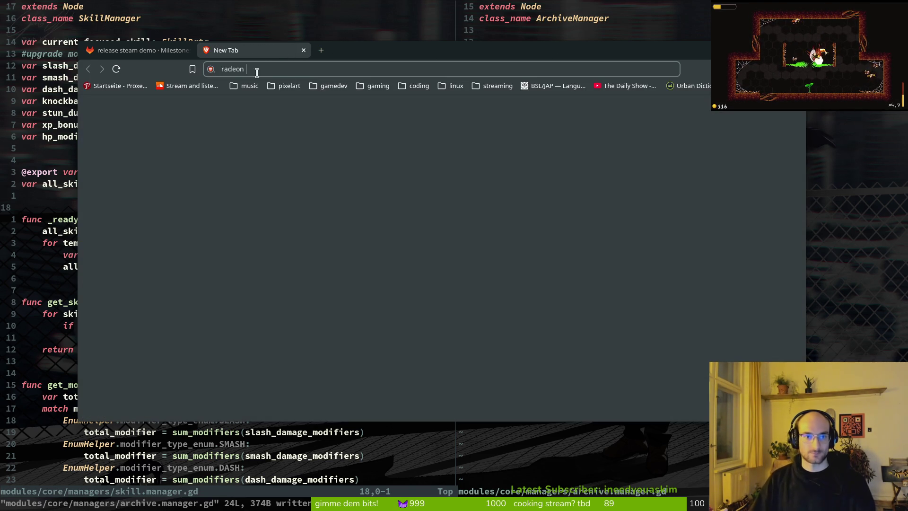
pyautogui.hotkey('ctrl', 'w')
pyautogui.hotkey('ctrl', 'w')
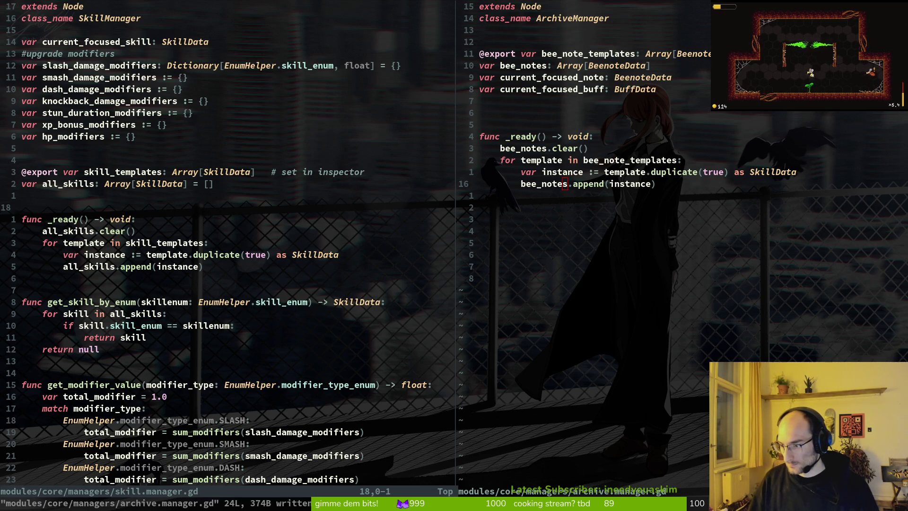
# Step: Save and quit the skill.manager.gd and archive manager files in Vim with :wq
pyautogui.click(186, 232)
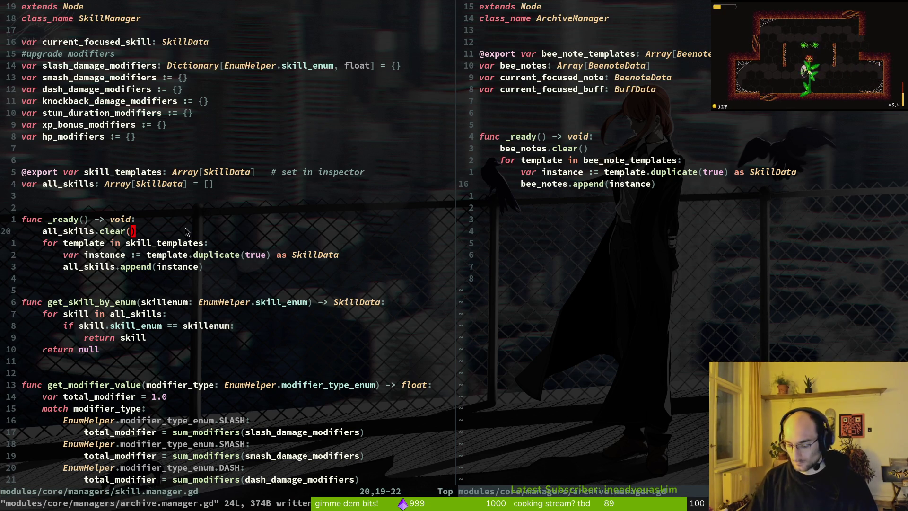
pyautogui.write(':wq')
pyautogui.press('Return')
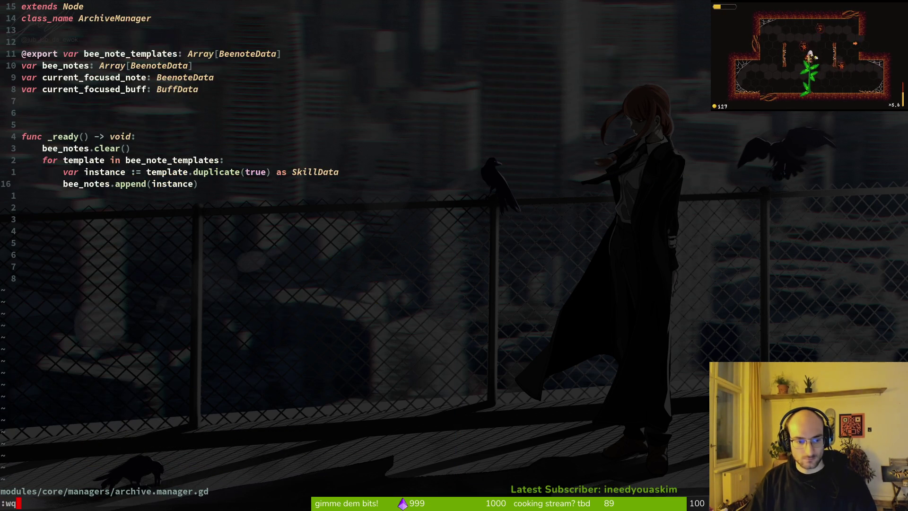
pyautogui.press('Return')
# Step: Review the changed archive manager file's diff in tig's status view
pyautogui.write('tig')
pyautogui.press('Return')
pyautogui.press('s')
pyautogui.press('Down')
pyautogui.press('Down')
pyautogui.press('Down')
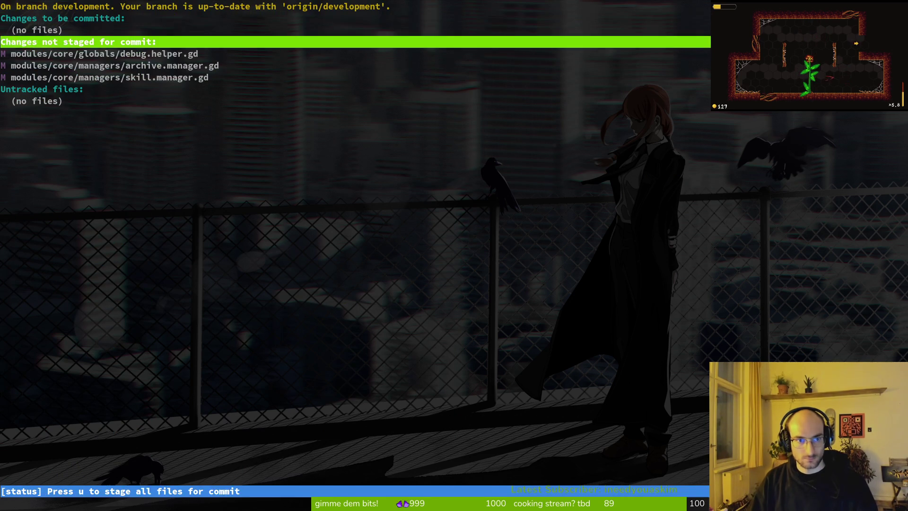
pyautogui.press('Return')
# Step: Reopen Vim on the project folder, then quit back to the shell
pyautogui.write('qqvim .')
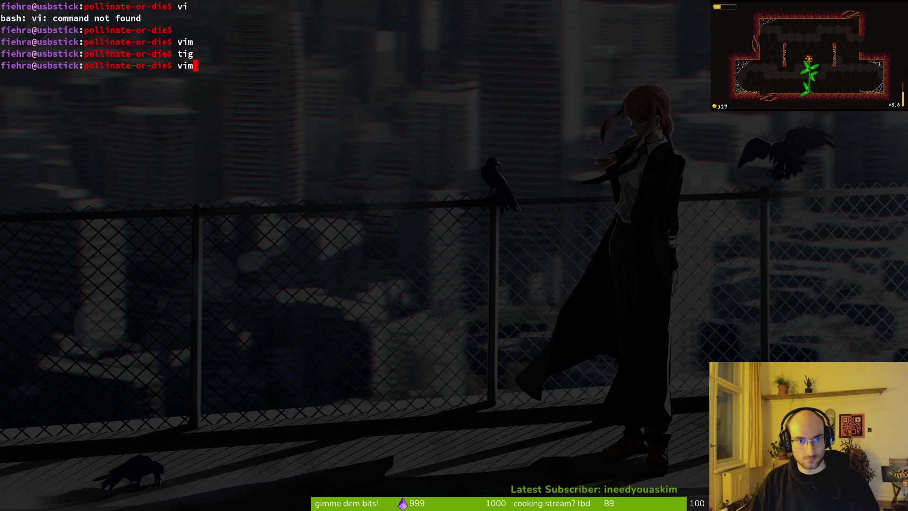
pyautogui.press('Return')
pyautogui.press('space')
pyautogui.press('f')
pyautogui.press('f')
pyautogui.press('Escape')
pyautogui.hotkey('ctrl', 's')
pyautogui.write(':q')
pyautogui.press('Return')
# Step: List the branches and create the nohit-notes branch with git checkout -b
pyautogui.write('ti')
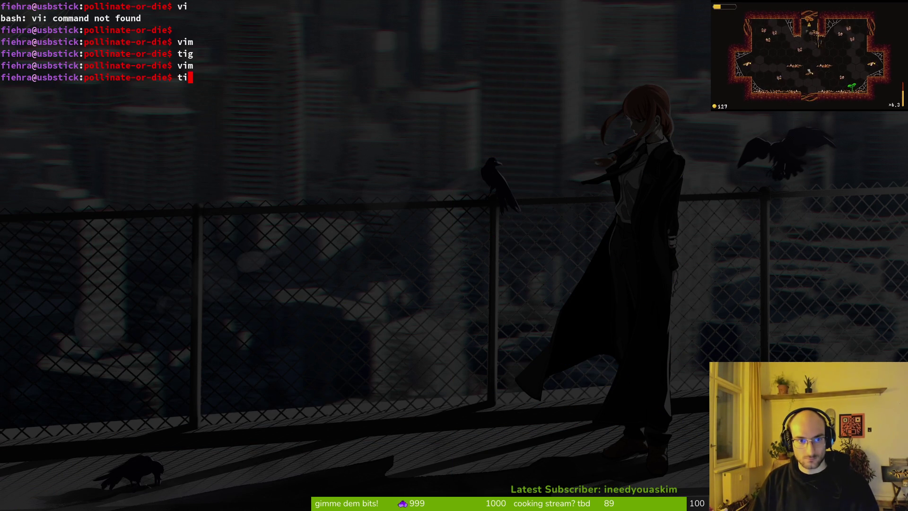
pyautogui.write('ranch')
pyautogui.press('Return')
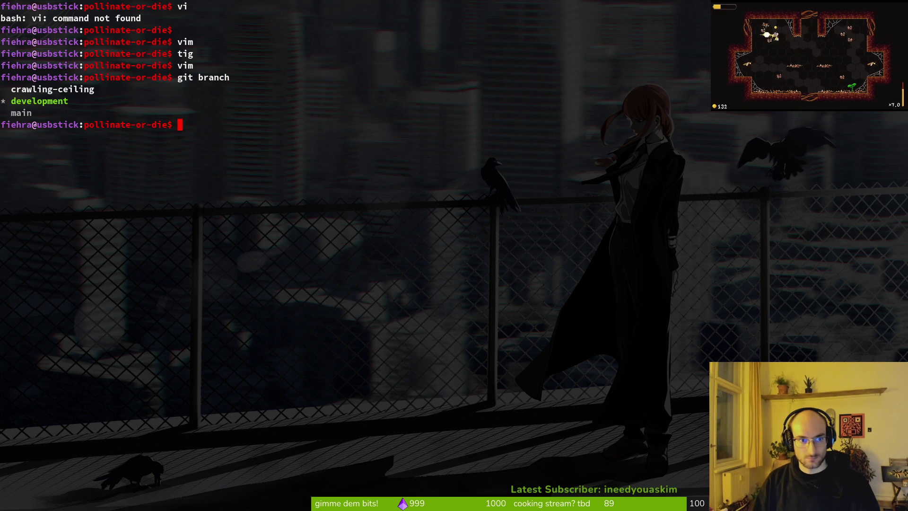
pyautogui.write('git chekc')
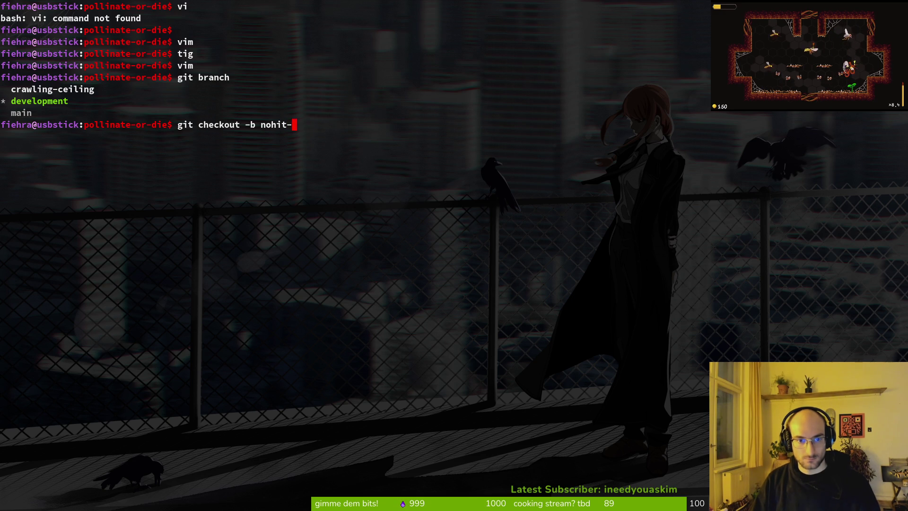
pyautogui.press('BackSpace')
pyautogui.press('BackSpace')
pyautogui.press('BackSpace')
pyautogui.write('otes')
pyautogui.press('Return')
# Step: Push nohit-notes with --set-upstream origin, then save the player scene in Godot
pyautogui.write('git push')
pyautogui.press('Return')
pyautogui.moveTo(17, 195); pyautogui.dragTo(257, 208)
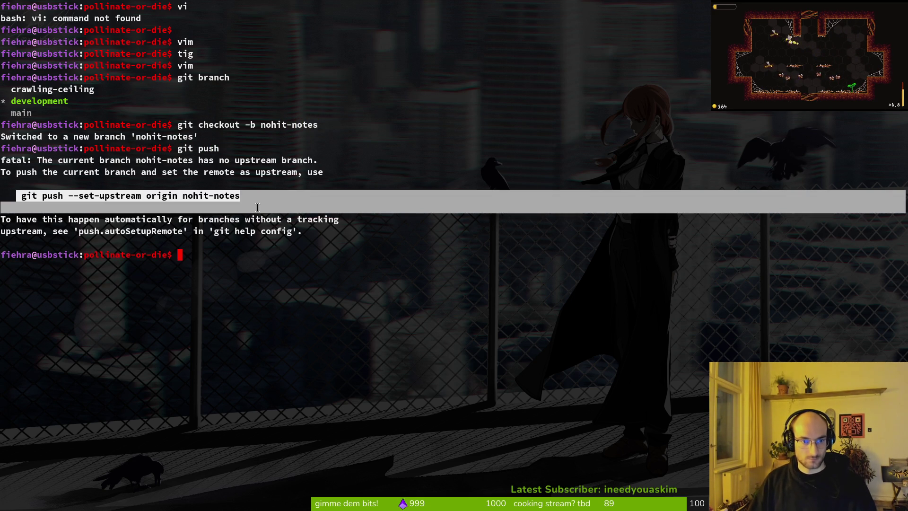
pyautogui.middleClick(258, 207)
pyautogui.press('Return')
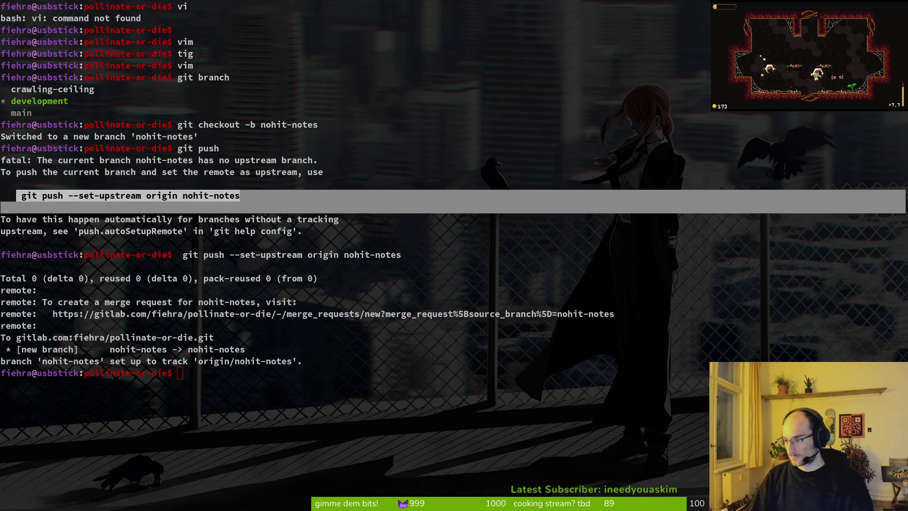
pyautogui.hotkey('alt', 'Tab')
pyautogui.hotkey('ctrl', 's')
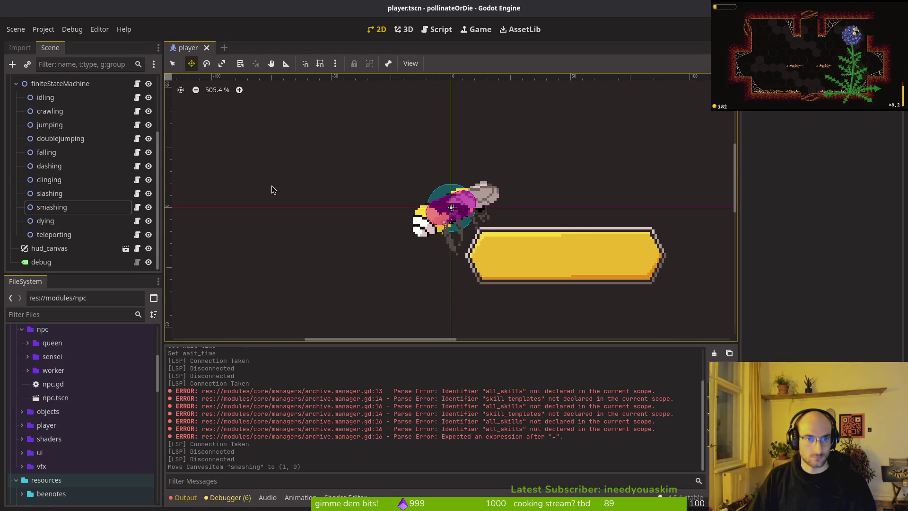
# Step: Undo the smashing node's accidental move and save player.tscn
pyautogui.hotkey('ctrl', 'z')
pyautogui.hotkey('ctrl', 's')
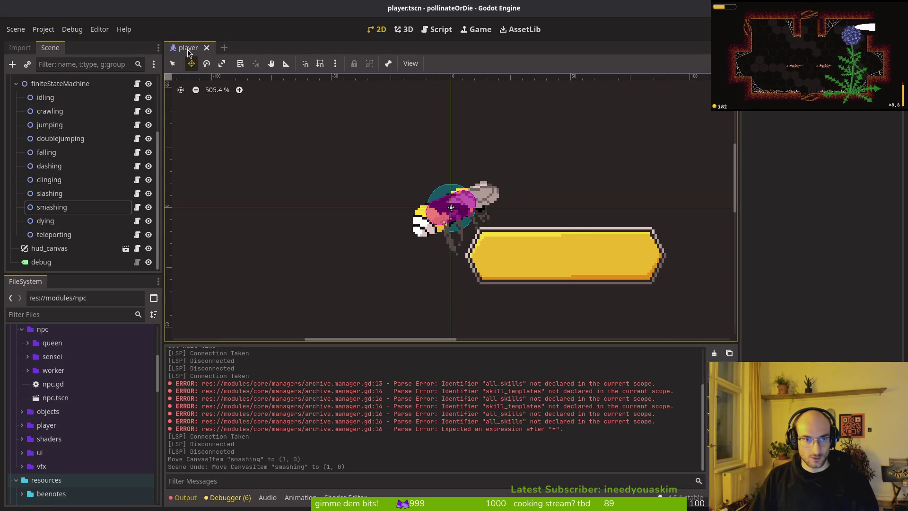
pyautogui.scroll(3, 88, 161)
pyautogui.click(16, 164)
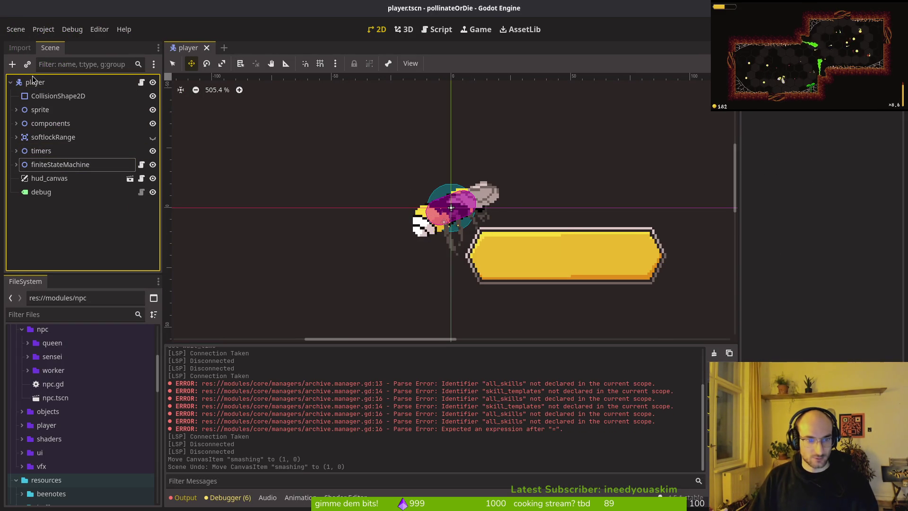
# Step: Open level_1_1.tscn in a new tab and select its level1 root
pyautogui.hotkey('alt', 'shift', 'o')
pyautogui.write('leve')
pyautogui.press('Return')
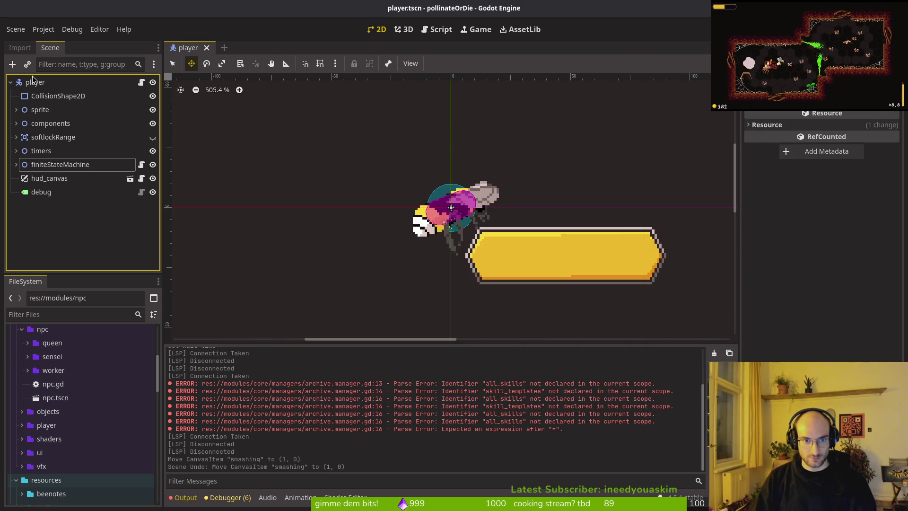
pyautogui.hotkey('alt', 'shift', 'o')
pyautogui.write('level_1_1')
pyautogui.press('Return')
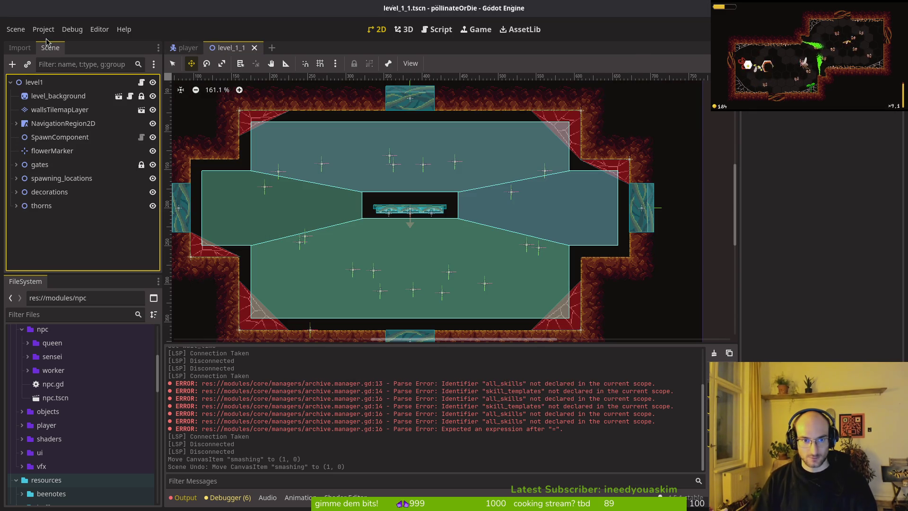
pyautogui.click(29, 82)
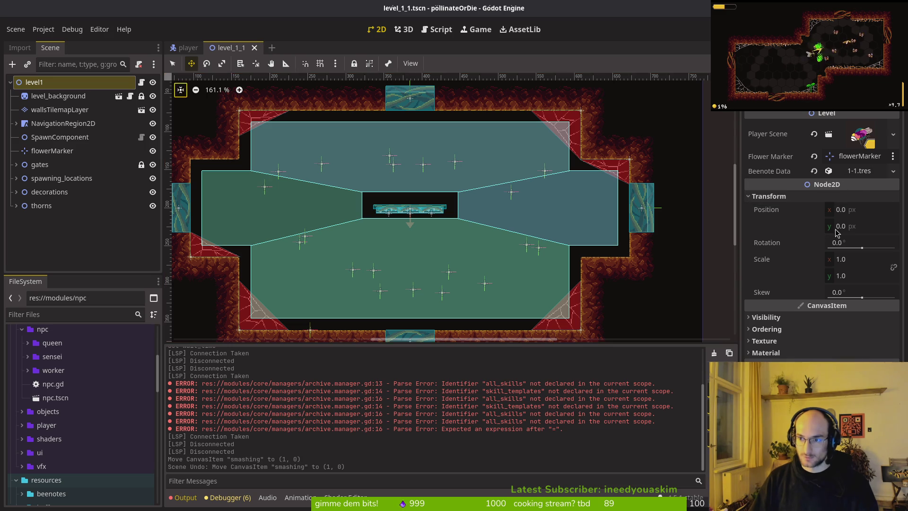
pyautogui.hotkey('alt', 'Tab')
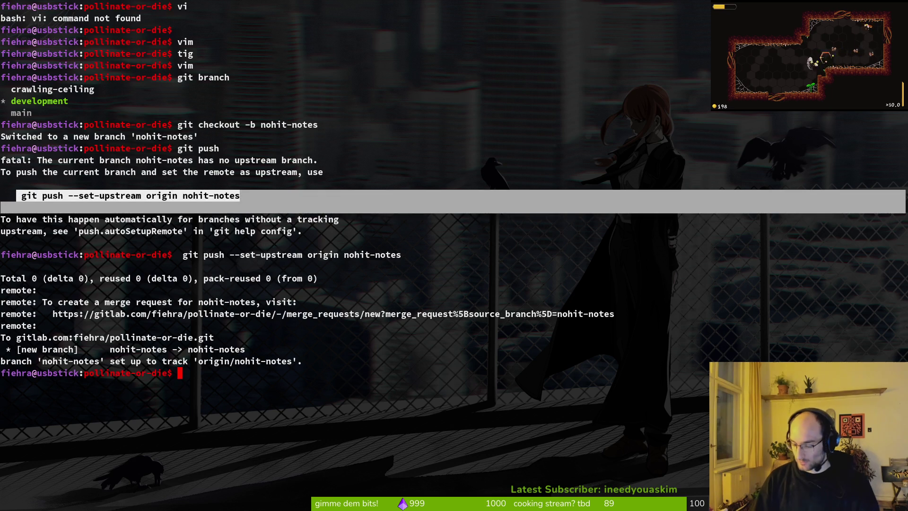
# Step: Launch vim on the project folder and open level.gd
pyautogui.write('vim .')
pyautogui.press('Return')
pyautogui.press('space')
pyautogui.write('pflevel')
pyautogui.press('Return')
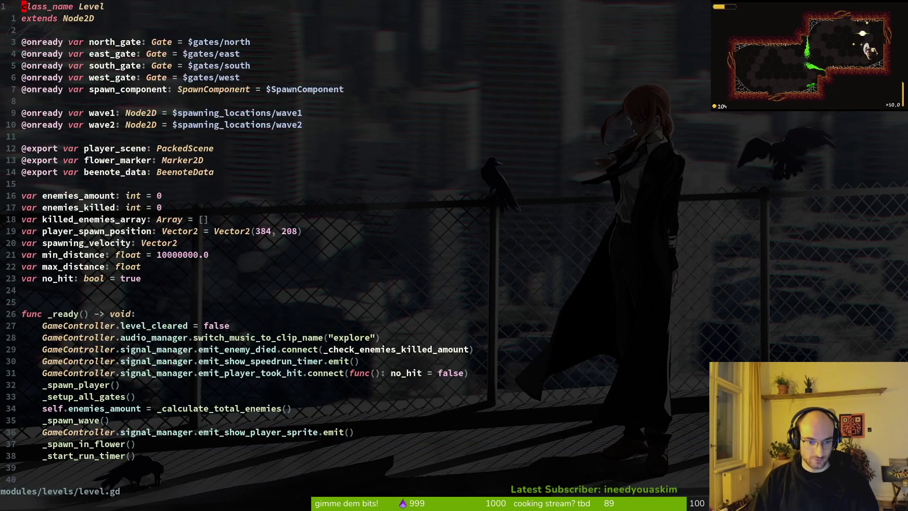
# Step: Review the no_hit check setting beenote_data.collected, then save level.gd
pyautogui.hotkey('ctrl', 'd')
pyautogui.hotkey('ctrl', 'd')
pyautogui.hotkey('ctrl', 'd')
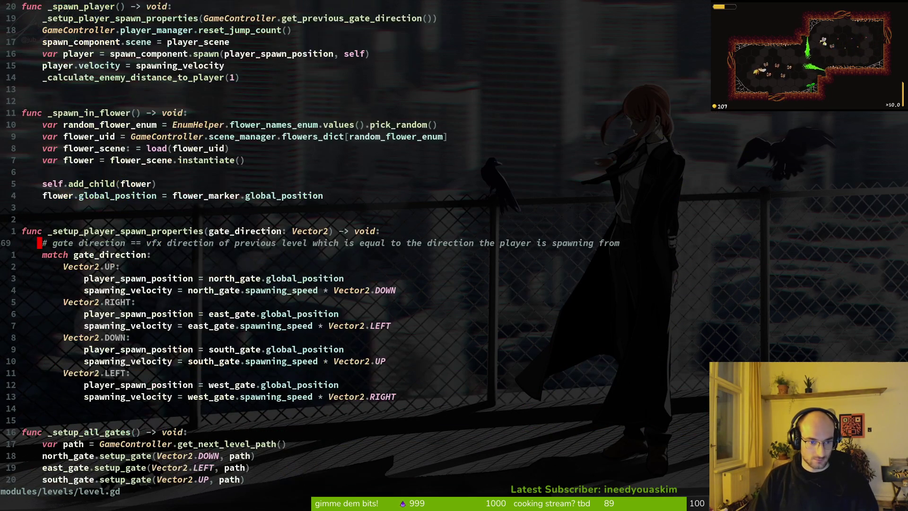
pyautogui.hotkey('ctrl', 'd')
pyautogui.hotkey('ctrl', 'd')
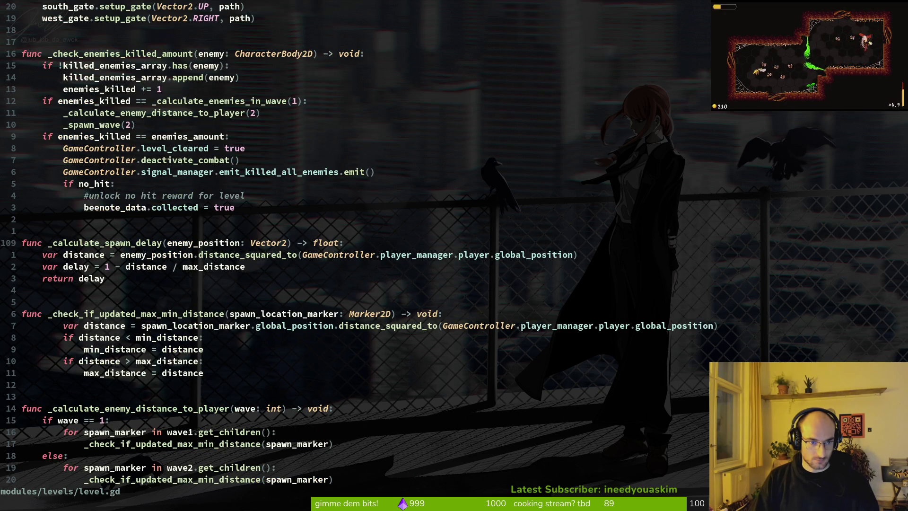
pyautogui.press('k')
pyautogui.press('k')
pyautogui.press('k')
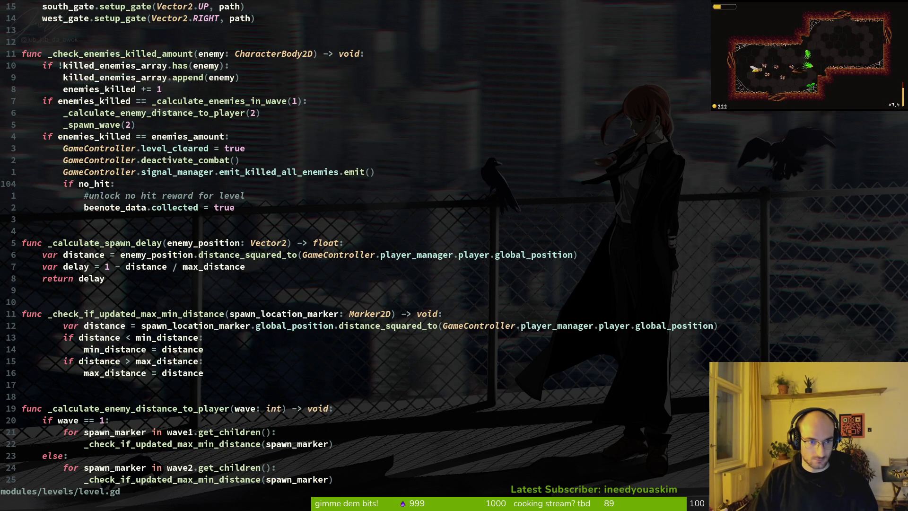
pyautogui.press('V')
pyautogui.press('j')
pyautogui.press('y')
pyautogui.press('j')
pyautogui.press('j')
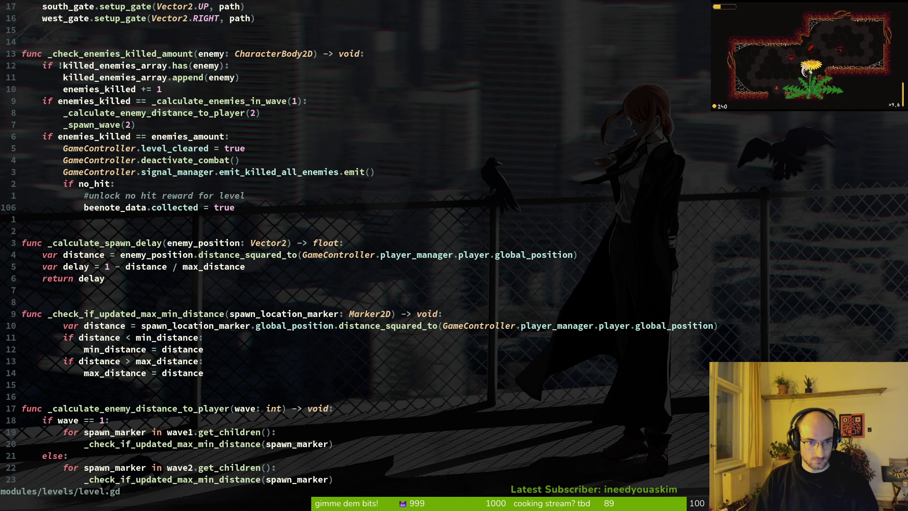
pyautogui.write(':w')
pyautogui.press('Return')
# Step: Open archives_overlay.gd from the fuzzy file finder
pyautogui.press('space')
pyautogui.press('f')
pyautogui.press('f')
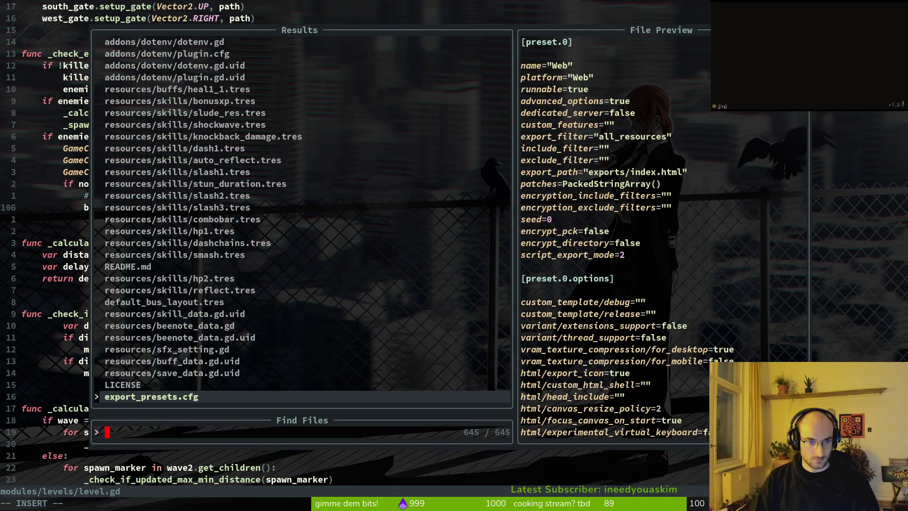
pyautogui.write('archover')
pyautogui.press('Return')
pyautogui.press('space')
pyautogui.press('f')
pyautogui.press('f')
pyautogui.press('Escape')
pyautogui.press('Escape')
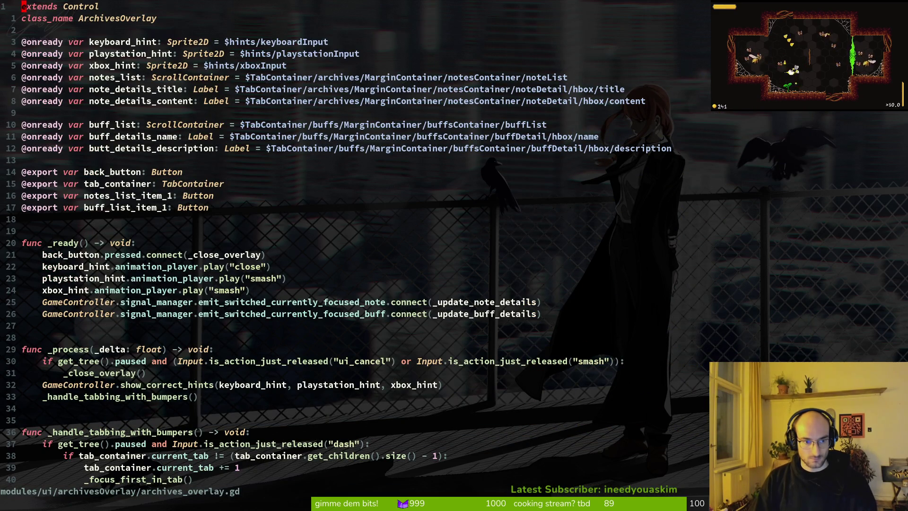
pyautogui.press('space')
pyautogui.press('f')
pyautogui.press('f')
pyautogui.hotkey('alt', 'Tab')
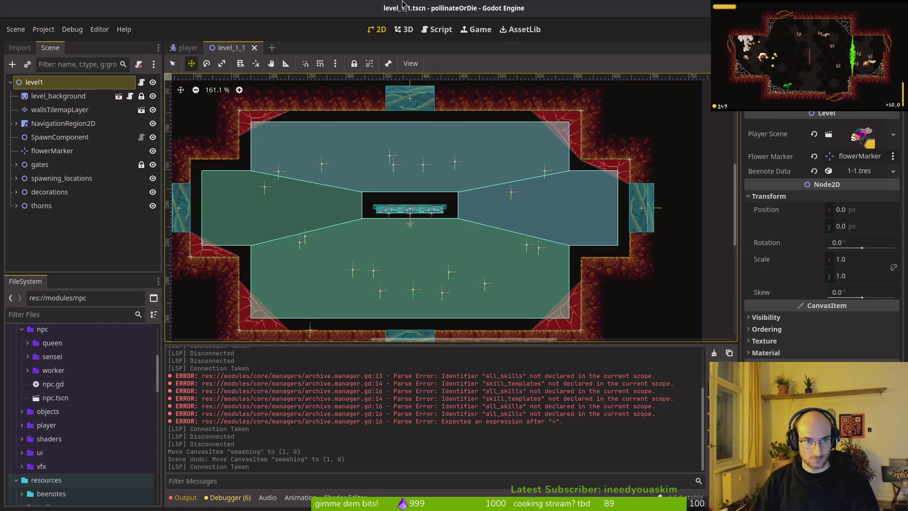
# Step: Open note_list_item.tscn and select the noteListItem root
pyautogui.hotkey('shift', 'alt', 'o')
pyautogui.write('benot')
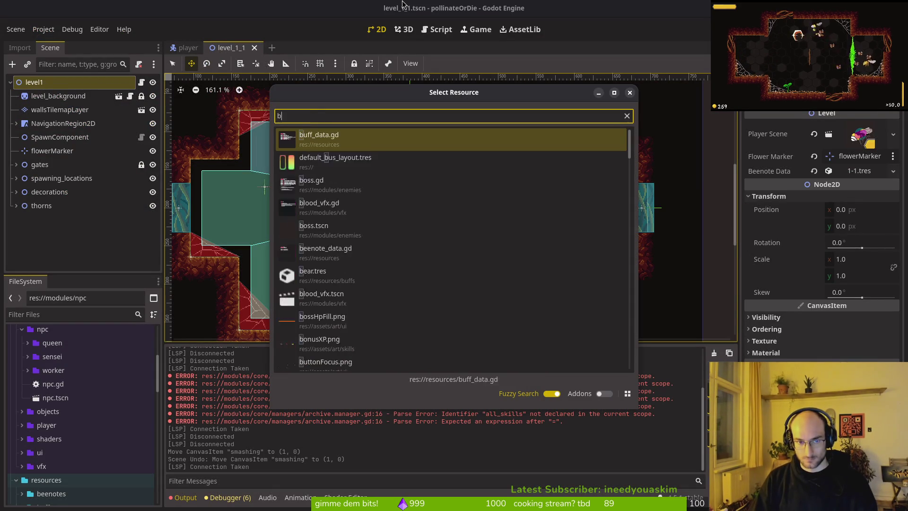
pyautogui.press('BackSpace')
pyautogui.press('BackSpace')
pyautogui.press('BackSpace')
pyautogui.write('note_list')
pyautogui.press('Return')
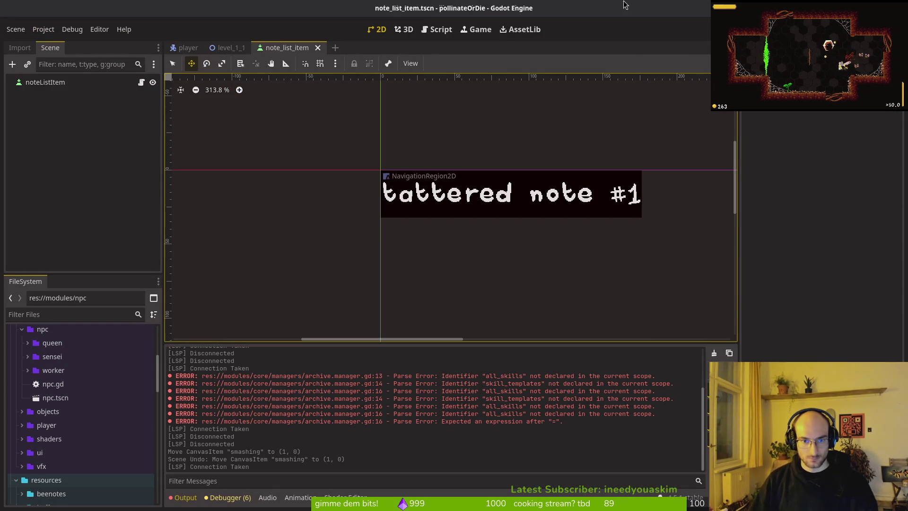
pyautogui.click(42, 83)
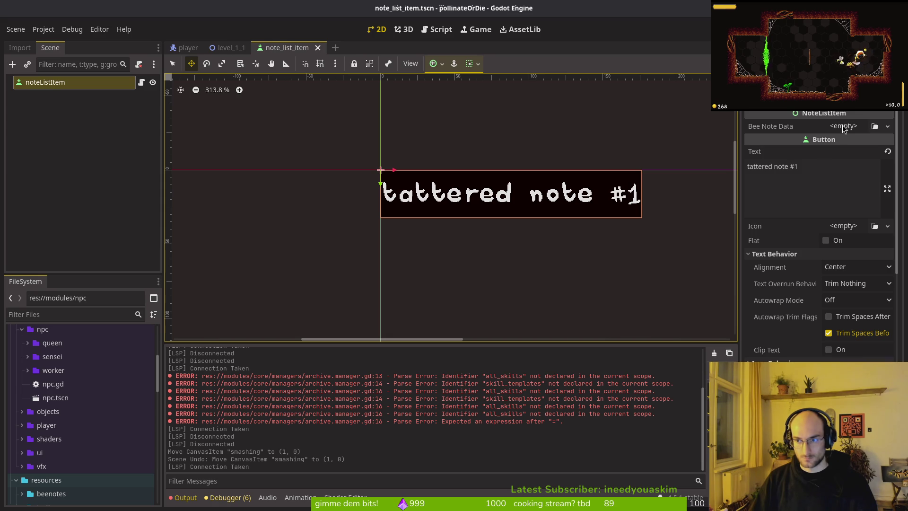
# Step: Open archives_overlay.tscn and inspect note entry 1-1 under noteList > VBoxContainer
pyautogui.hotkey('shift', 'alt', 'o')
pyautogui.write('archives_o')
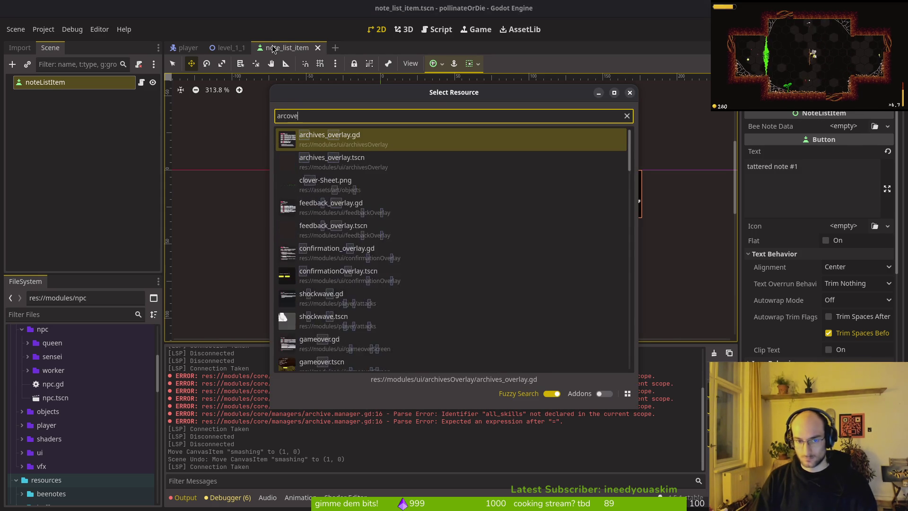
pyautogui.press('Return')
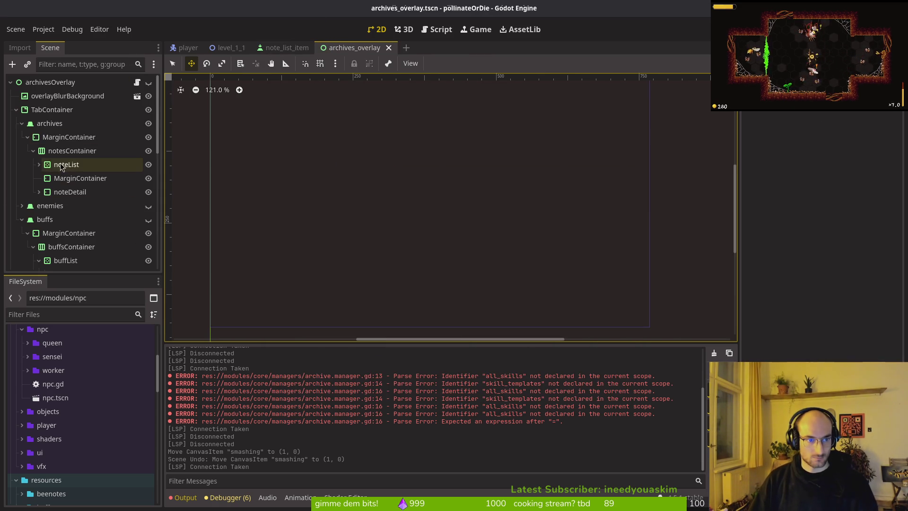
pyautogui.click(39, 164)
pyautogui.click(72, 178)
pyautogui.click(45, 177)
pyautogui.click(70, 191)
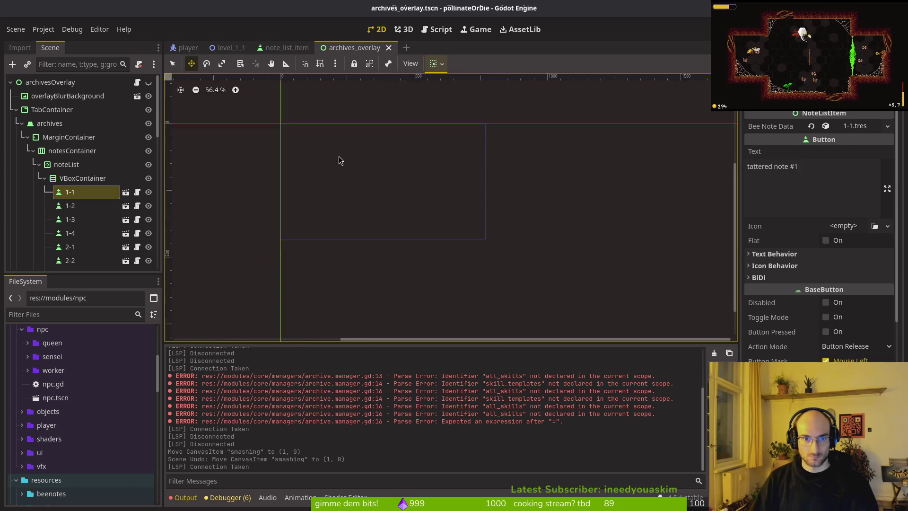
pyautogui.click(284, 47)
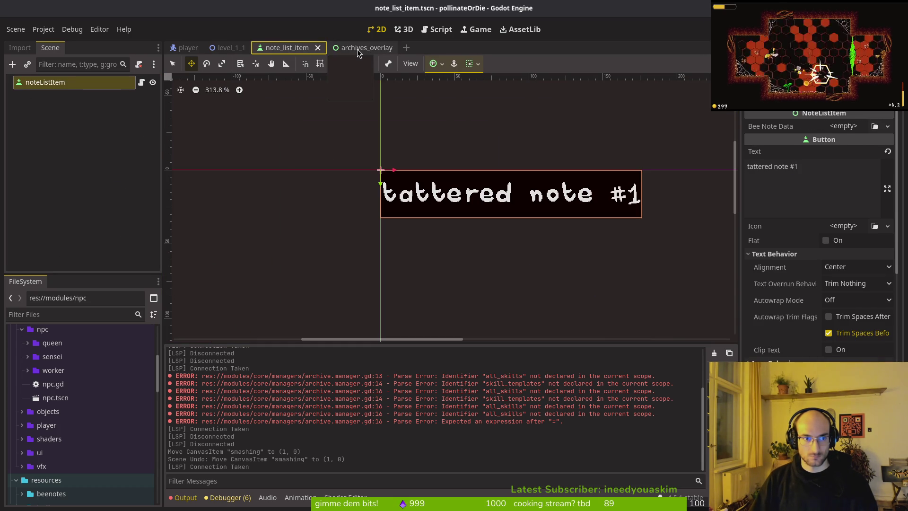
pyautogui.click(360, 48)
# Step: Collapse the note entries and inspect noteDetail and its hbox child
pyautogui.click(44, 179)
pyautogui.click(47, 205)
pyautogui.click(39, 205)
pyautogui.click(57, 219)
pyautogui.click(45, 219)
pyautogui.hotkey('alt', 'Tab')
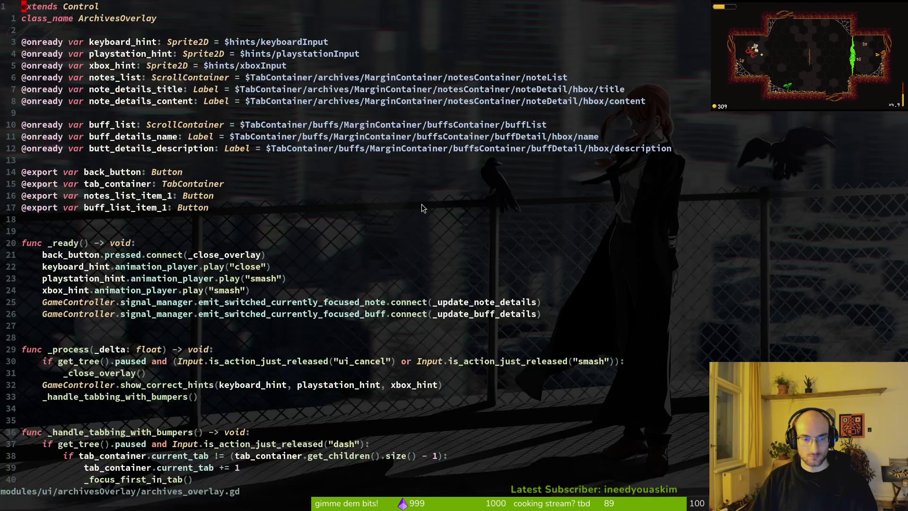
# Step: Open archives_overlay.gd in Neovim through the file finder
pyautogui.hotkey('ctrl', 'p')
pyautogui.write('notes')
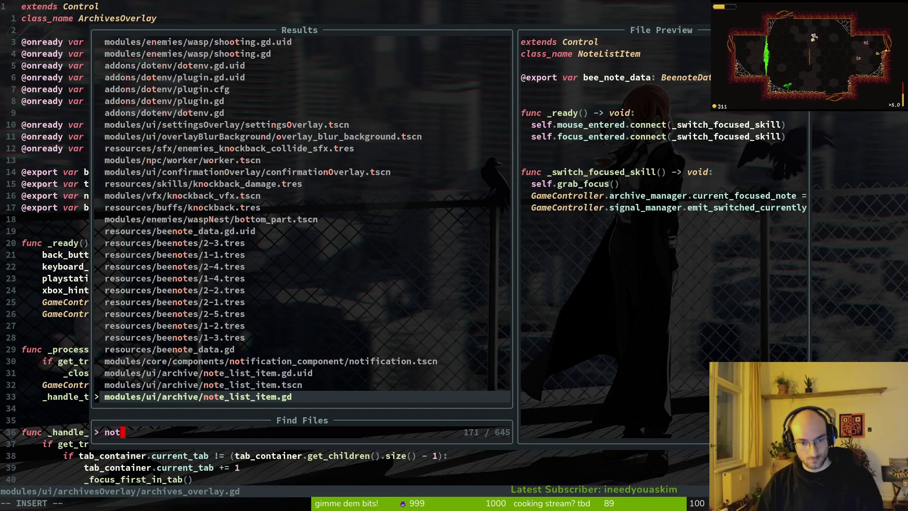
pyautogui.press('Escape')
pyautogui.press('Escape')
pyautogui.hotkey('ctrl', 'p')
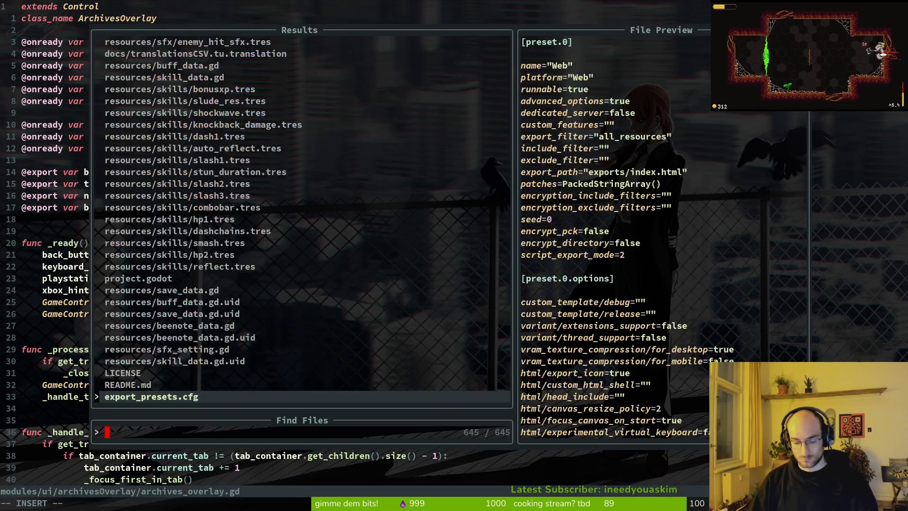
pyautogui.write('asrhdove')
pyautogui.press('BackSpace')
pyautogui.press('BackSpace')
pyautogui.press('BackSpace')
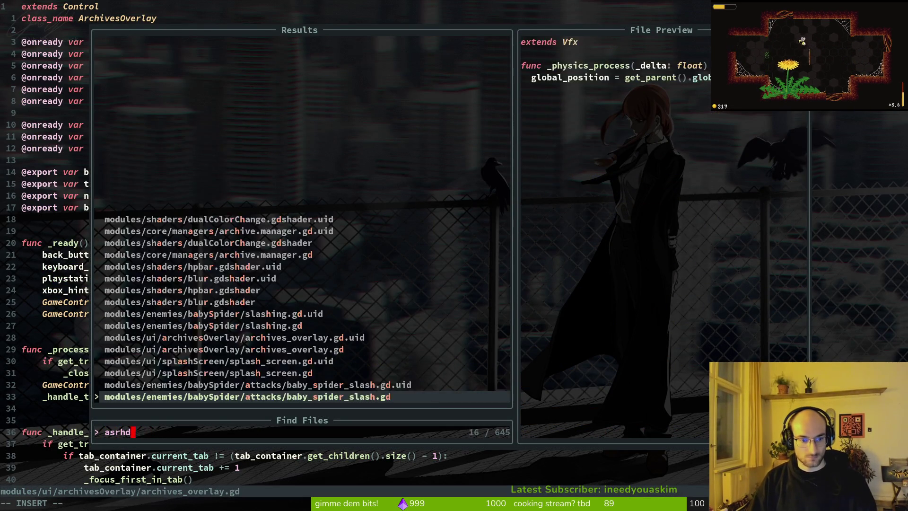
pyautogui.write('rchover')
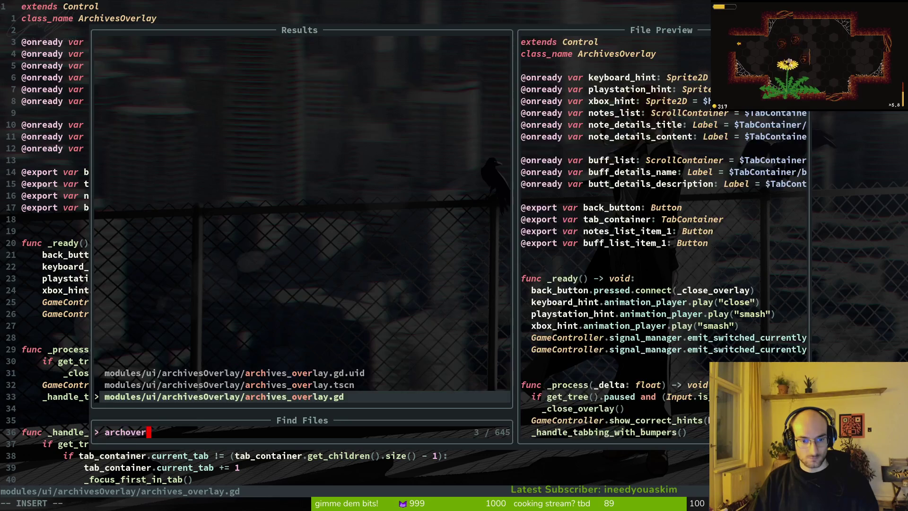
pyautogui.press('Return')
# Step: Go to line 17, the note_details_title line in _update_note_details
pyautogui.scroll(-14, 357, 207)
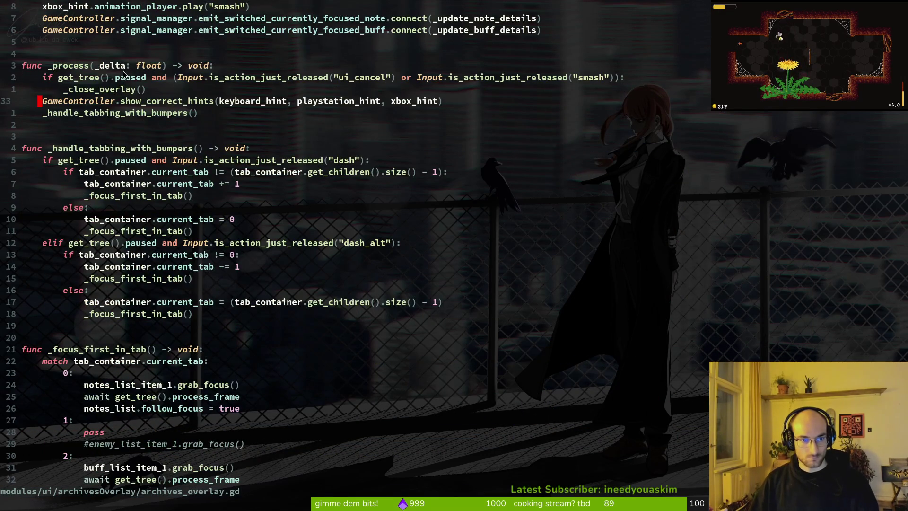
pyautogui.scroll(-5, 75, 308)
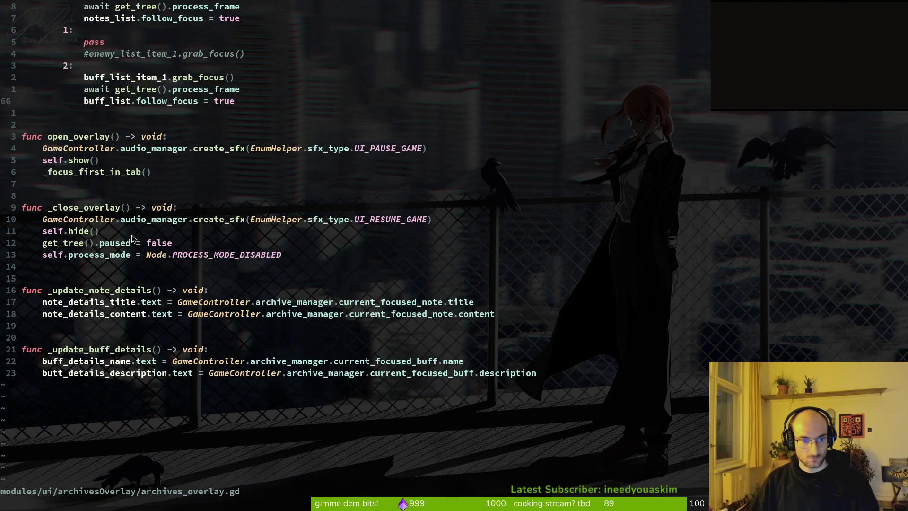
pyautogui.press('1')
pyautogui.press('7')
pyautogui.press('j')
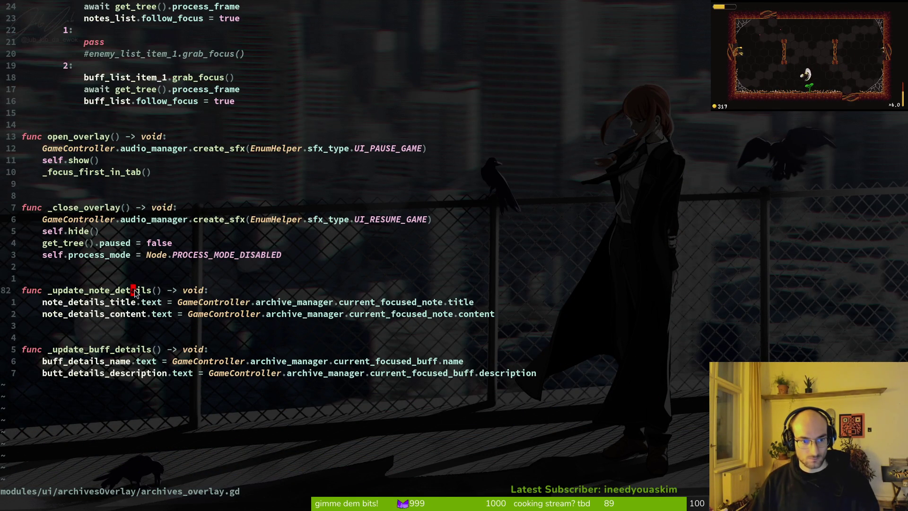
# Step: Insert an unfinished 'if GameController.current_focused_note.' line above the title line
pyautogui.write('O')
pyautogui.write('if no')
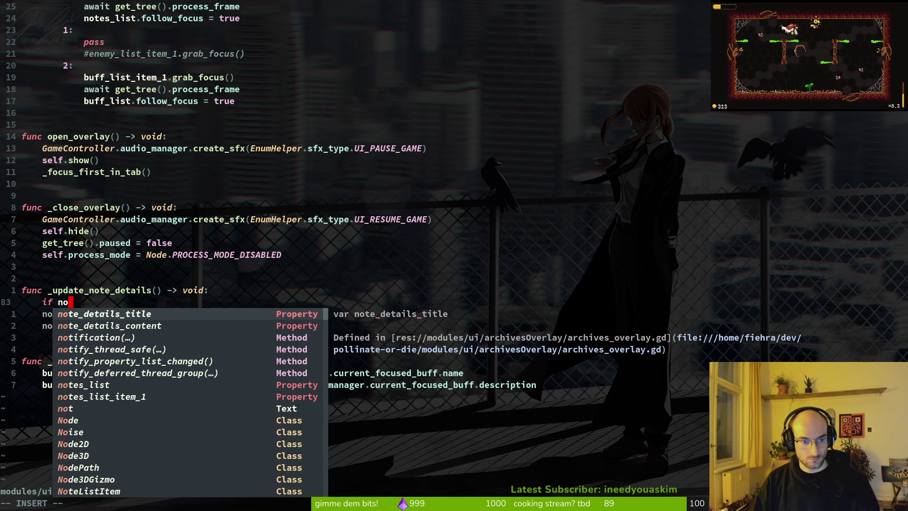
pyautogui.press('BackSpace')
pyautogui.press('BackSpace')
pyautogui.press('Escape')
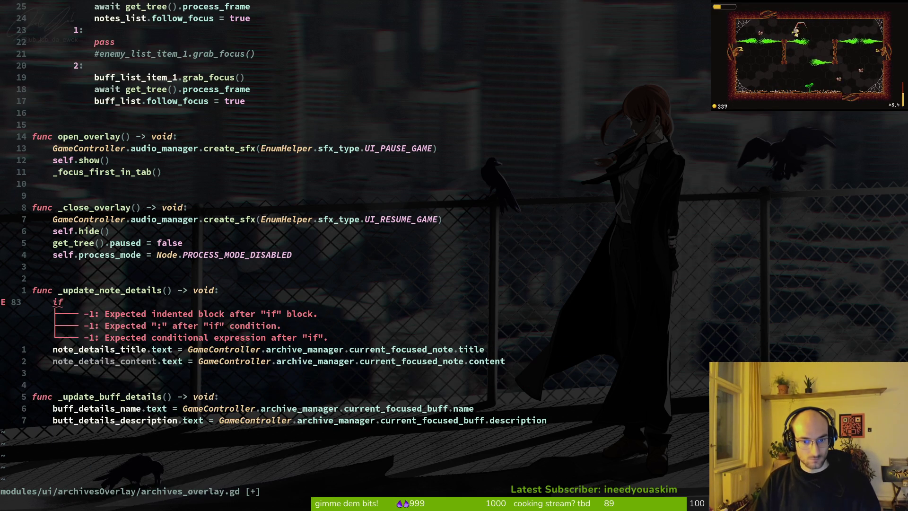
pyautogui.write('a')
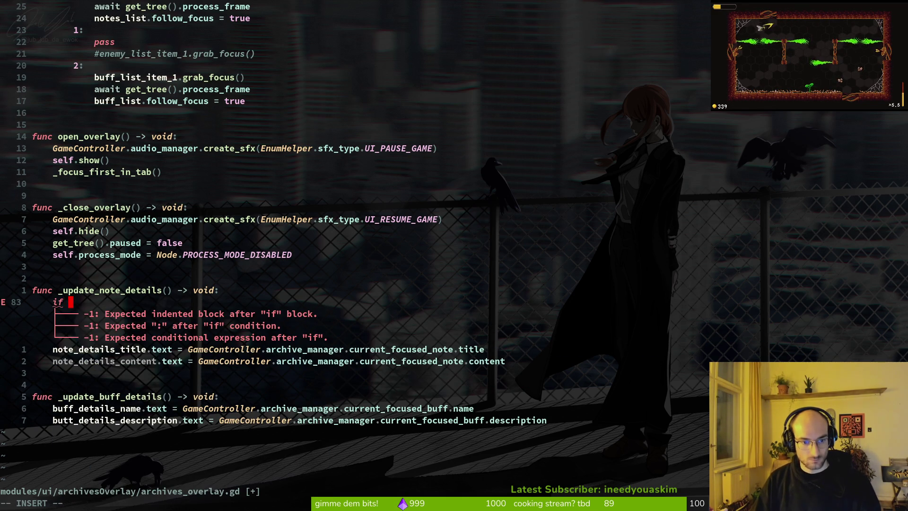
pyautogui.write(' game')
pyautogui.press('Return')
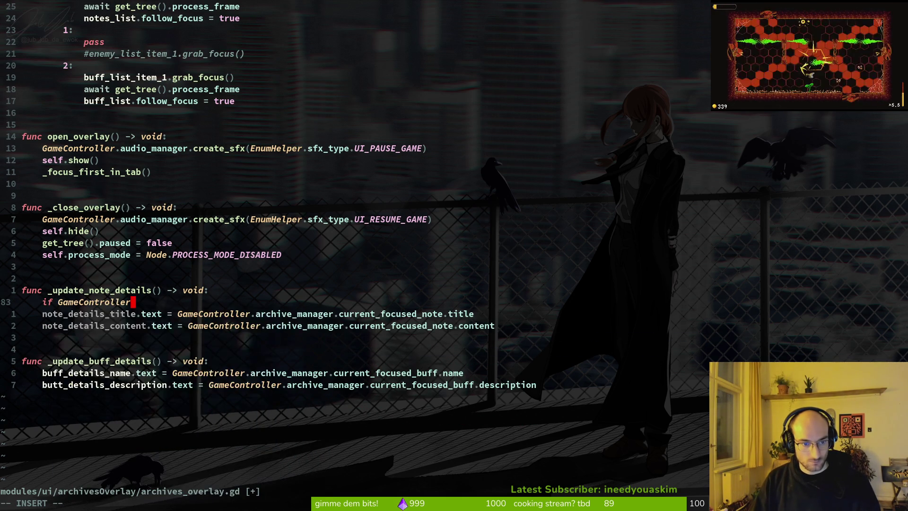
pyautogui.write('.cur')
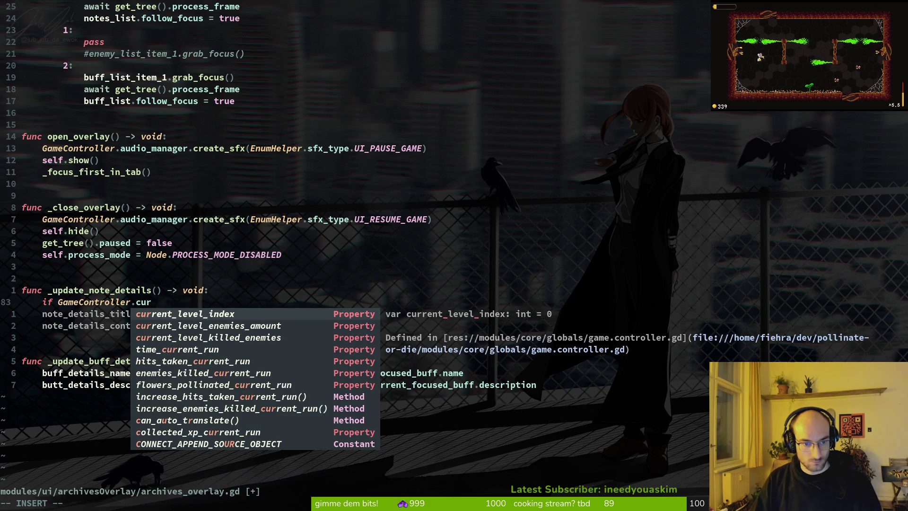
pyautogui.write('rent_fo')
pyautogui.press('Return')
pyautogui.write('.u')
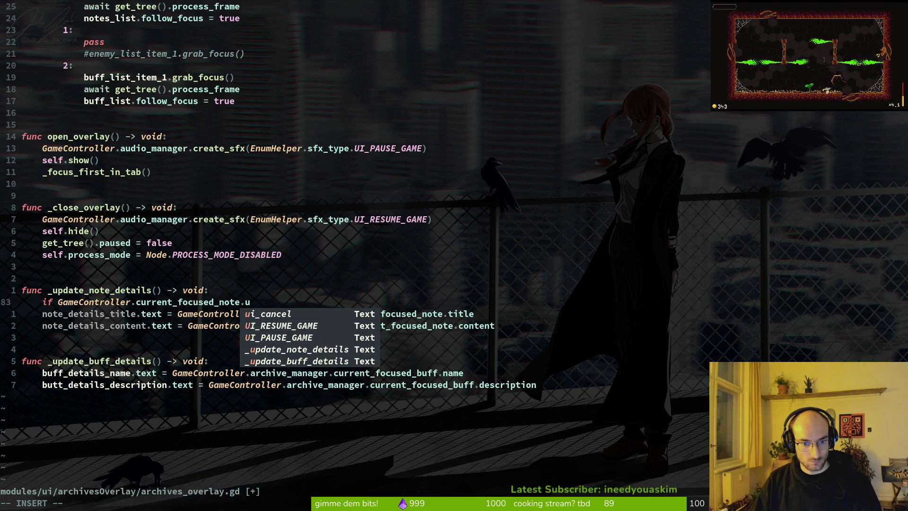
pyautogui.press('Escape')
pyautogui.press('space')
# Step: In beenote_data.gd, rename the collected field to unlocked and save
pyautogui.press('f')
pyautogui.press('f')
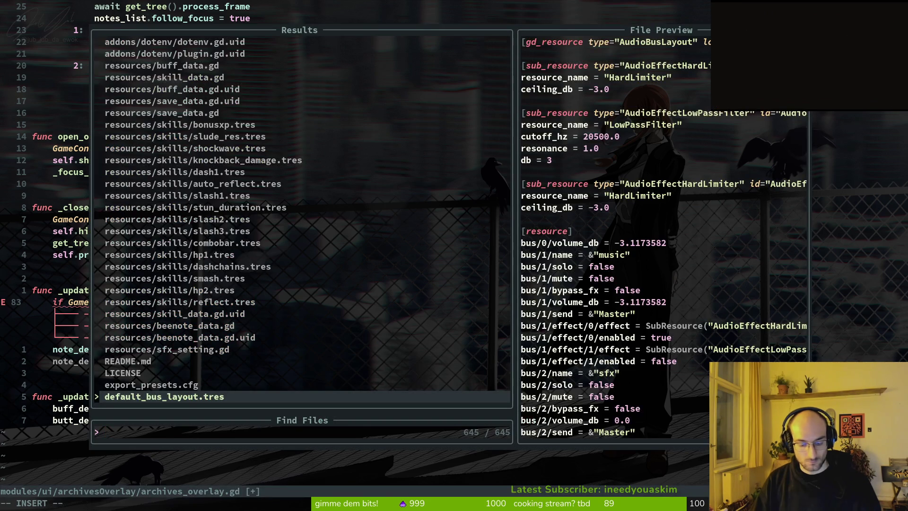
pyautogui.write('note_data')
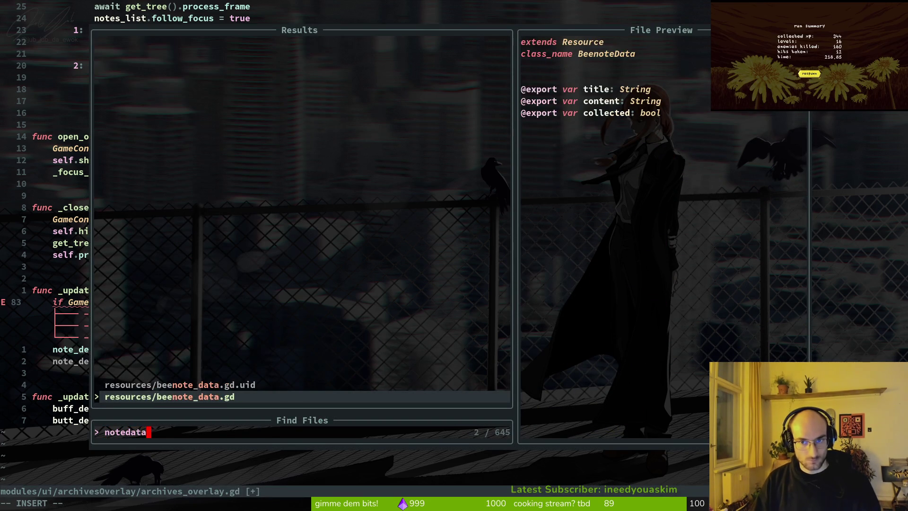
pyautogui.press('Return')
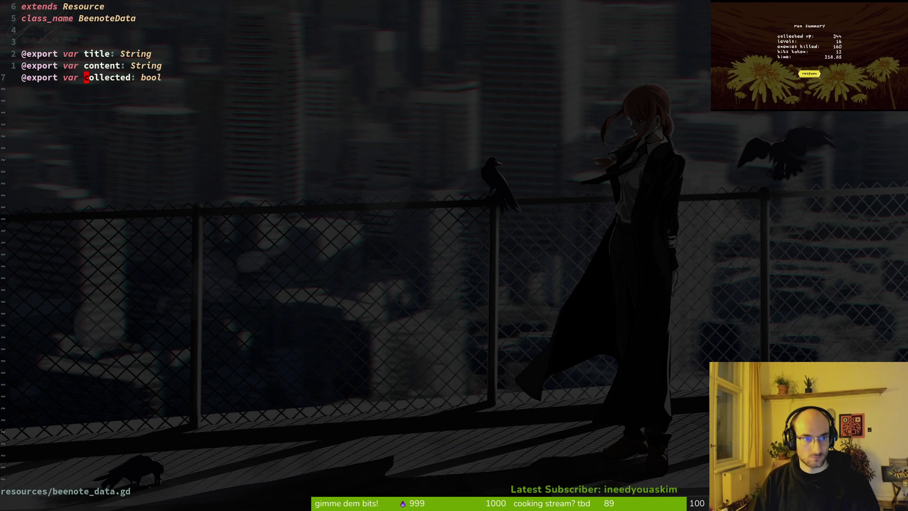
pyautogui.write('wciwunlocked')
pyautogui.press('Escape')
pyautogui.write(':w')
pyautogui.press('Return')
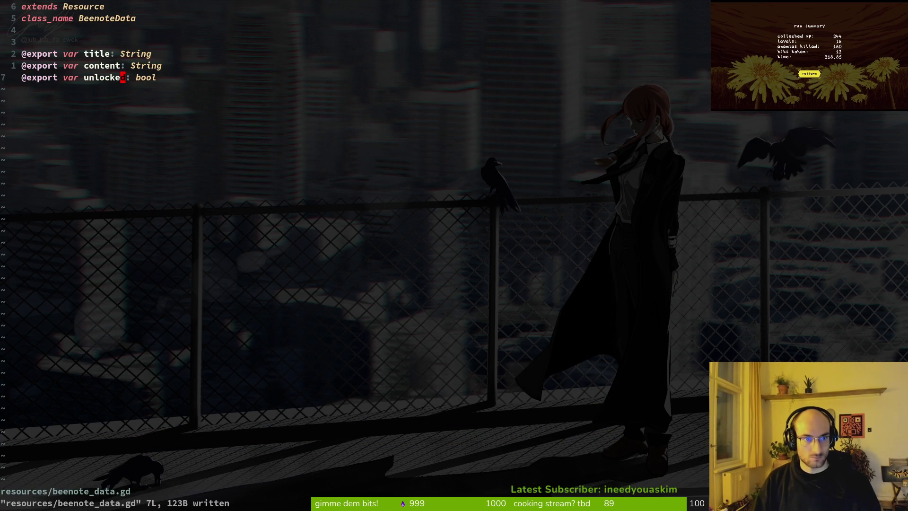
# Step: In archives_overlay.gd, indent the two note detail lines under an 'unlocked:' condition and save
pyautogui.hotkey('ctrl', 'o')
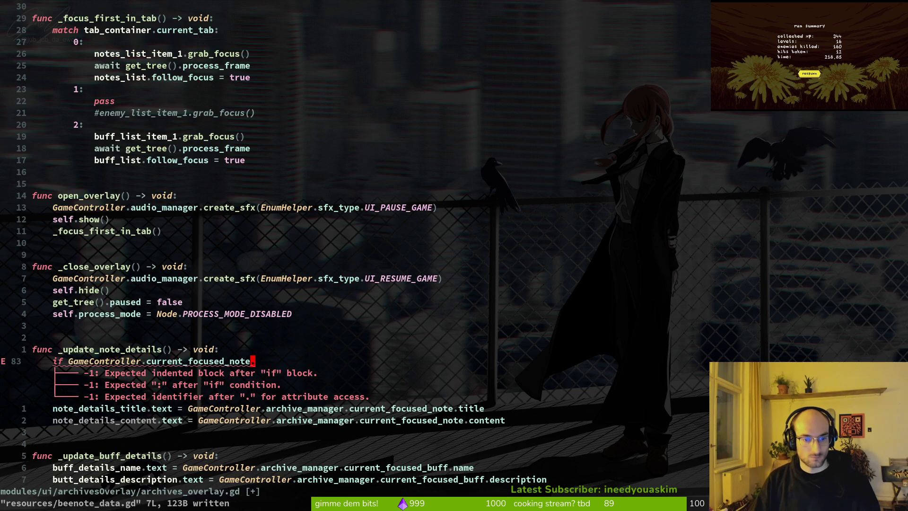
pyautogui.write('aunlocked:')
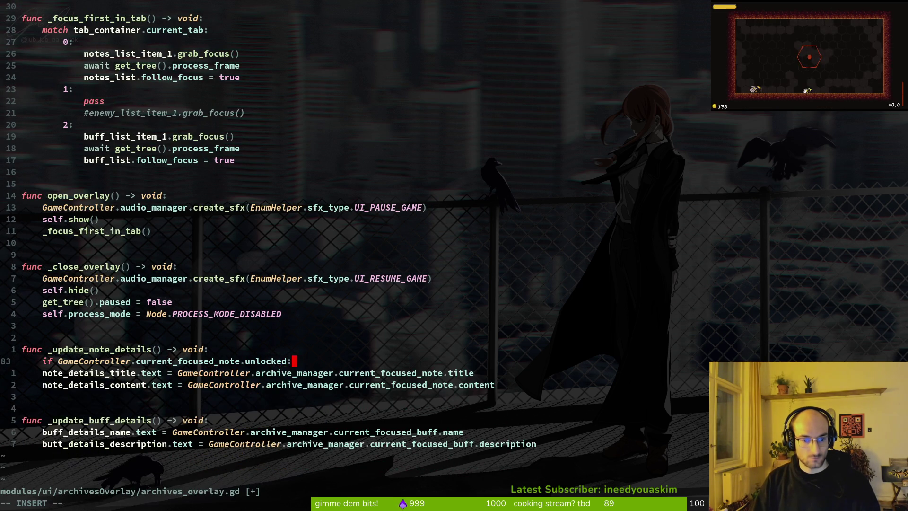
pyautogui.press('Escape')
pyautogui.hotkey('shift', 'v')
pyautogui.press('j')
pyautogui.press('>')
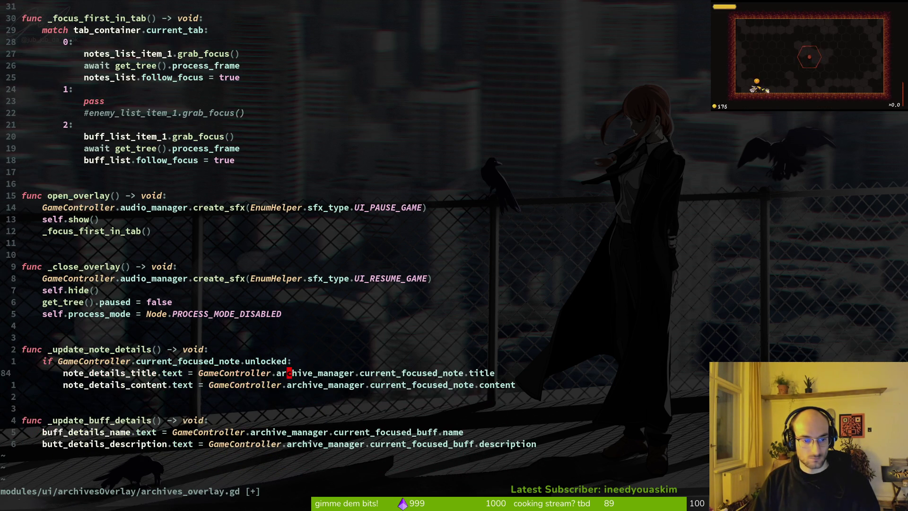
pyautogui.hotkey('ctrl', 's')
# Step: Add an else branch holding an indented copy of the two note detail assignments
pyautogui.write('joelse:')
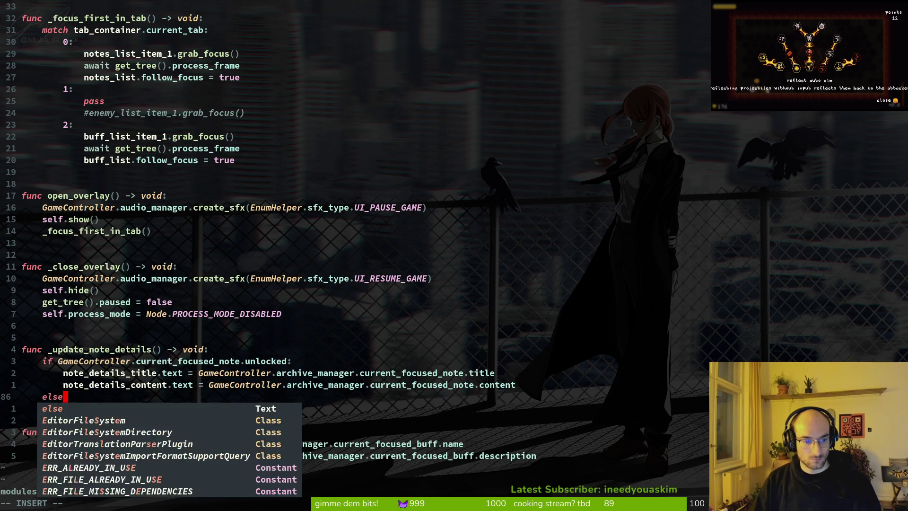
pyautogui.press('Escape')
pyautogui.press('k')
pyautogui.hotkey('shift', 'v')
pyautogui.press('k')
pyautogui.press('y')
pyautogui.press('j')
pyautogui.press('j')
pyautogui.press('p')
pyautogui.press('w')
pyautogui.press('w')
pyautogui.press('w')
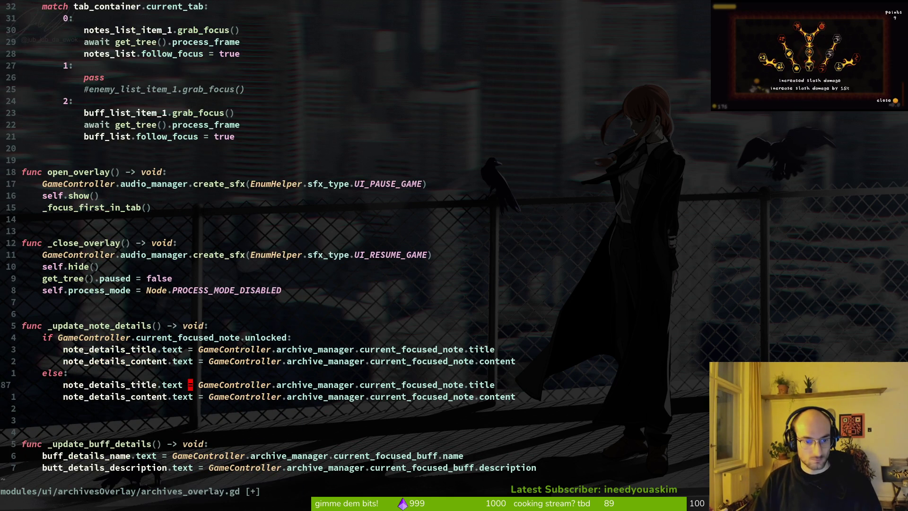
# Step: Remove the title's assigned value in the else branch, leaving the assignment unfinished
pyautogui.press('v')
pyautogui.press('$')
pyautogui.press('d')
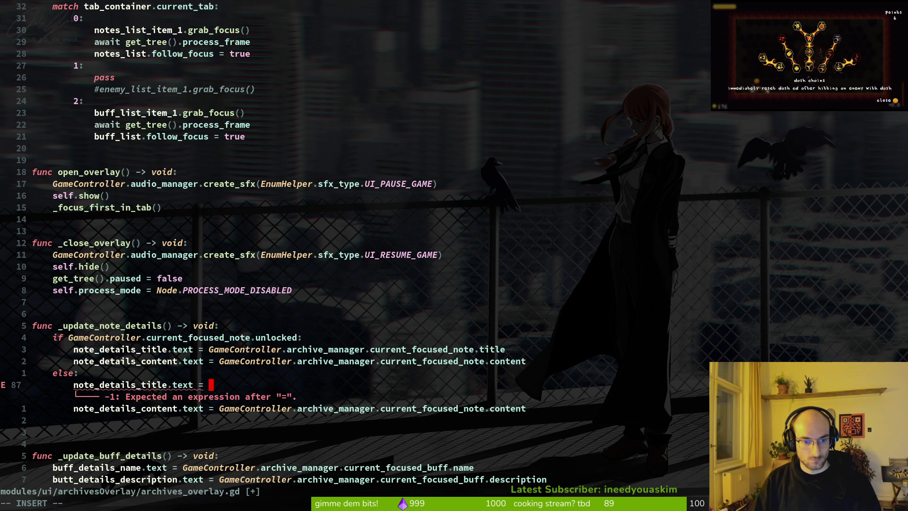
pyautogui.write('""')
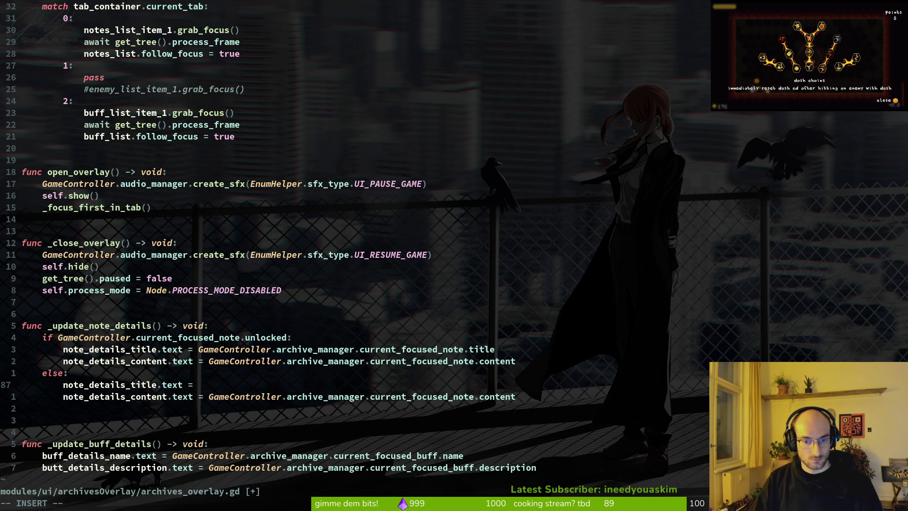
pyautogui.press('BackSpace')
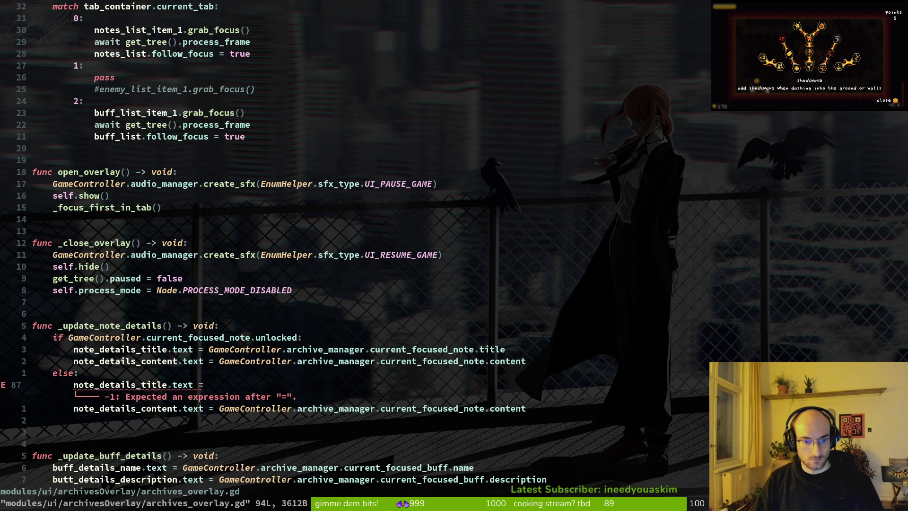
pyautogui.press('Escape')
pyautogui.press('space')
# Step: Search the whole project for 'tr(' calls
pyautogui.write('fgtr(')
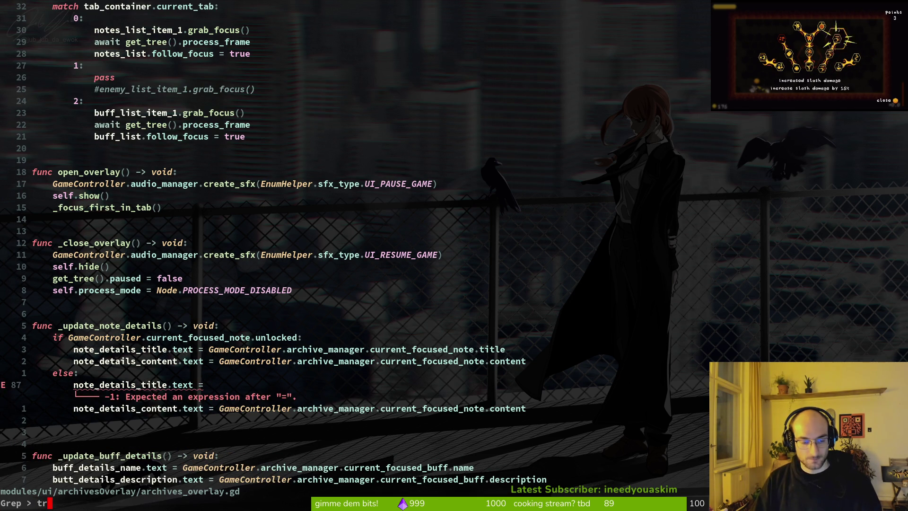
pyautogui.press('BackSpace')
pyautogui.press('Return')
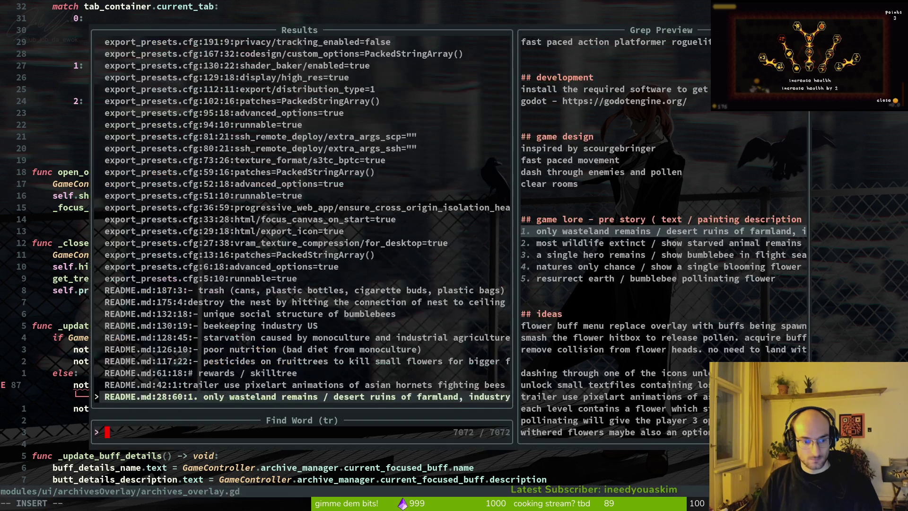
pyautogui.press('Escape')
pyautogui.press('space')
pyautogui.write('fgtr(')
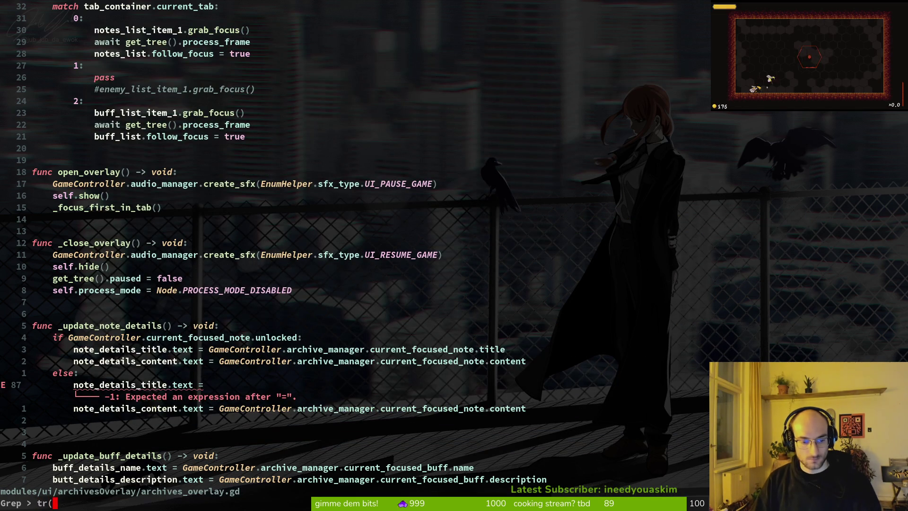
pyautogui.press('Return')
# Step: Preview the tr( usages and open hud_overlay.gd at the stopwatch label line
pyautogui.press('Up')
pyautogui.press('Up')
pyautogui.press('Up')
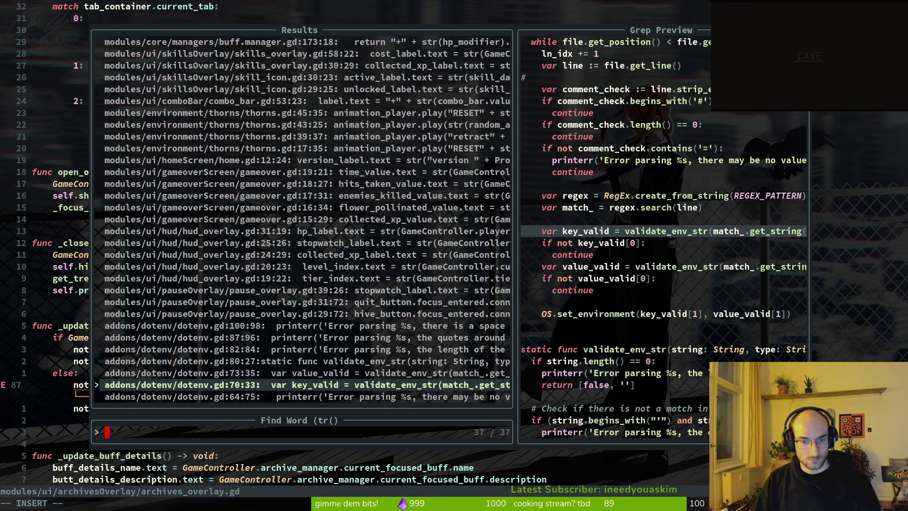
pyautogui.press('Up')
pyautogui.press('Up')
pyautogui.press('Up')
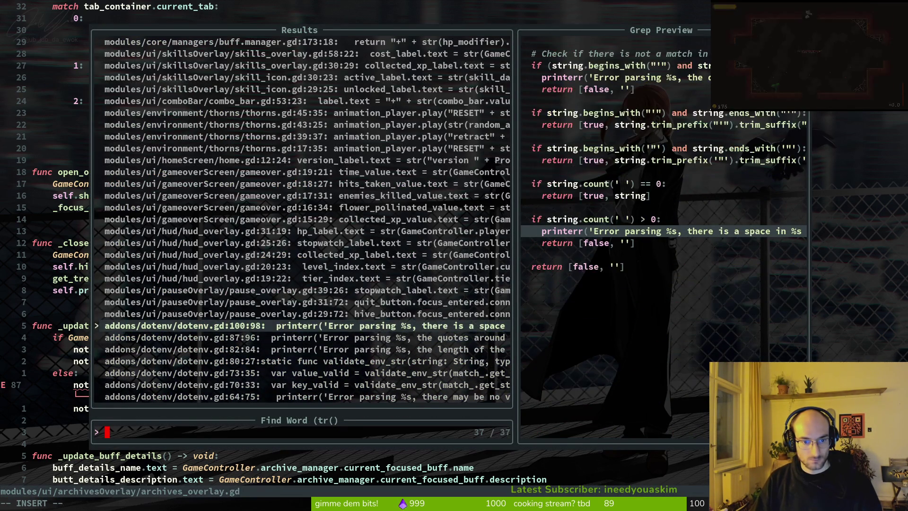
pyautogui.press('Up')
pyautogui.press('Up')
pyautogui.press('Up')
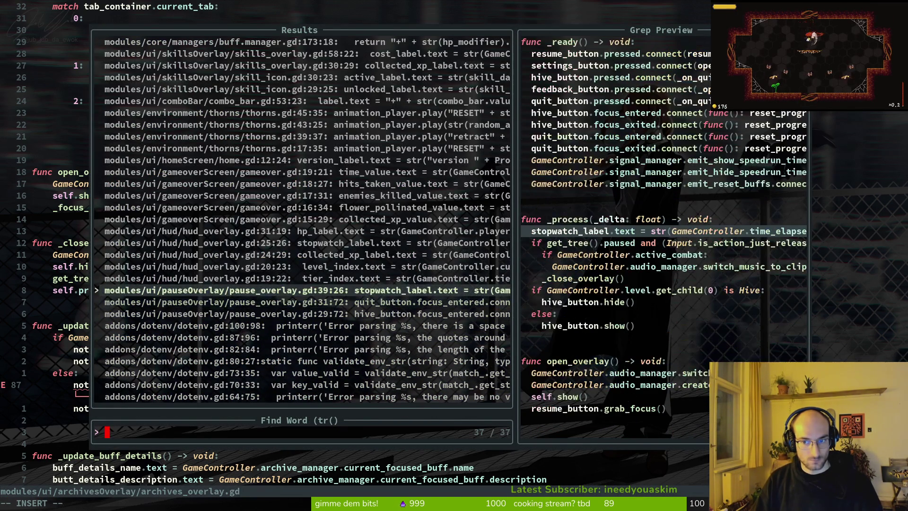
pyautogui.press('Up')
pyautogui.press('Up')
pyautogui.press('Up')
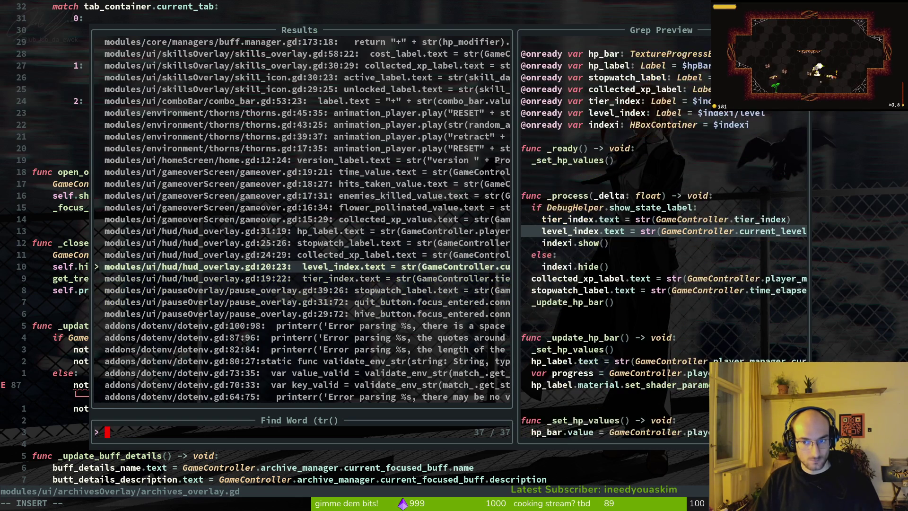
pyautogui.press('Up')
pyautogui.press('Down')
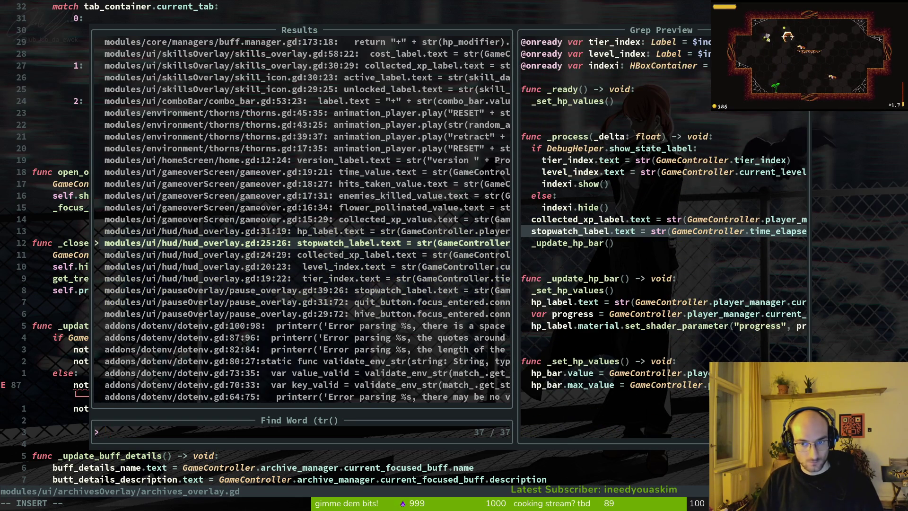
pyautogui.press('Return')
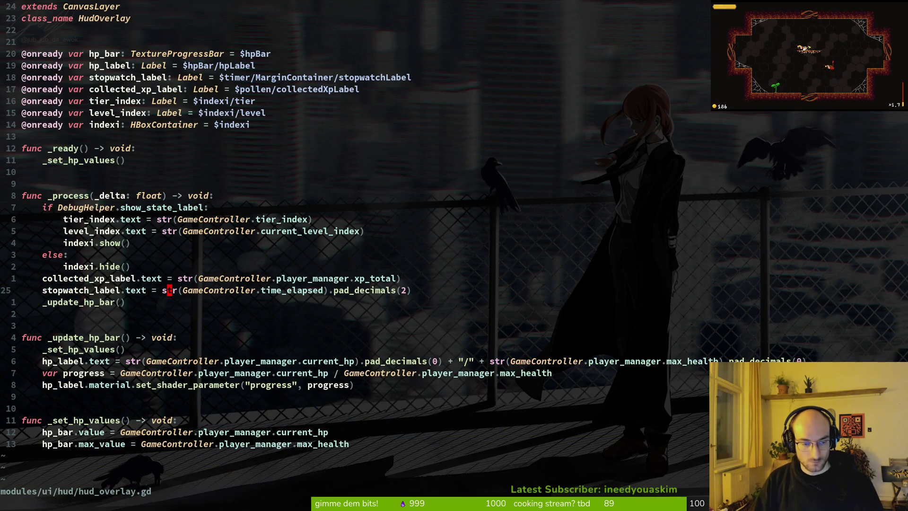
# Step: Back in archives_overlay.gd, assign an empty tr() call to the else branch's title
pyautogui.hotkey('ctrl', 'o')
pyautogui.write('Atr')
pyautogui.press('BackSpace')
pyautogui.press('BackSpace')
pyautogui.press('BackSpace')
pyautogui.write('tr(')
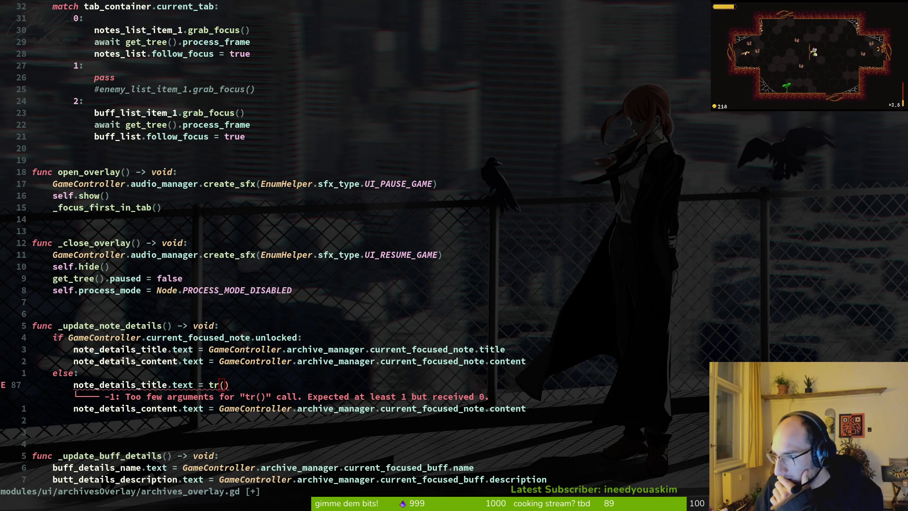
pyautogui.press('super+Tab')
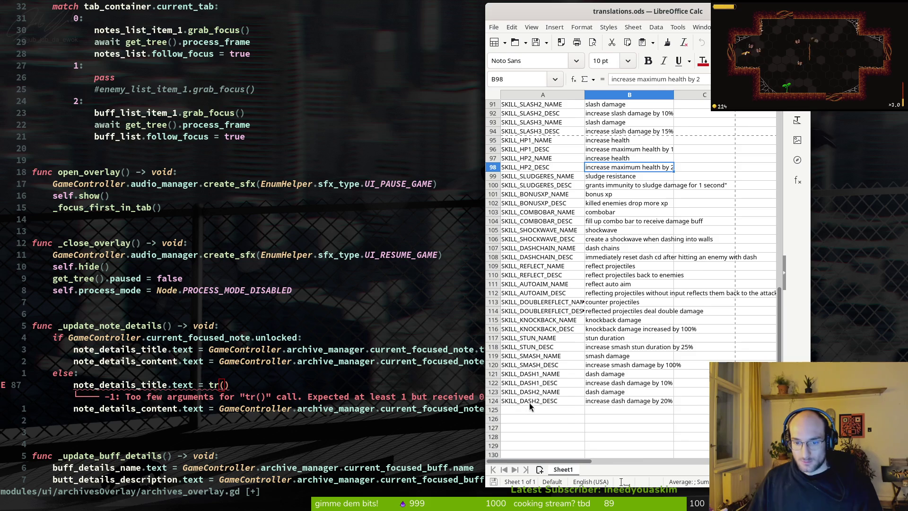
# Step: Scroll the translations sheet and select the empty cell A31
pyautogui.scroll(6, 528, 408)
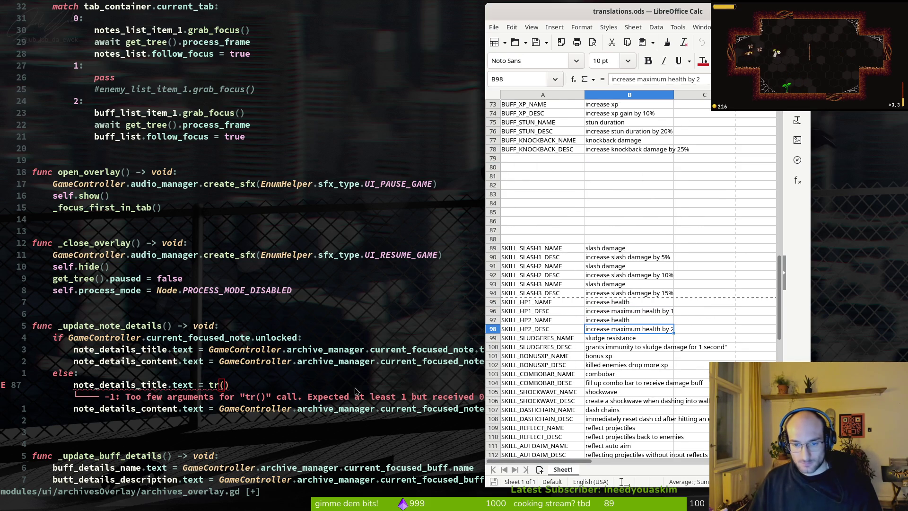
pyautogui.scroll(-5, 550, 321)
pyautogui.scroll(20, 550, 320)
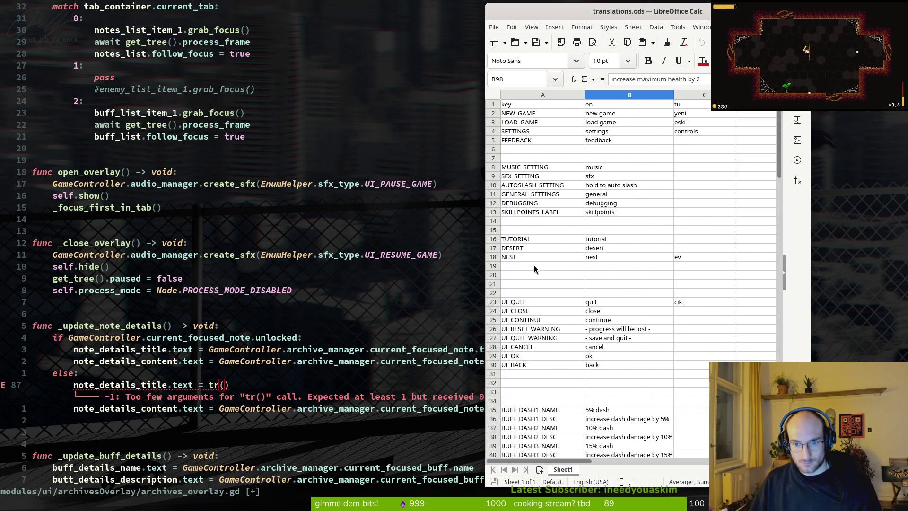
pyautogui.click(516, 221)
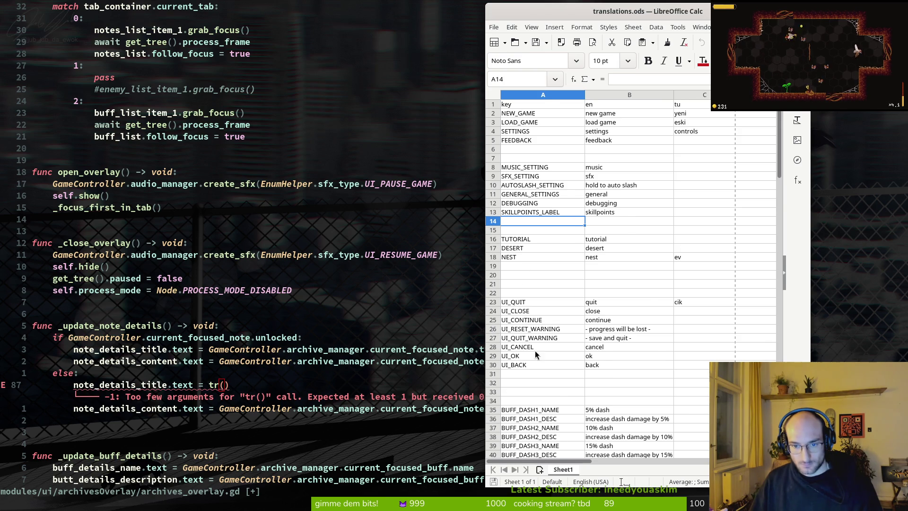
pyautogui.scroll(-4, 534, 353)
pyautogui.scroll(4, 563, 284)
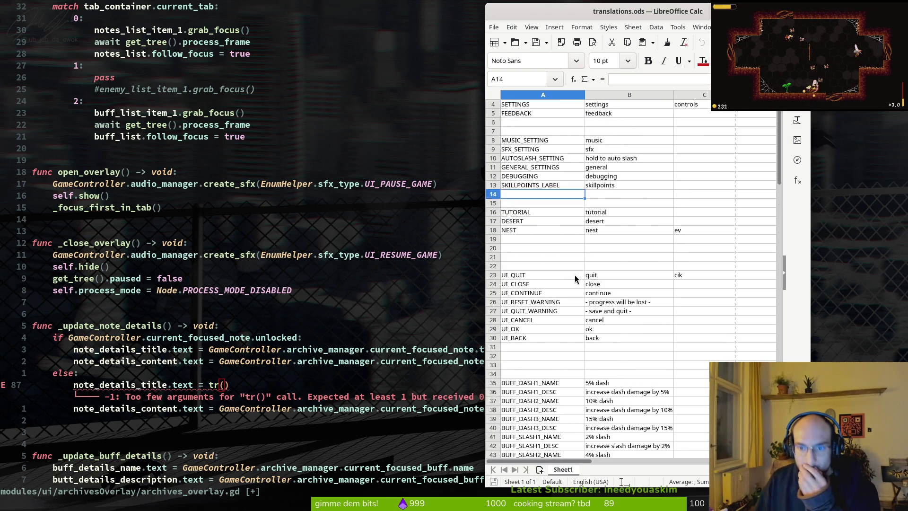
pyautogui.click(530, 375)
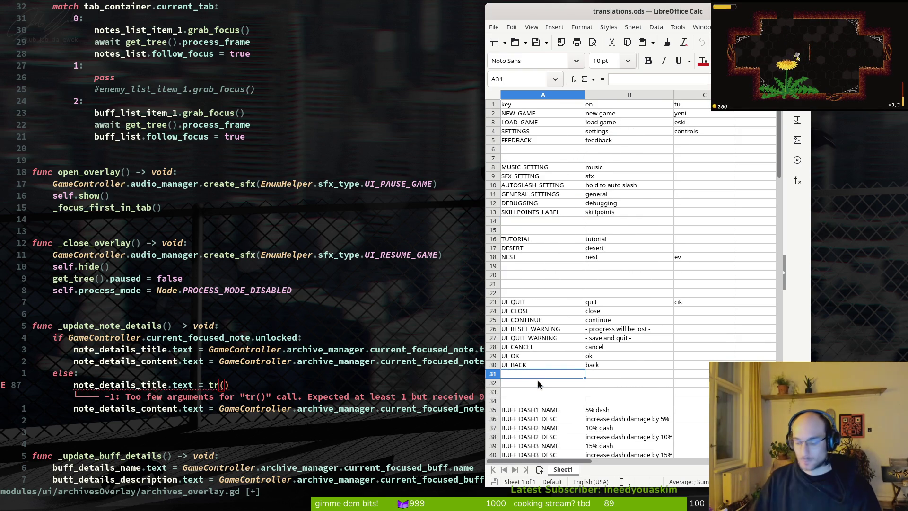
# Step: Enter key LOCKED with English text 'locked' in row 31, then return to Neovim
pyautogui.write('LOCKED')
pyautogui.press('Tab')
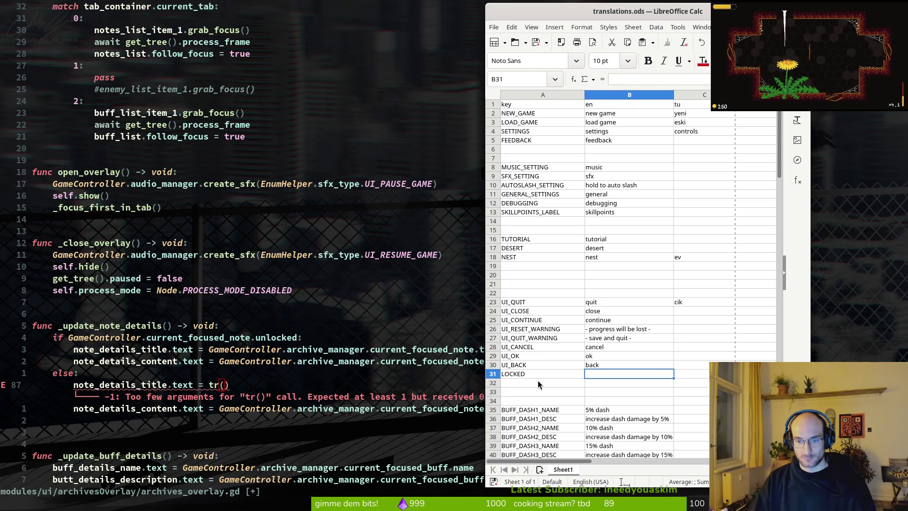
pyautogui.write('locked')
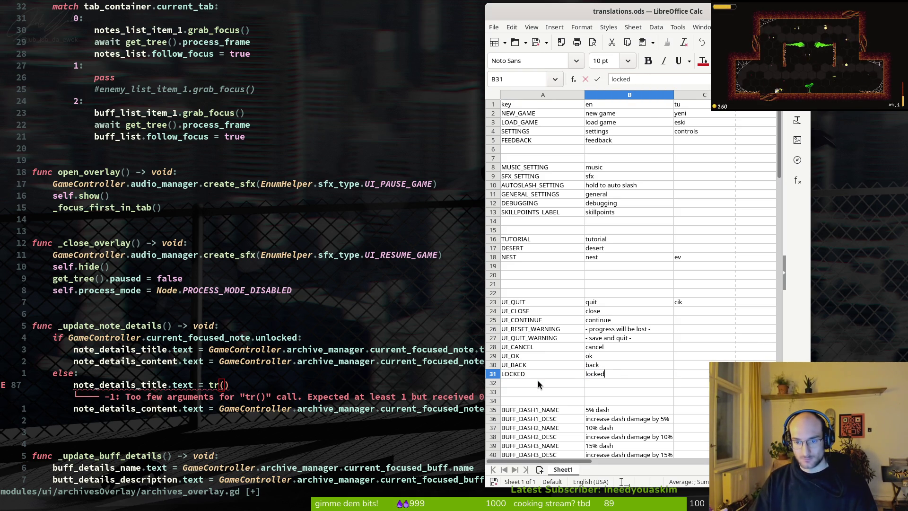
pyautogui.press('BackSpace')
pyautogui.press('BackSpace')
pyautogui.press('BackSpace')
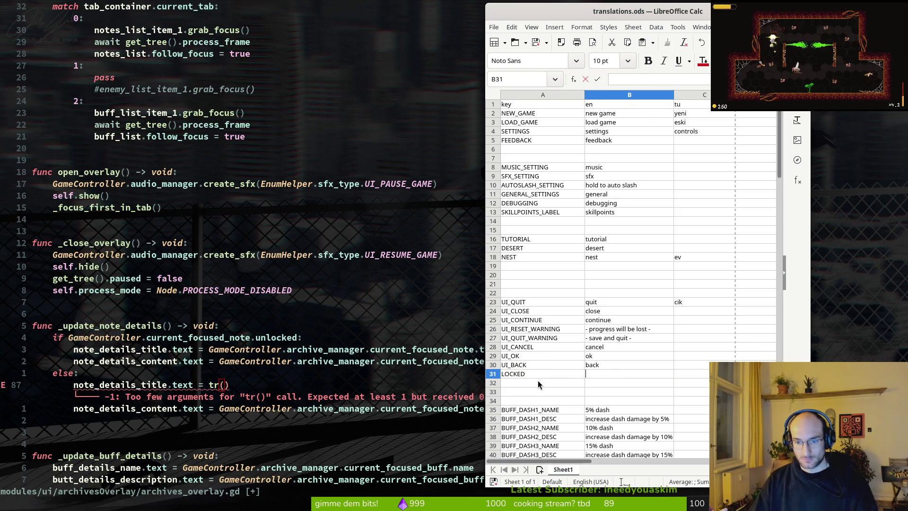
pyautogui.write('locked')
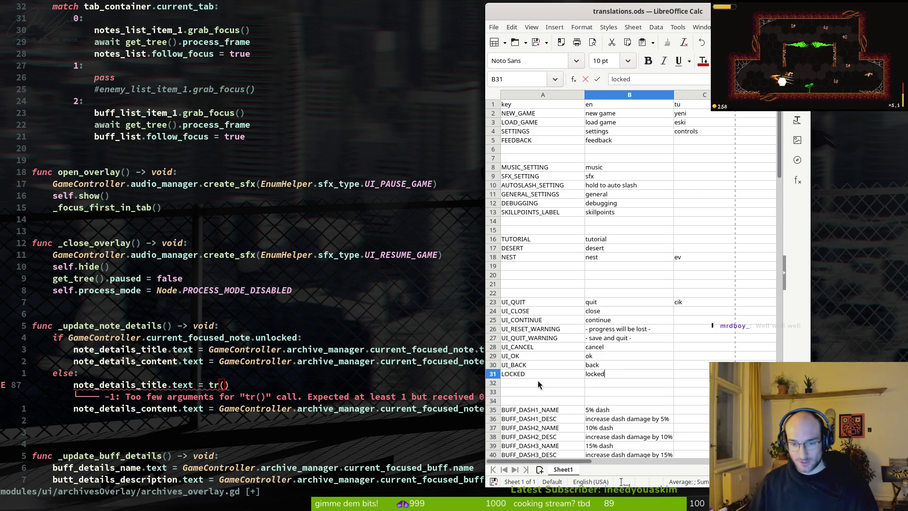
pyautogui.press('Return')
pyautogui.click(357, 363)
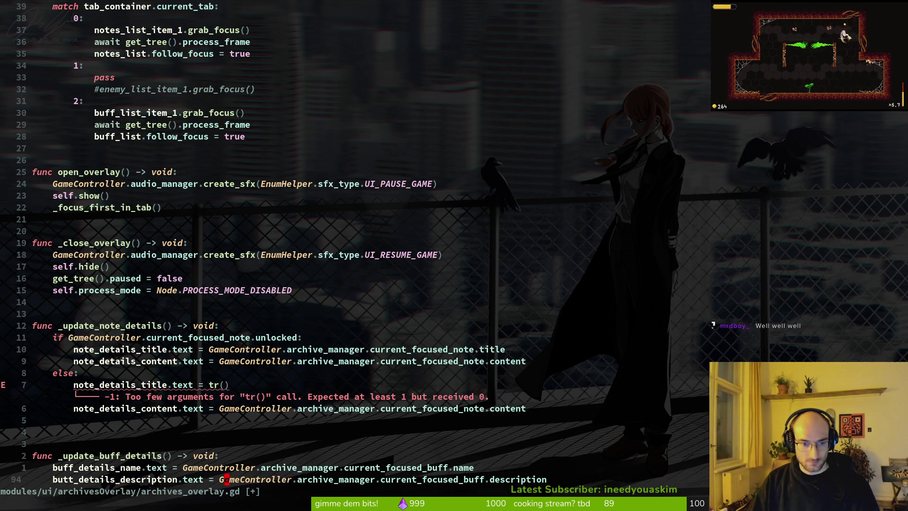
# Step: Fill the else branch's title with tr("LOCKED") and save
pyautogui.press('u')
pyautogui.press('k')
pyautogui.press('k')
pyautogui.press('k')
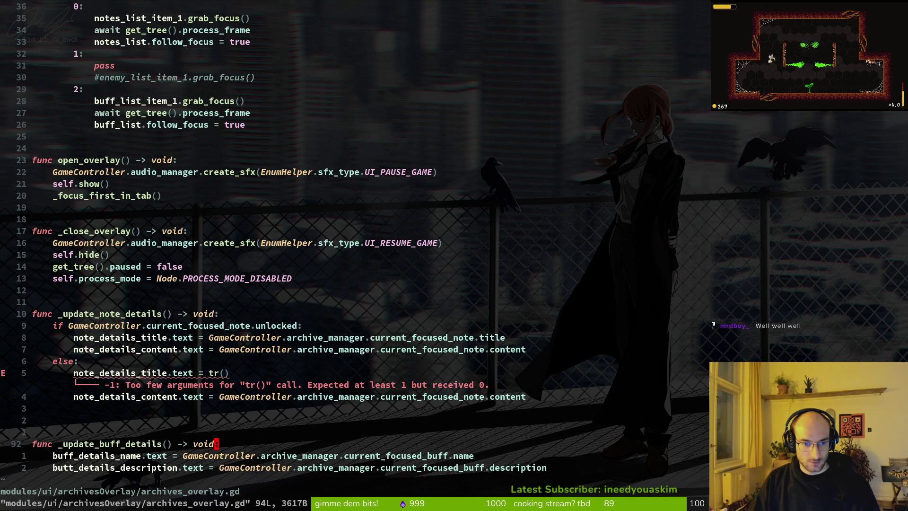
pyautogui.write('iL')
pyautogui.press('BackSpace')
pyautogui.write('"LOCKE')
pyautogui.write('D')
pyautogui.press('Escape')
pyautogui.write(':w')
pyautogui.press('Return')
pyautogui.press('V')
# Step: Duplicate the title line as note_details_content and delete the leftover old content line
pyautogui.press('Escape')
pyautogui.press('V')
pyautogui.press('y')
pyautogui.press('p')
pyautogui.press('f')
pyautogui.press('.')
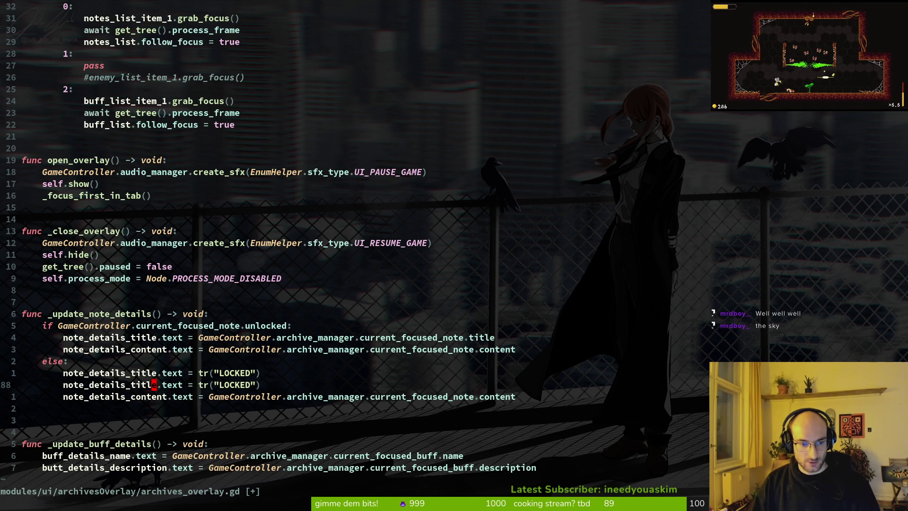
pyautogui.write('ciwnote_details_content')
pyautogui.press('Escape')
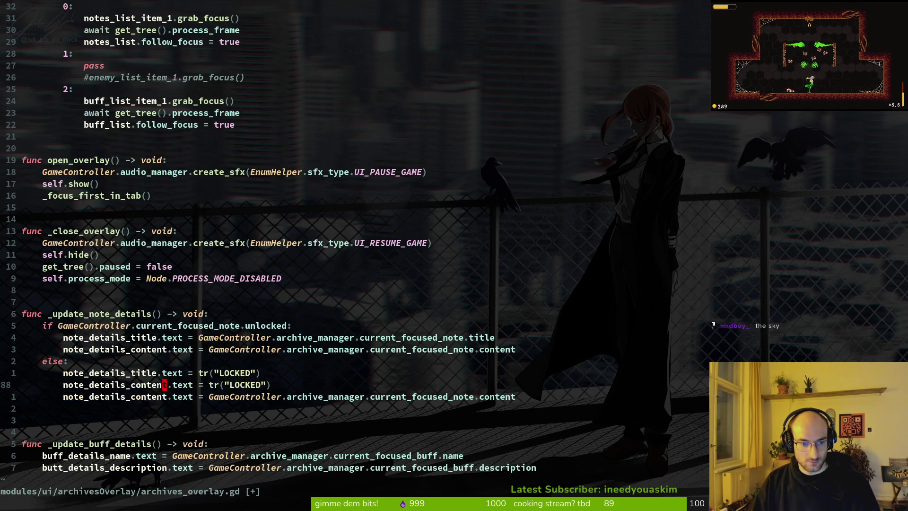
pyautogui.press('j')
pyautogui.press('d')
pyautogui.press('d')
# Step: Change the content's tr() text to "###" and save the script
pyautogui.write(':w')
pyautogui.press('Return')
pyautogui.press('k')
pyautogui.press('f')
pyautogui.press('.')
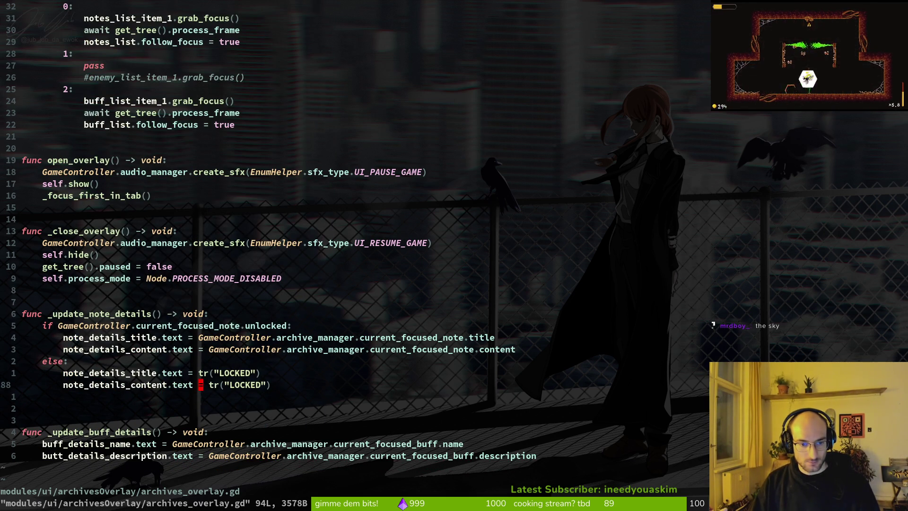
pyautogui.press('c')
pyautogui.press('i')
pyautogui.press('"')
pyautogui.write('##')
pyautogui.press('Escape')
pyautogui.write(':w')
pyautogui.press('Return')
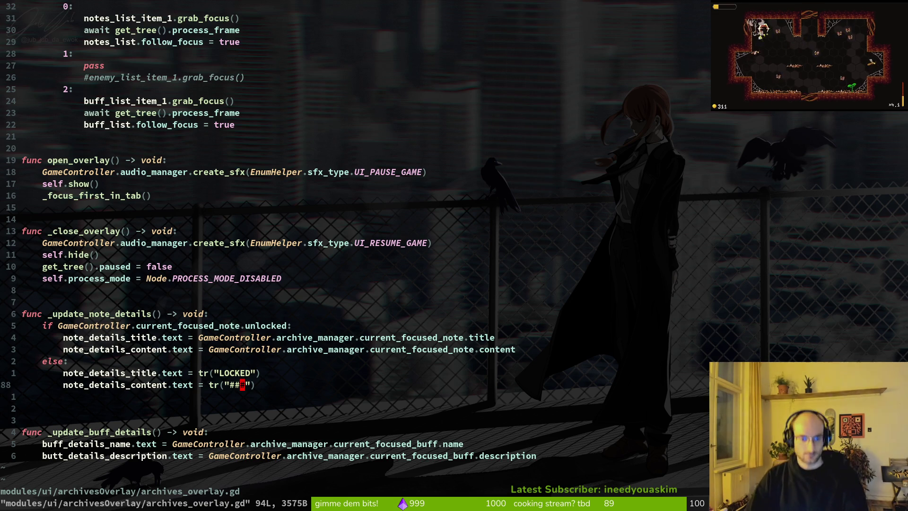
# Step: Review the edited else branch, then bring Godot to the front
pyautogui.press('k')
pyautogui.press('k')
pyautogui.press('k')
pyautogui.press('j')
pyautogui.press('j')
pyautogui.hotkey('alt', 'Tab')
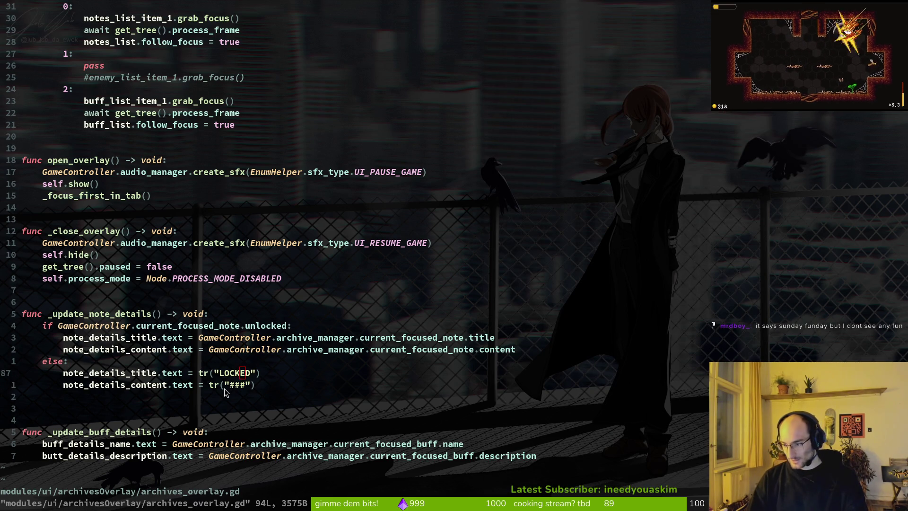
pyautogui.hotkey('alt', 'Tab')
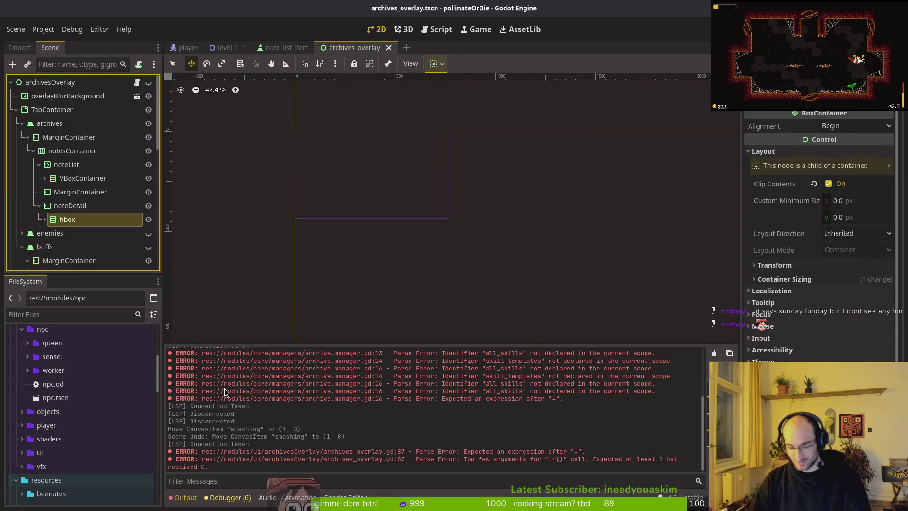
# Step: Run the game with F5, start a game, and inspect the current_focused_note error and its stack trace
pyautogui.press('F5')
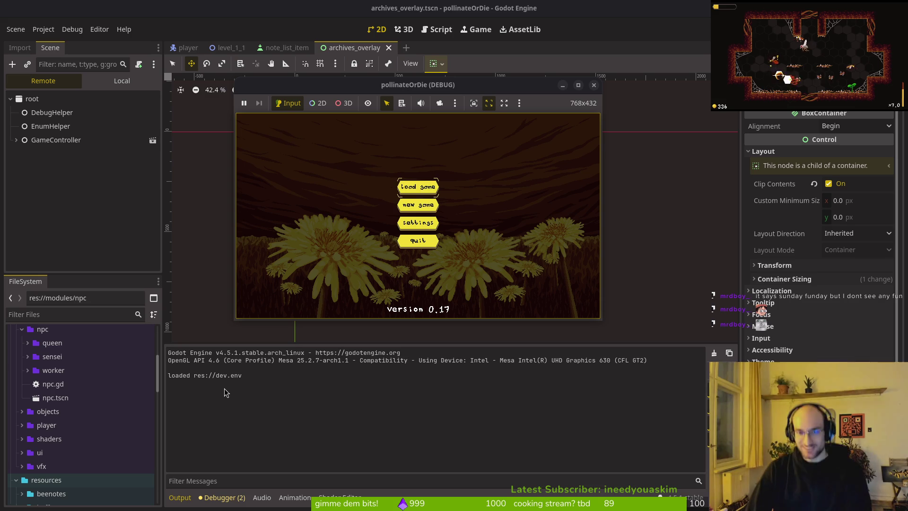
pyautogui.press('Return')
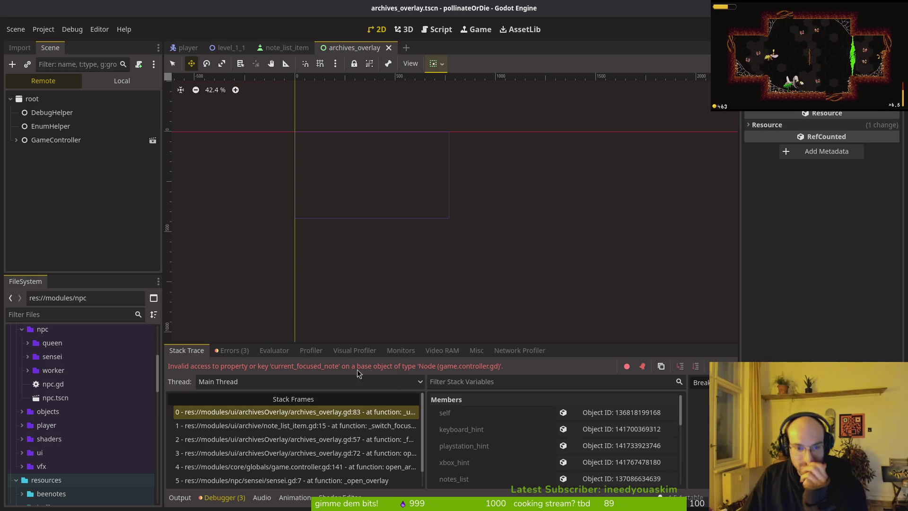
pyautogui.click(230, 351)
pyautogui.click(178, 354)
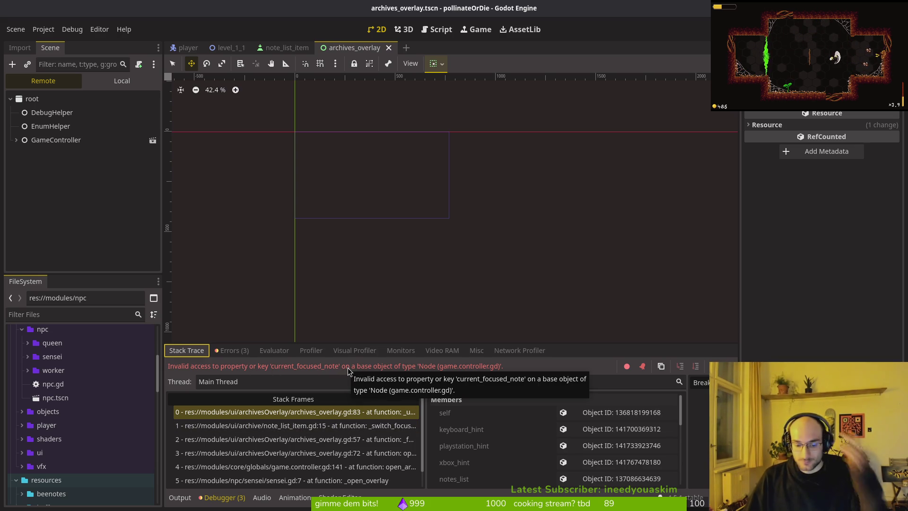
pyautogui.hotkey('alt', 'Tab')
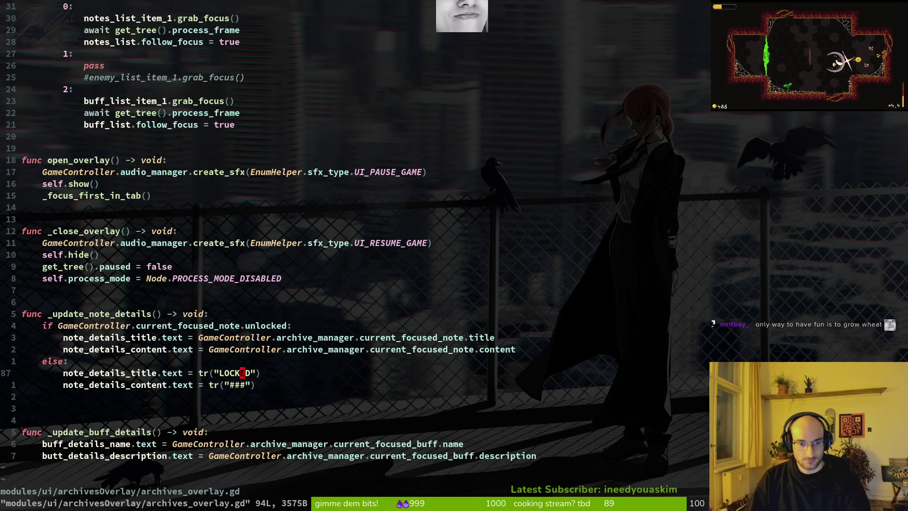
pyautogui.hotkey('ctrl', 'p')
pyautogui.press('Escape')
pyautogui.press('k')
pyautogui.press('k')
pyautogui.press('k')
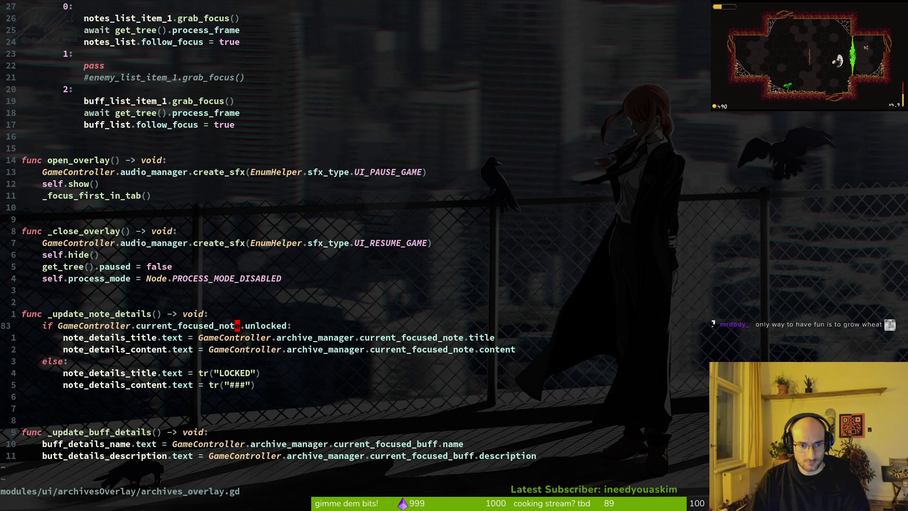
pyautogui.press('j')
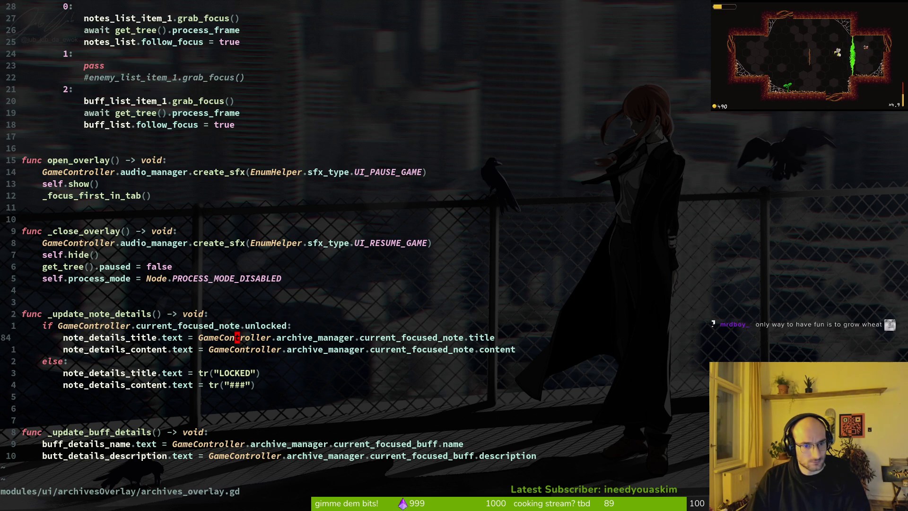
pyautogui.press('u')
pyautogui.press('u')
pyautogui.press('u')
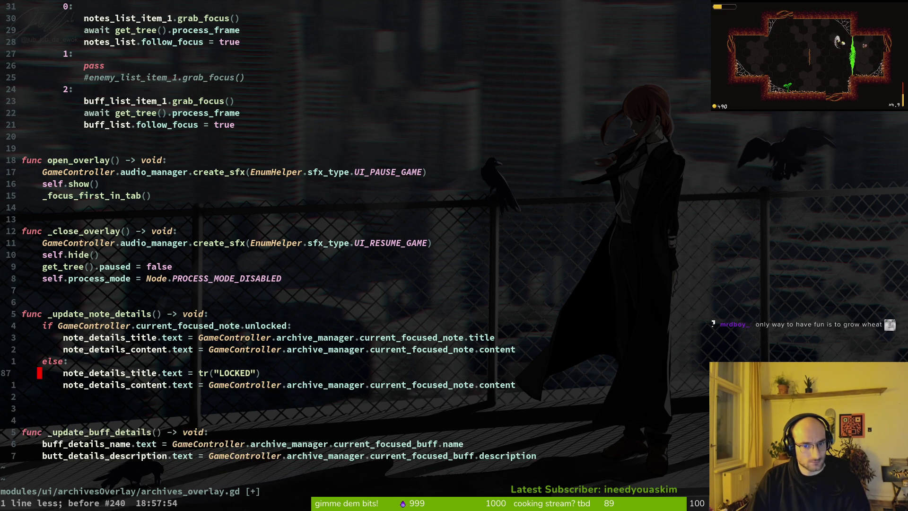
pyautogui.press('u')
pyautogui.press('u')
pyautogui.press('u')
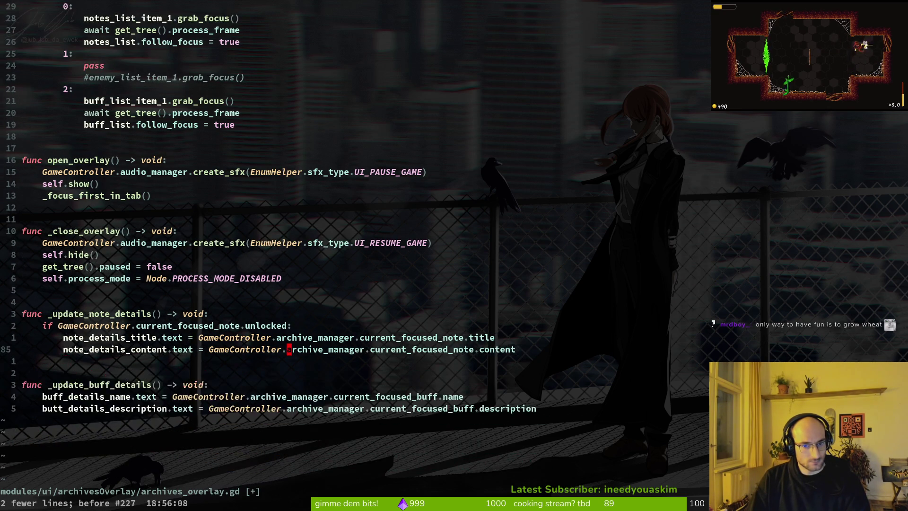
pyautogui.hotkey('ctrl', 'r')
pyautogui.hotkey('ctrl', 'r')
pyautogui.hotkey('ctrl', 'r')
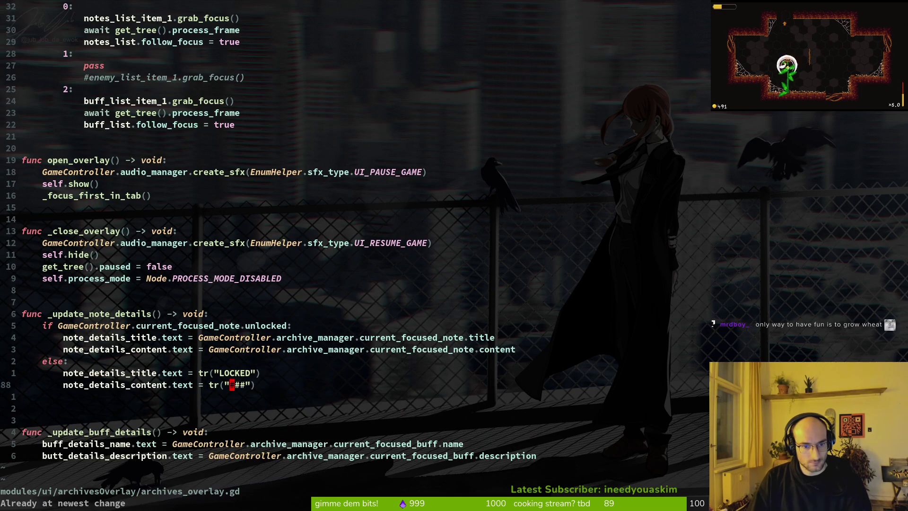
pyautogui.press('k')
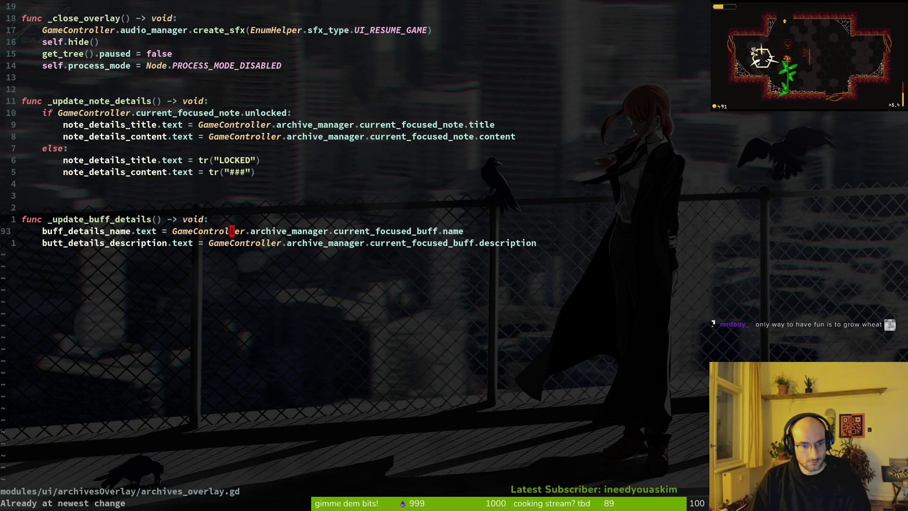
pyautogui.hotkey('ctrl', 'o')
pyautogui.hotkey('ctrl', 'i')
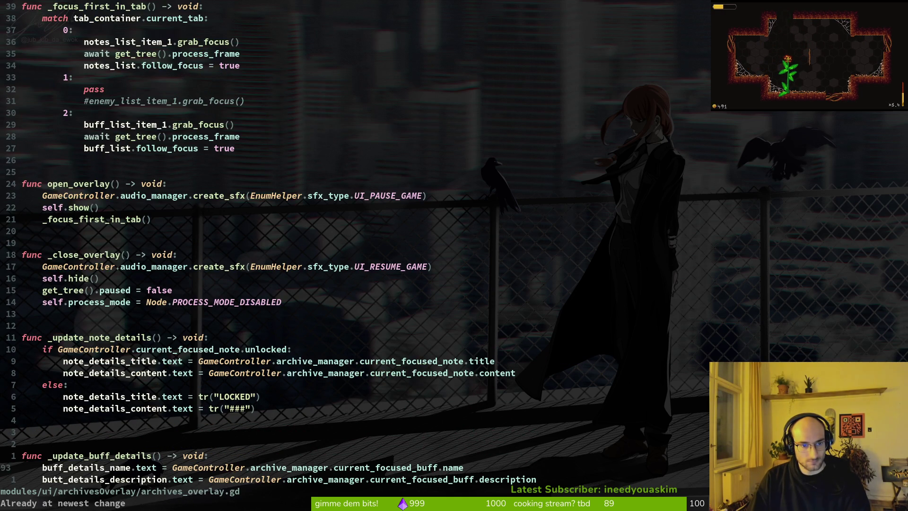
pyautogui.press('j')
pyautogui.press('k')
pyautogui.press('k')
pyautogui.press('j')
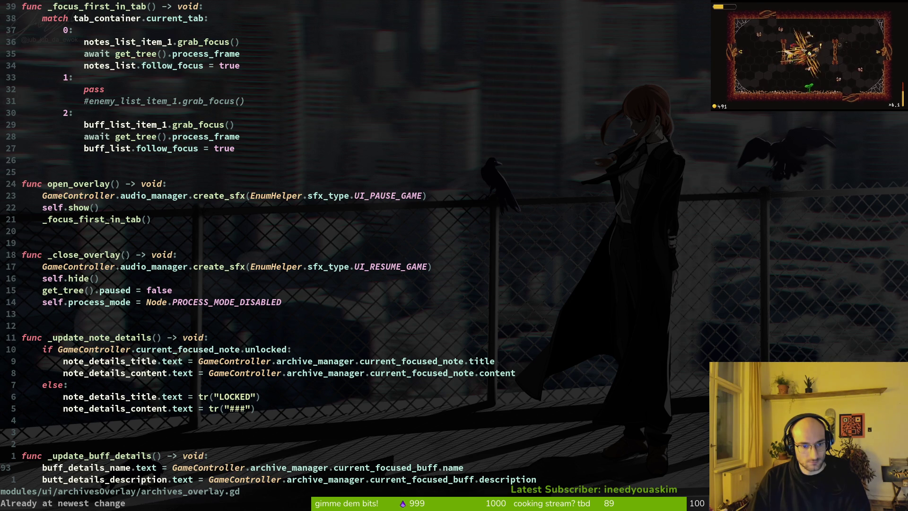
pyautogui.press('space')
pyautogui.press('f')
pyautogui.press('f')
pyautogui.press('Escape')
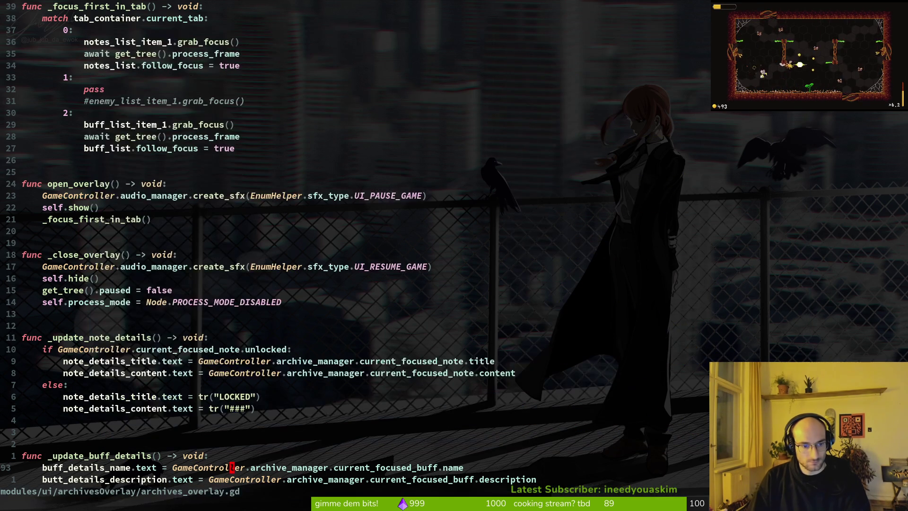
pyautogui.press('z')
pyautogui.press('z')
pyautogui.press('k')
pyautogui.press('k')
pyautogui.press('k')
pyautogui.press('j')
pyautogui.press('j')
pyautogui.press('j')
pyautogui.press('j')
pyautogui.press('k')
pyautogui.press('k')
pyautogui.press('k')
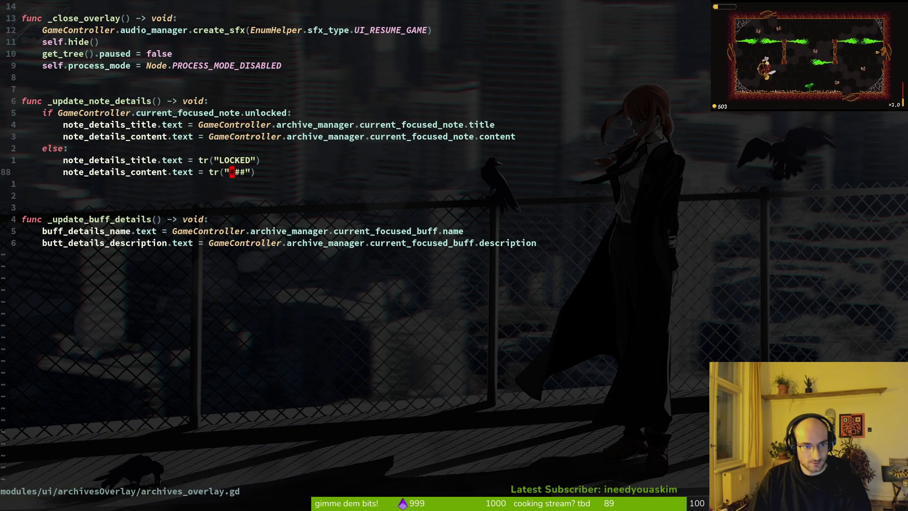
pyautogui.press('k')
pyautogui.press('k')
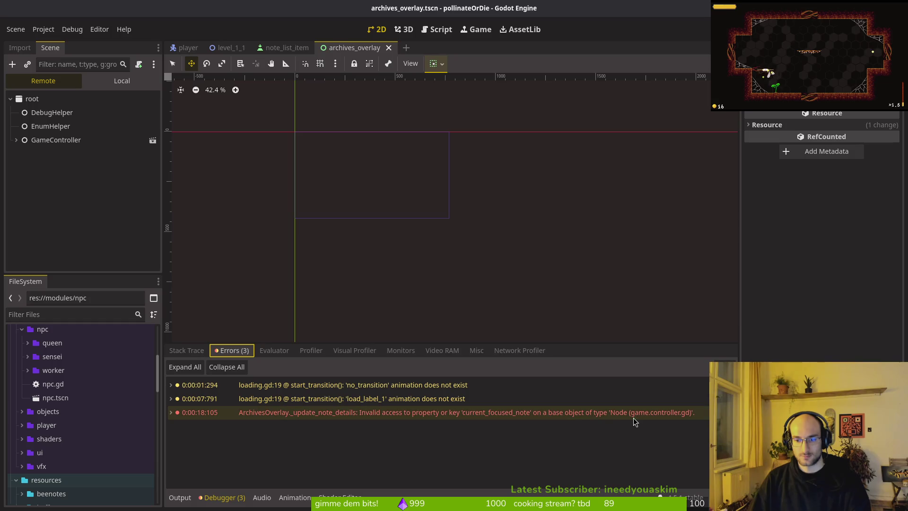
pyautogui.moveTo(319, 416)
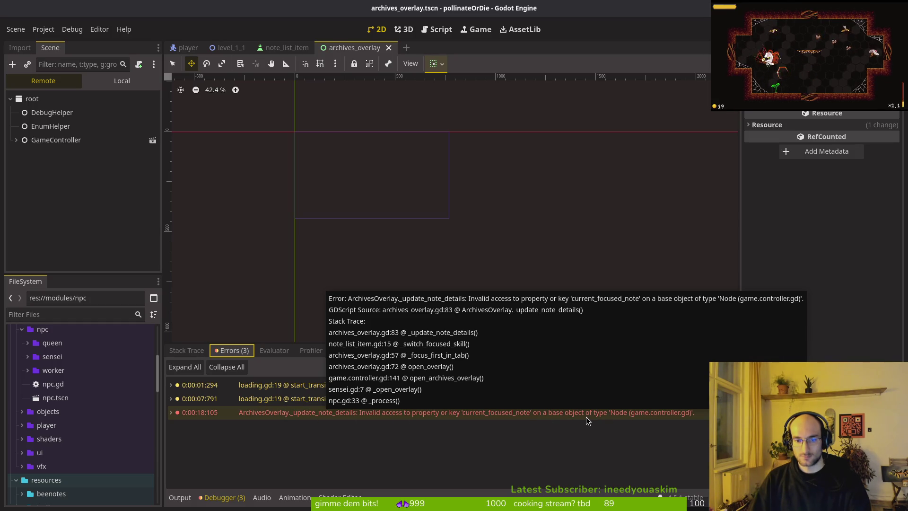
pyautogui.hotkey('alt', 'Tab')
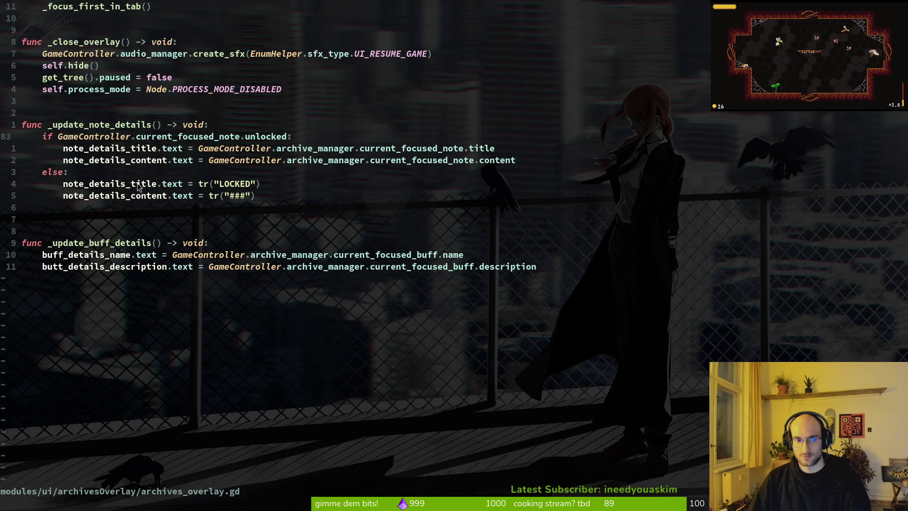
pyautogui.press('j')
pyautogui.press('f')
pyautogui.press('_')
pyautogui.press(';')
pyautogui.press('v')
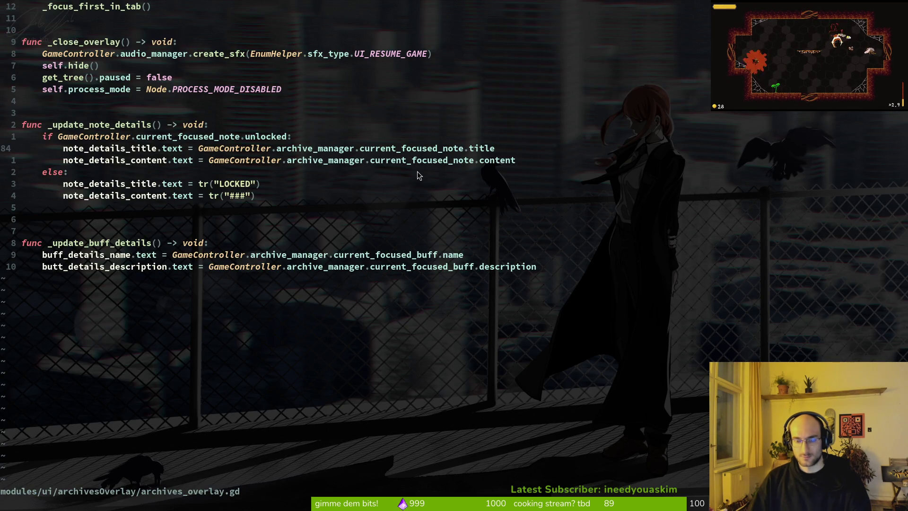
pyautogui.press('Escape')
pyautogui.press('b')
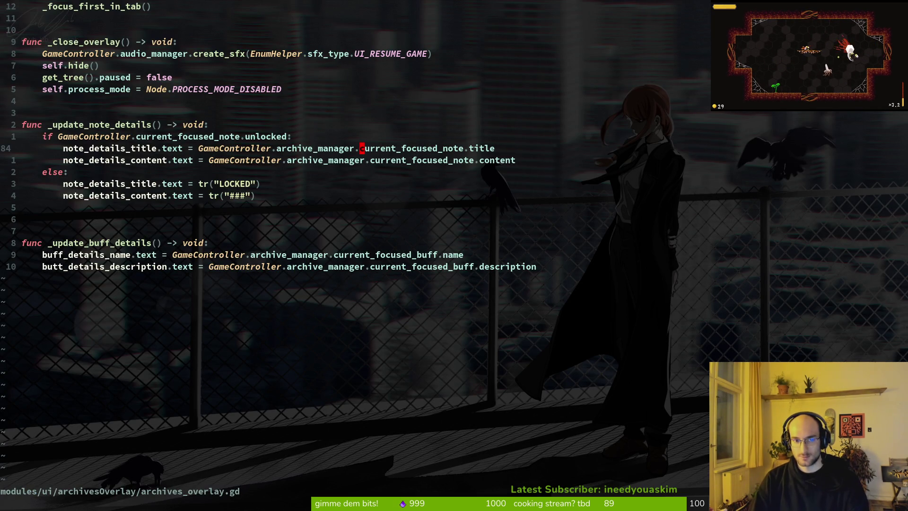
pyautogui.press('space')
pyautogui.press('f')
pyautogui.press('w')
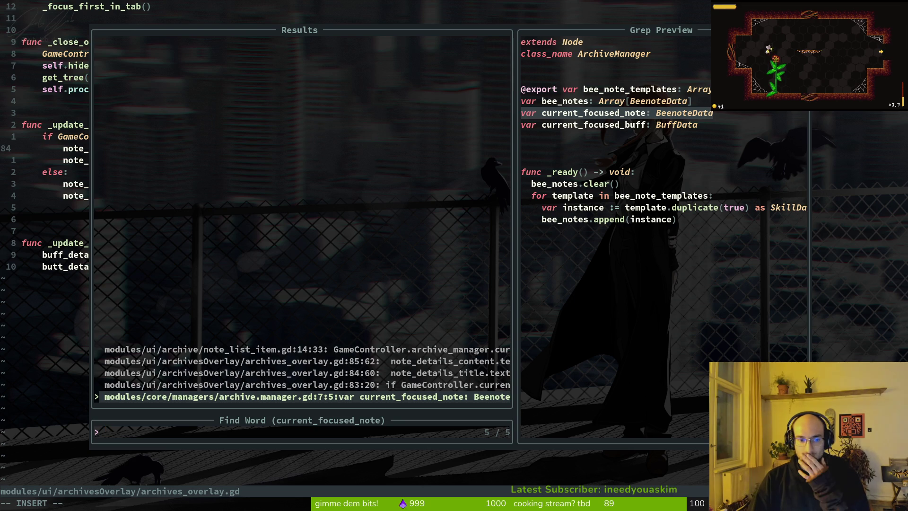
pyautogui.press('Up')
pyautogui.press('Up')
pyautogui.press('Up')
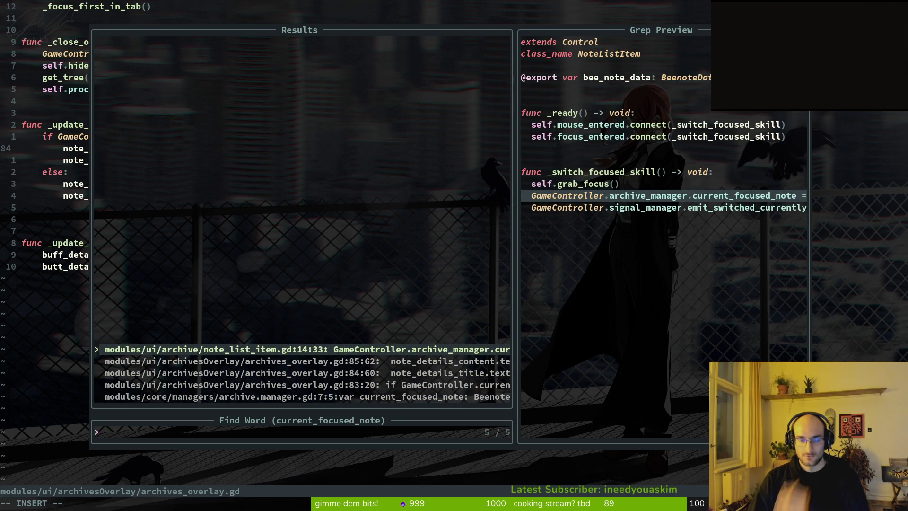
pyautogui.press('Escape')
pyautogui.press('space')
pyautogui.press('f')
pyautogui.press('f')
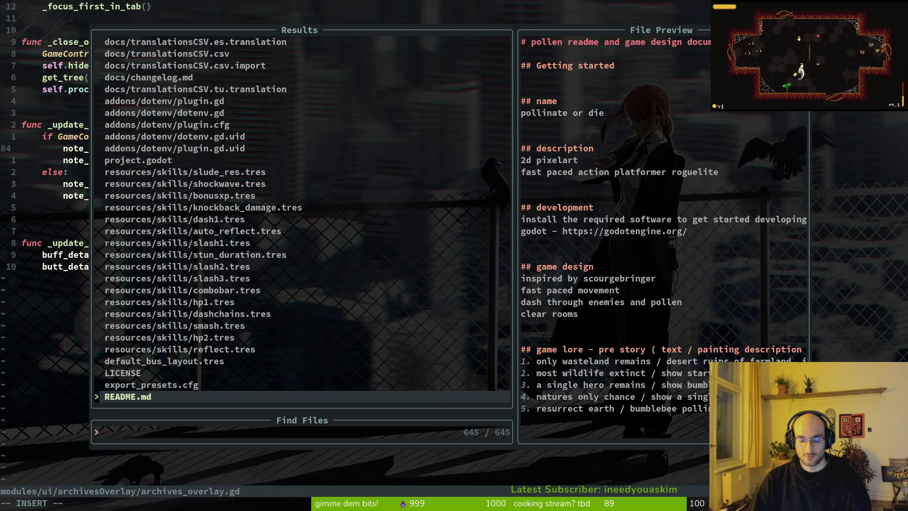
pyautogui.write('ard')
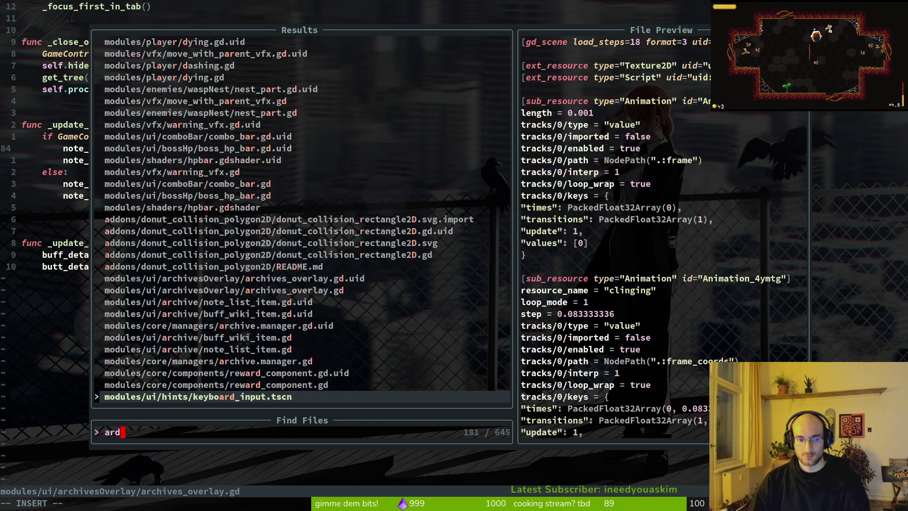
pyautogui.write('o')
pyautogui.press('BackSpace')
pyautogui.press('BackSpace')
pyautogui.write('close_overla')
pyautogui.press('Return')
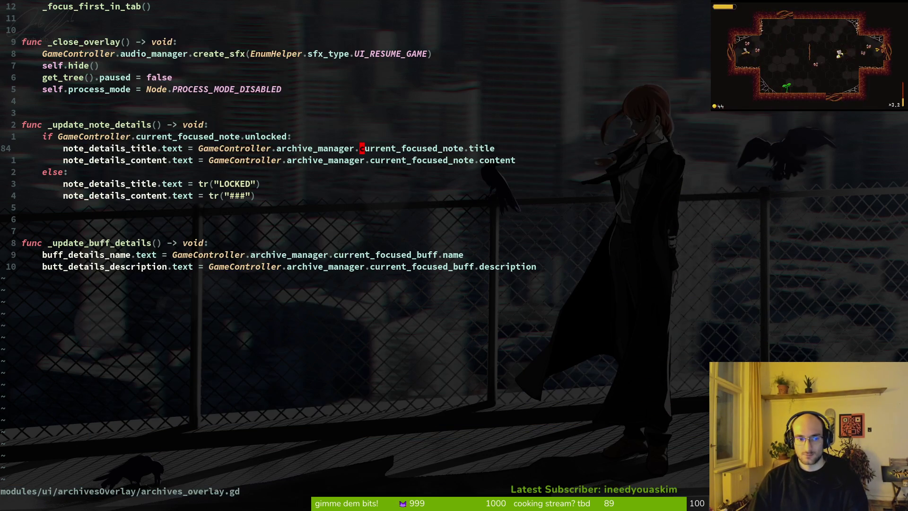
pyautogui.hotkey('ctrl', 'u')
# Step: Move to the last line of _ready in archives_overlay.gd
pyautogui.press('k')
pyautogui.press('k')
pyautogui.press('k')
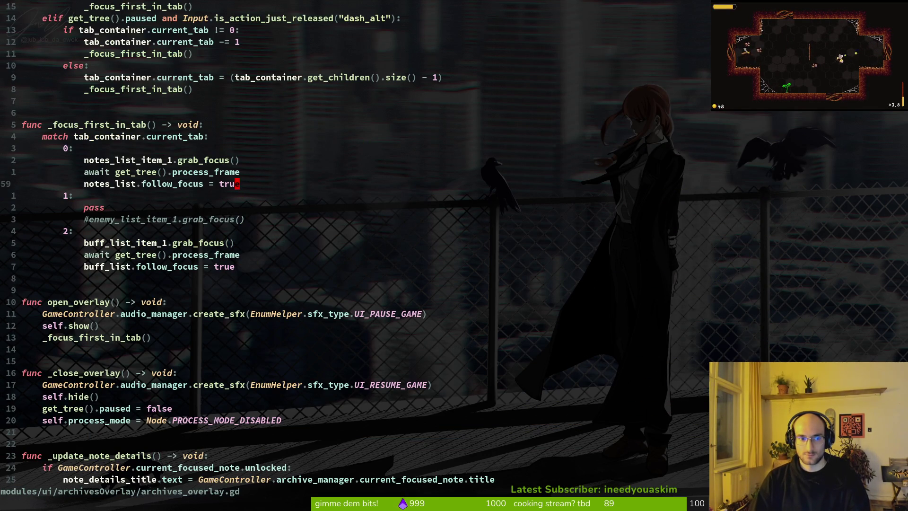
pyautogui.press('k')
pyautogui.press('k')
pyautogui.press('j')
pyautogui.press('j')
pyautogui.press('j')
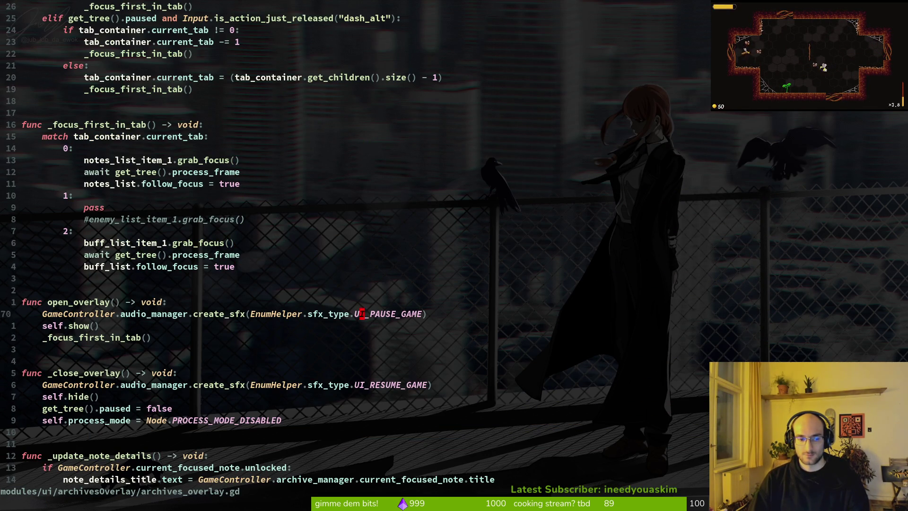
pyautogui.press('k')
pyautogui.press('k')
pyautogui.press('k')
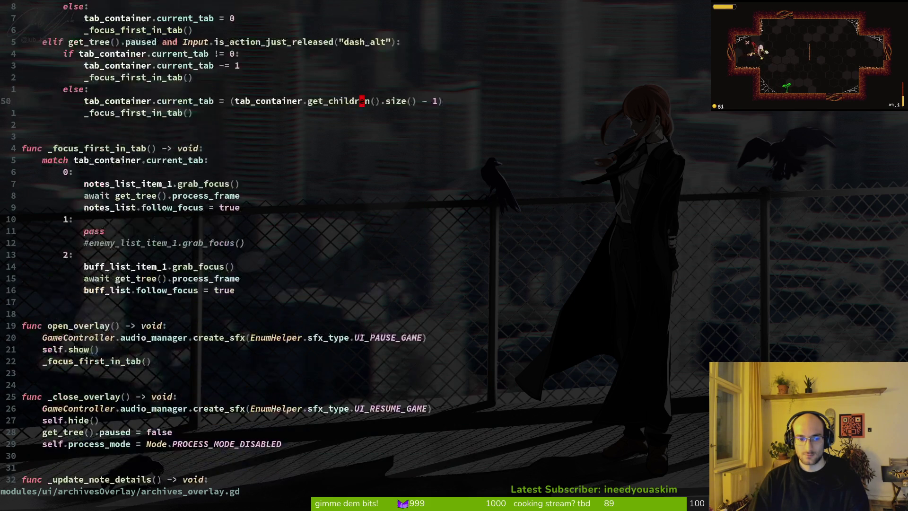
pyautogui.press('k')
pyautogui.press('k')
pyautogui.press('k')
pyautogui.press('o')
pyautogui.press('Escape')
pyautogui.press('u')
pyautogui.press('j')
pyautogui.press('j')
pyautogui.press('j')
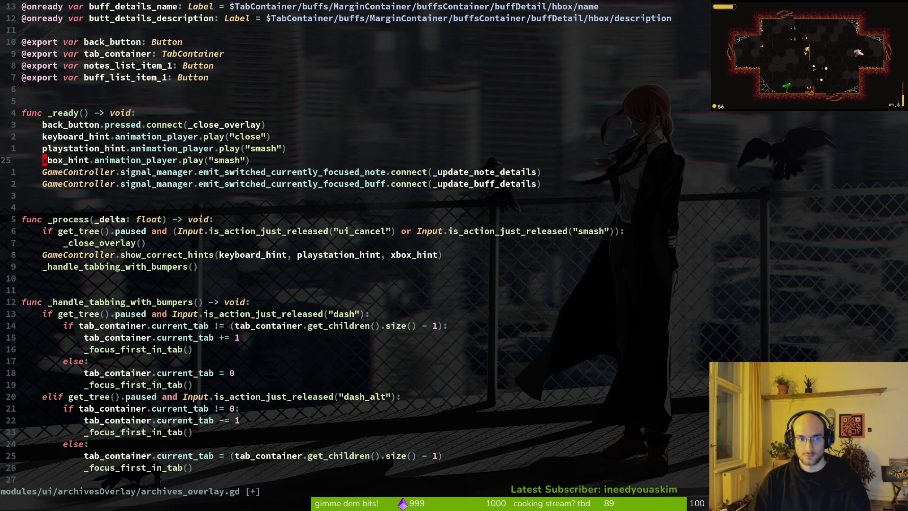
# Step: Open a new line with GameController.archive_manager.current_focused_note using completion
pyautogui.write('ogame')
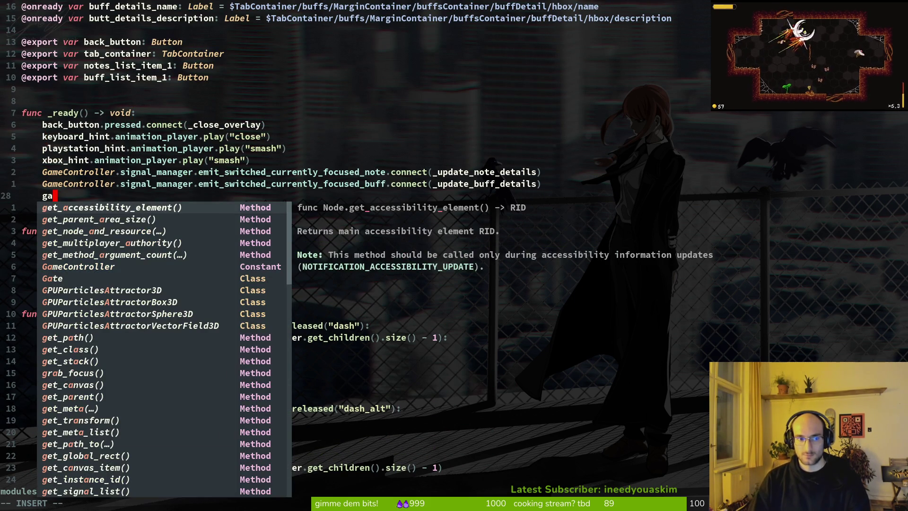
pyautogui.press('Return')
pyautogui.write('.c')
pyautogui.press('BackSpace')
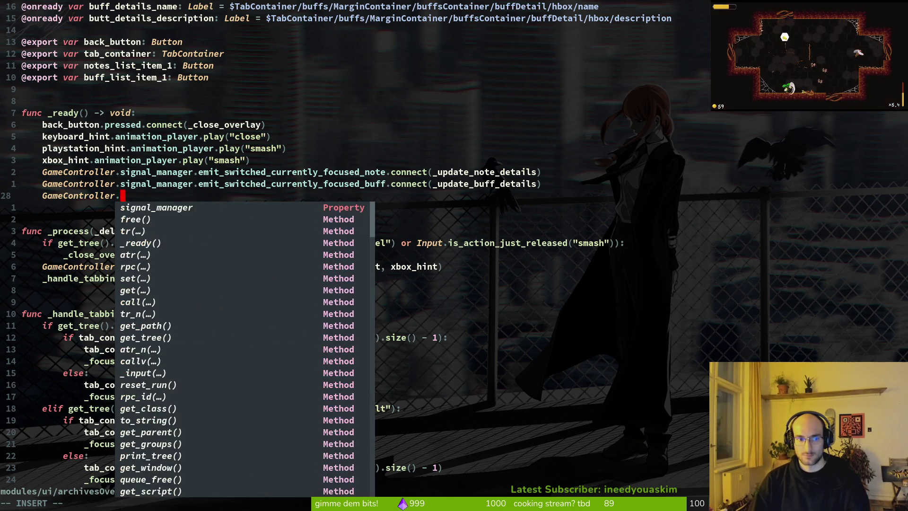
pyautogui.write('archi')
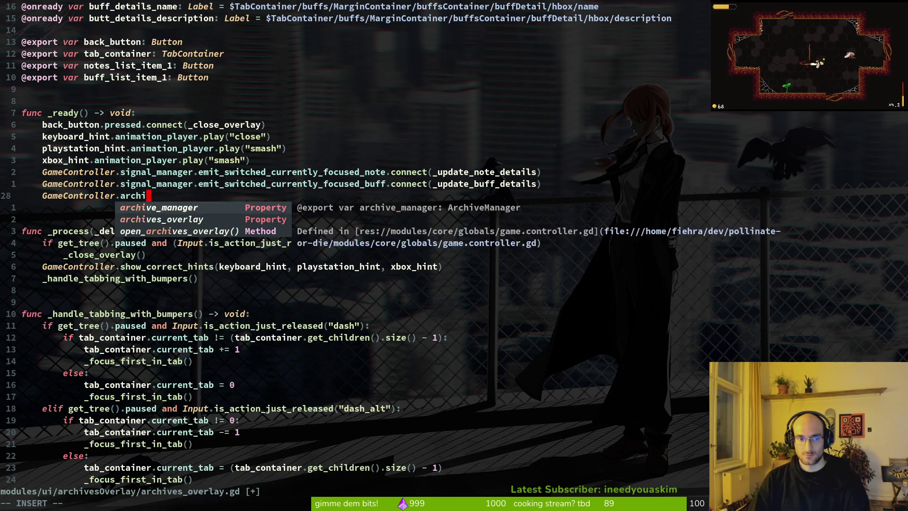
pyautogui.press('Return')
pyautogui.write('.cur')
pyautogui.press('Return')
# Step: Assign it from GameController.archive_manager.bee_notes[ with completion
pyautogui.write('= ')
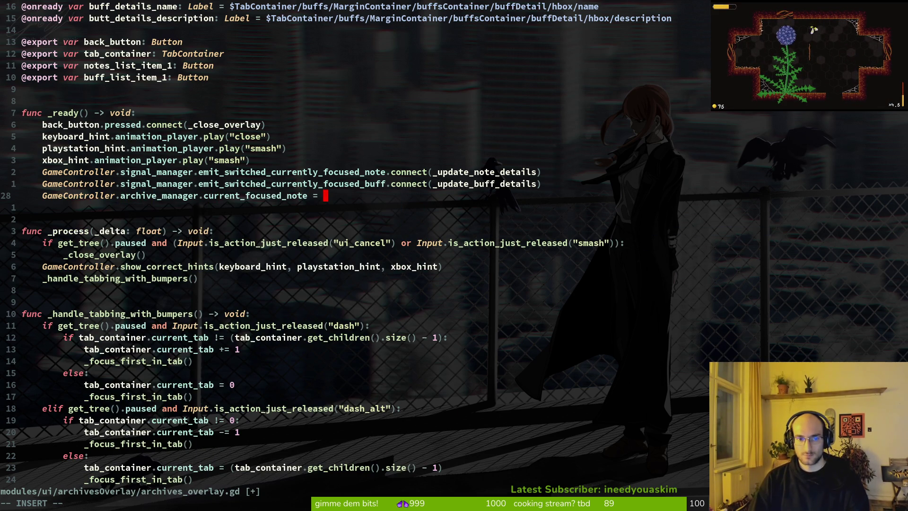
pyautogui.write('game')
pyautogui.press('Return')
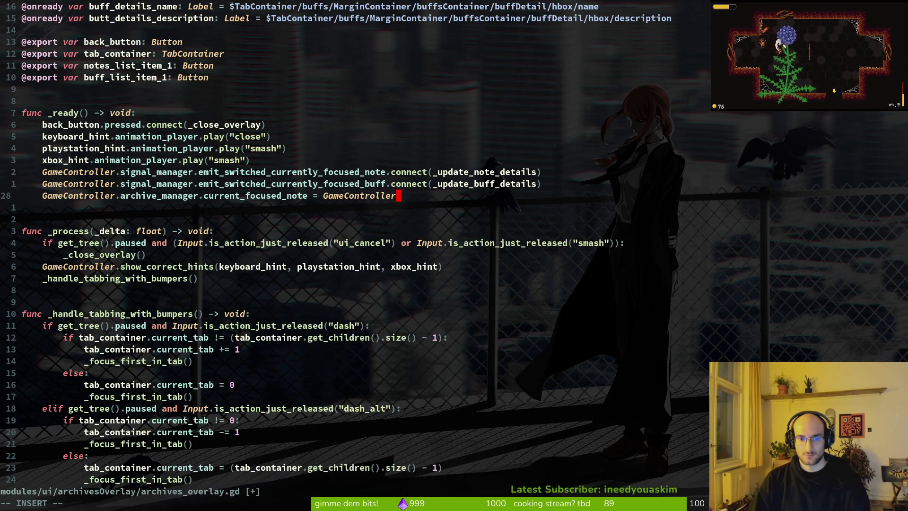
pyautogui.write('.arch')
pyautogui.press('Tab')
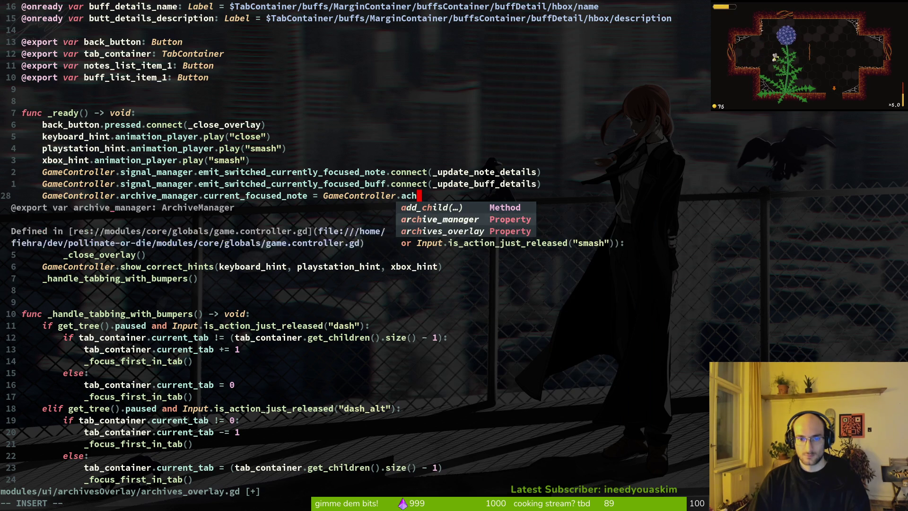
pyautogui.press('Return')
pyautogui.write('.')
pyautogui.write('bee')
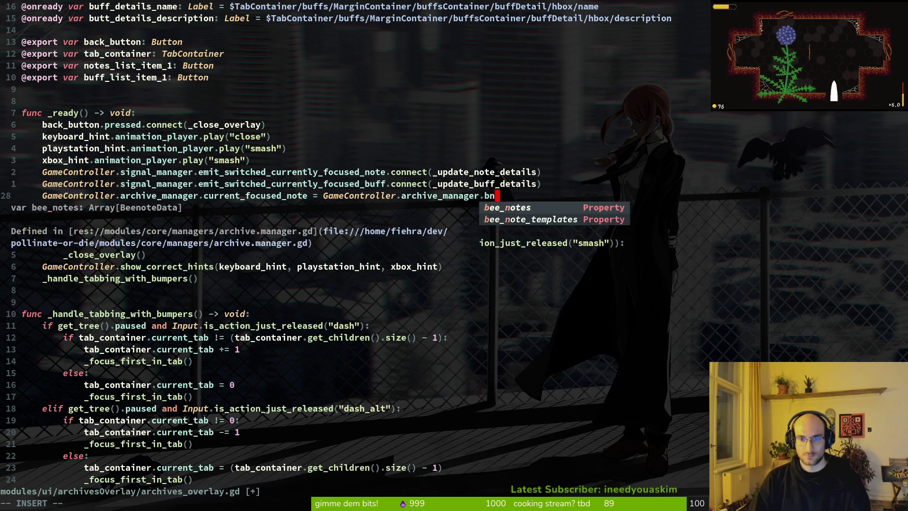
pyautogui.press('Return')
pyautogui.write('(')
pyautogui.press('BackSpace')
pyautogui.press('BackSpace')
pyautogui.write('[')
pyautogui.press('Escape')
# Step: Save the script and run the game with F6
pyautogui.write(':w')
pyautogui.press('Return')
pyautogui.hotkey('alt', 'Tab')
pyautogui.press('F6')
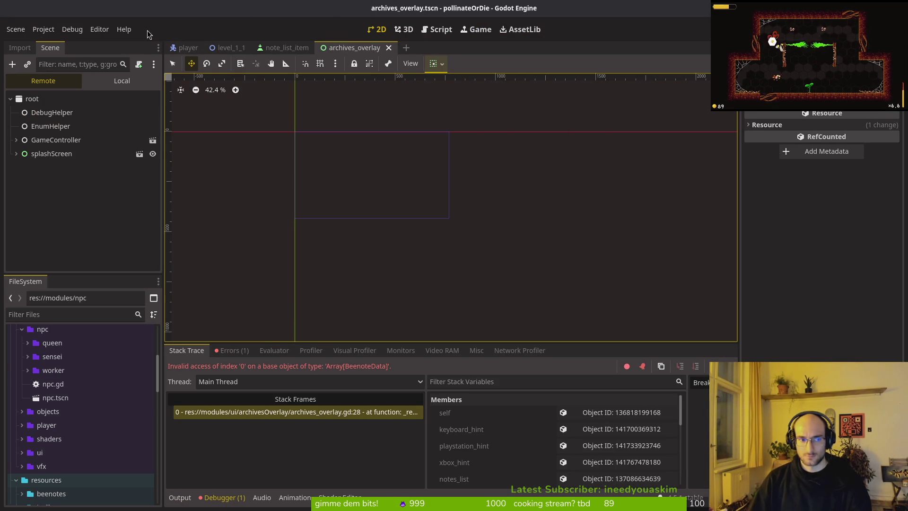
# Step: Cancel a Quick Open search for 'archives' and view the local archivesOverlay scene tree
pyautogui.hotkey('alt', 'shift', 'o')
pyautogui.write('archives')
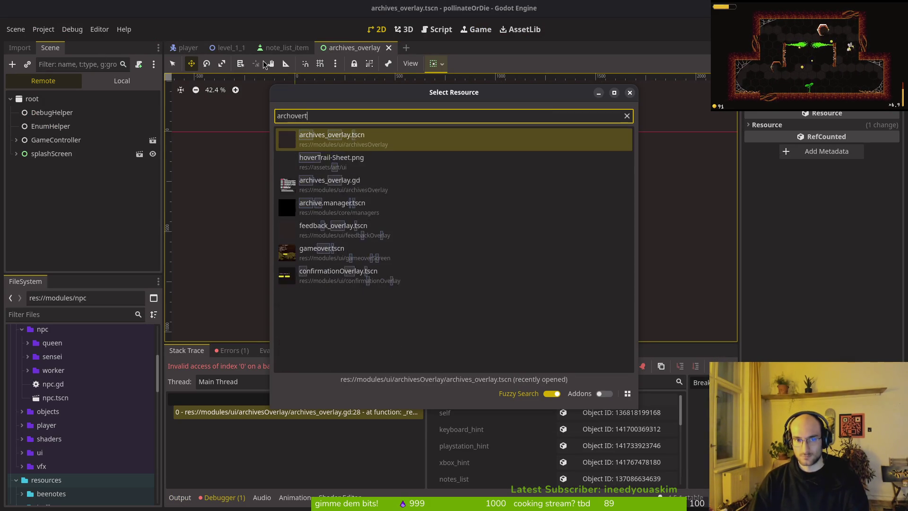
pyautogui.press('Escape')
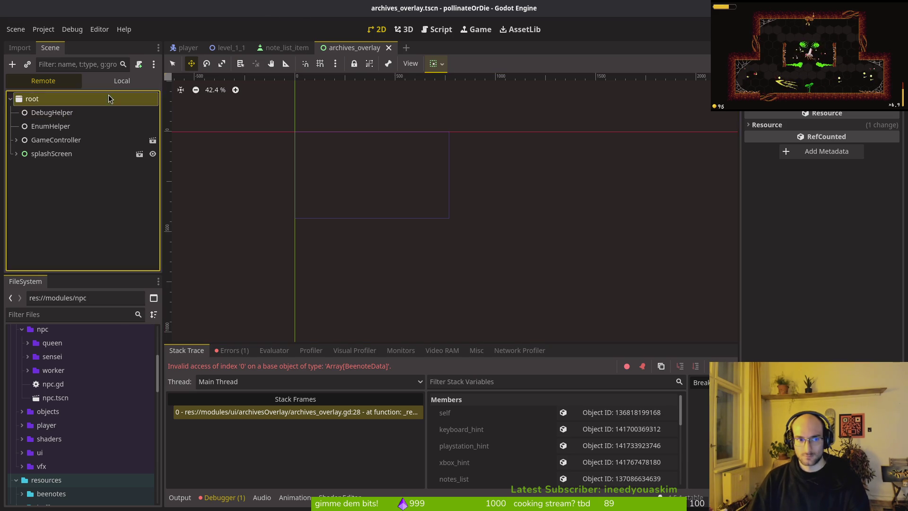
pyautogui.click(121, 81)
pyautogui.click(71, 98)
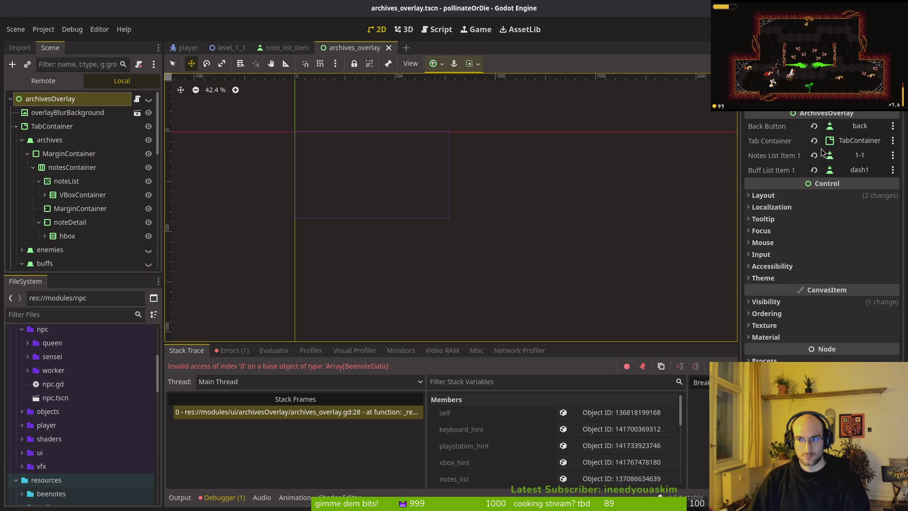
# Step: Open game.controller.tscn via Quick Open and inspect a popup node in it
pyautogui.moveTo(277, 53)
pyautogui.hotkey('shift', 'alt', 'o')
pyautogui.write('gamcotnrol')
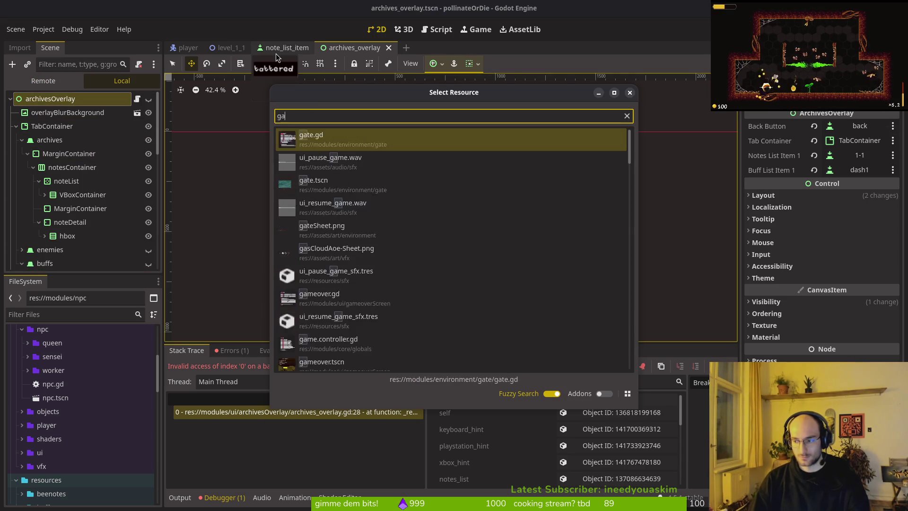
pyautogui.press('BackSpace')
pyautogui.press('BackSpace')
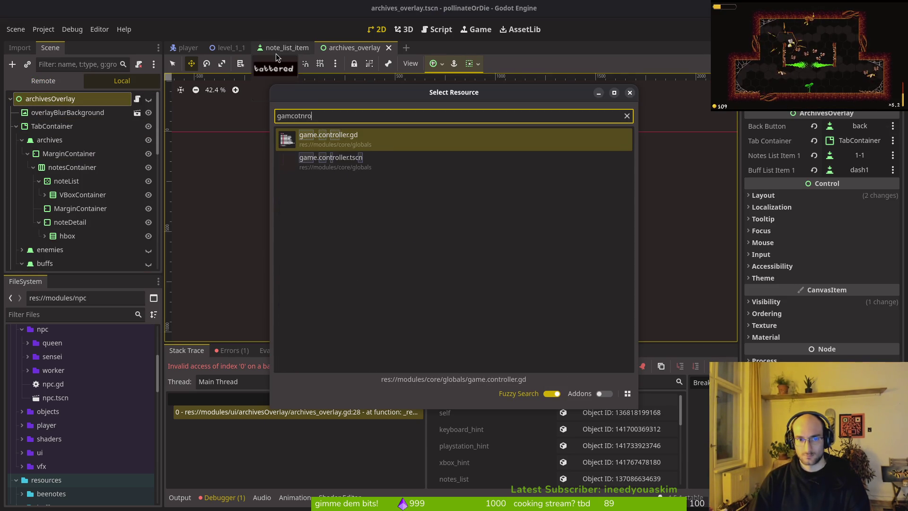
pyautogui.press('Down')
pyautogui.press('Return')
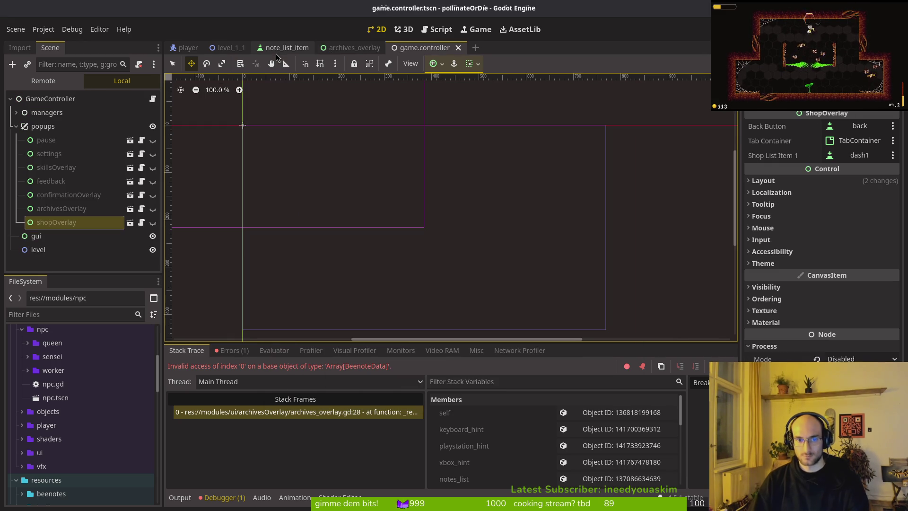
pyautogui.click(97, 102)
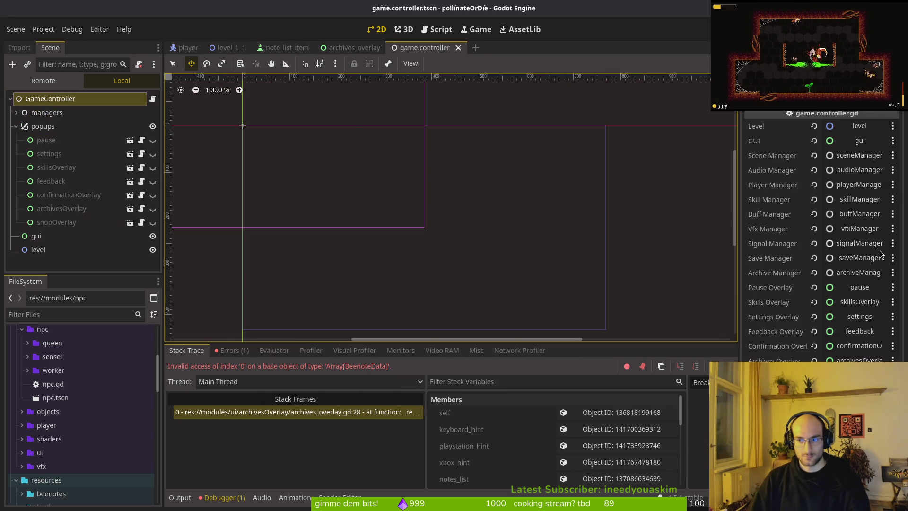
pyautogui.click(58, 226)
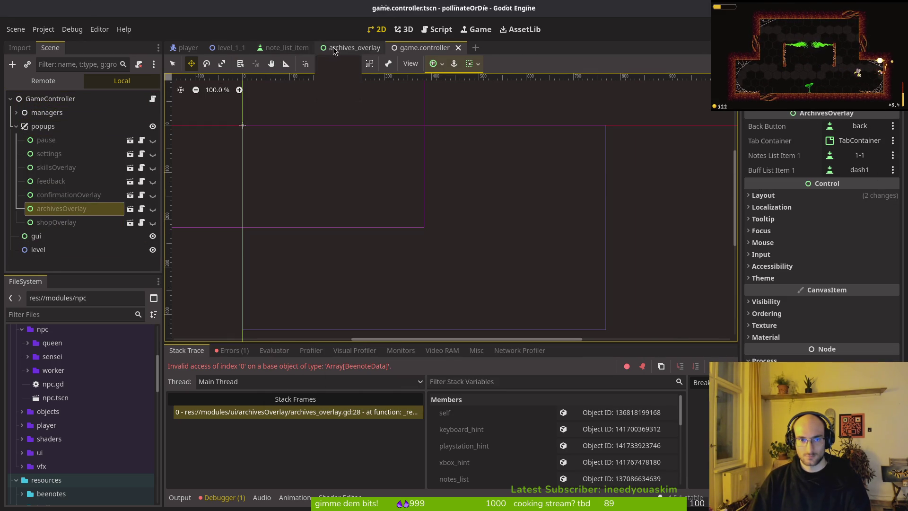
# Step: Return to the archives_overlay scene and open its error line 28 in the external editor
pyautogui.click(352, 47)
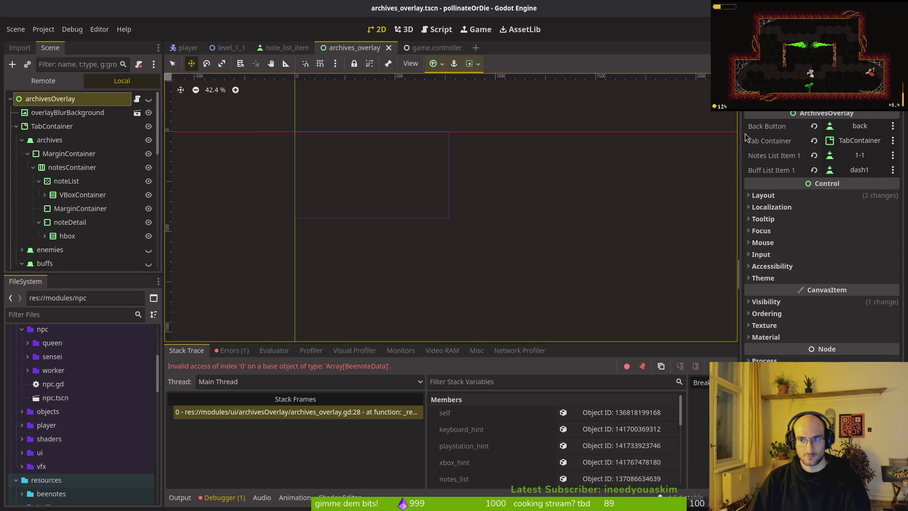
pyautogui.click(15, 128)
pyautogui.press('F6')
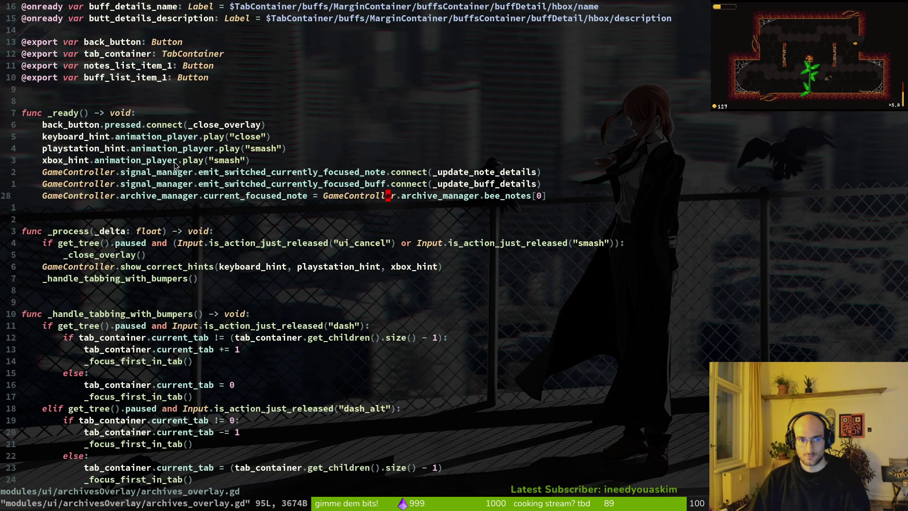
# Step: Open archive.manager.gd with Telescope and yank lines from its _ready function
pyautogui.scroll(2, 137, 75)
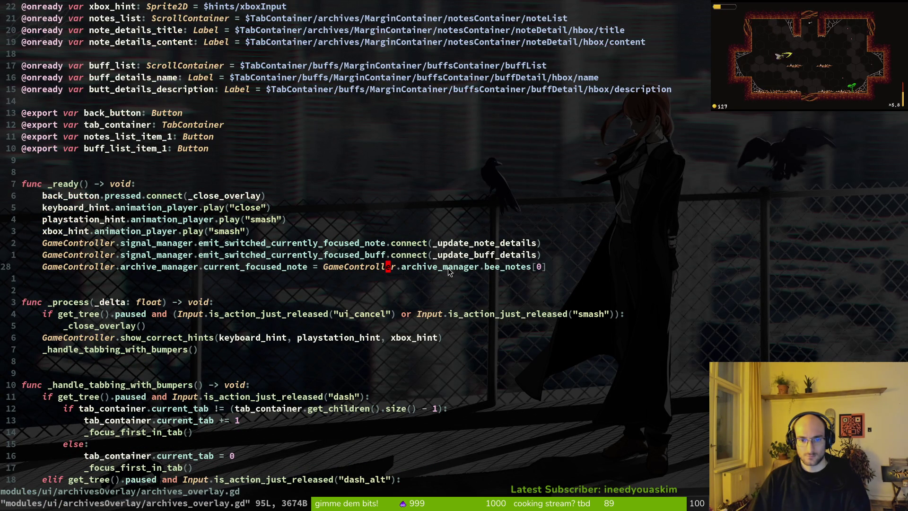
pyautogui.hotkey('ctrl', 'p')
pyautogui.write('arhcma')
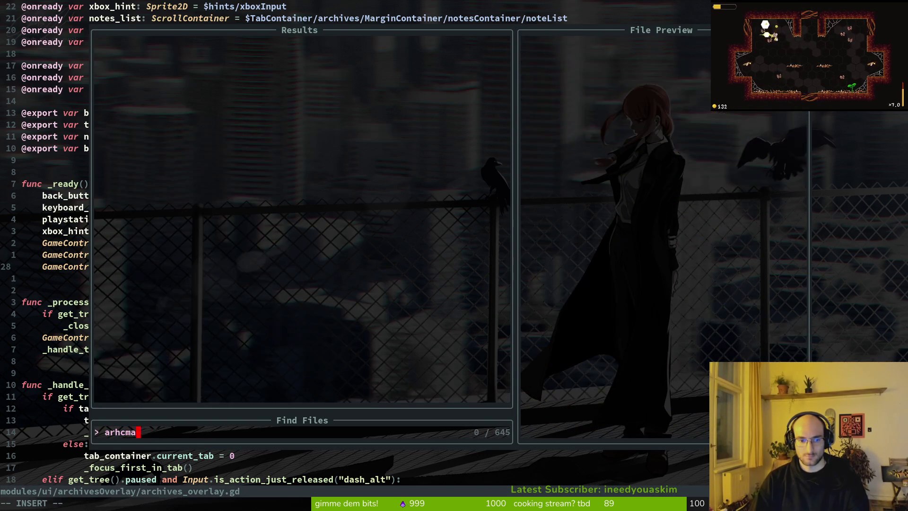
pyautogui.press('BackSpace')
pyautogui.press('BackSpace')
pyautogui.press('BackSpace')
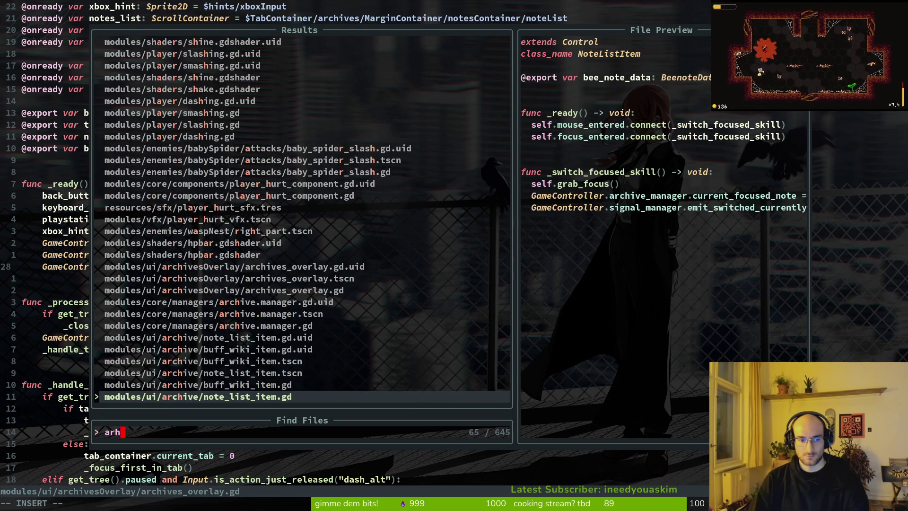
pyautogui.write('ma')
pyautogui.press('Return')
pyautogui.press('j')
pyautogui.press('j')
pyautogui.press('j')
pyautogui.press('j')
pyautogui.press('j')
pyautogui.press('j')
pyautogui.press('j')
pyautogui.hotkey('shift', 'v')
pyautogui.press('j')
pyautogui.press('j')
pyautogui.press('j')
pyautogui.press('y')
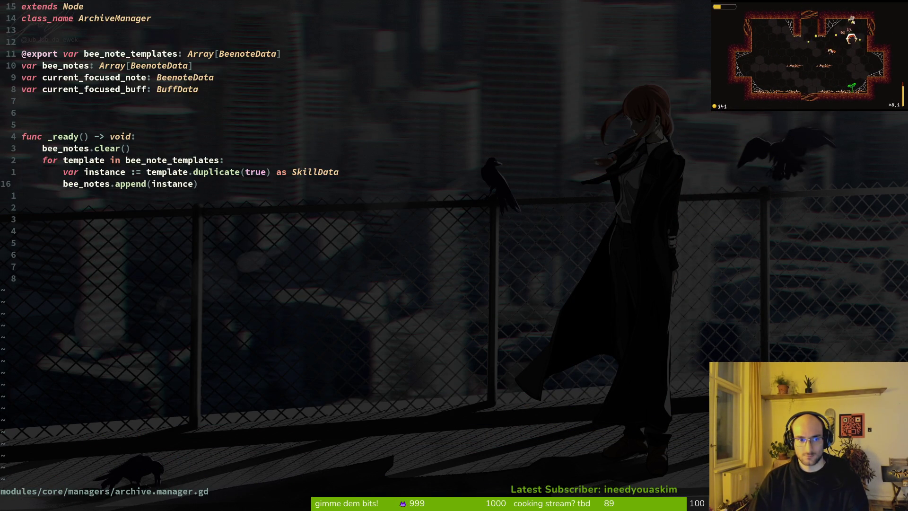
# Step: Delete the current_focused_note assignment on line 28 of archives_overlay.gd and save
pyautogui.hotkey('ctrl', 'o')
pyautogui.hotkey('shift', 'v')
pyautogui.write('d:w')
pyautogui.press('Return')
pyautogui.hotkey('ctrl', '6')
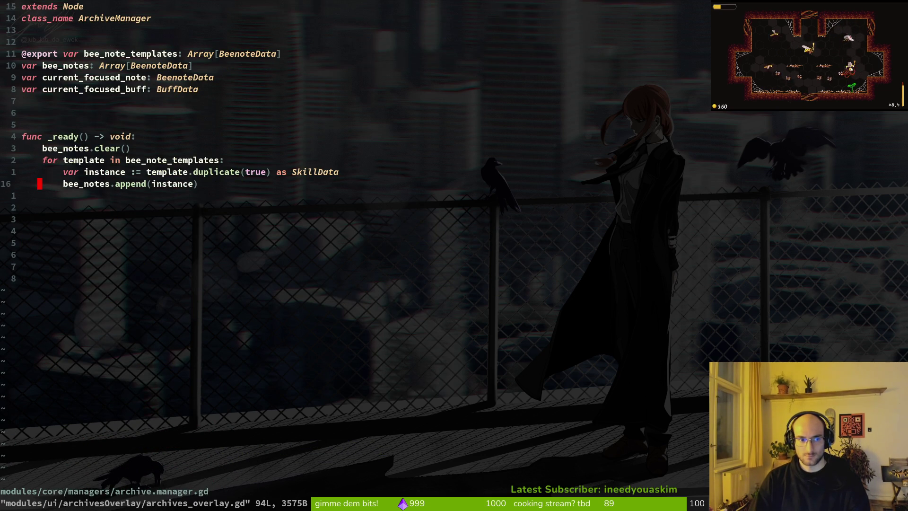
# Step: Paste the focused-note assignment into _ready, strip its GameController prefix, and save
pyautogui.press('p')
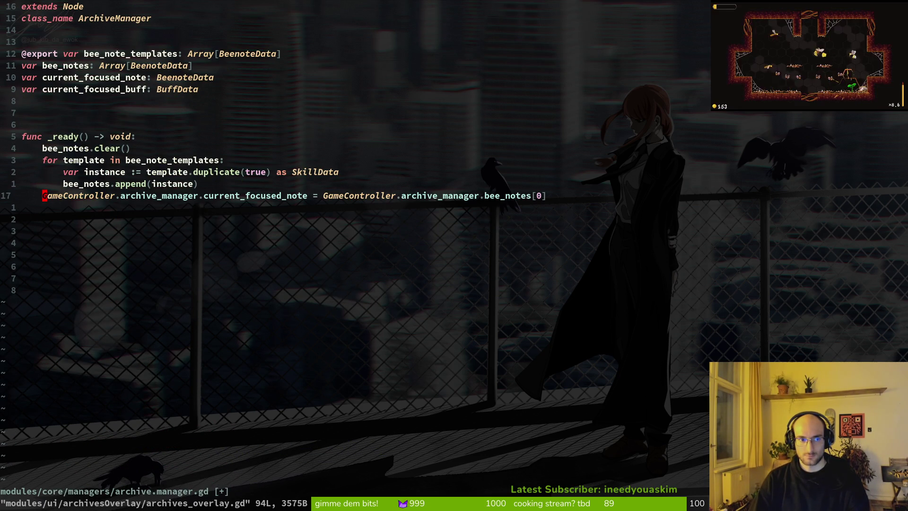
pyautogui.press('x')
pyautogui.press('u')
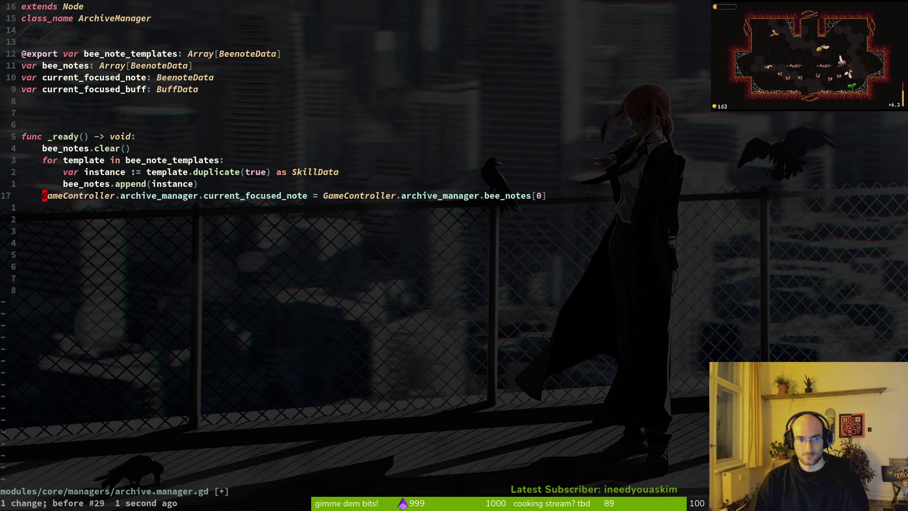
pyautogui.press('i')
pyautogui.press('Delete')
pyautogui.press('Delete')
pyautogui.press('Delete')
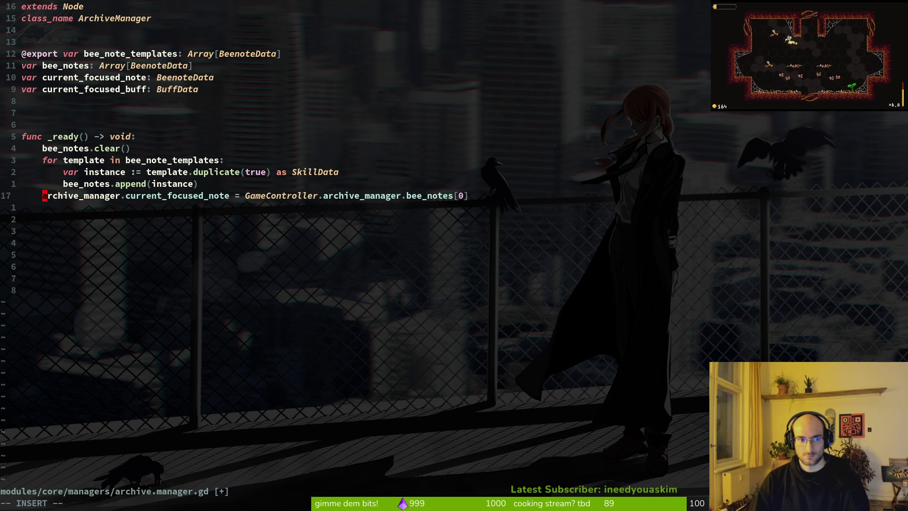
pyautogui.press('Delete')
pyautogui.press('Delete')
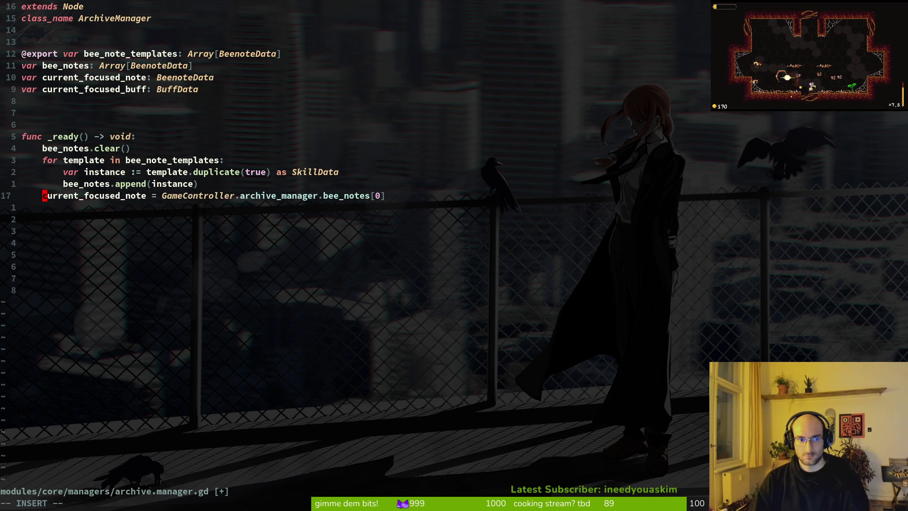
pyautogui.press('Escape')
pyautogui.write(':w')
pyautogui.press('Return')
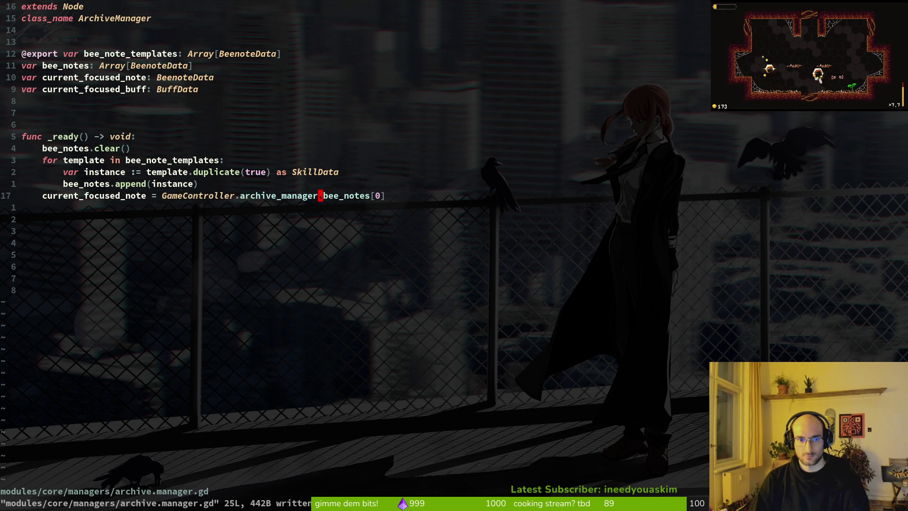
# Step: Change the assignment's right-hand side to bee_notes[0], save, and run the game
pyautogui.press('c')
pyautogui.press('w')
pyautogui.press('BackSpace')
pyautogui.press('BackSpace')
pyautogui.press('BackSpace')
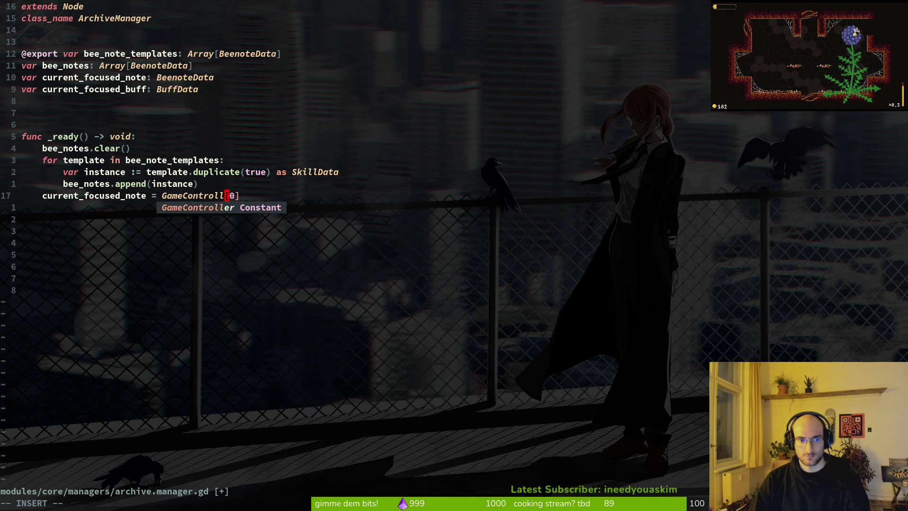
pyautogui.press('BackSpace')
pyautogui.press('BackSpace')
pyautogui.press('BackSpace')
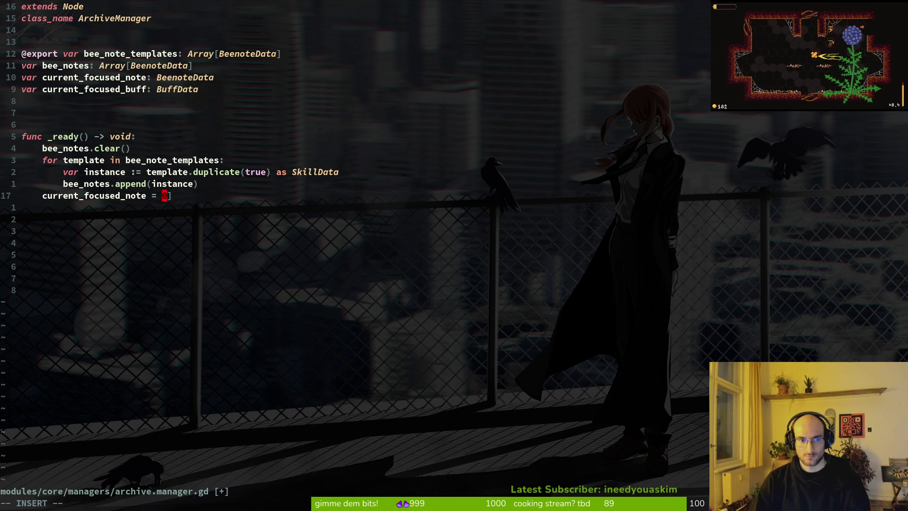
pyautogui.write('bee_notes(')
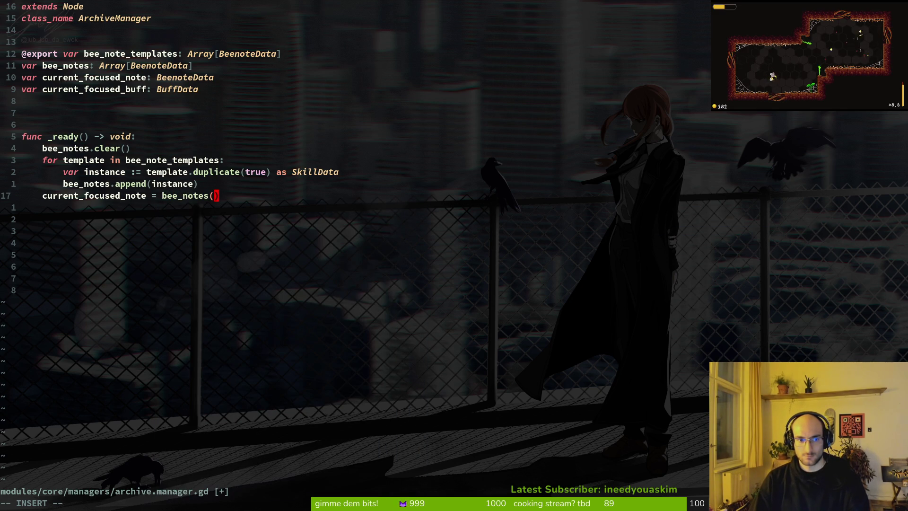
pyautogui.press('BackSpace')
pyautogui.write('[')
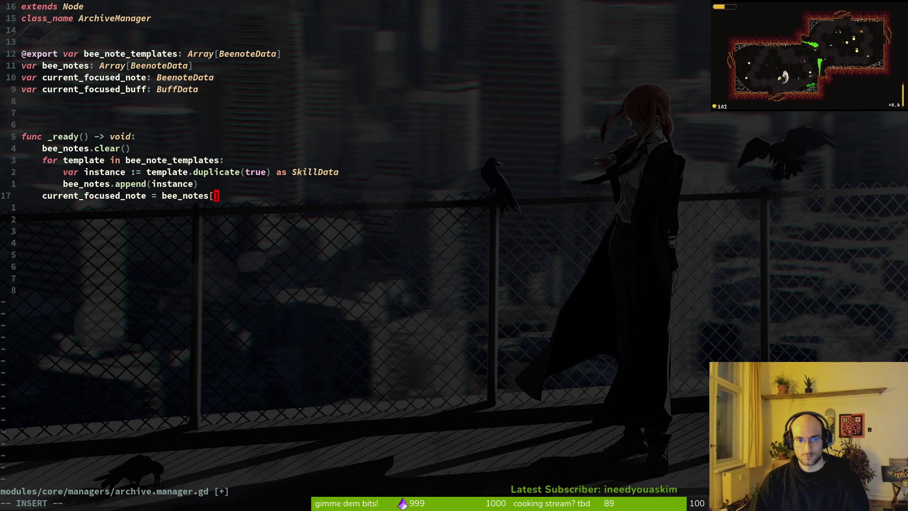
pyautogui.write(':w')
pyautogui.press('Return')
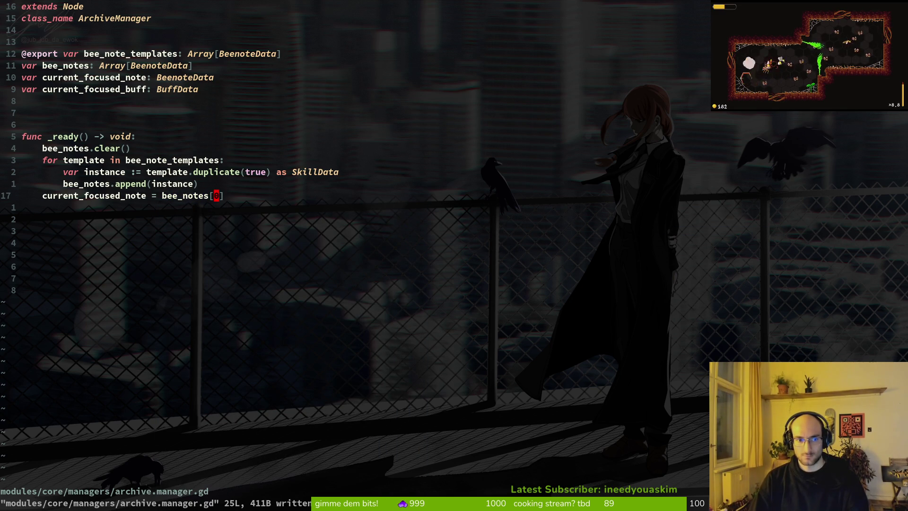
pyautogui.press('F5')
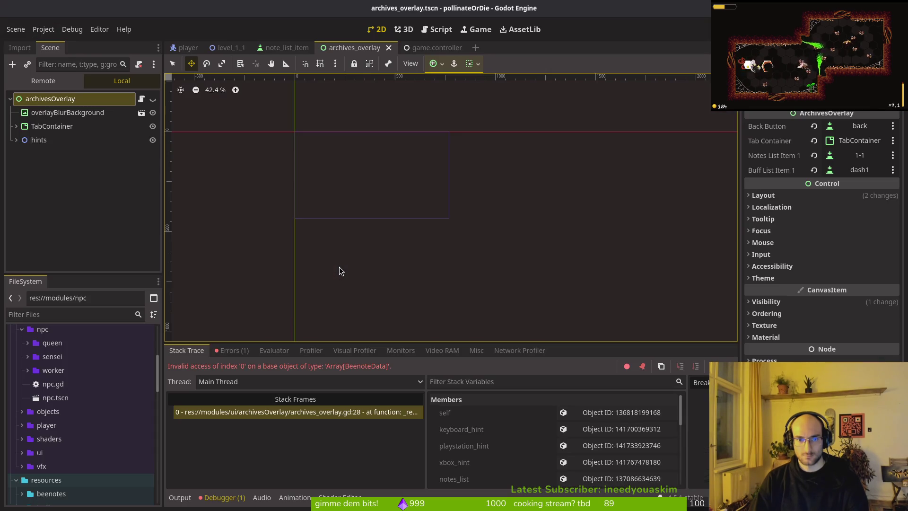
# Step: Stop the crashed debug run, rerun the game, and return to the append line in Neovim
pyautogui.press('F8')
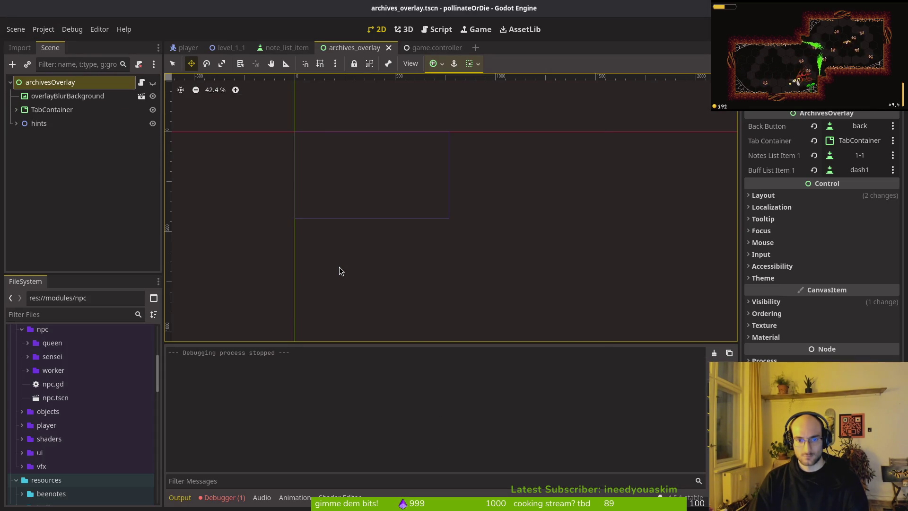
pyautogui.press('F5')
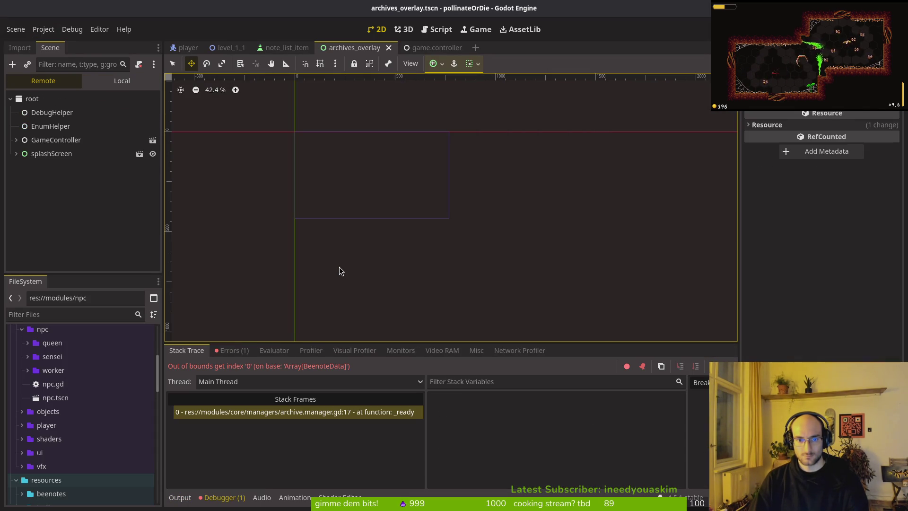
pyautogui.hotkey('alt', 'Tab')
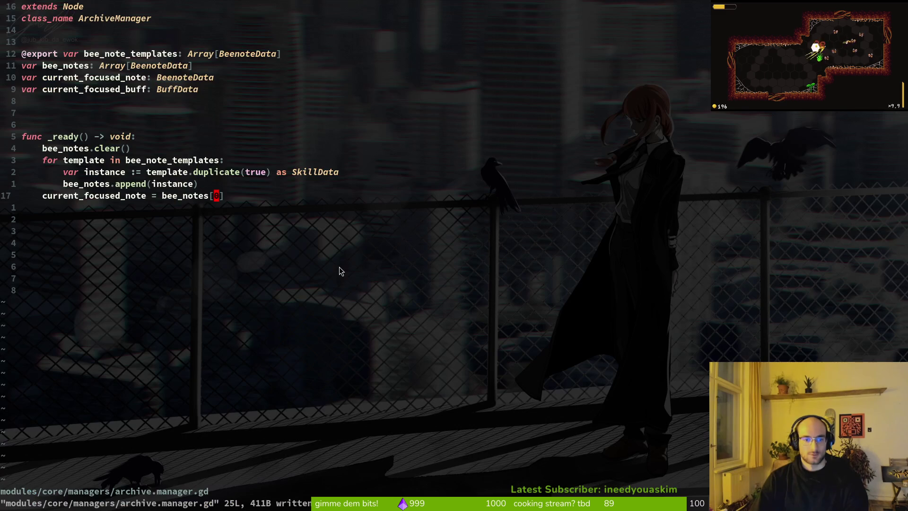
pyautogui.press('k')
pyautogui.press('k')
pyautogui.press('j')
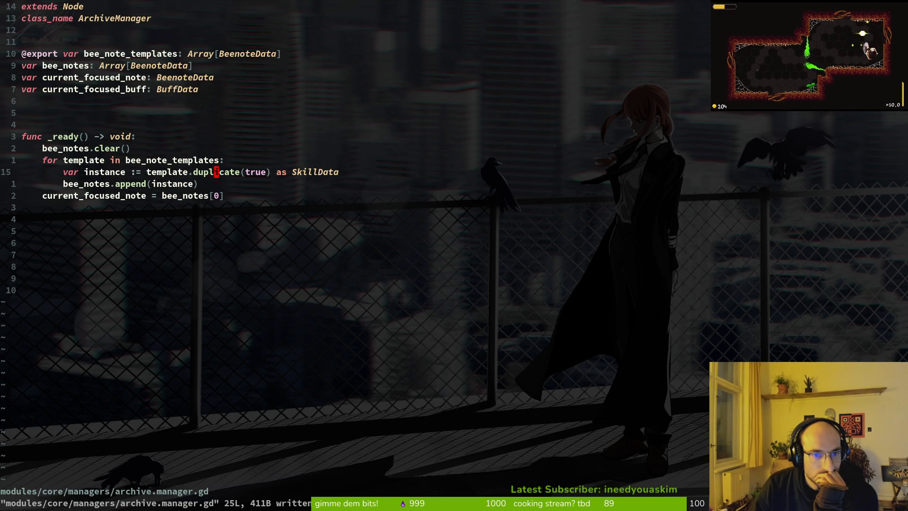
# Step: Change the cast from 'as SkillData' to 'as BeenoteData', save, and rerun the game
pyautogui.write('wwcw')
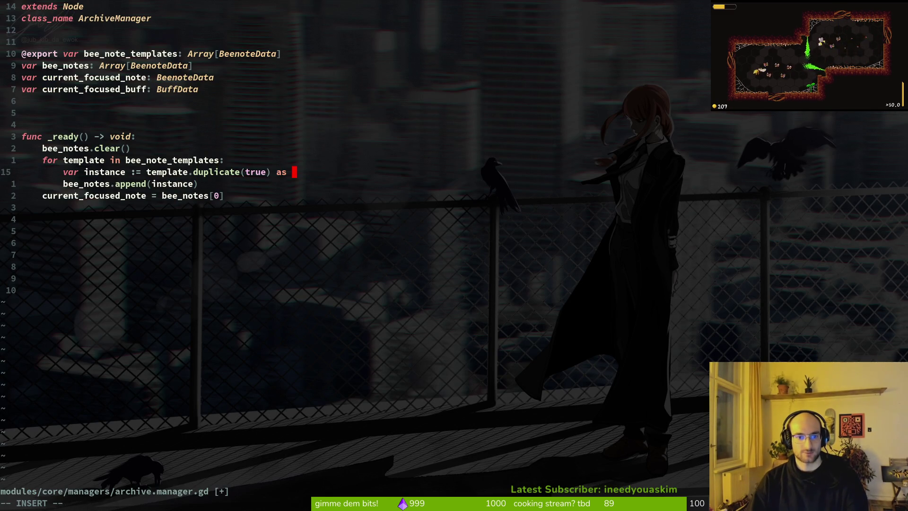
pyautogui.write('Buf')
pyautogui.press('BackSpace')
pyautogui.press('BackSpace')
pyautogui.press('BackSpace')
pyautogui.write('notedata')
pyautogui.press('BackSpace')
pyautogui.press('BackSpace')
pyautogui.press('BackSpace')
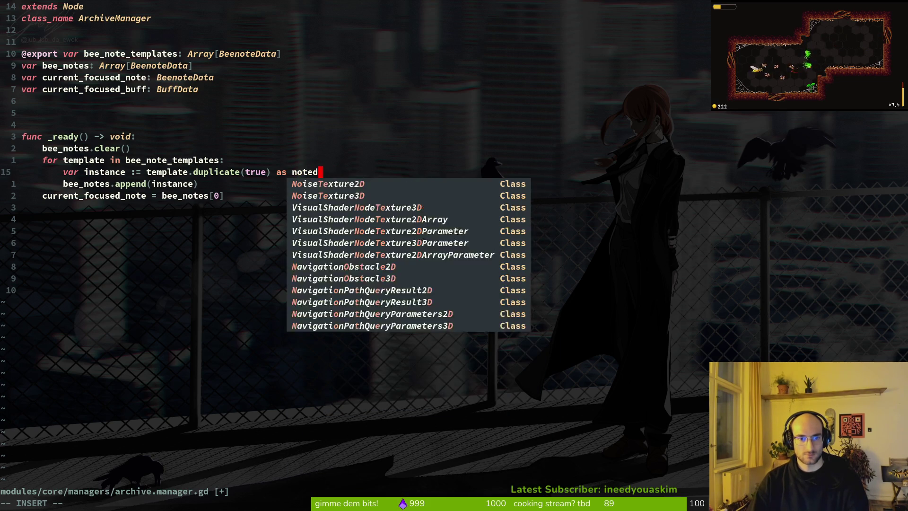
pyautogui.write('Be')
pyautogui.press('Tab')
pyautogui.press('Return')
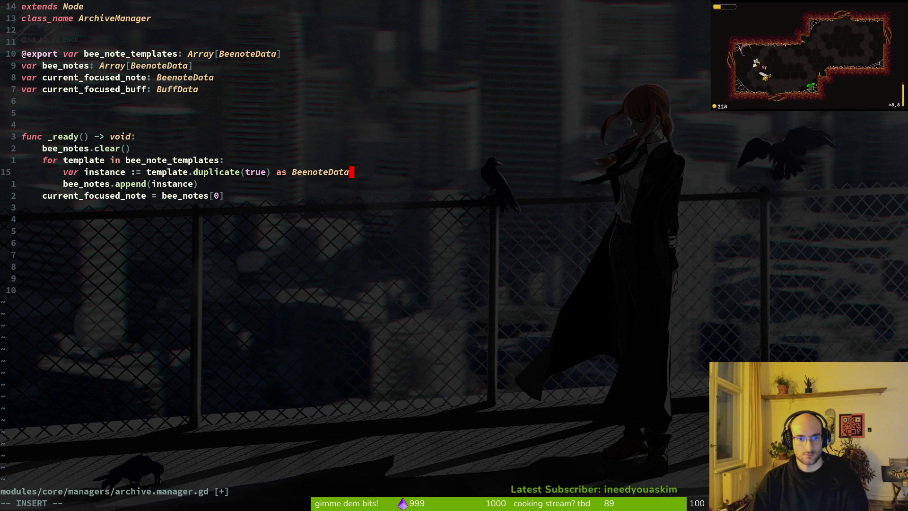
pyautogui.press('Escape')
pyautogui.write(':w')
pyautogui.press('Return')
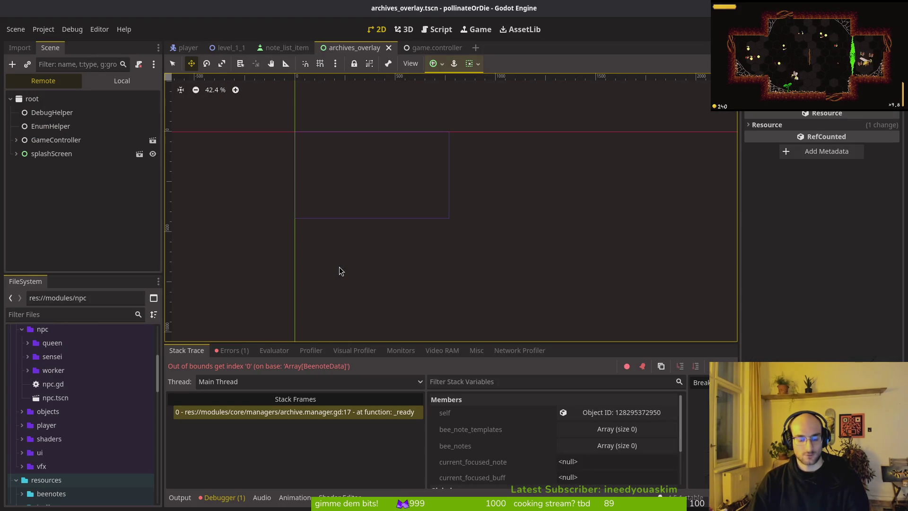
pyautogui.press('F5')
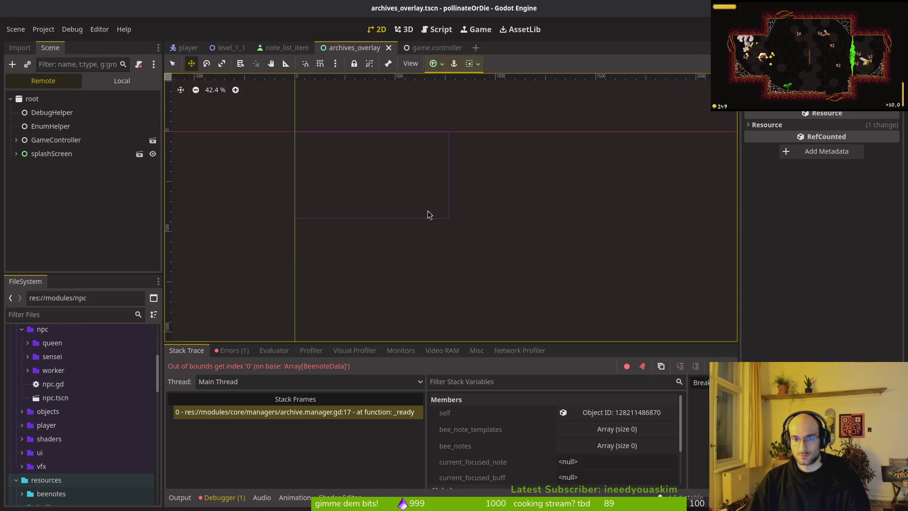
pyautogui.hotkey('alt', 'Tab')
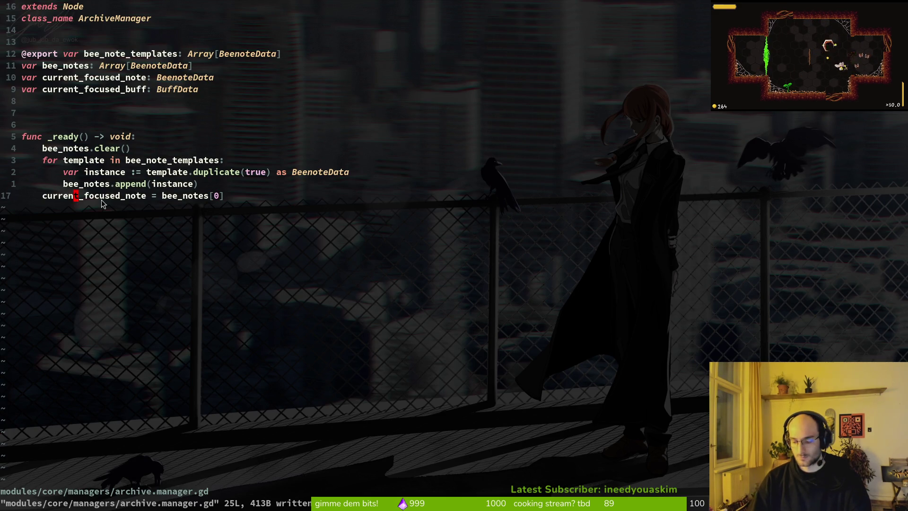
# Step: Undo deleting the instance line, save, and inspect the running game's scene tree in Godot
pyautogui.press('k')
pyautogui.press('k')
pyautogui.press('d')
pyautogui.press('d')
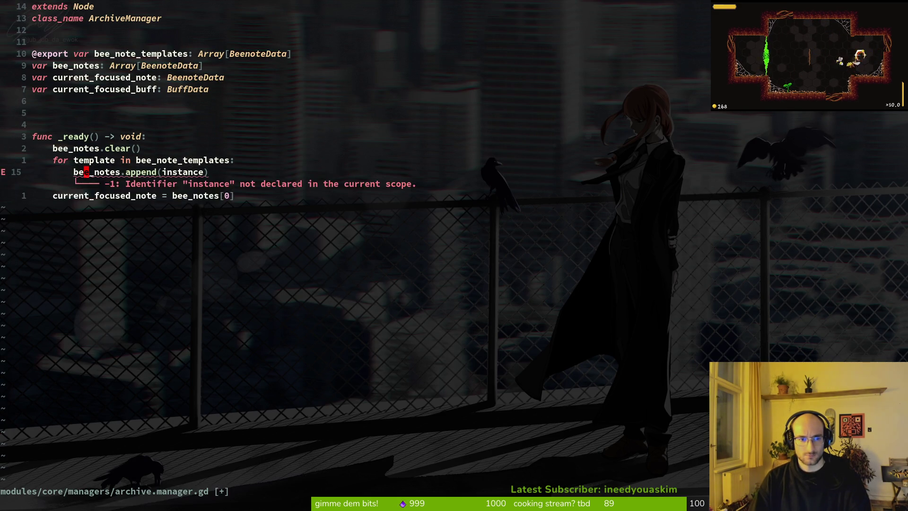
pyautogui.write('u:w')
pyautogui.press('Return')
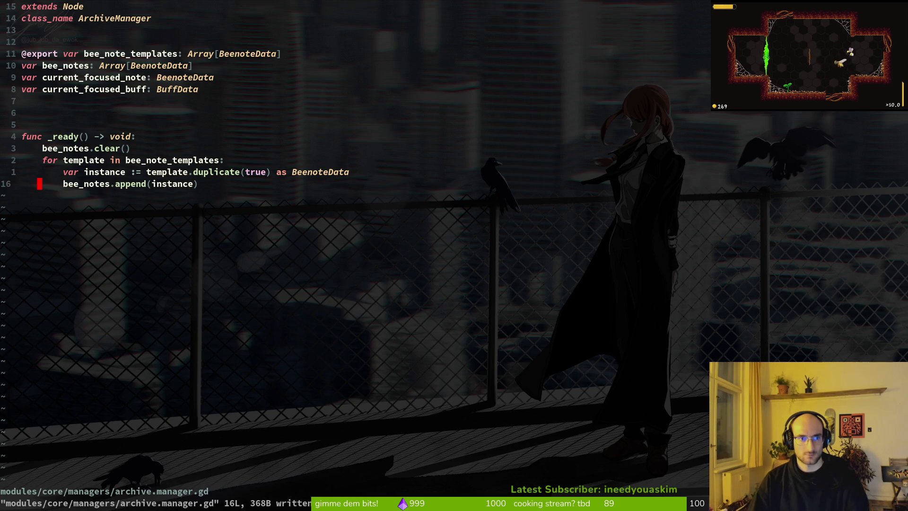
pyautogui.hotkey('alt', 'Tab')
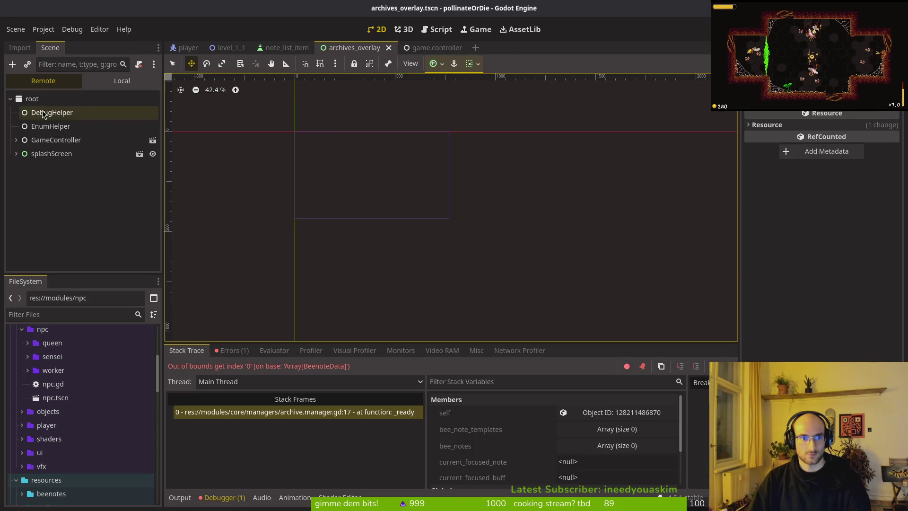
pyautogui.click(32, 98)
pyautogui.click(122, 81)
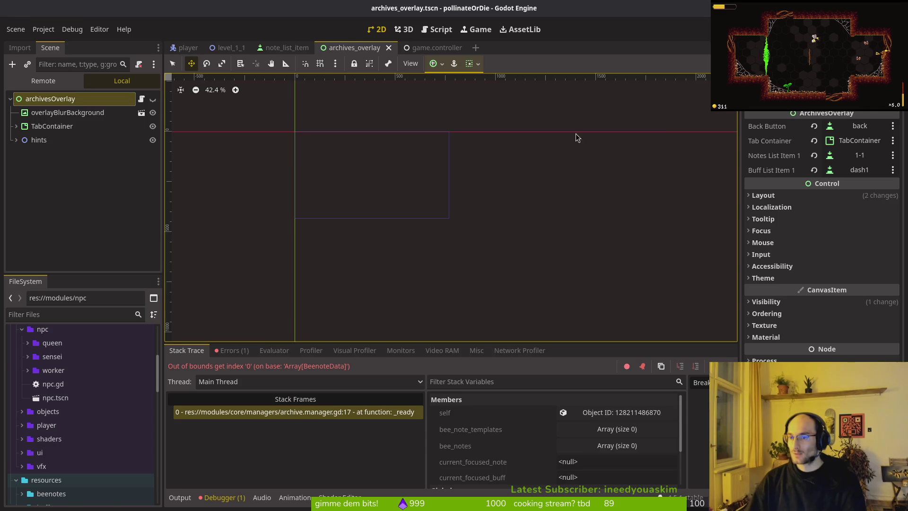
# Step: Leave visual mode, save archive.manager.gd, and go back to Godot's out-of-bounds error
pyautogui.hotkey('alt', 'Tab')
pyautogui.press('Escape')
pyautogui.write(':w')
pyautogui.press('Return')
pyautogui.click(106, 17)
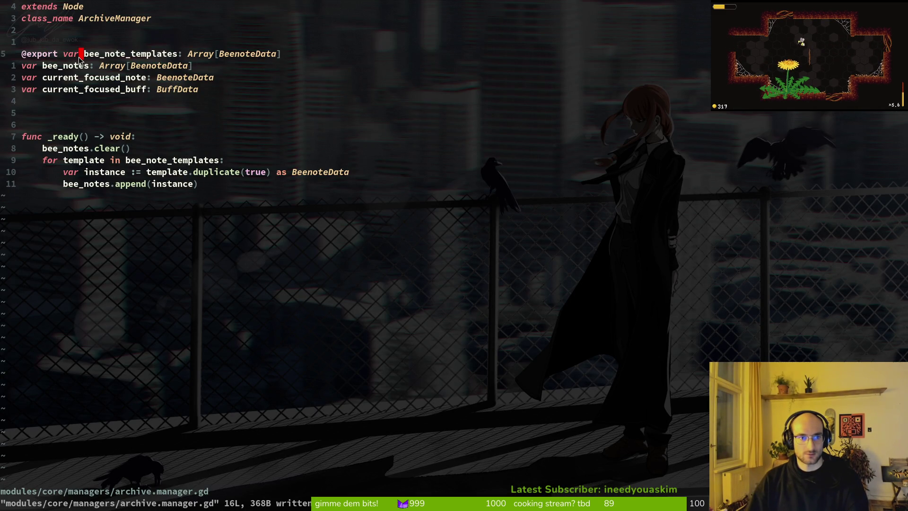
pyautogui.hotkey('alt', 'Tab')
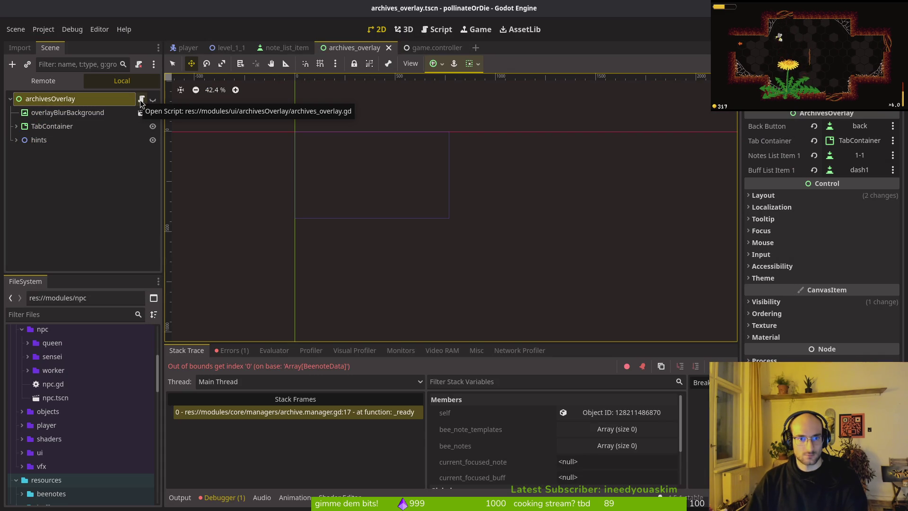
# Step: Select managers > archiveManager in game.controller and expand its Bee Note Templates array
pyautogui.hotkey('alt', 'Tab')
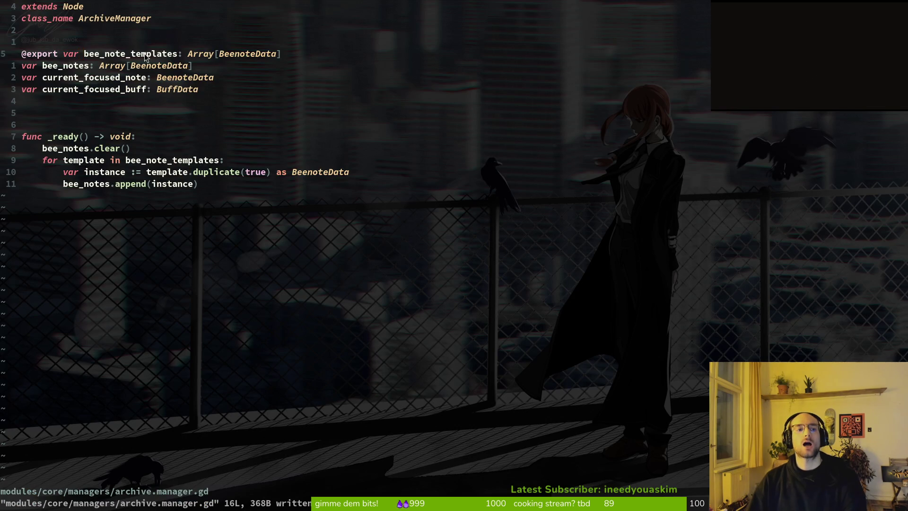
pyautogui.hotkey('alt', 'Tab')
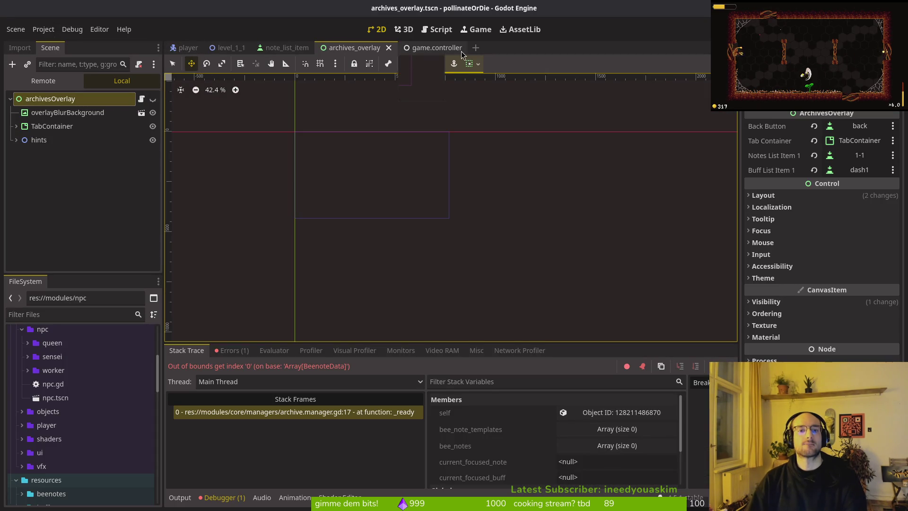
pyautogui.click(59, 209)
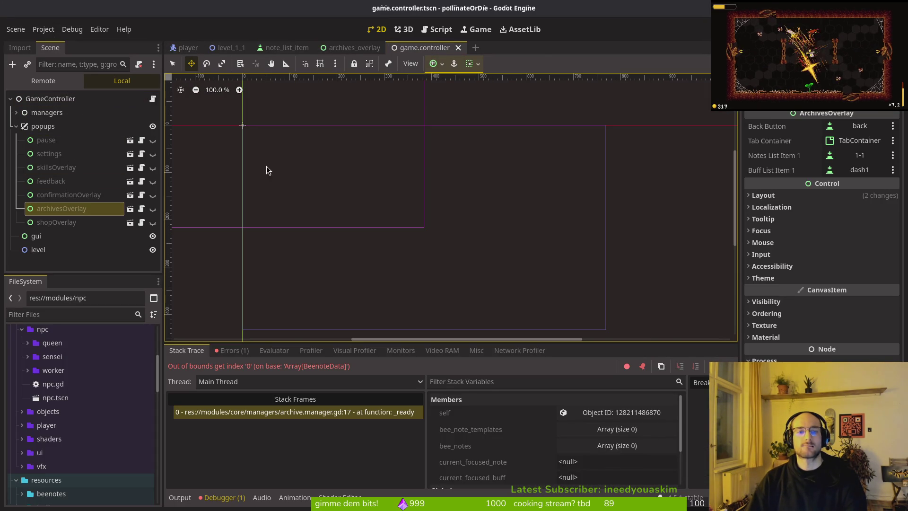
pyautogui.click(16, 112)
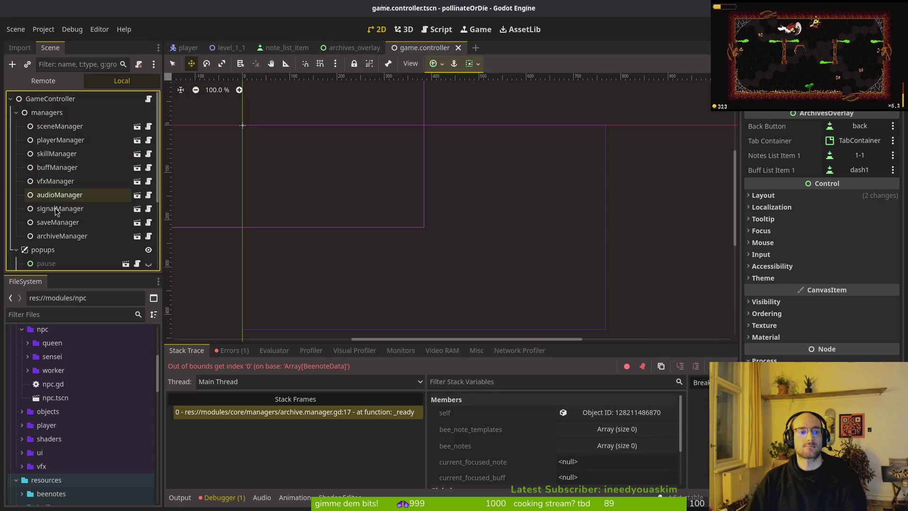
pyautogui.click(62, 236)
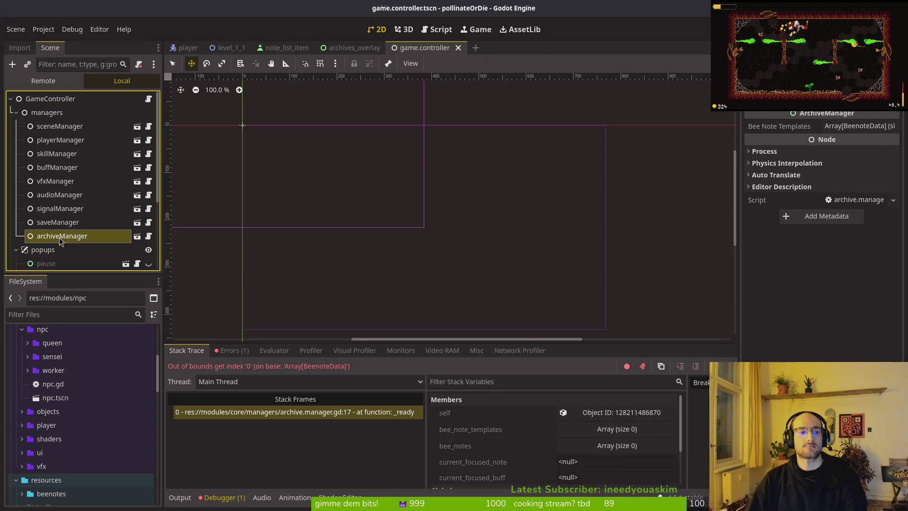
pyautogui.click(856, 127)
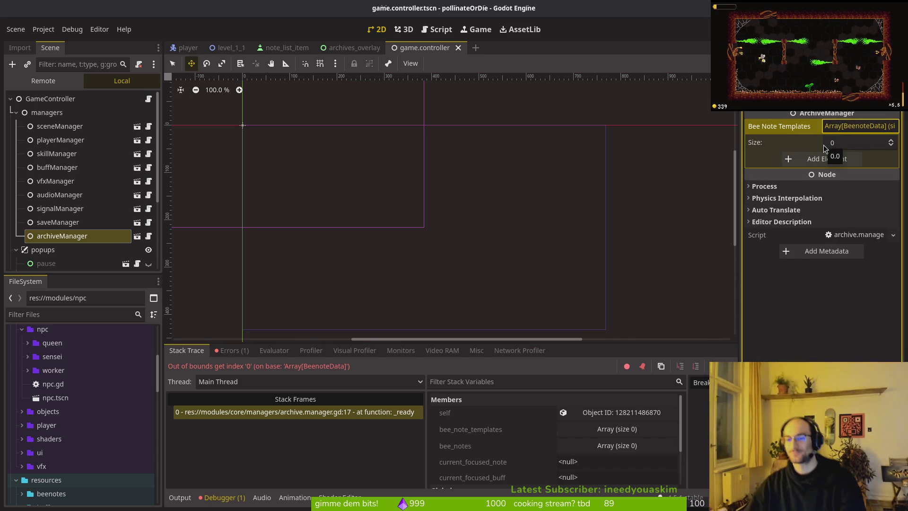
pyautogui.click(833, 158)
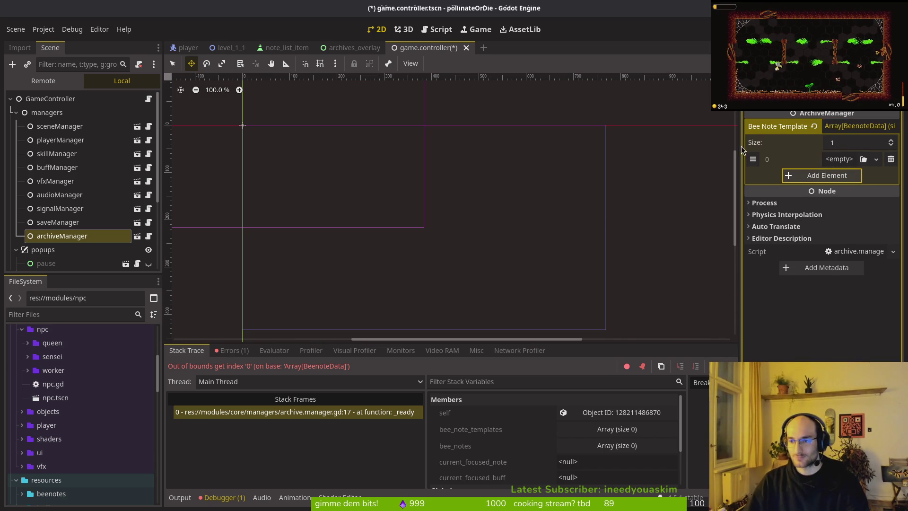
pyautogui.click(891, 159)
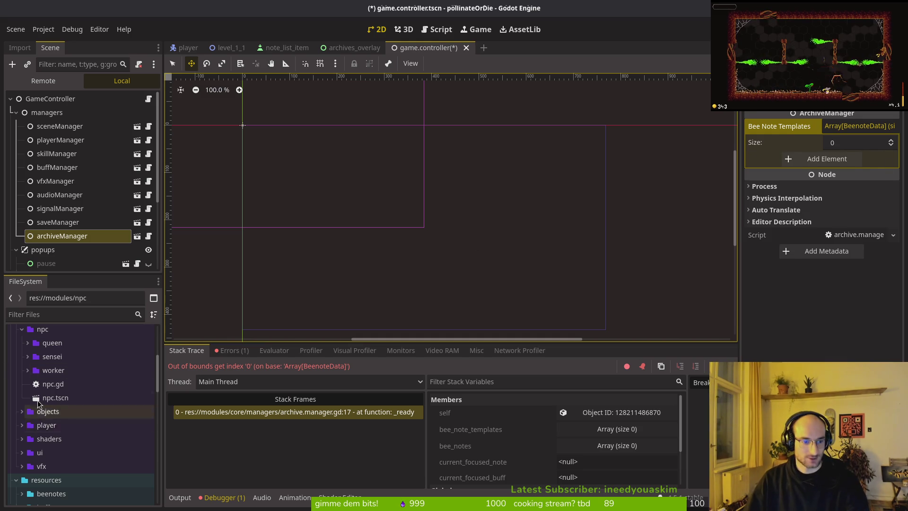
# Step: Drag the nine beenotes files, 1-1.tres through 2-5.tres, into Bee Note Templates
pyautogui.scroll(-10, 47, 426)
pyautogui.scroll(-8, 47, 426)
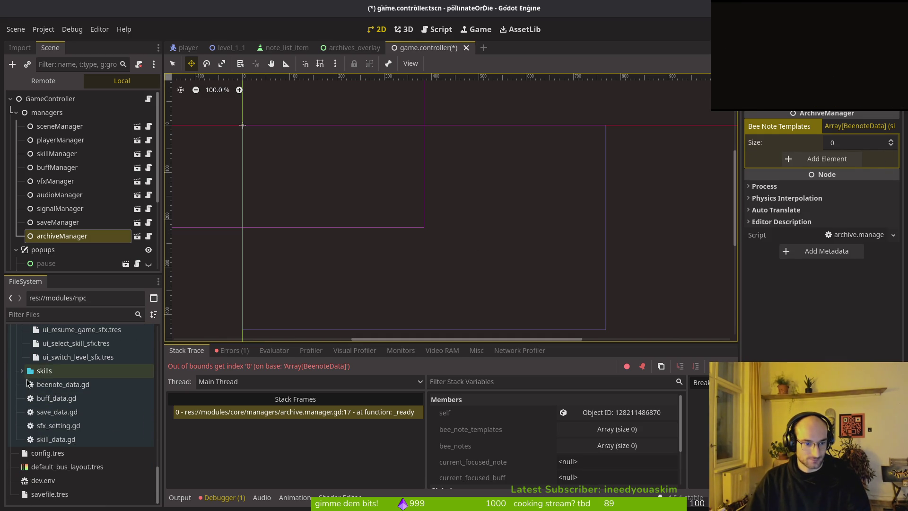
pyautogui.scroll(10, 46, 388)
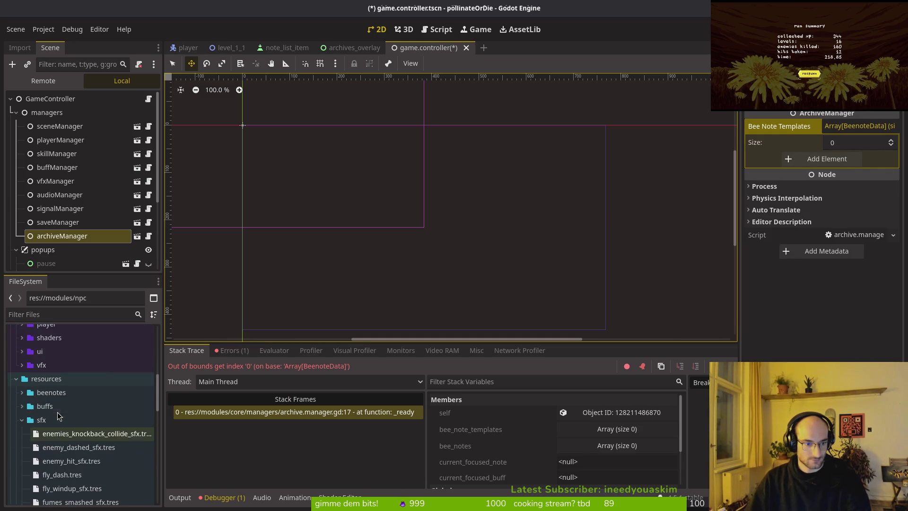
pyautogui.click(21, 420)
pyautogui.click(22, 393)
pyautogui.click(23, 393)
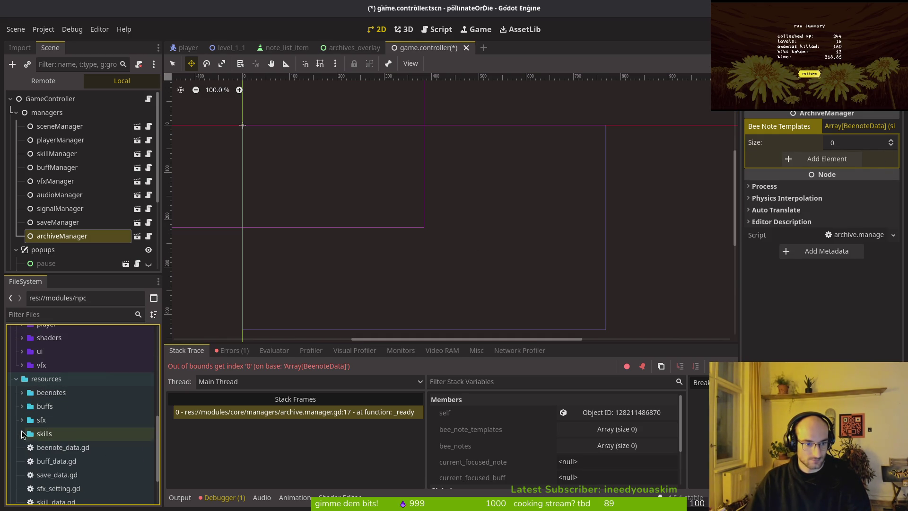
pyautogui.click(22, 393)
pyautogui.scroll(-2, 57, 373)
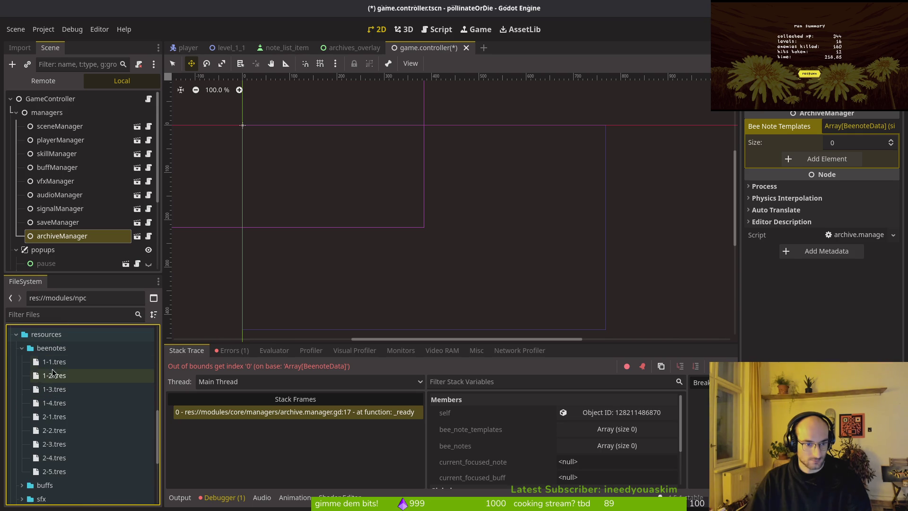
pyautogui.click(54, 362)
pyautogui.keyDown('shift'); pyautogui.click(68, 477); pyautogui.keyUp('shift')
pyautogui.moveTo(67, 477)
pyautogui.mouseDown()
pyautogui.moveTo(84, 352)
pyautogui.moveTo(826, 153)
pyautogui.moveTo(824, 164)
pyautogui.mouseUp()
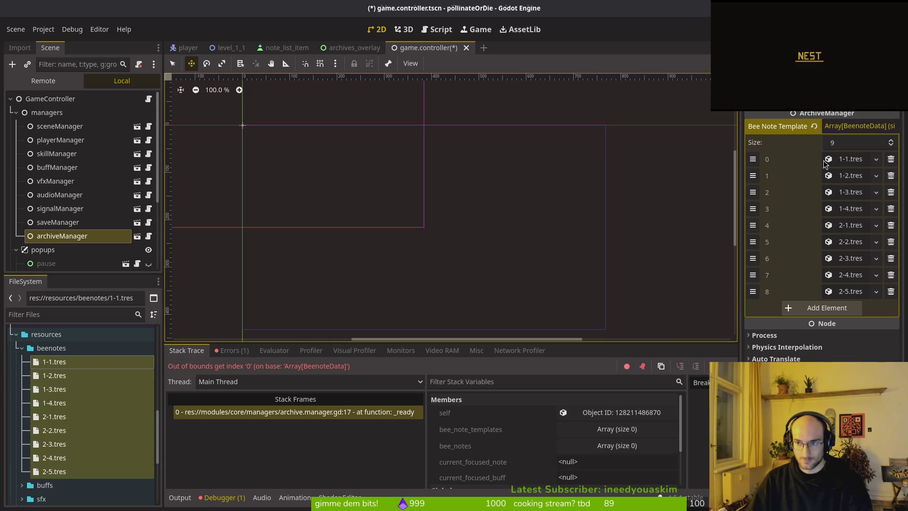
# Step: Save game.controller, then delete the bee_notes[0] assignment from archive.manager.gd and save
pyautogui.hotkey('ctrl', 's')
pyautogui.hotkey('alt', 'Tab')
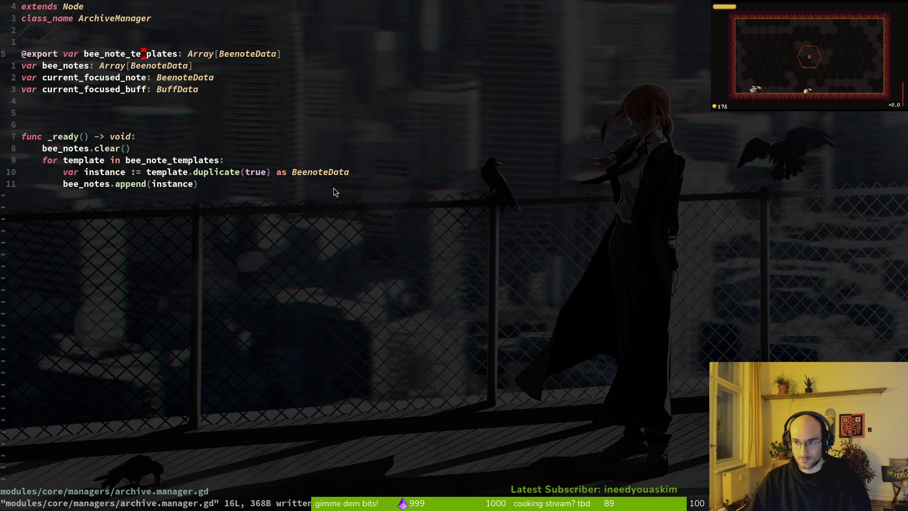
pyautogui.write('u:w')
pyautogui.press('Return')
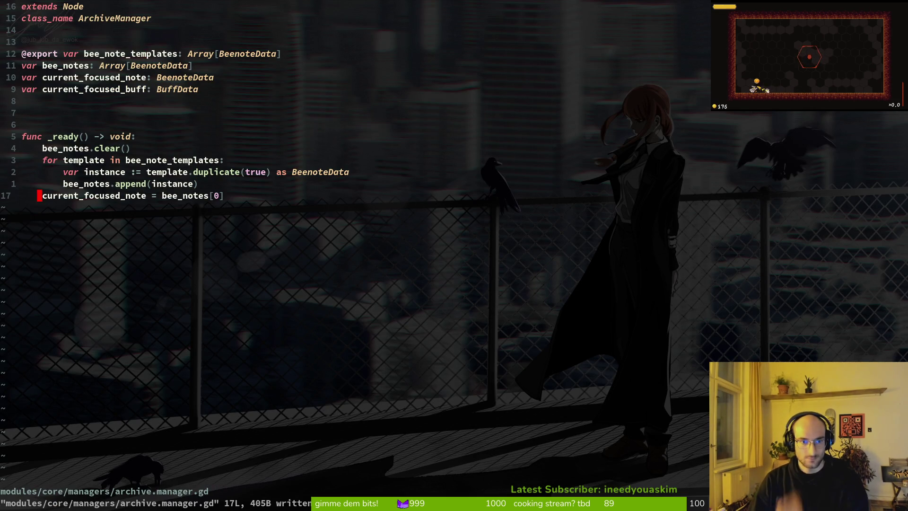
pyautogui.press('d')
pyautogui.press('d')
pyautogui.write(':w')
pyautogui.press('Return')
pyautogui.hotkey('ctrl', '6')
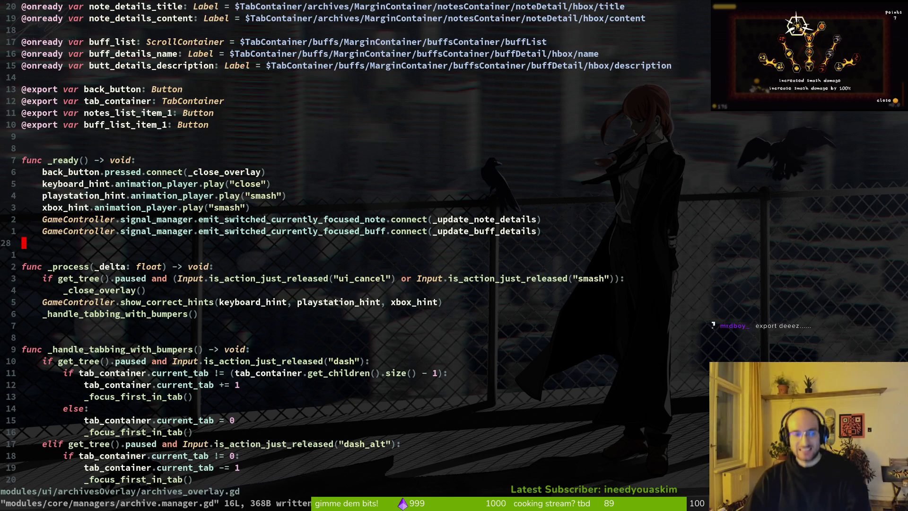
# Step: Move down archives_overlay.gd to the unlocked check in the note details code
pyautogui.hotkey('ctrl', 'd')
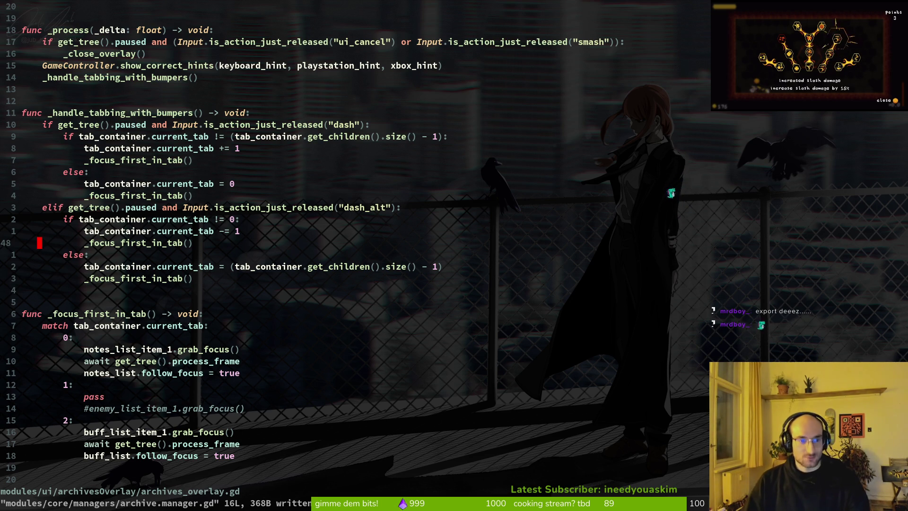
pyautogui.hotkey('ctrl', 'd')
pyautogui.press('j')
pyautogui.press('j')
pyautogui.press('j')
pyautogui.press('j')
pyautogui.hotkey('ctrl', 'd')
pyautogui.press('k')
pyautogui.press('k')
pyautogui.press('k')
pyautogui.press('k')
pyautogui.press('k')
pyautogui.press('k')
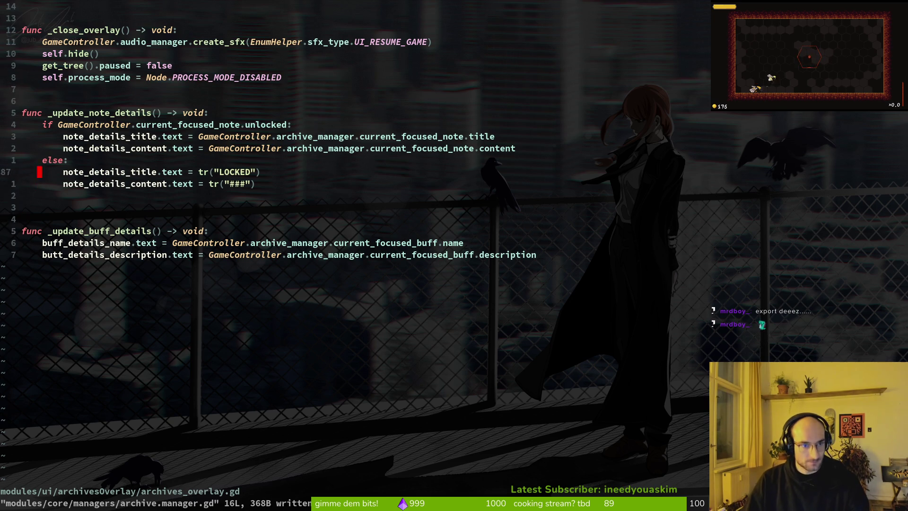
pyautogui.press('j')
pyautogui.press('k')
pyautogui.press('k')
pyautogui.press('k')
pyautogui.press('k')
pyautogui.press('j')
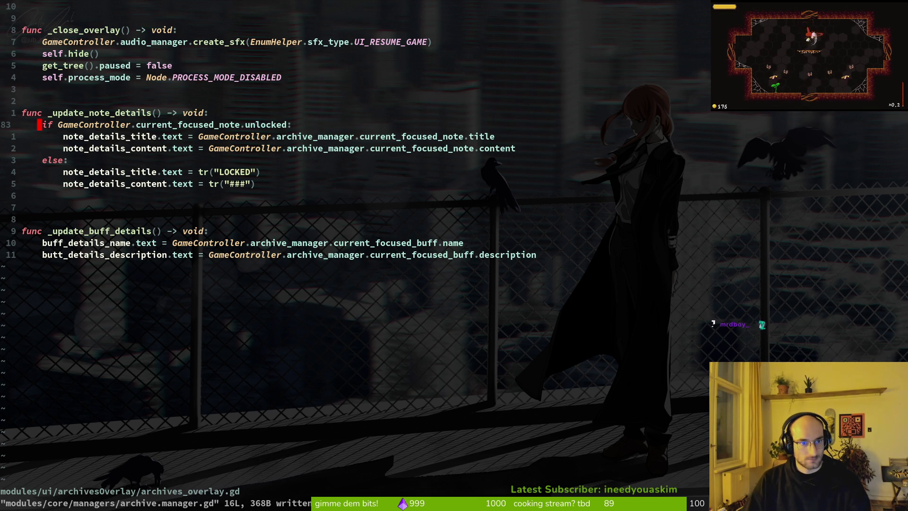
# Step: Prefix the unlocked check with 'GameController.current_focused_note and', save, and run the game
pyautogui.write('w')
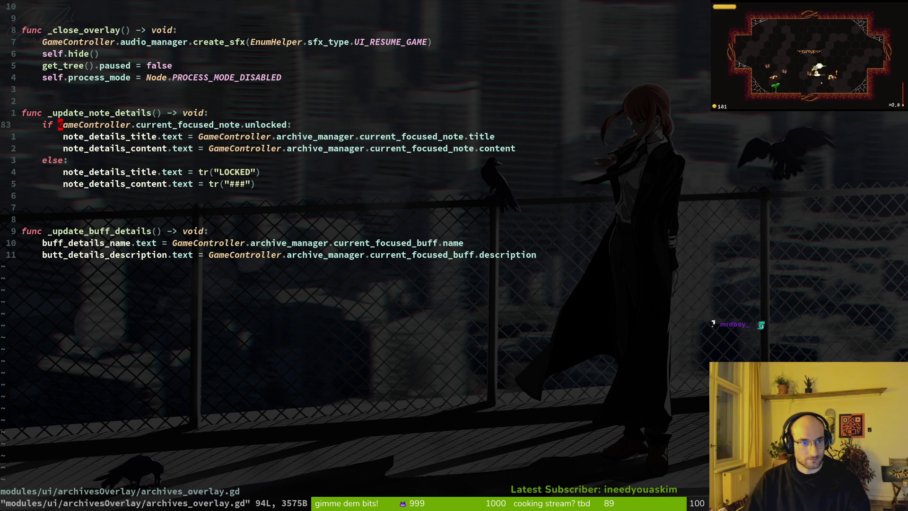
pyautogui.write('iGa')
pyautogui.press('Tab')
pyautogui.write('.')
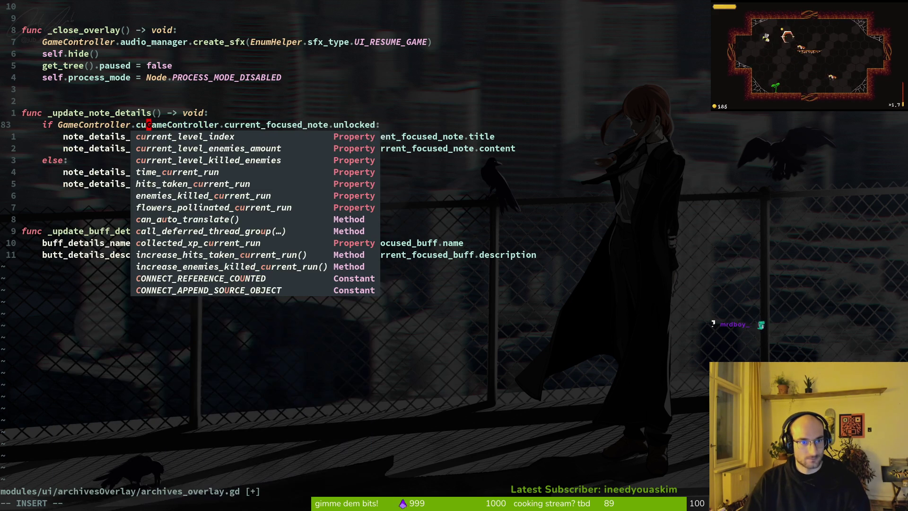
pyautogui.write('cufo')
pyautogui.press('Tab')
pyautogui.write('and')
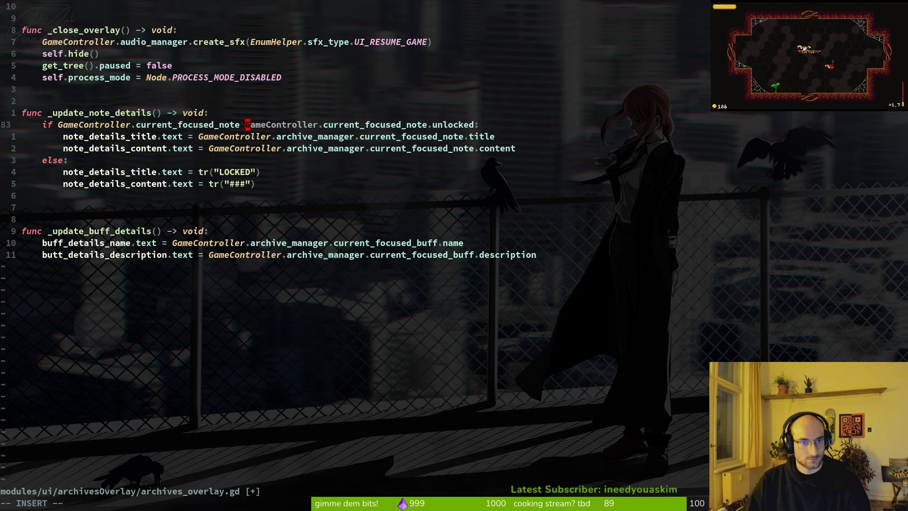
pyautogui.press('Escape')
pyautogui.write(':w')
pyautogui.press('Return')
pyautogui.hotkey('alt', 'Tab')
pyautogui.press('F5')
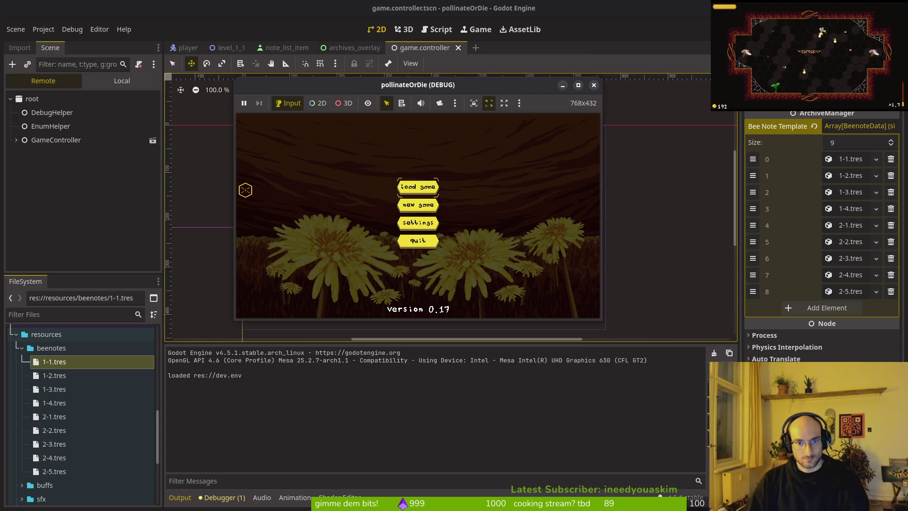
# Step: Load the saved game into the hub, stop the run with F8, and return to the overlay code
pyautogui.click(451, 180)
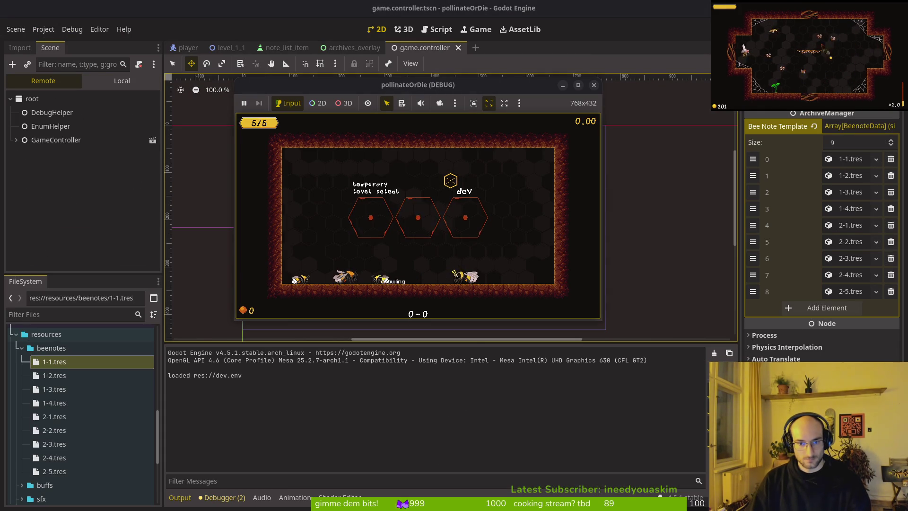
pyautogui.press('F8')
pyautogui.hotkey('alt', 'Tab')
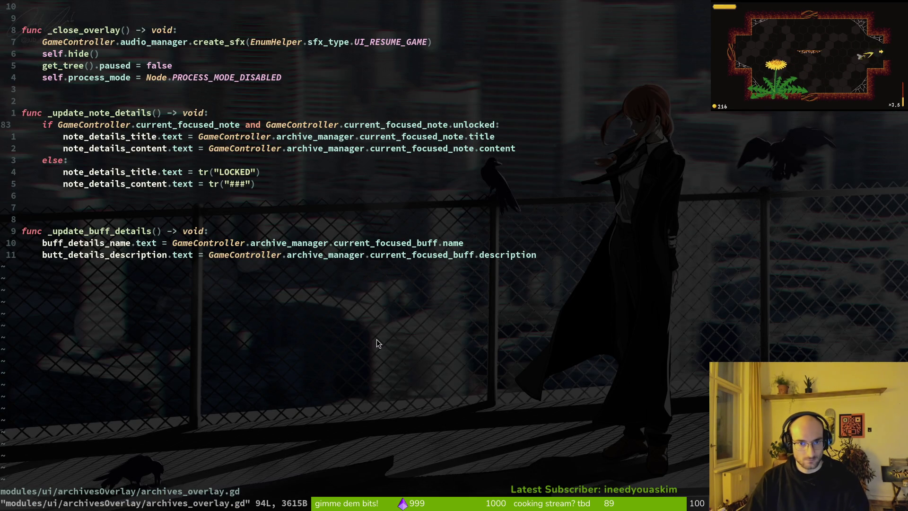
# Step: Save the reverted check line, then delete the blank line in _update_note_details of archives_overlay.gd and save
pyautogui.write('u:w')
pyautogui.press('Return')
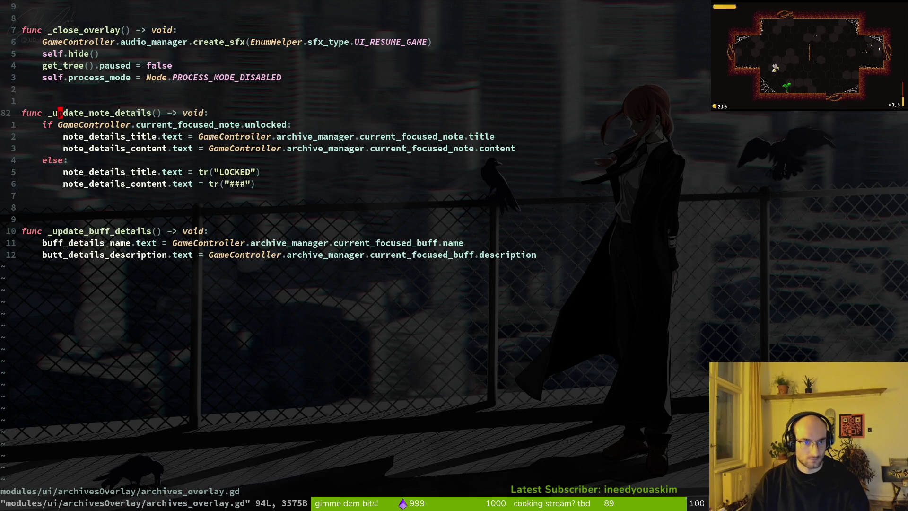
pyautogui.press('O')
pyautogui.press('Escape')
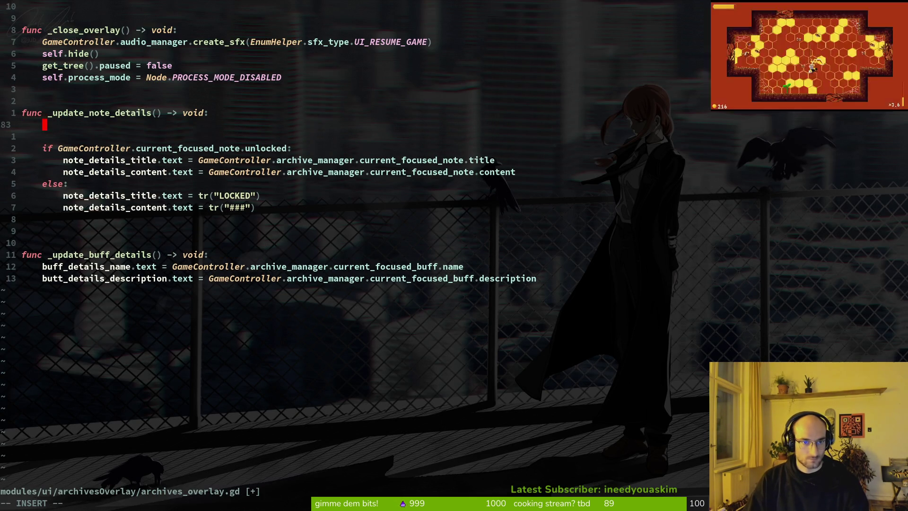
pyautogui.press('d')
pyautogui.press('d')
pyautogui.write(':w')
pyautogui.press('Return')
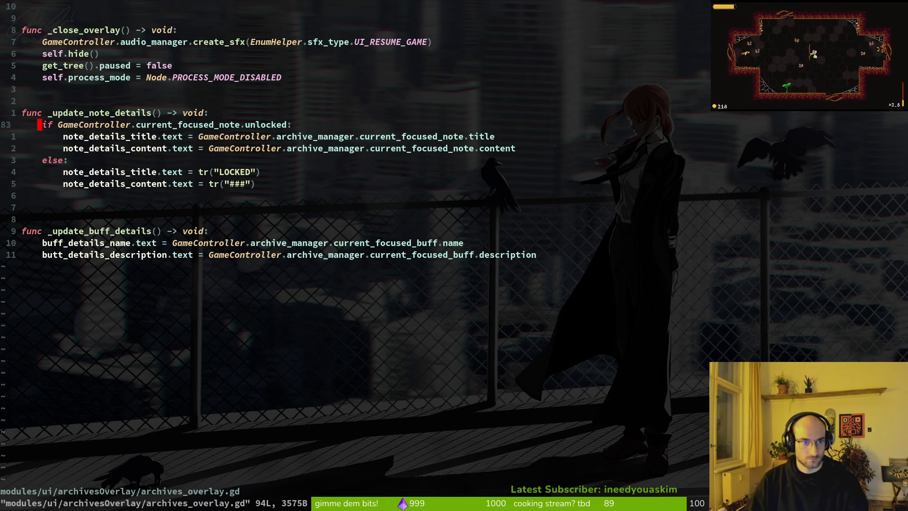
pyautogui.hotkey('ctrl', '6')
# Step: Restore current_focused_note = bee_notes[0] in archive.manager.gd's _ready, save, and rerun the game
pyautogui.write('u:w')
pyautogui.press('Return')
pyautogui.press('u')
pyautogui.hotkey('ctrl', 't')
pyautogui.write(':w')
pyautogui.press('Return')
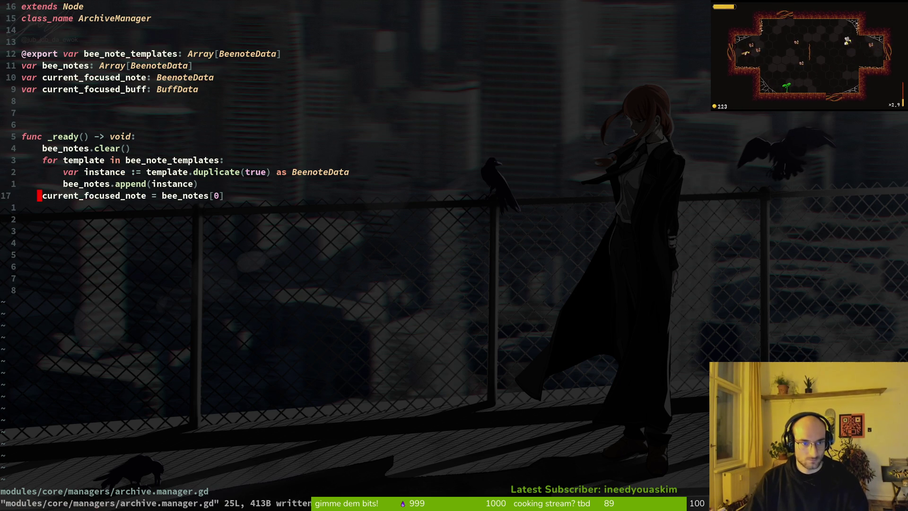
pyautogui.hotkey('alt', 'Tab')
pyautogui.press('F5')
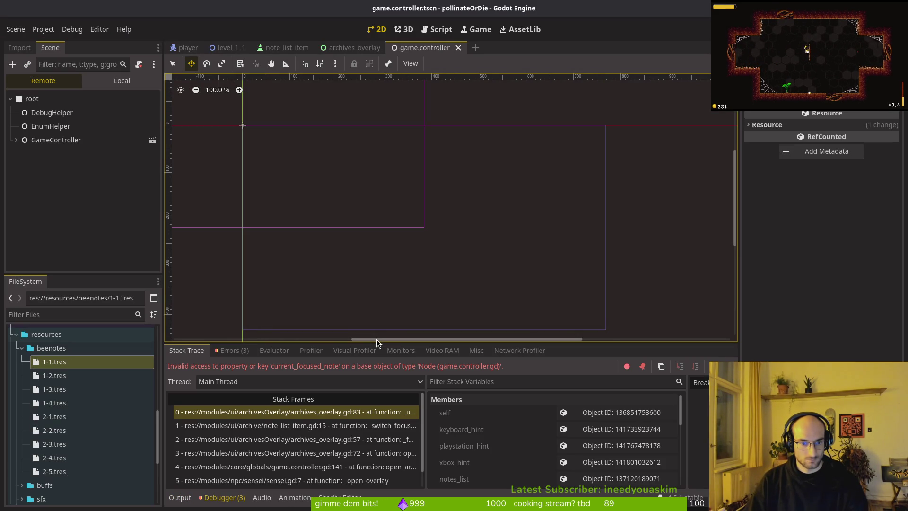
# Step: In archives_overlay.gd, begin rewriting line 83 to reference archive_manager.curren…
pyautogui.hotkey('alt', 'Tab')
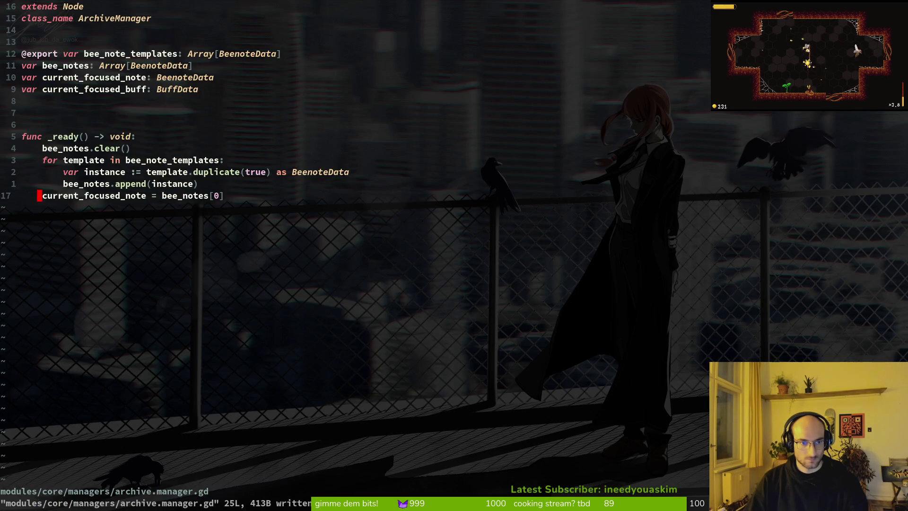
pyautogui.hotkey('ctrl', '6')
pyautogui.write('w')
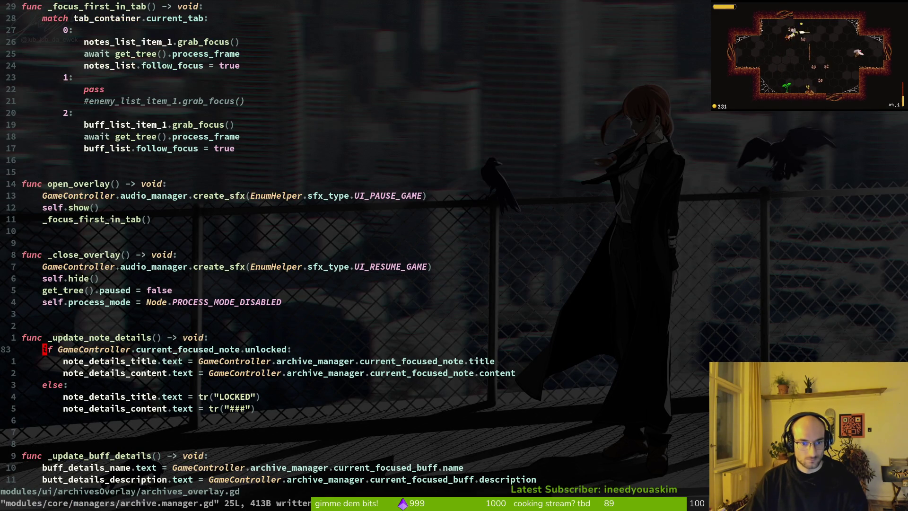
pyautogui.write('lcwarchive_manager.')
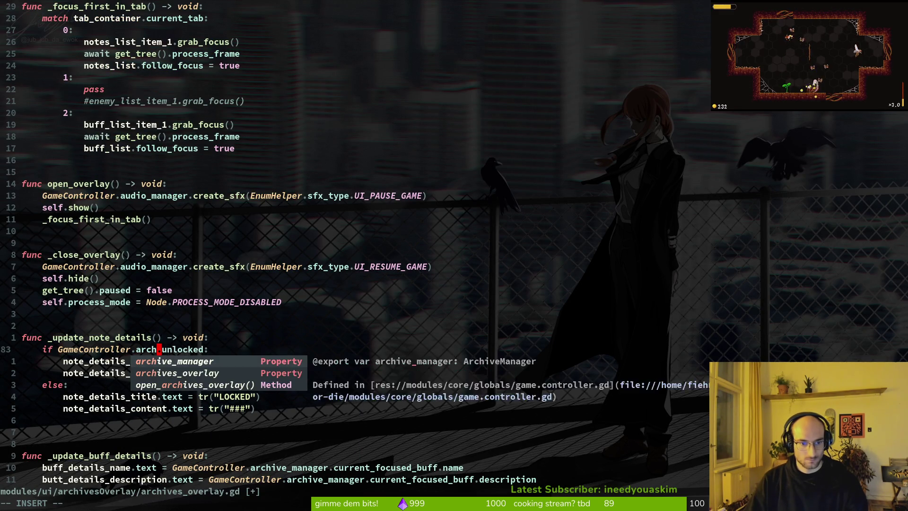
pyautogui.write('curfo')
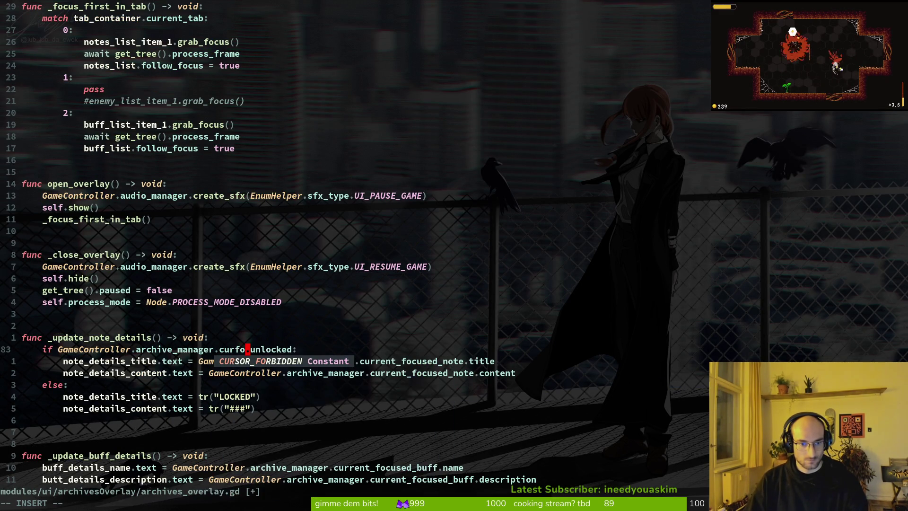
pyautogui.press('BackSpace')
pyautogui.press('BackSpace')
pyautogui.write('ren')
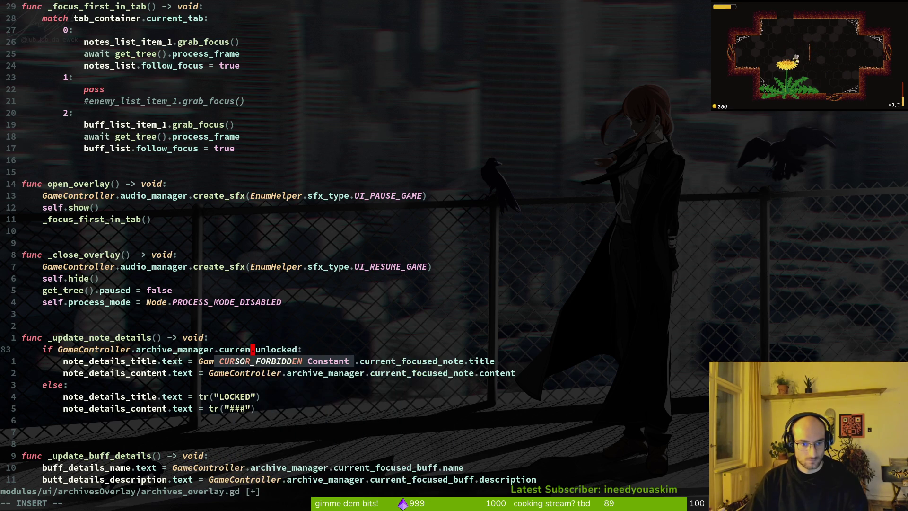
pyautogui.press('Escape')
# Step: Open archives_overlay.gd, then archive.manager.gd, through the Telescope file finder
pyautogui.press('space')
pyautogui.press('f')
pyautogui.press('f')
pyautogui.write('ar')
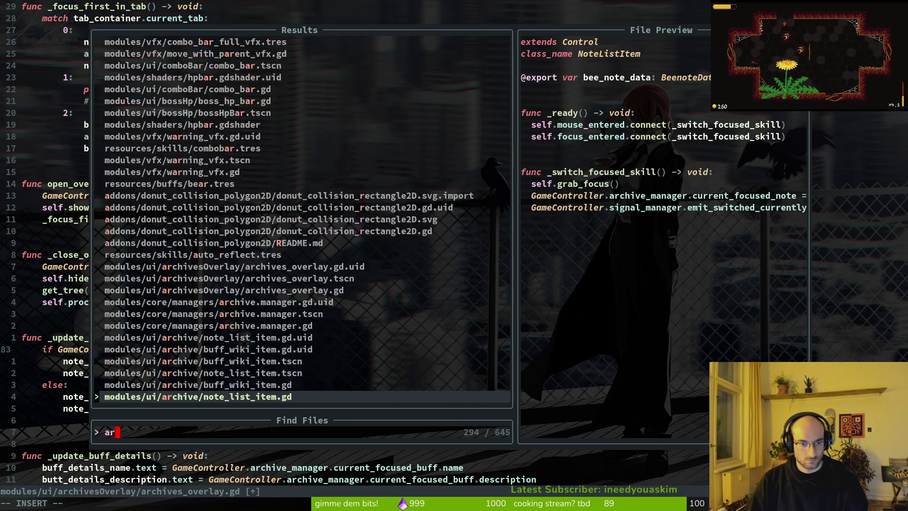
pyautogui.write('chivesov')
pyautogui.press('Return')
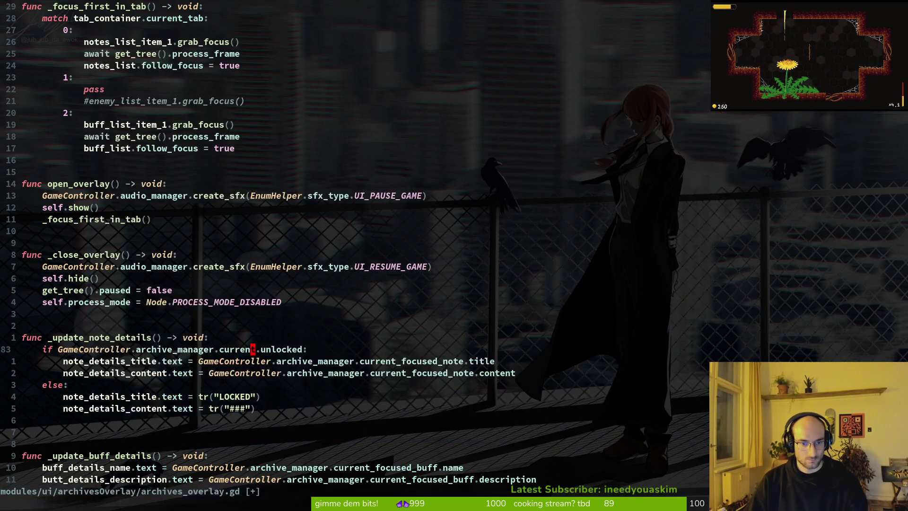
pyautogui.press('space')
pyautogui.press('f')
pyautogui.press('f')
pyautogui.write('archiman')
pyautogui.press('Return')
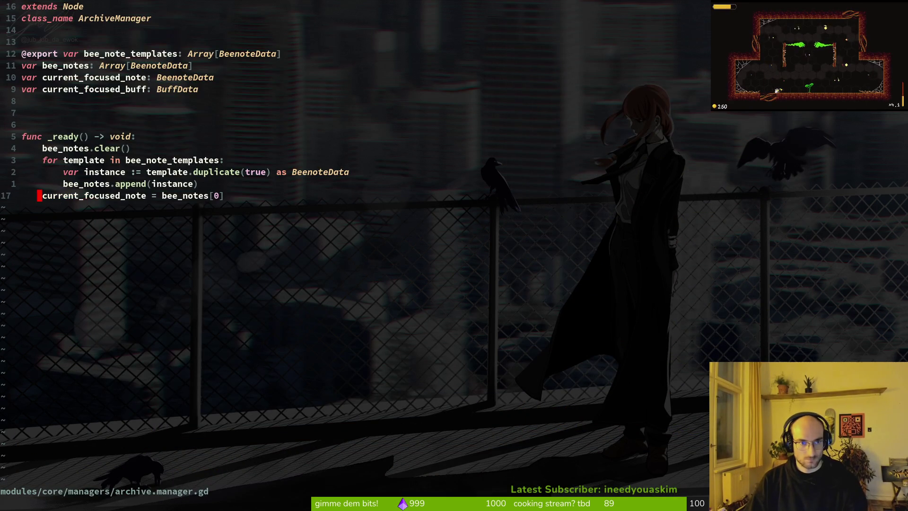
# Step: Copy the current_focused_note property name from archive.manager.gd, save it, and return to overlay line 83
pyautogui.press('k')
pyautogui.press('k')
pyautogui.press('k')
pyautogui.press('w')
pyautogui.press('y')
pyautogui.press('i')
pyautogui.press('w')
pyautogui.press('space')
pyautogui.press('w')
pyautogui.hotkey('ctrl', 'o')
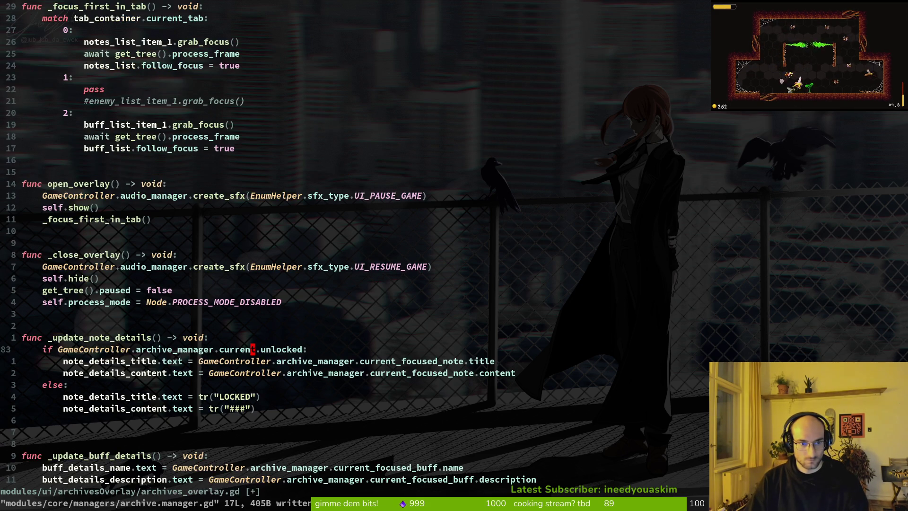
# Step: Paste current_focused_note into line 83, save archives_overlay.gd, then run and stop the game
pyautogui.press('v')
pyautogui.press('i')
pyautogui.press('w')
pyautogui.press('p')
pyautogui.press('space')
pyautogui.press('w')
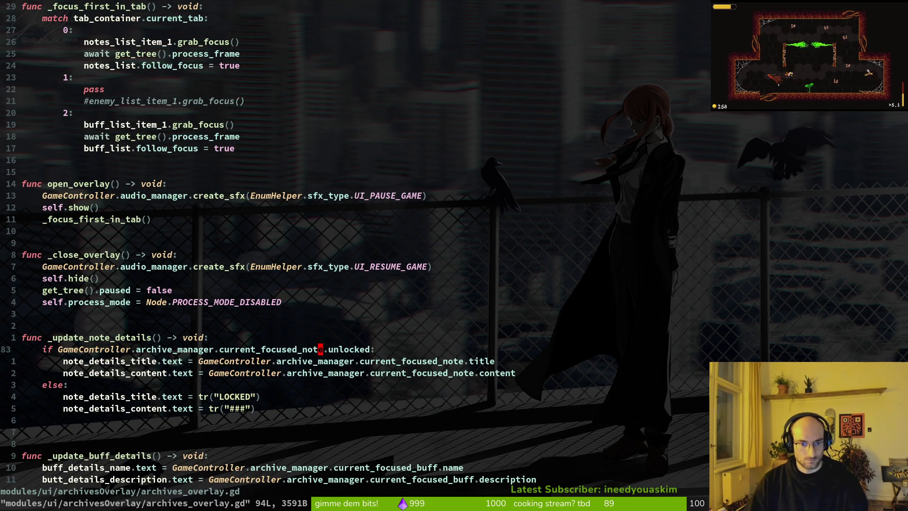
pyautogui.hotkey('alt', 'Tab')
pyautogui.press('F5')
pyautogui.press('F8')
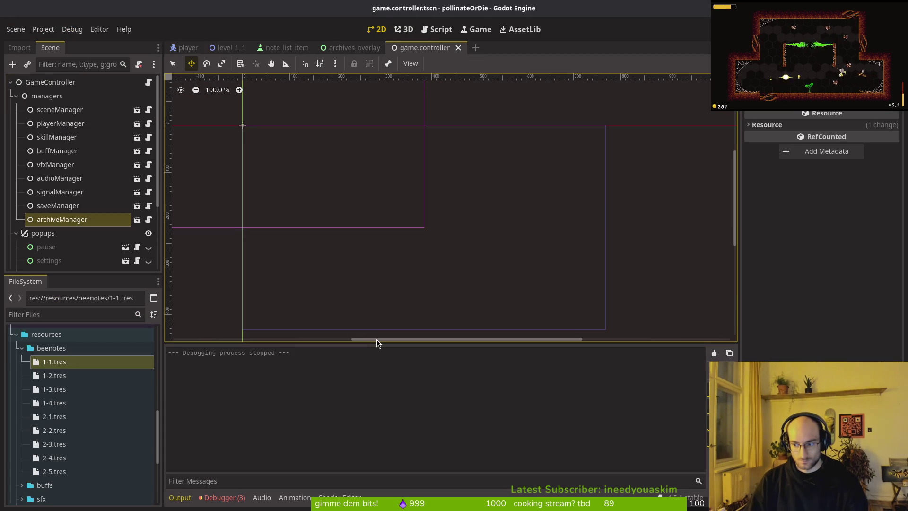
# Step: Run the game, load the save, and browse the archives overlay down to tattered note #2, then close it
pyautogui.press('F5')
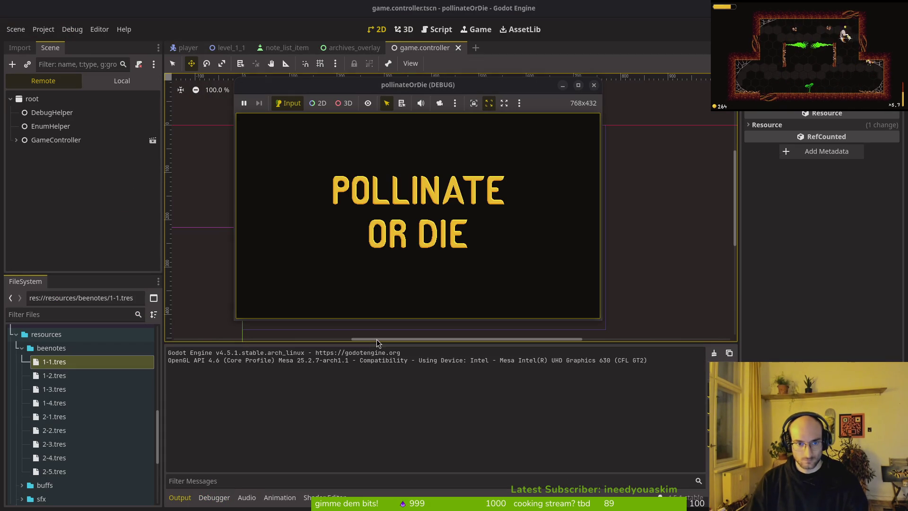
pyautogui.press('Return')
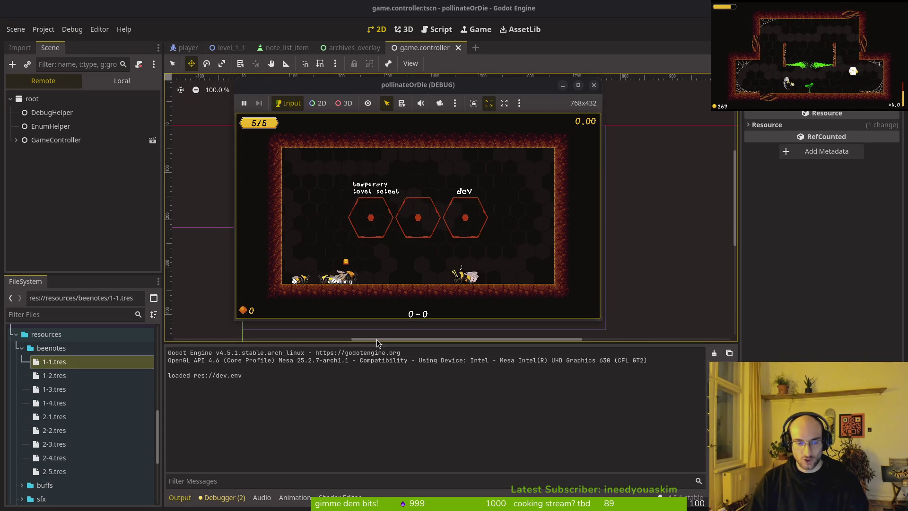
pyautogui.press('Tab')
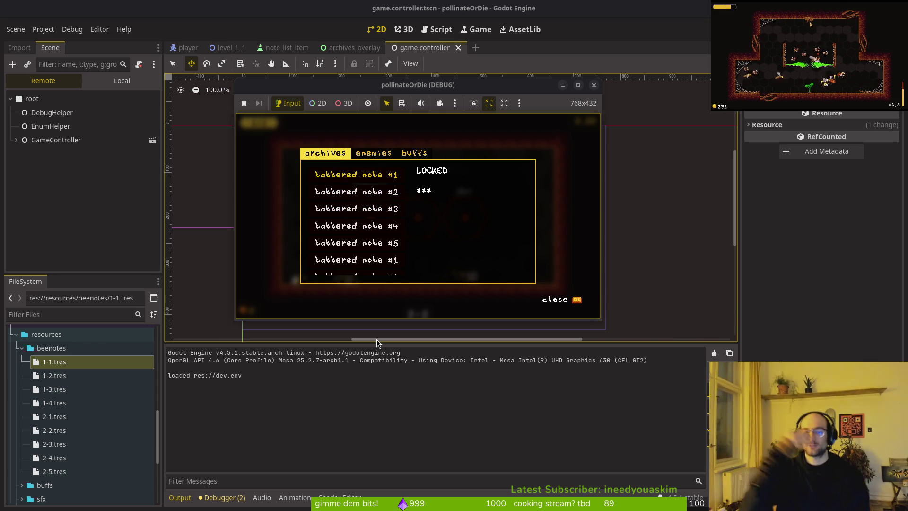
pyautogui.press('Down')
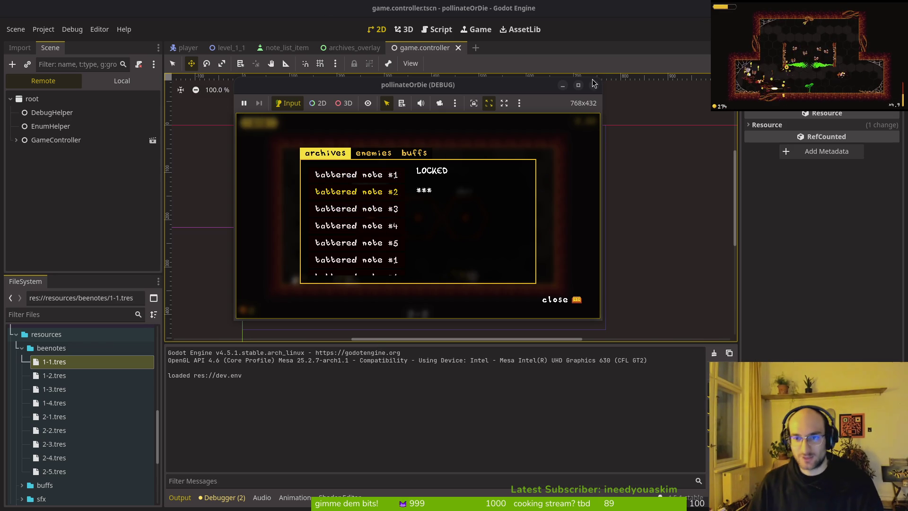
pyautogui.click(593, 84)
# Step: Return to Neovim and bring up the project file finder
pyautogui.hotkey('alt', 'Tab')
pyautogui.press('e')
pyautogui.press('space')
pyautogui.press('f')
pyautogui.press('f')
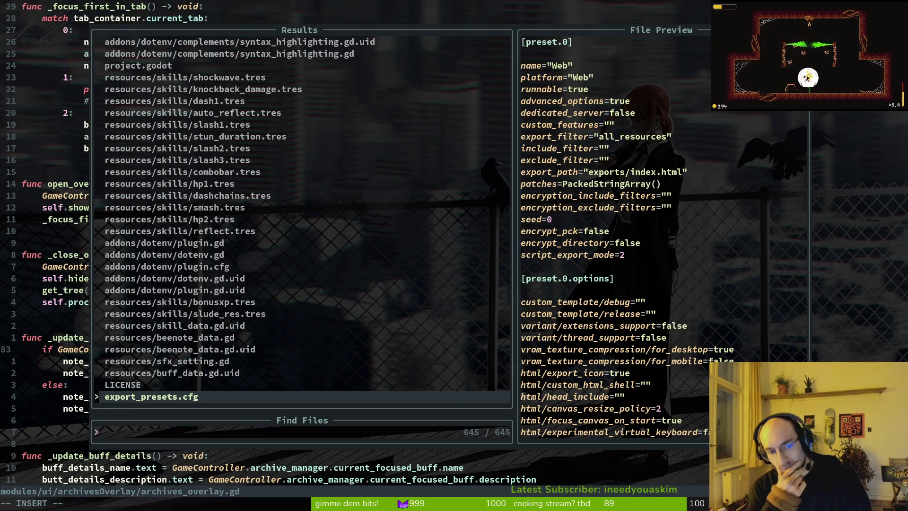
# Step: Open the player's dying state script, dying.gd
pyautogui.write('dying')
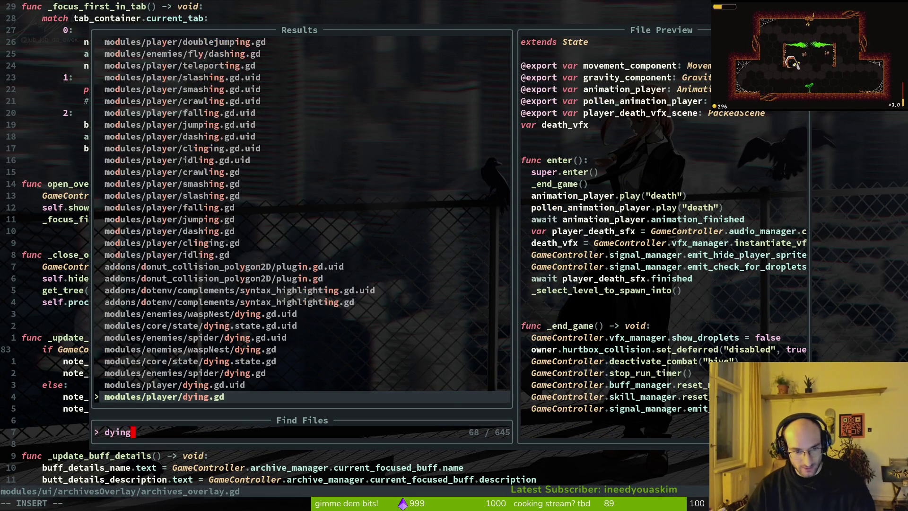
pyautogui.press('Return')
pyautogui.press('space')
pyautogui.press('f')
pyautogui.press('f')
pyautogui.press('Escape')
# Step: Search the project for save_game and open save.manager.gd at its definition
pyautogui.write('ve_m')
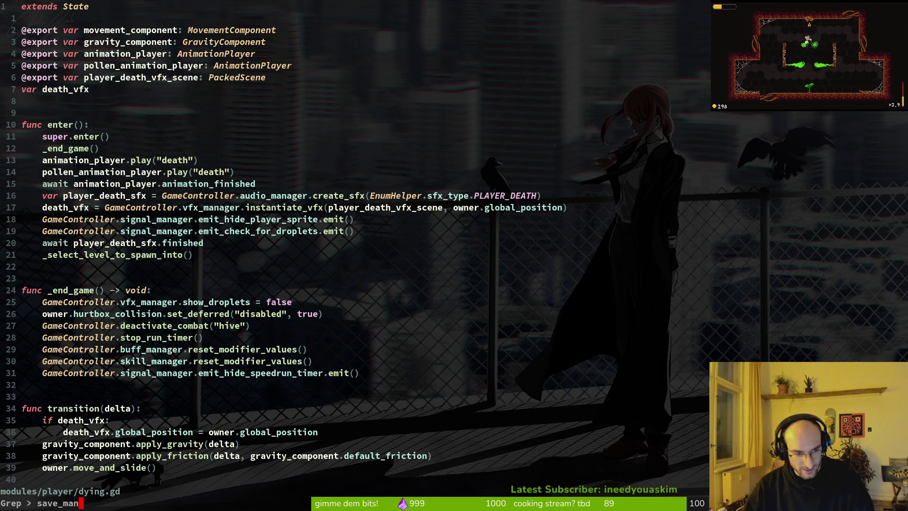
pyautogui.press('BackSpace')
pyautogui.write('game')
pyautogui.press('Return')
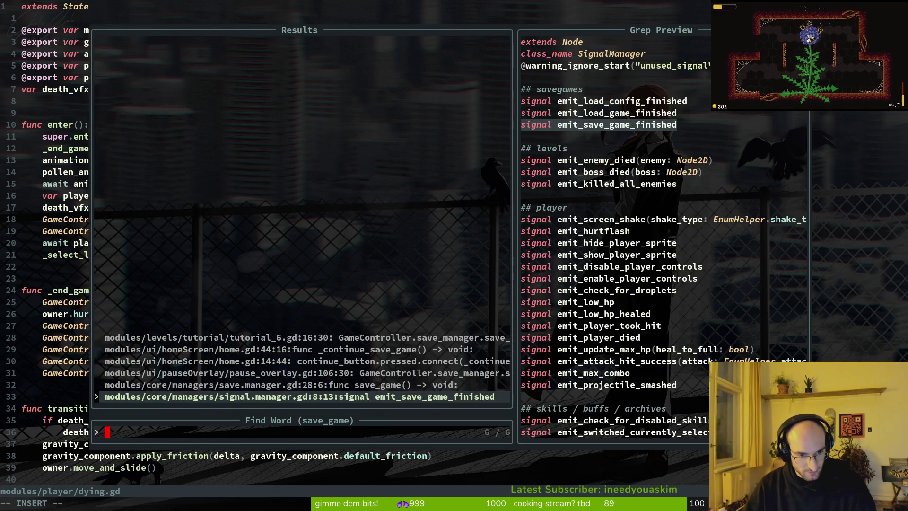
pyautogui.press('Up')
pyautogui.press('Return')
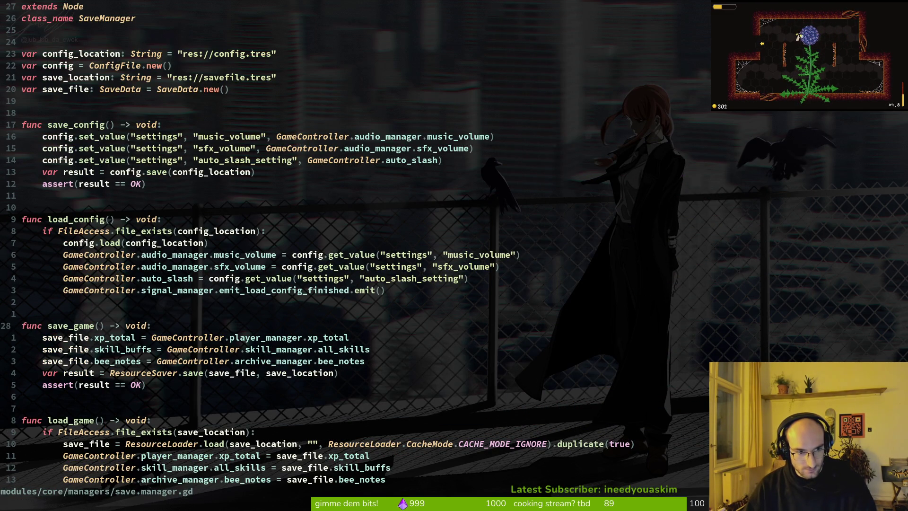
# Step: Review the save_game usages and open pause_overlay.gd at its save_game call
pyautogui.press('Return')
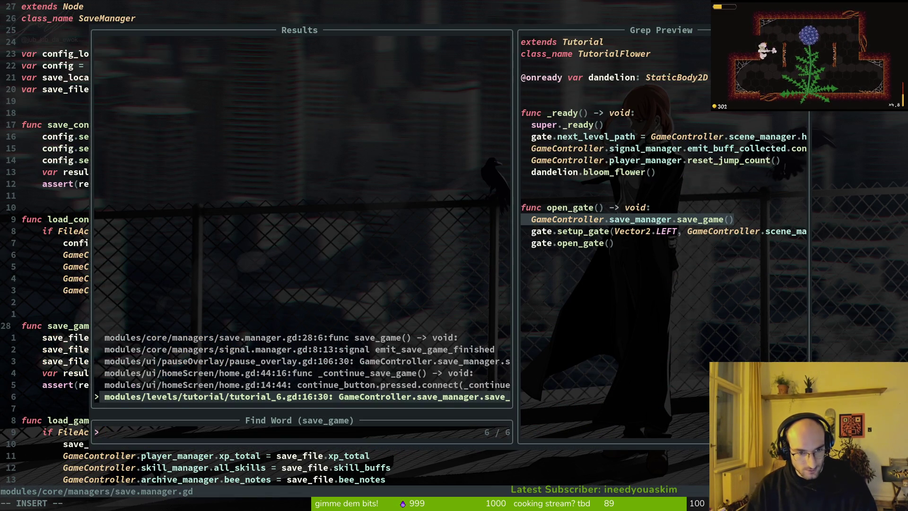
pyautogui.press('Up')
pyautogui.press('Up')
pyautogui.press('Up')
pyautogui.press('Down')
pyautogui.press('Down')
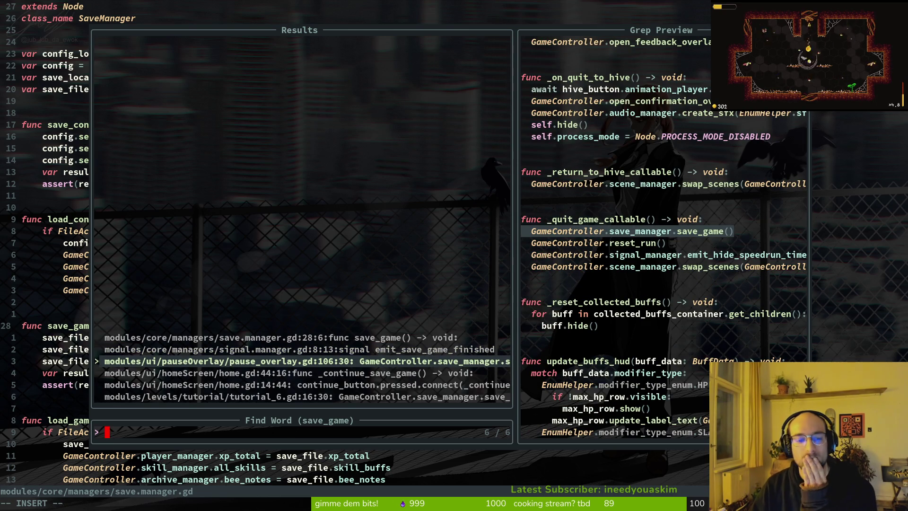
pyautogui.press('Down')
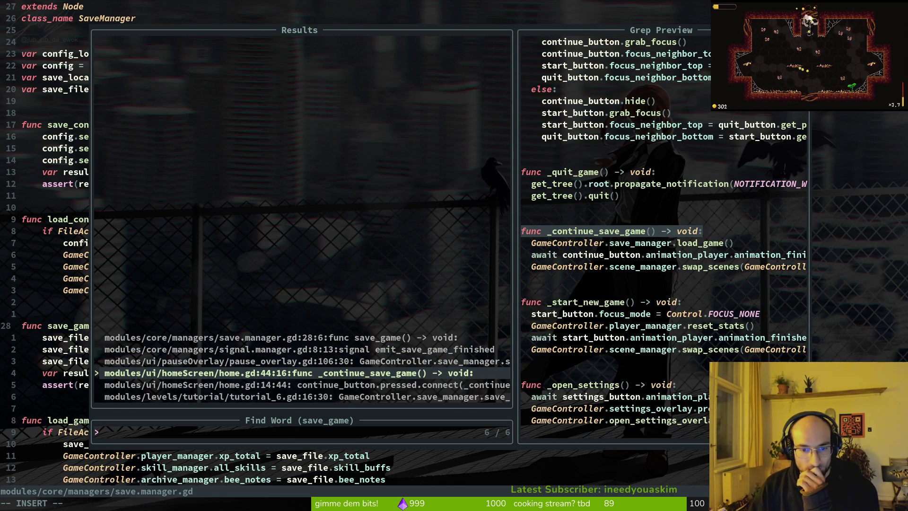
pyautogui.press('Down')
pyautogui.press('Up')
pyautogui.press('Up')
pyautogui.press('Return')
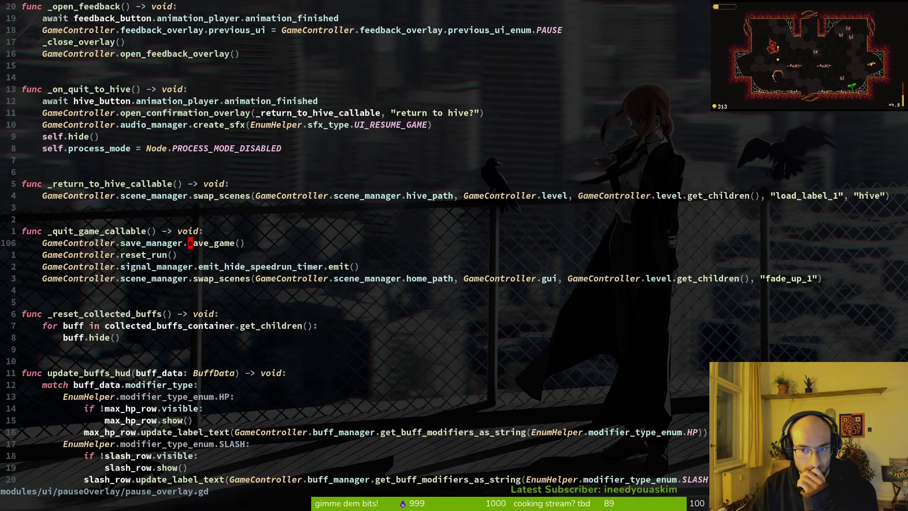
# Step: Search the project for reset_run, preview the matches, and open hive.gd at its reset_run call
pyautogui.press('j')
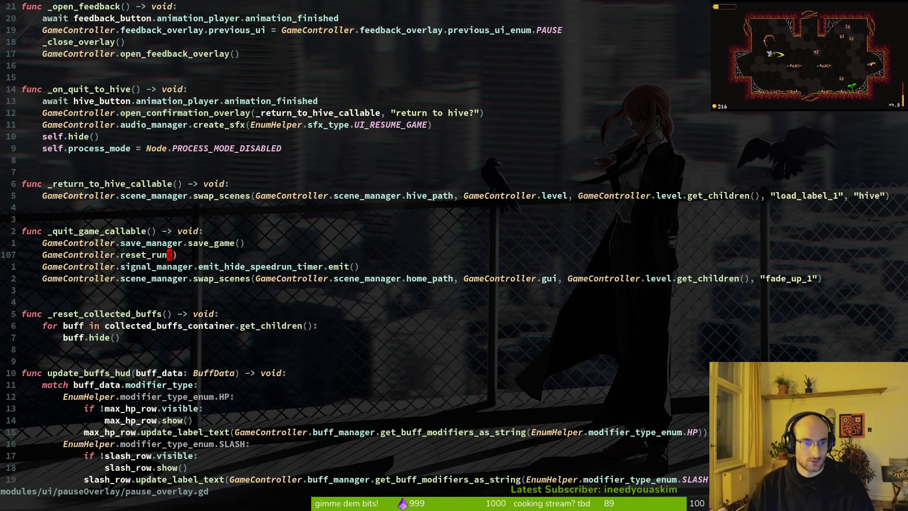
pyautogui.press('i')
pyautogui.press('w')
pyautogui.press('space')
pyautogui.press('f')
pyautogui.press('w')
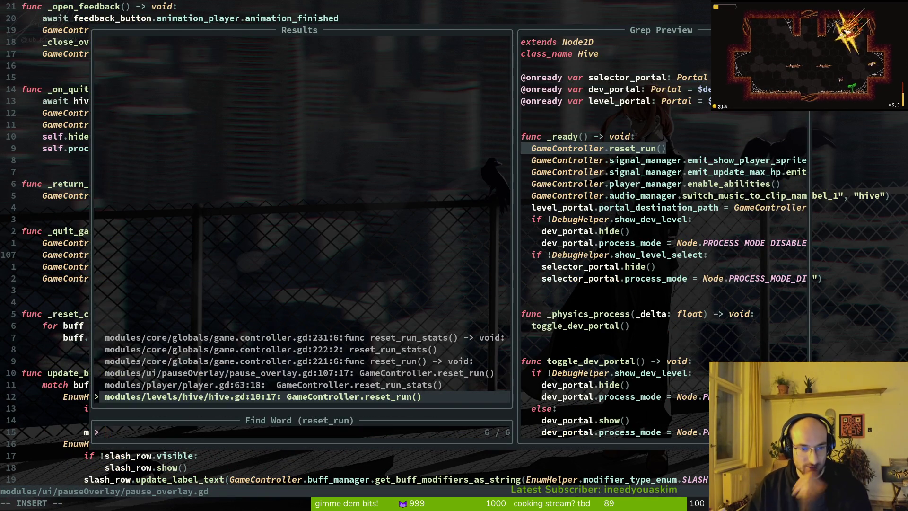
pyautogui.press('Up')
pyautogui.press('Down')
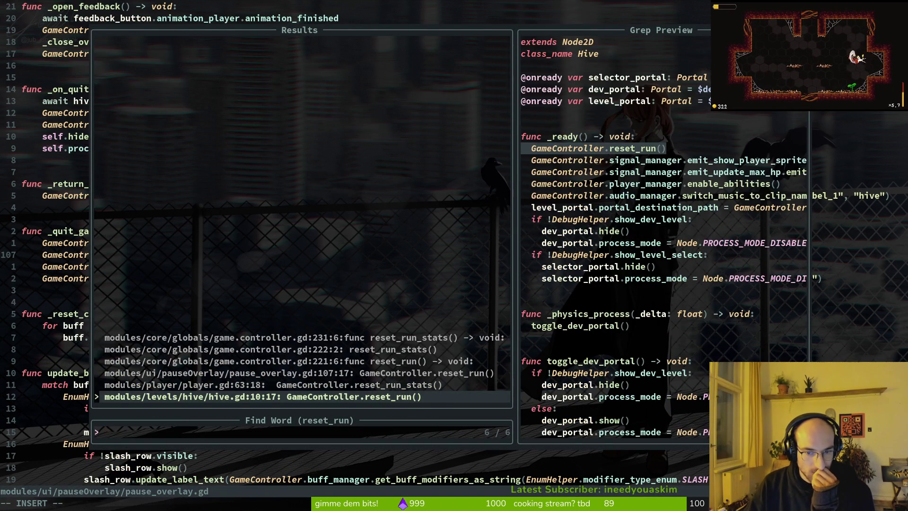
pyautogui.press('Up')
pyautogui.press('Up')
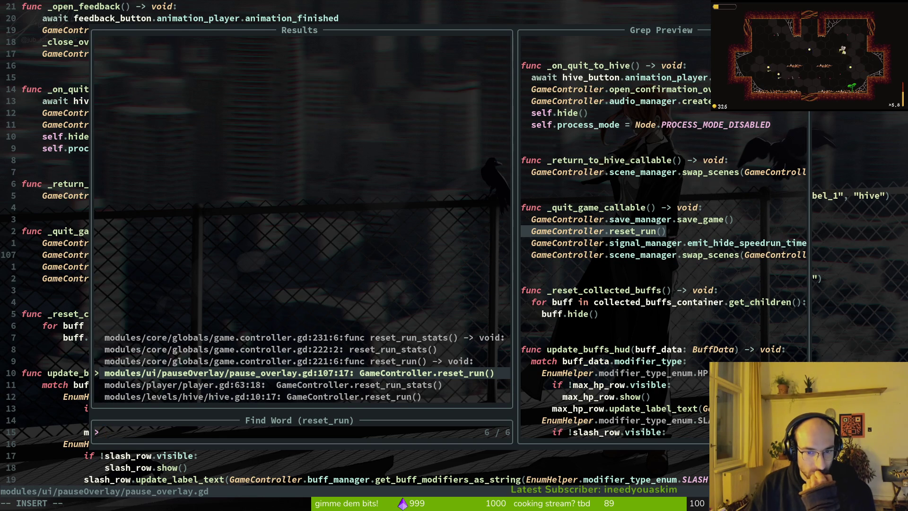
pyautogui.press('Down')
pyautogui.press('Down')
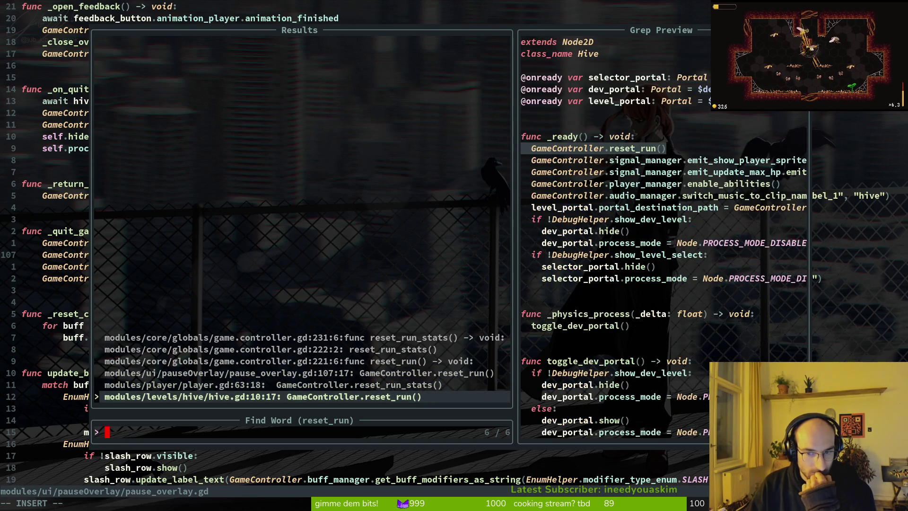
pyautogui.press('Return')
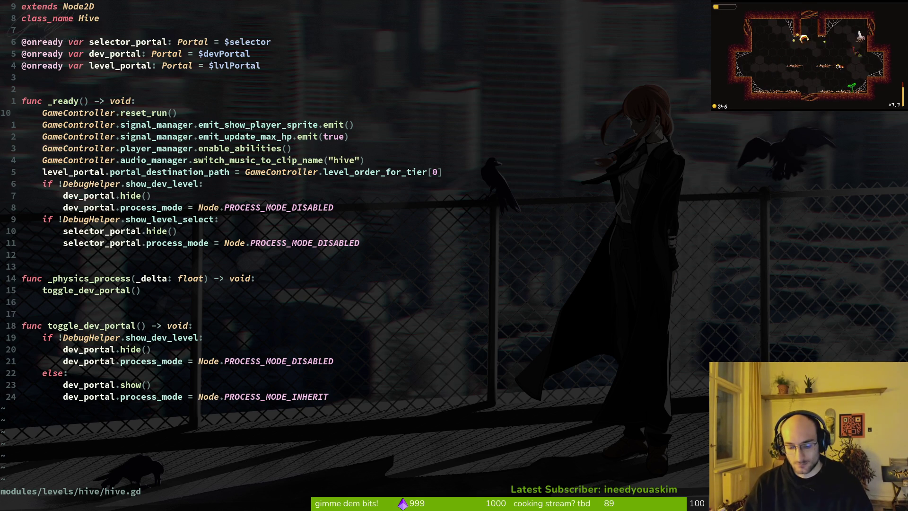
# Step: Open dying.gd through the file finder
pyautogui.press('space')
pyautogui.press('f')
pyautogui.press('f')
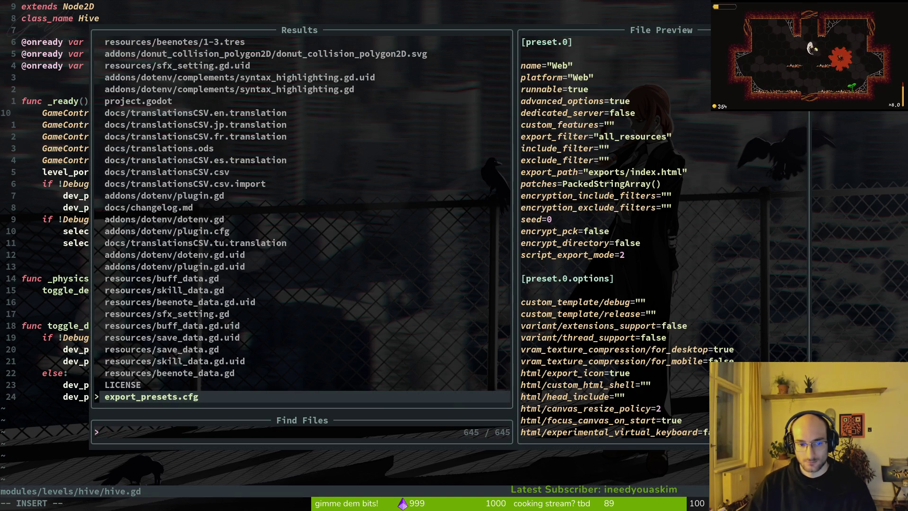
pyautogui.press('Escape')
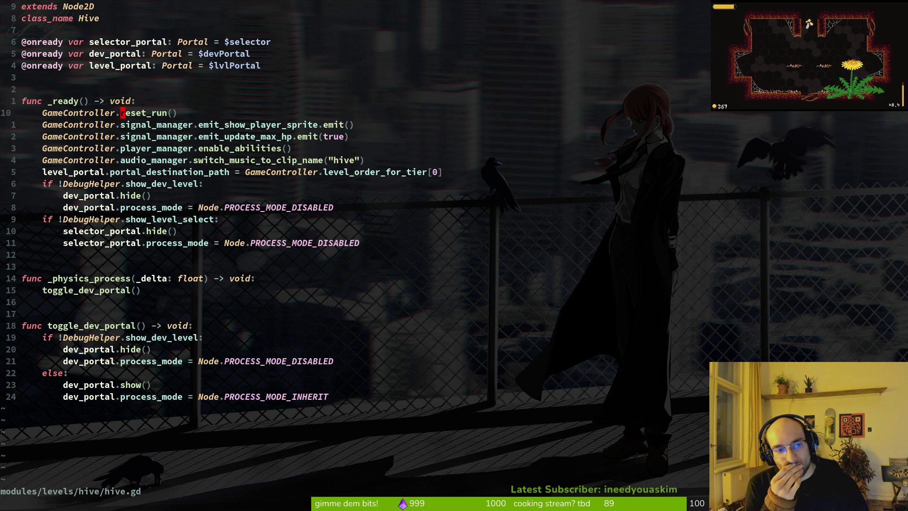
pyautogui.press('space')
pyautogui.press('f')
pyautogui.press('f')
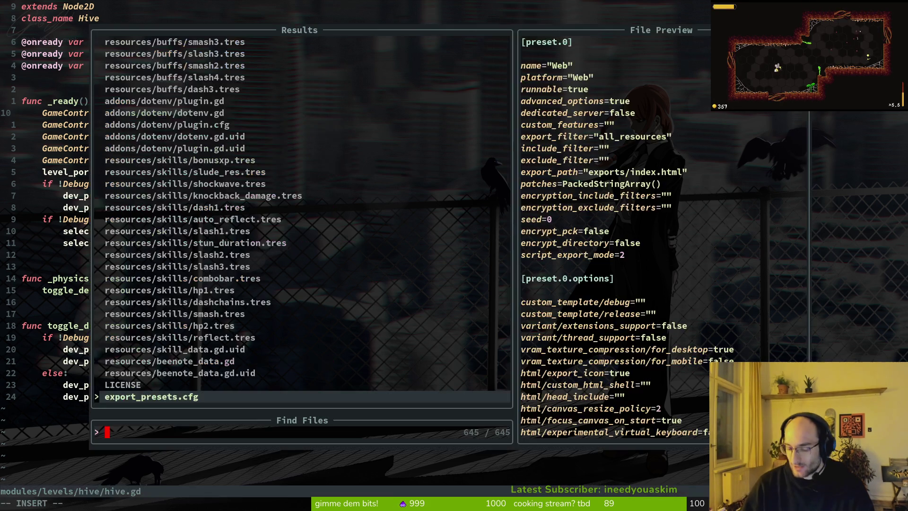
pyautogui.write('dying')
pyautogui.press('Return')
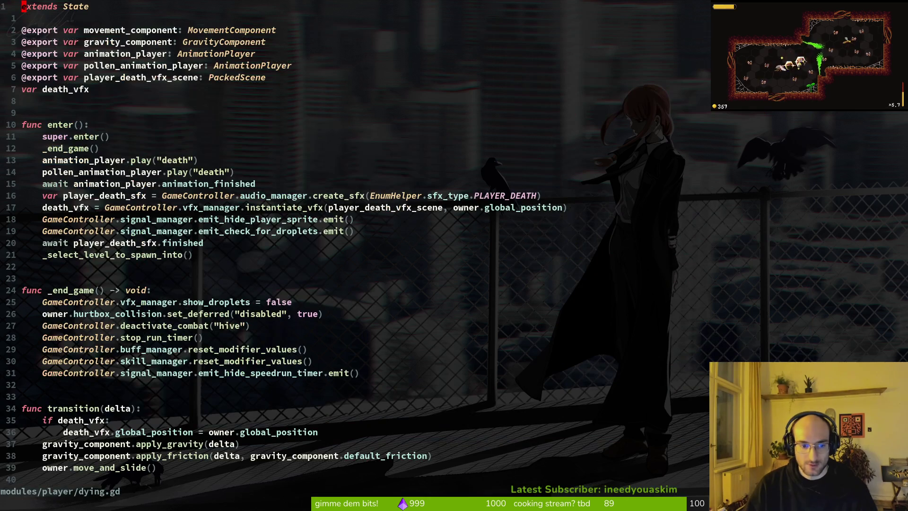
# Step: Add an empty line after the speedrun-timer call in dying.gd's _end_game function
pyautogui.press('j')
pyautogui.press('j')
pyautogui.press('j')
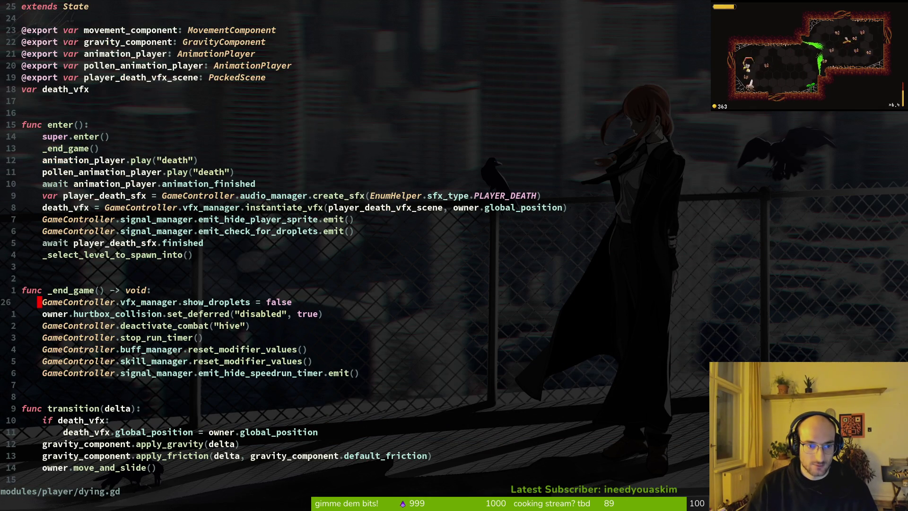
pyautogui.press('j')
pyautogui.press('j')
pyautogui.press('j')
pyautogui.write('ireset_run')
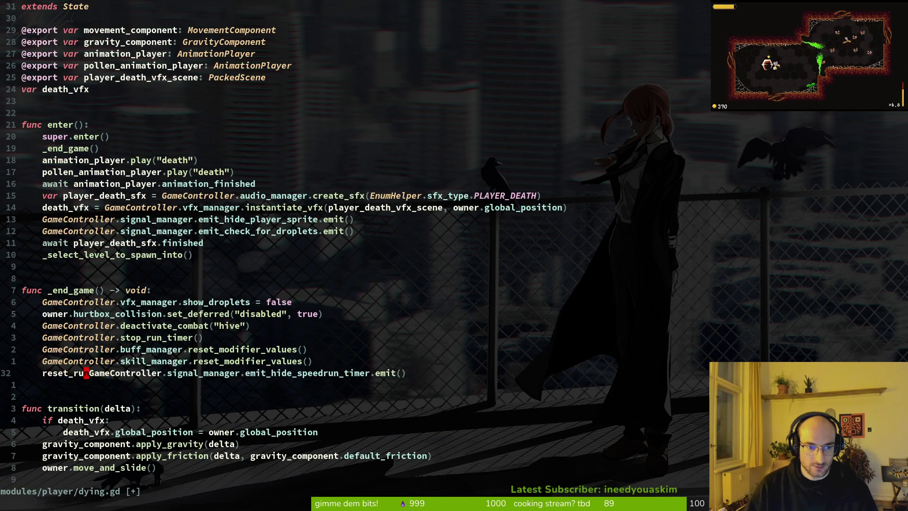
pyautogui.press('Escape')
pyautogui.press('u')
pyautogui.press('o')
pyautogui.press('super+v')
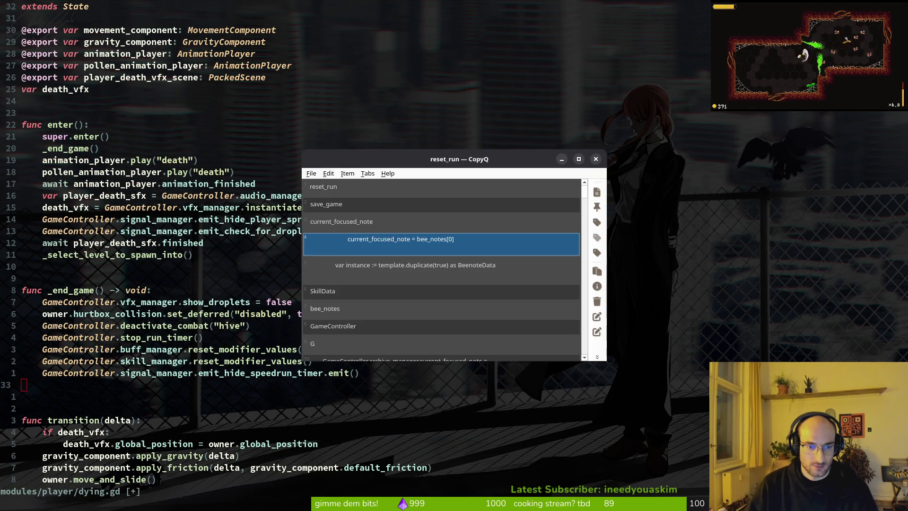
pyautogui.press('Up')
pyautogui.press('Up')
pyautogui.press('Escape')
pyautogui.hotkey('ctrl', 'o')
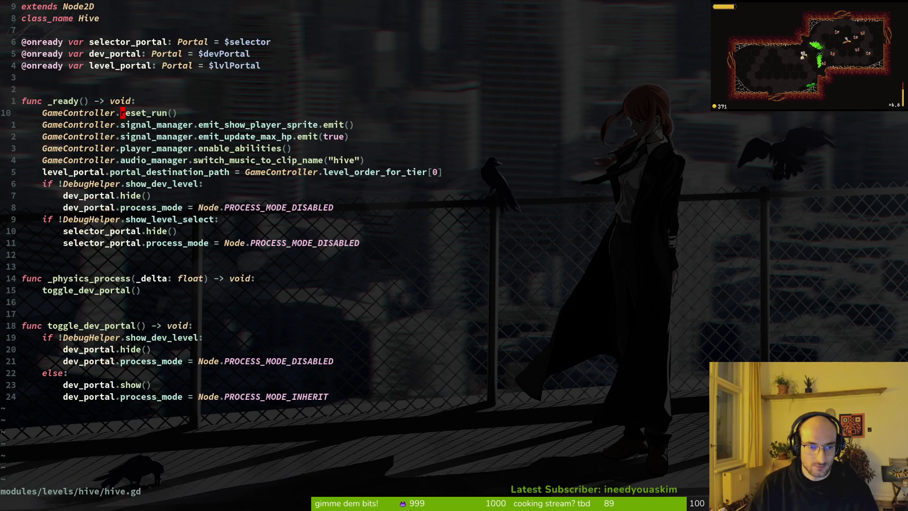
pyautogui.hotkey('ctrl', 'o')
# Step: Copy the save_game call line from pause_overlay.gd and jump back to dying.gd
pyautogui.press('space')
pyautogui.press('f')
pyautogui.press('f')
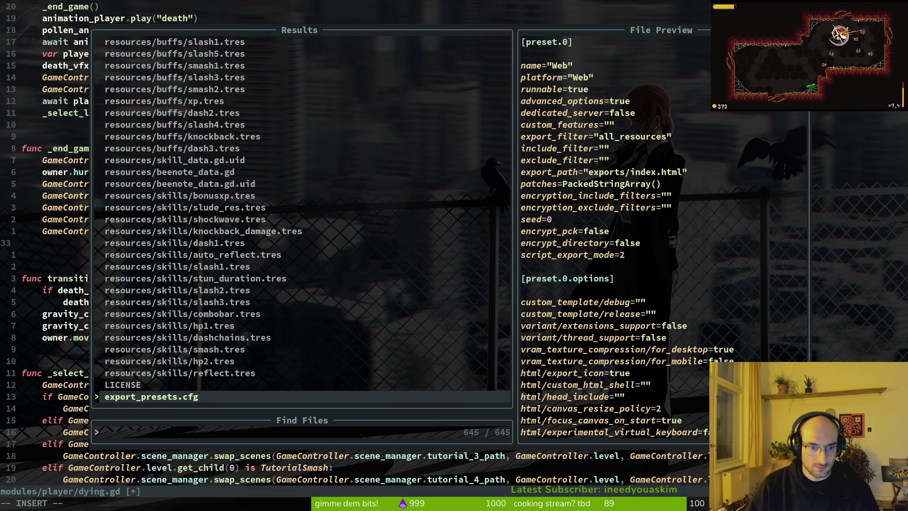
pyautogui.write('pauseo')
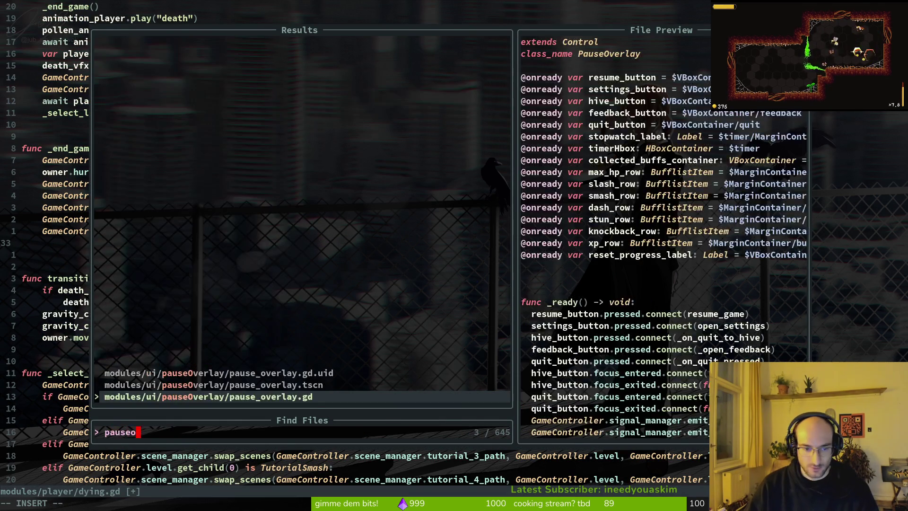
pyautogui.press('Return')
pyautogui.press('k')
pyautogui.press('y')
pyautogui.press('y')
pyautogui.hotkey('ctrl', 'o')
# Step: Paste GameController.save_manager.save_game() at the end of _end_game, remove the leftover blank line, and save
pyautogui.press('k')
pyautogui.press('k')
pyautogui.press('k')
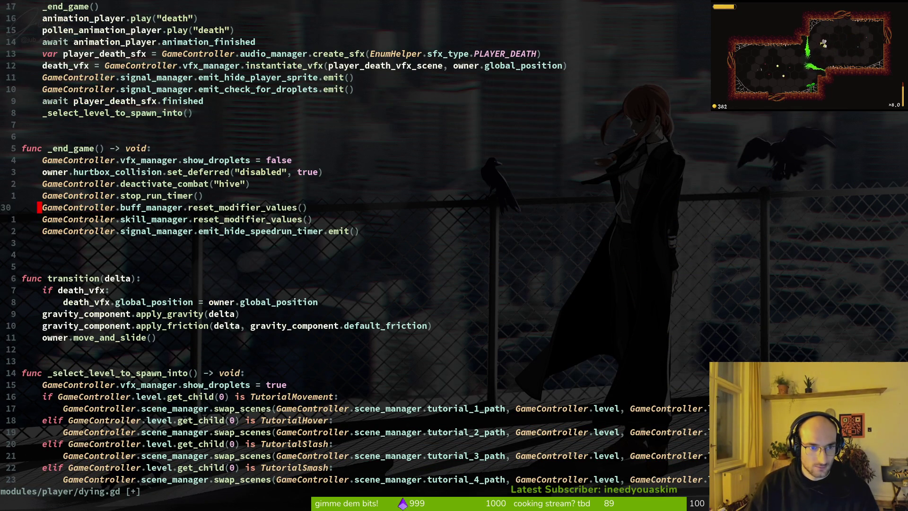
pyautogui.press('j')
pyautogui.press('j')
pyautogui.press('j')
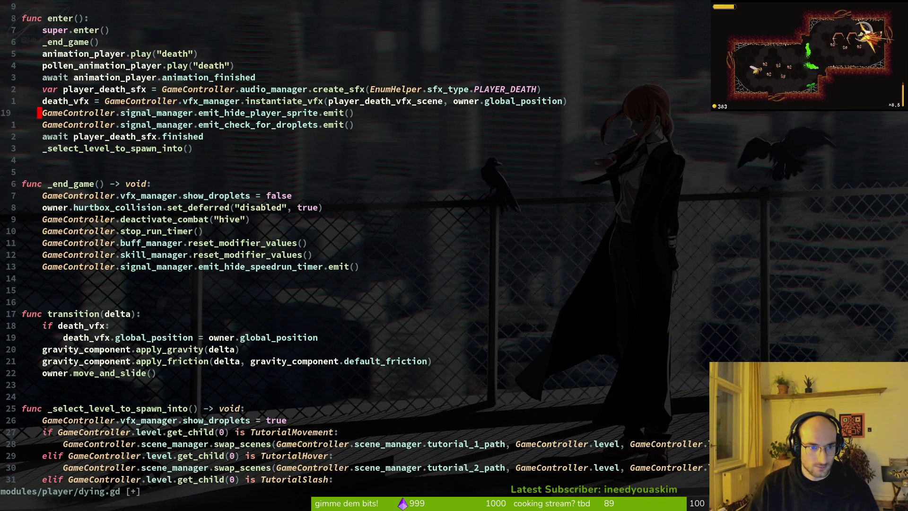
pyautogui.press('p')
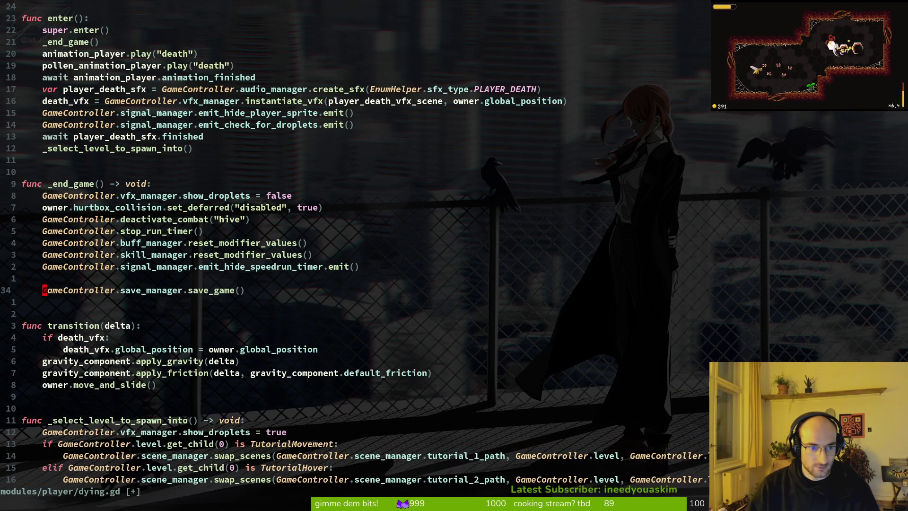
pyautogui.press('k')
pyautogui.press('d')
pyautogui.press('d')
pyautogui.write(':w')
pyautogui.press('Return')
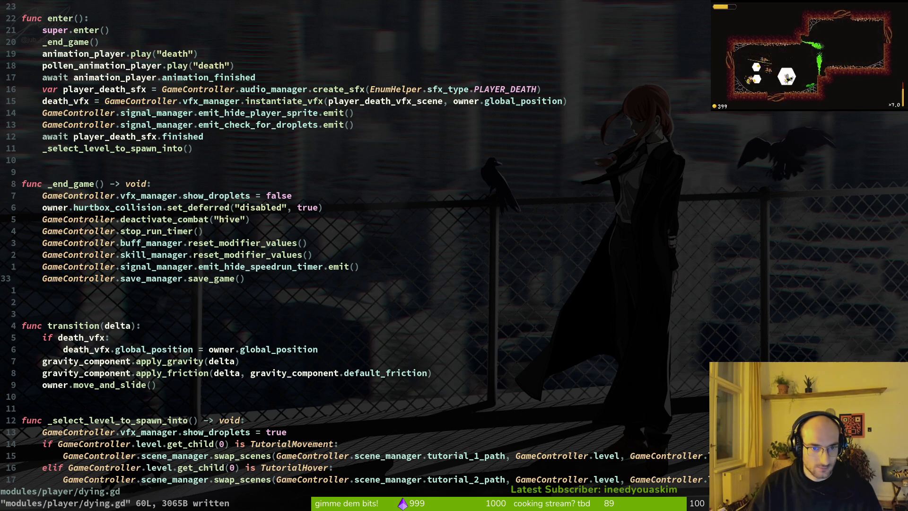
pyautogui.hotkey('alt', 'Tab')
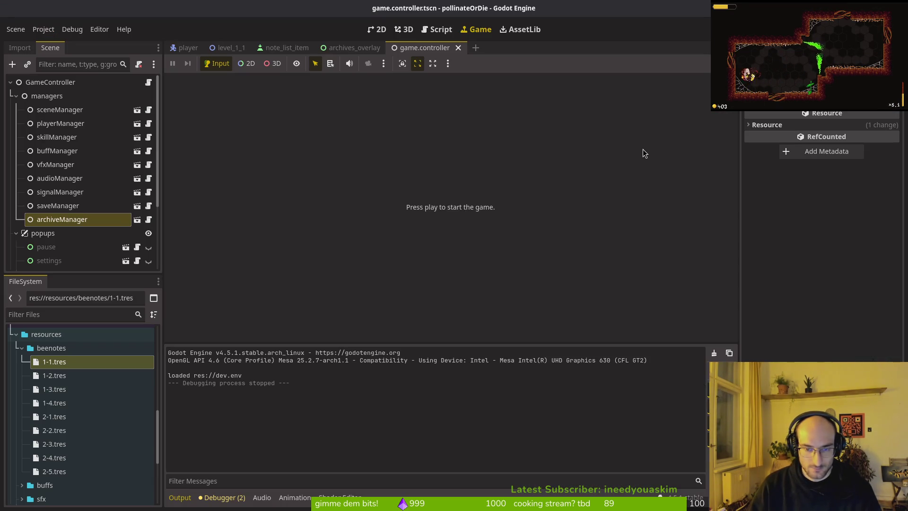
# Step: Launch the game, load the save, play until death, and continue from the run summary to the hub
pyautogui.press('F5')
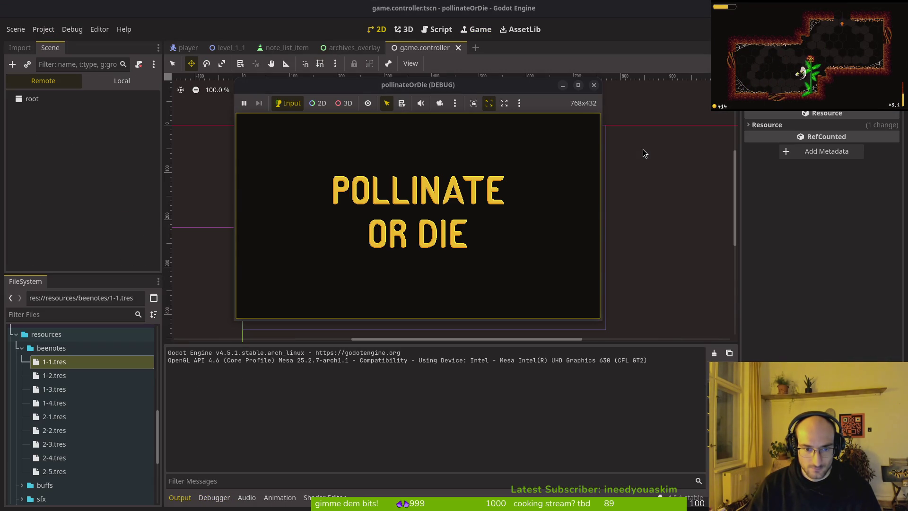
pyautogui.press('Return')
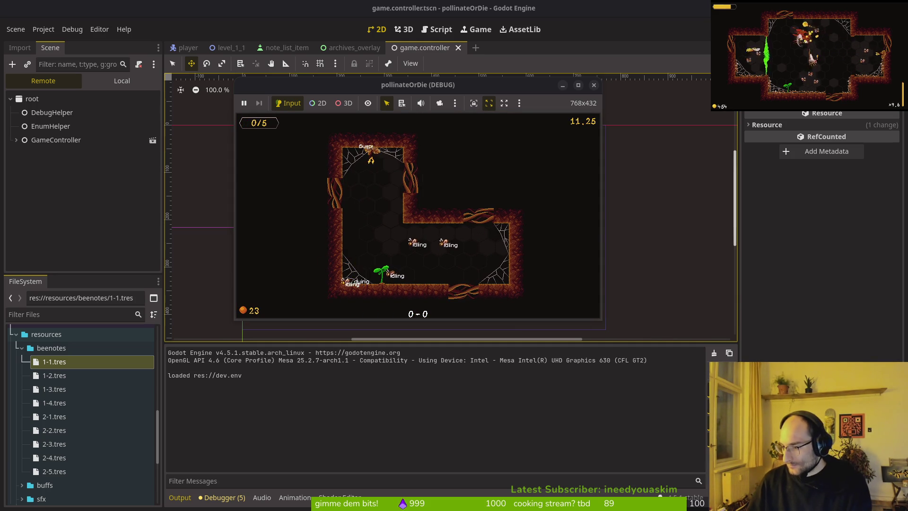
pyautogui.press('Return')
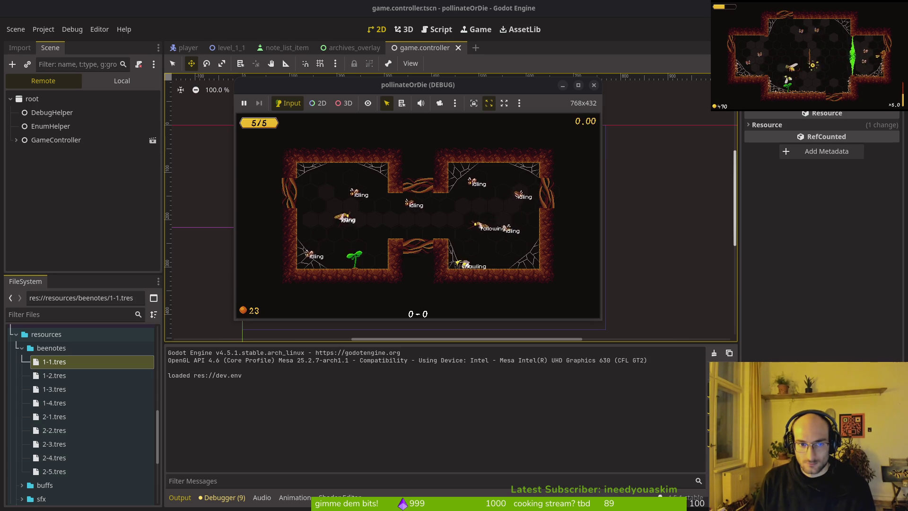
pyautogui.press('Escape')
# Step: Enter levels from the hive hub, then restart the game and load the saved game again
pyautogui.press('Right')
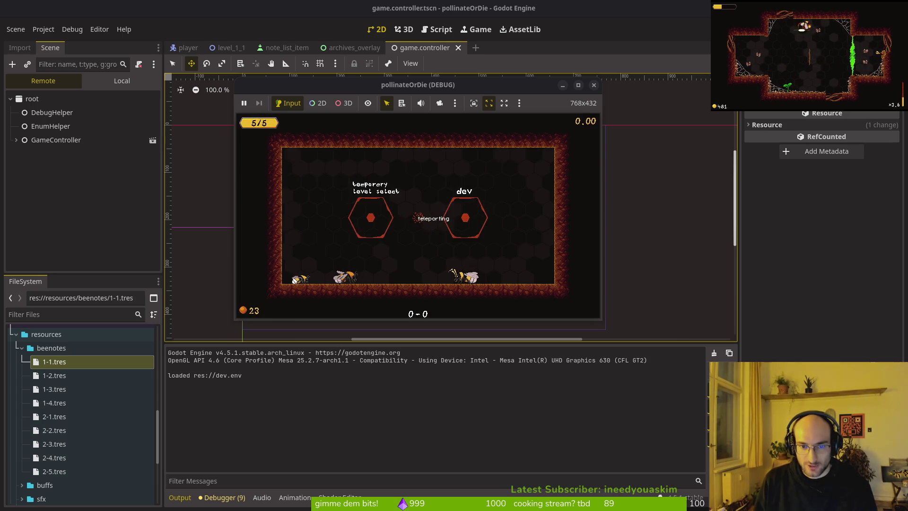
pyautogui.press('Escape')
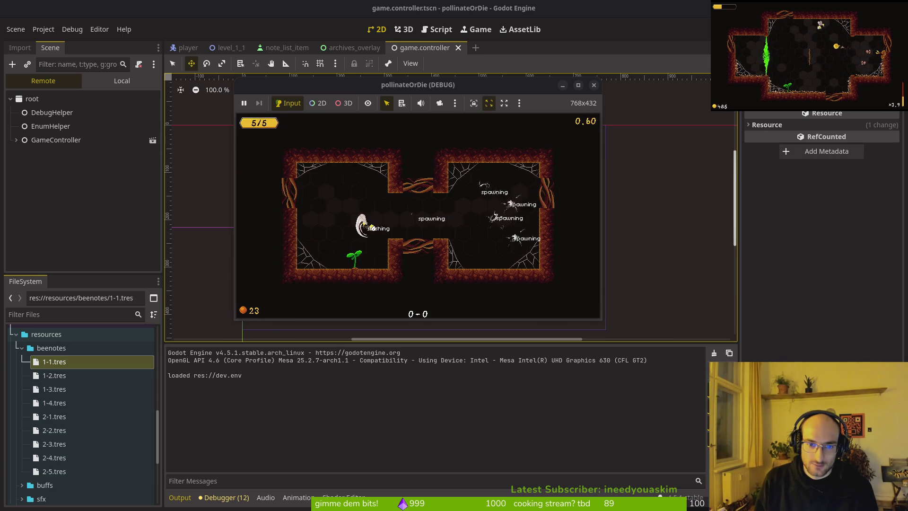
pyautogui.press('Escape')
pyautogui.press('Right')
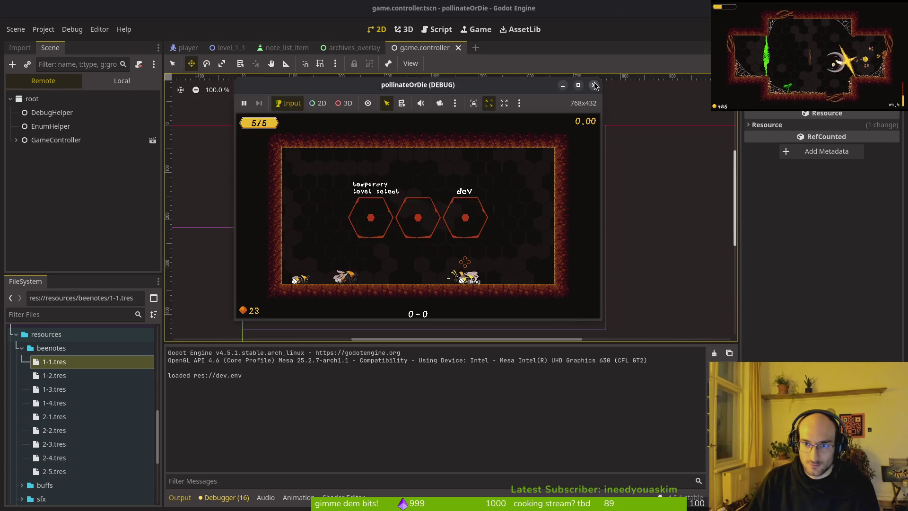
pyautogui.press('F5')
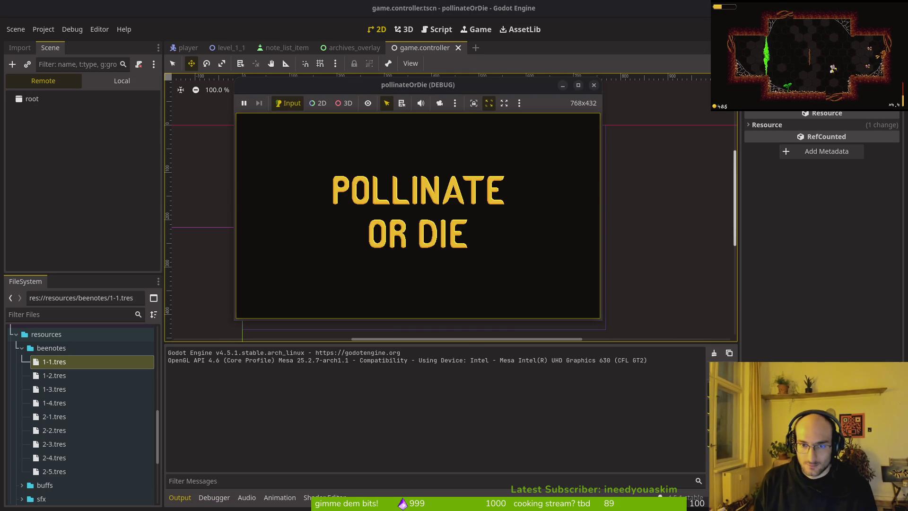
pyautogui.press('Return')
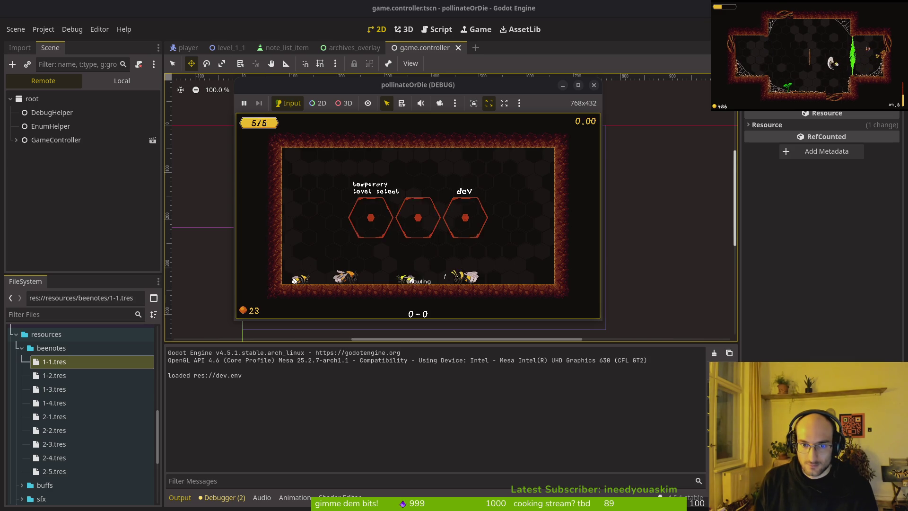
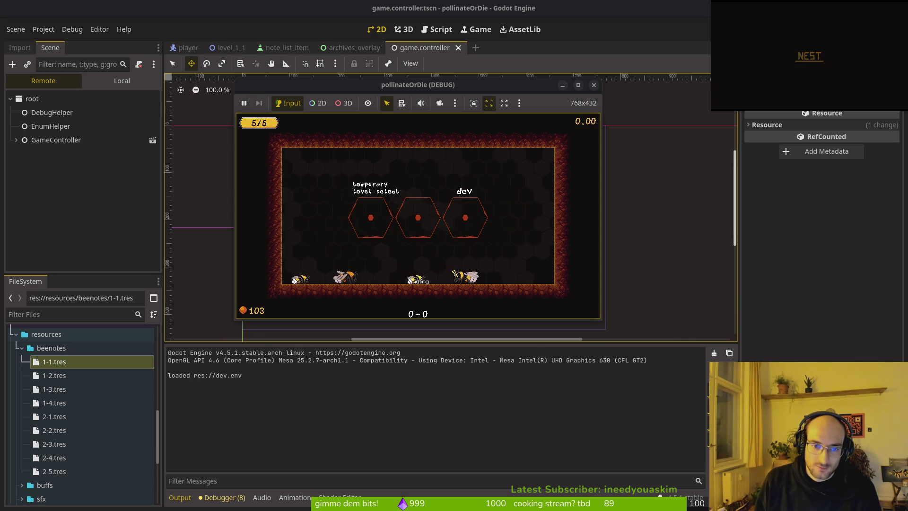
# Step: Confirm the first tattered note is still LOCKED, then stop the game and collapse the popups node
pyautogui.press('e')
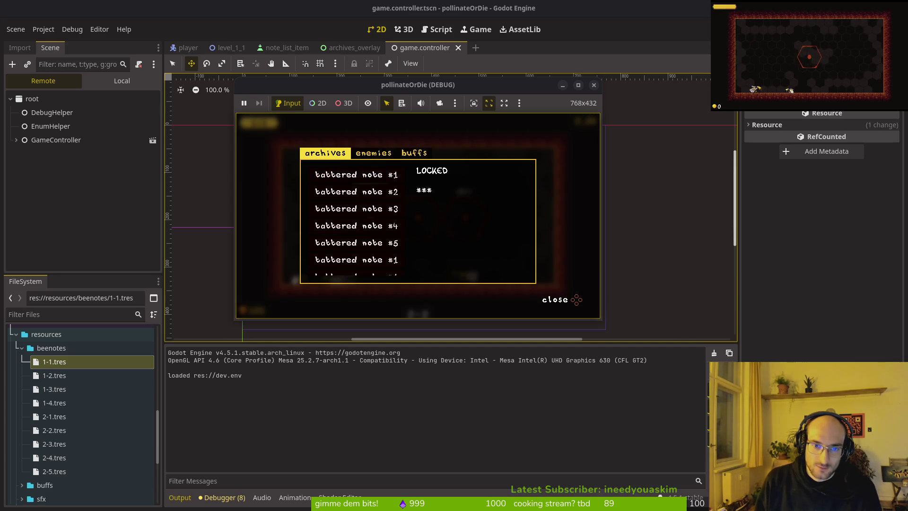
pyautogui.press('Escape')
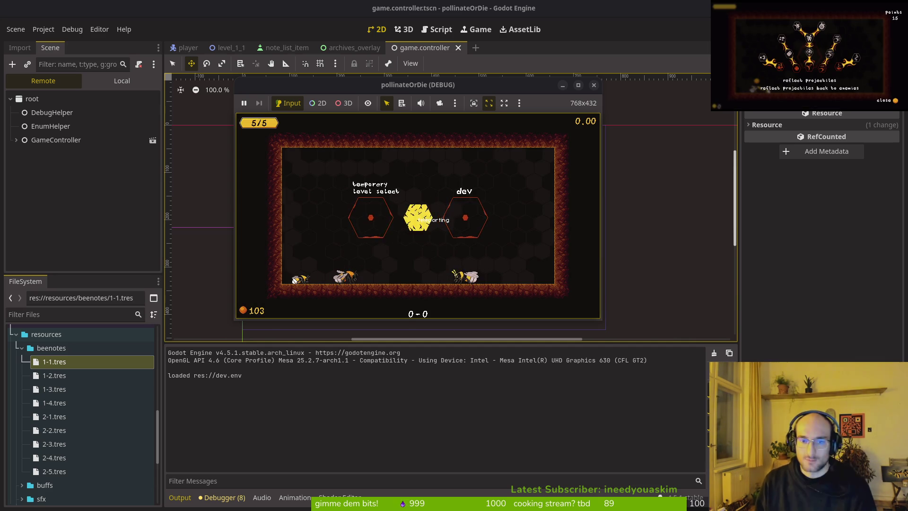
pyautogui.press('F8')
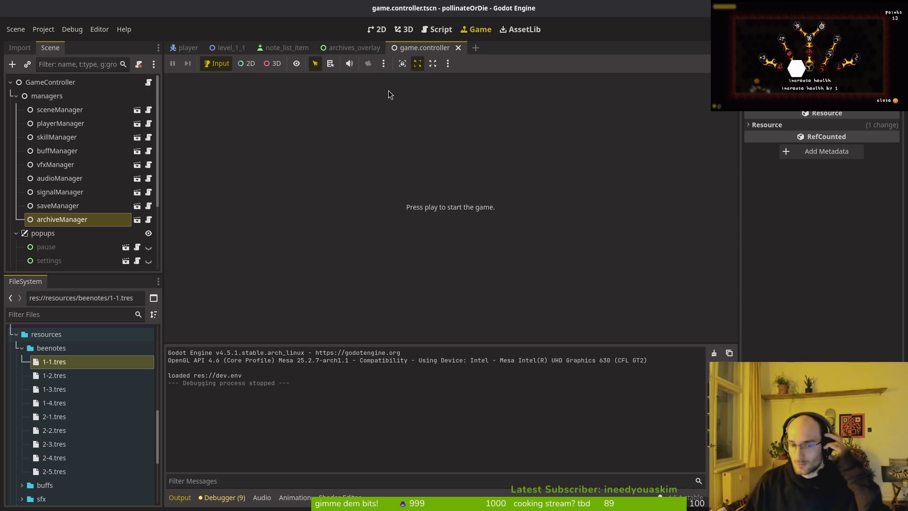
pyautogui.click(16, 233)
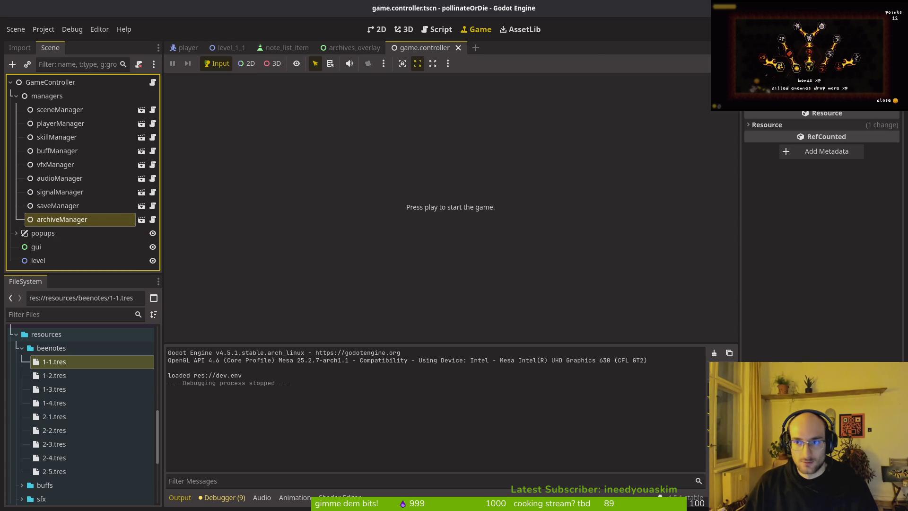
# Step: Relaunch the game, load the save, pause mid-level, and switch to Neovim
pyautogui.press('F5')
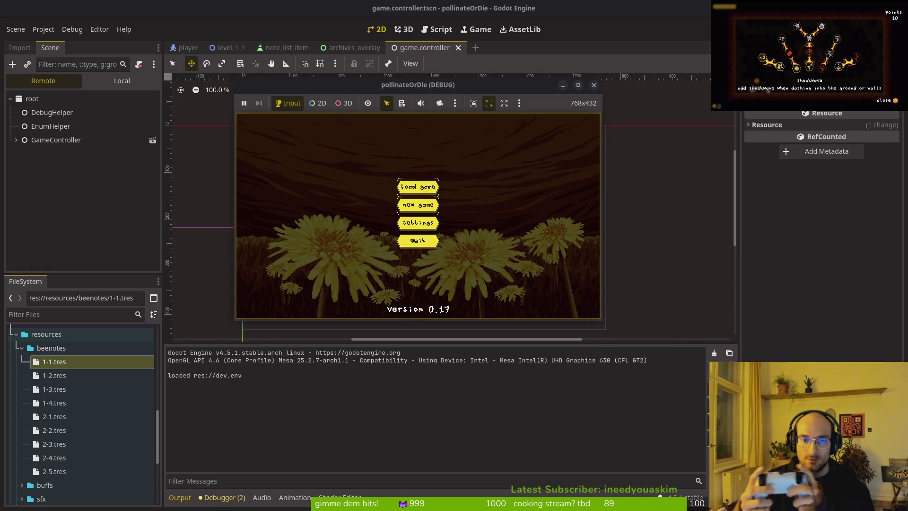
pyautogui.press('Return')
pyautogui.press('Return')
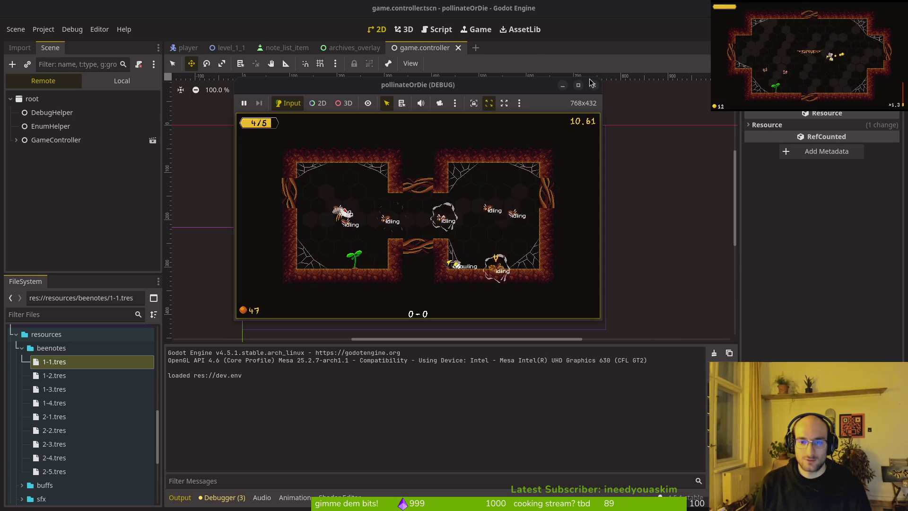
pyautogui.press('Escape')
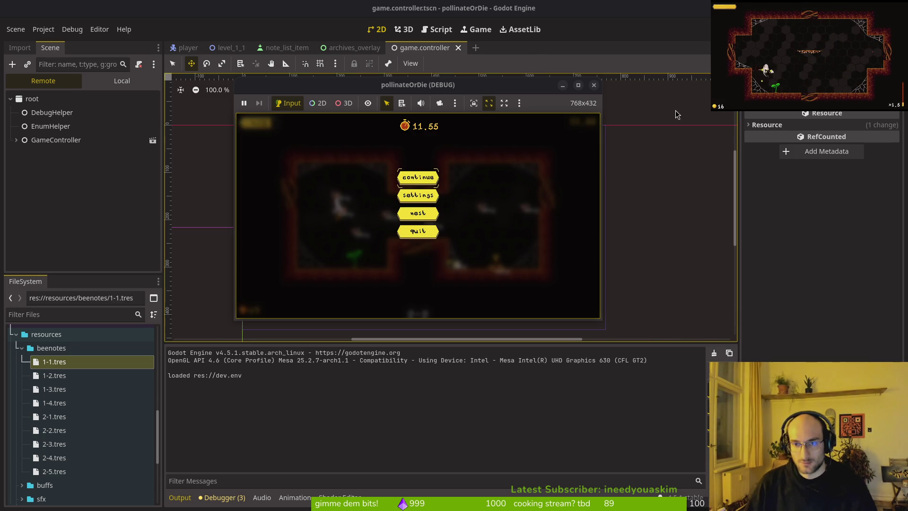
pyautogui.hotkey('alt', 'Tab')
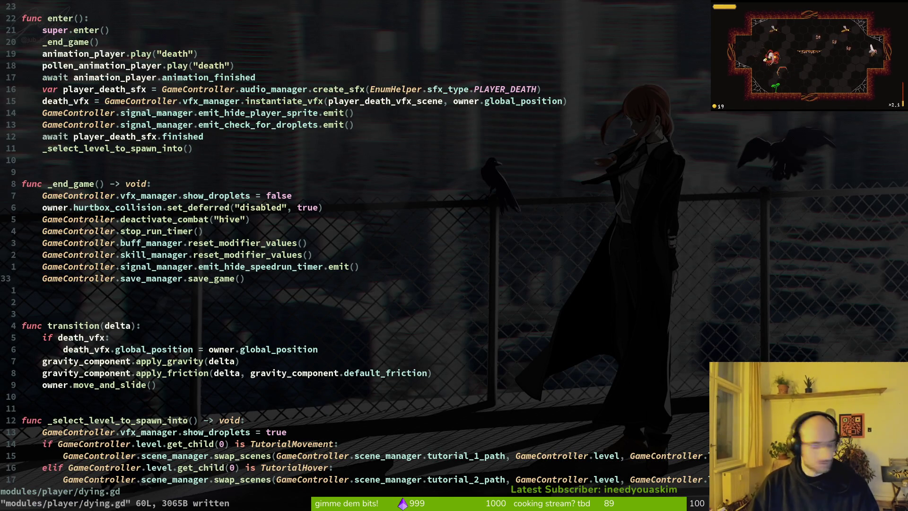
# Step: Open level.gd with the Telescope file finder and go to the 'if no_hit:' check
pyautogui.press('space')
pyautogui.press('f')
pyautogui.press('f')
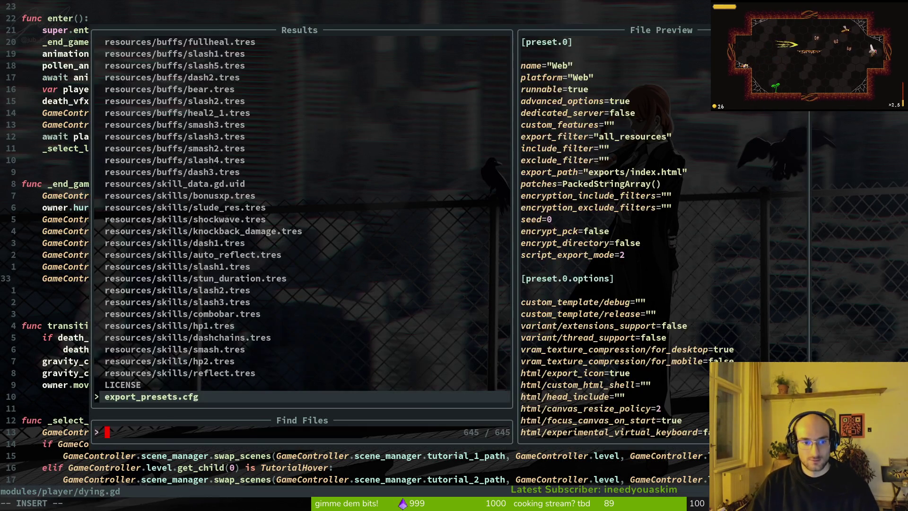
pyautogui.press('Escape')
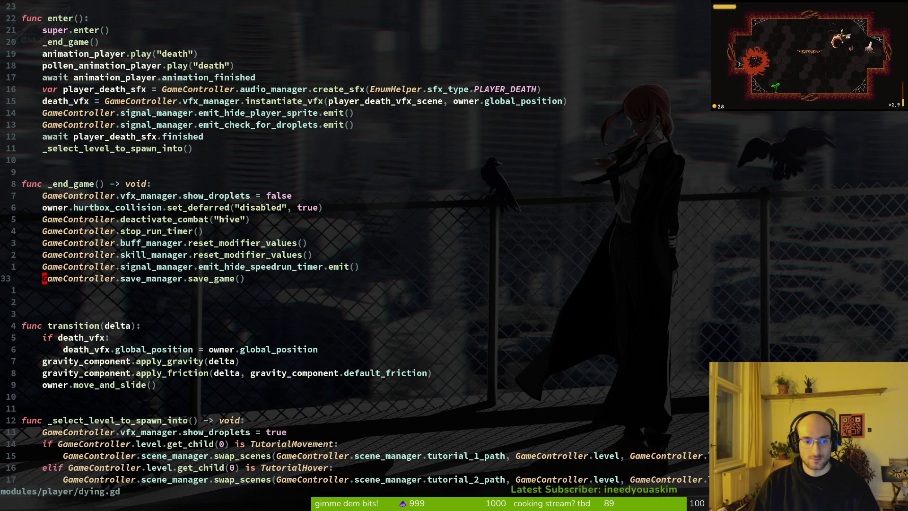
pyautogui.press('space')
pyautogui.press('f')
pyautogui.press('f')
pyautogui.write('level')
pyautogui.press('Return')
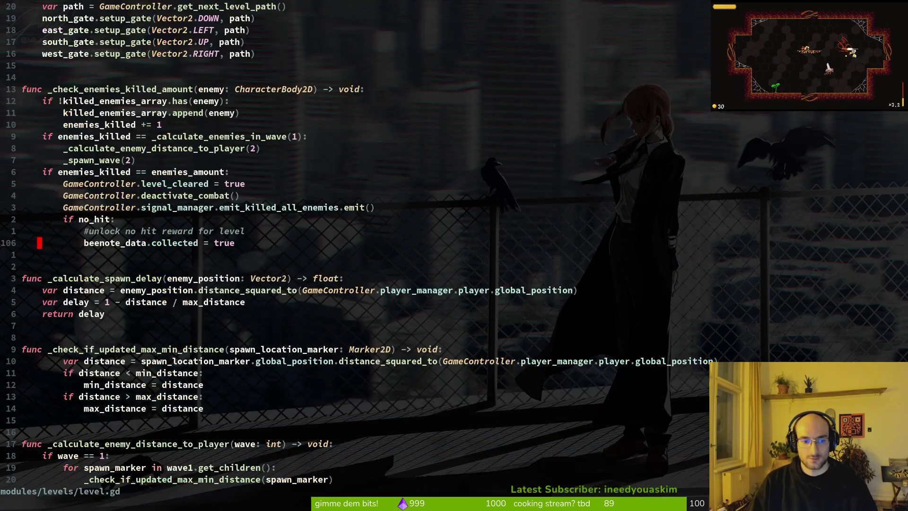
pyautogui.press('k')
pyautogui.press('k')
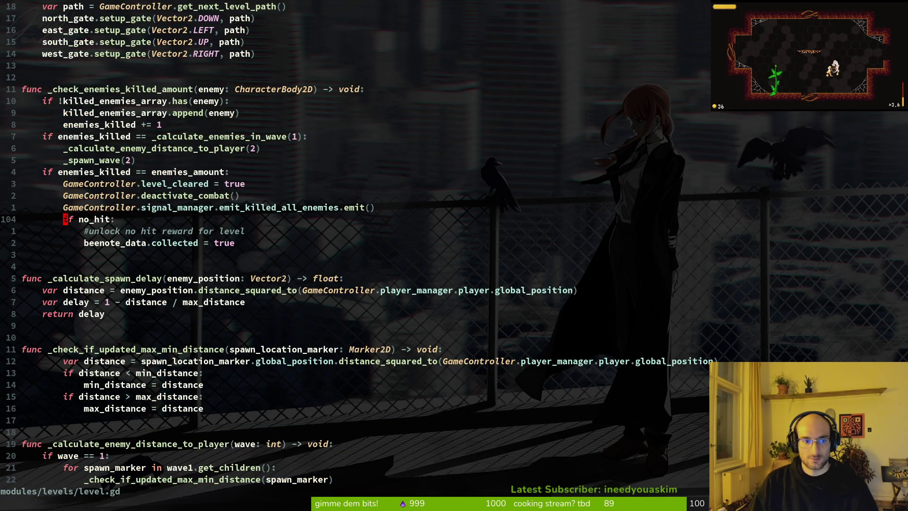
# Step: Save level.gd and relaunch the game from Godot with F5
pyautogui.hotkey('ctrl', 's')
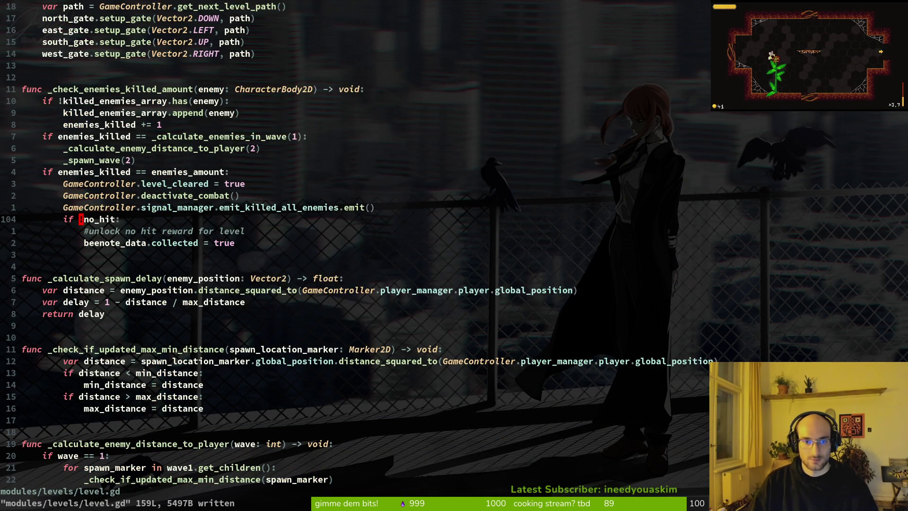
pyautogui.hotkey('alt', 'Tab')
pyautogui.press('F5')
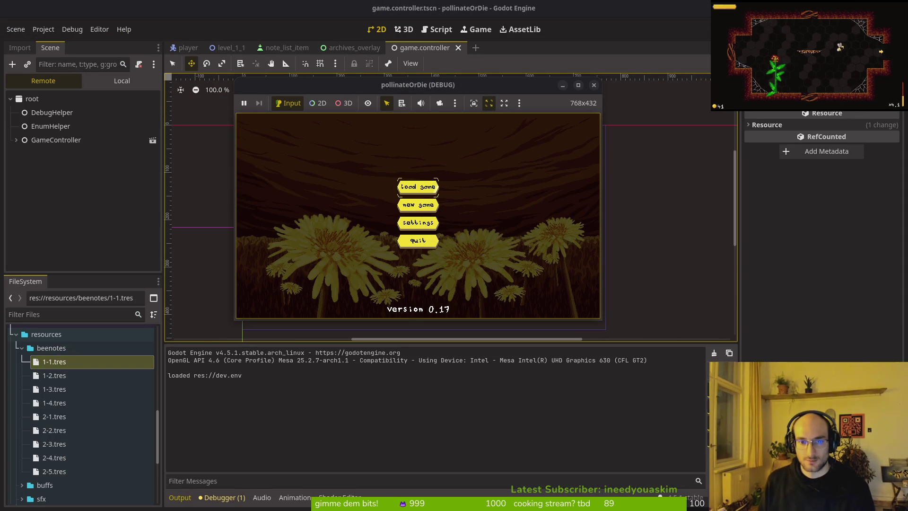
# Step: Load the saved game to reach the hub with three hexagon portals, then return to Neovim
pyautogui.press('Return')
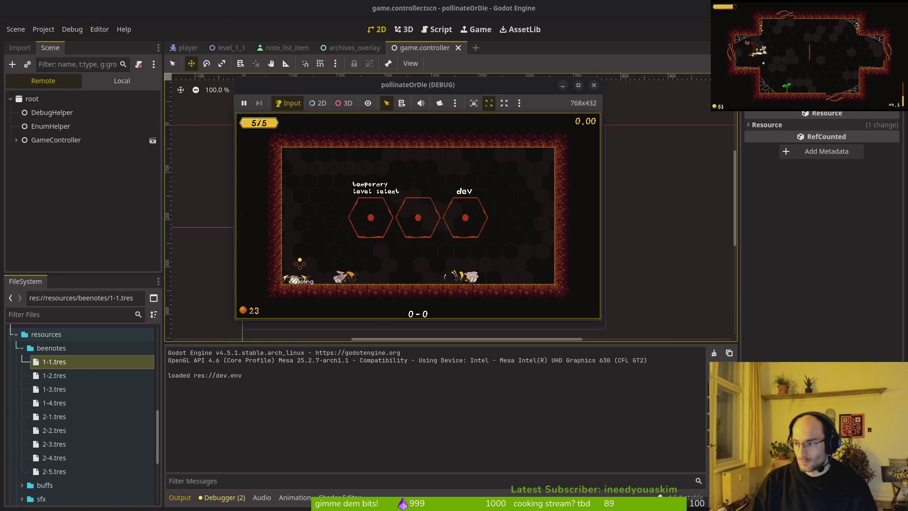
pyautogui.hotkey('alt', 'Tab')
# Step: Add print_debug("yoyoy") below the #unlock comment in level.gd and save with :w
pyautogui.write('joprint_debug(')
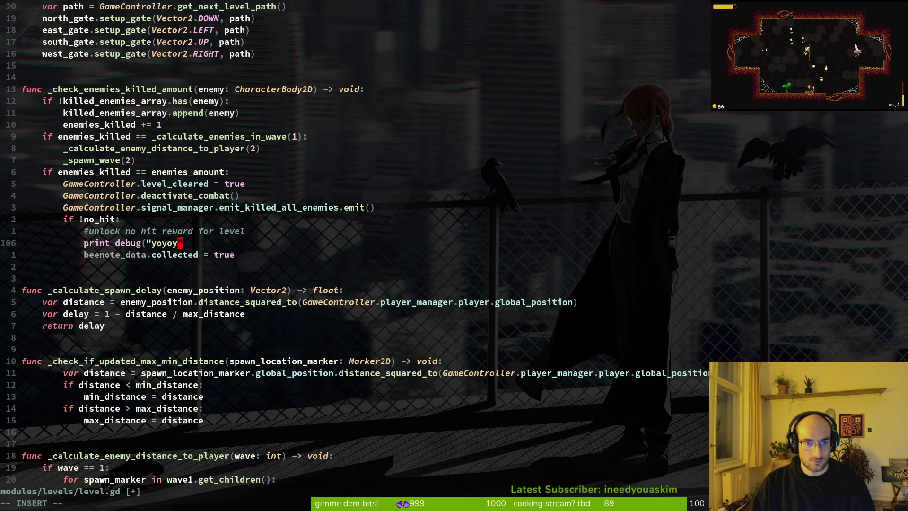
pyautogui.press('Escape')
pyautogui.write(':w')
pyautogui.press('Return')
# Step: Restart the game from Godot and load the saved game
pyautogui.hotkey('alt', 'Tab')
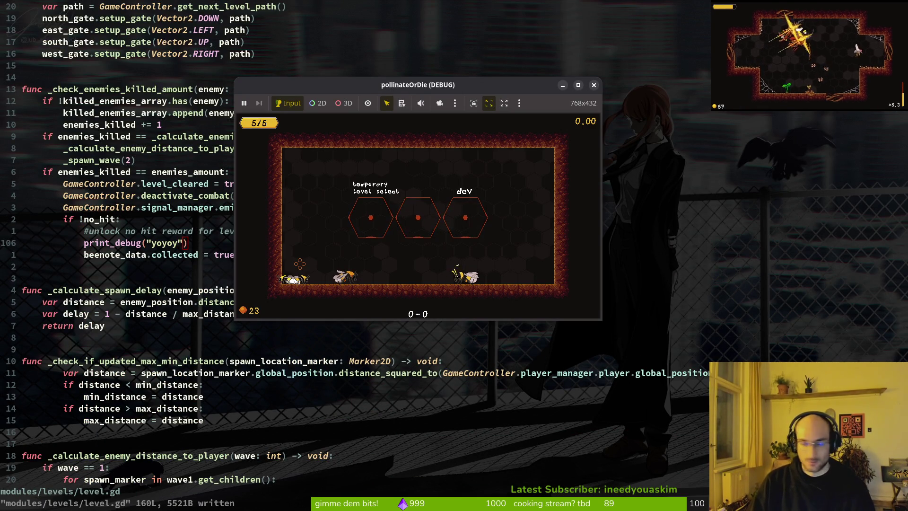
pyautogui.hotkey('alt', 'Tab')
pyautogui.press('F5')
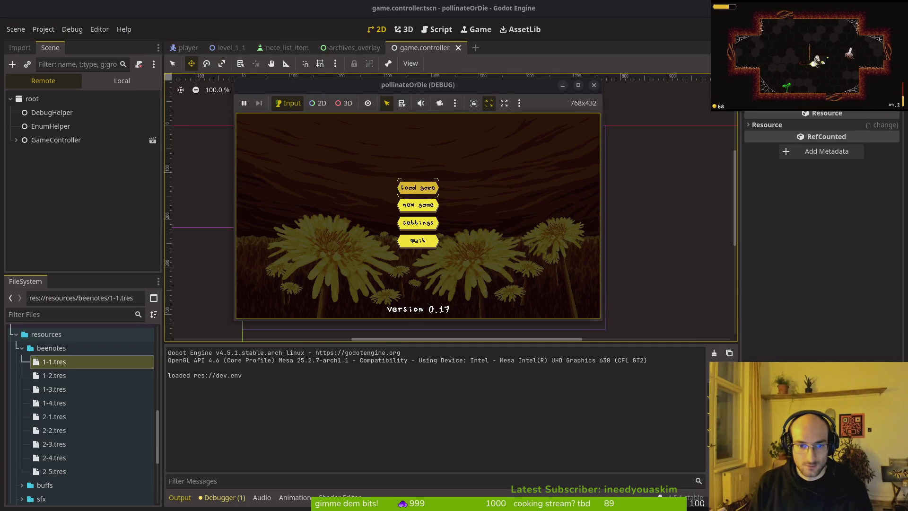
pyautogui.press('Return')
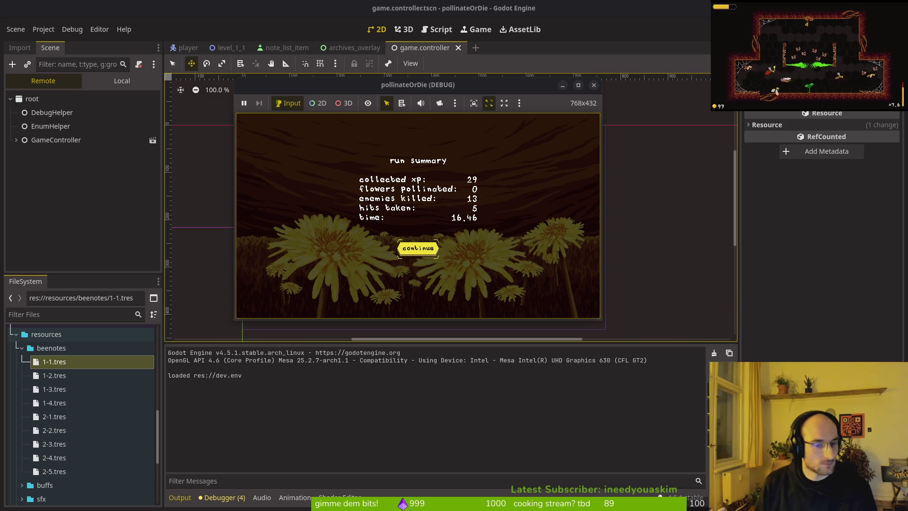
# Step: Close the debug game window after the run summary shows 5 hits taken
pyautogui.click(571, 443)
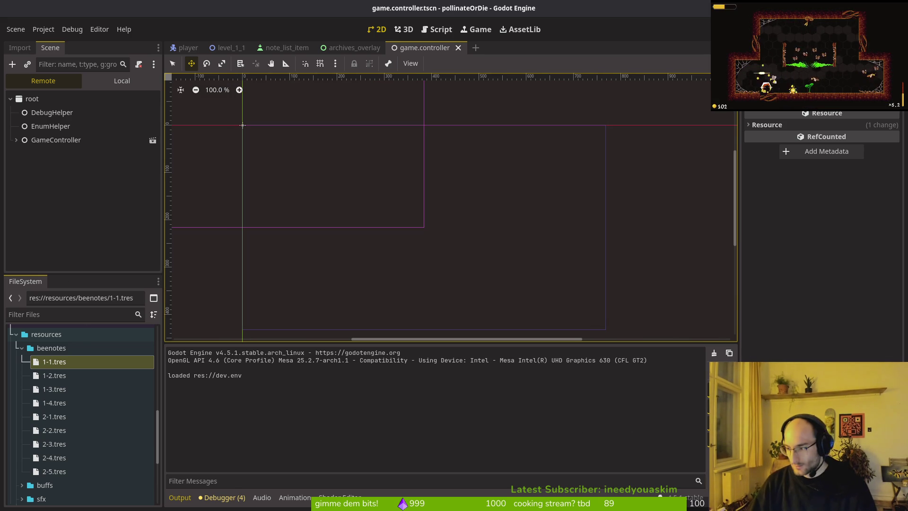
# Step: In level.gd, review the no_hit declaration and move to _check_enemies_killed_amount
pyautogui.hotkey('alt', 'Tab')
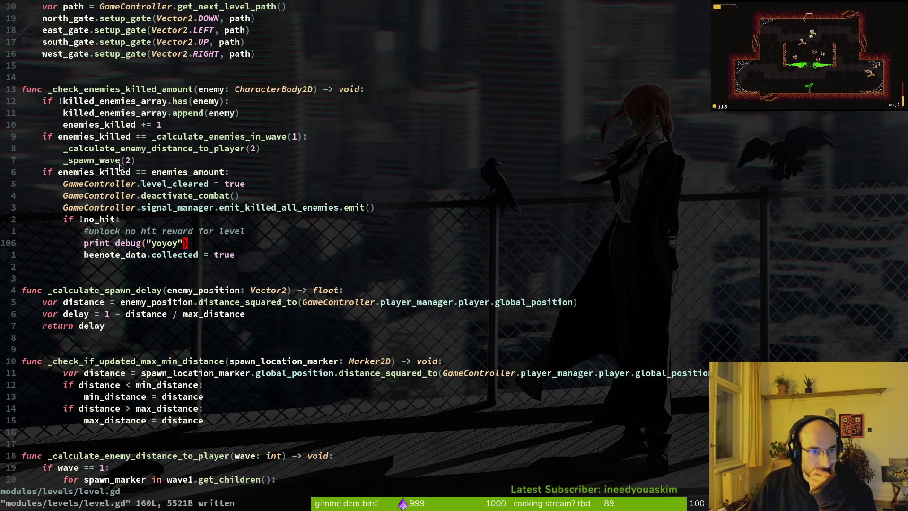
pyautogui.scroll(20, 95, 223)
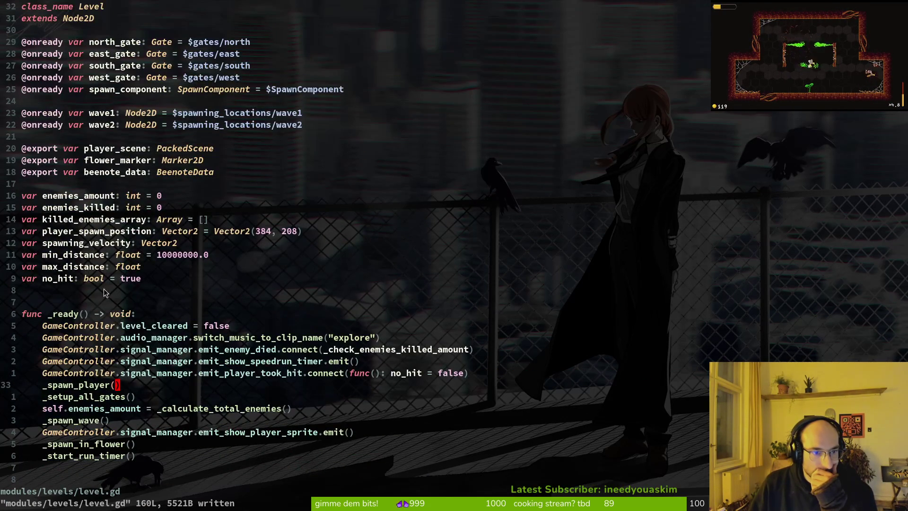
pyautogui.click(82, 283)
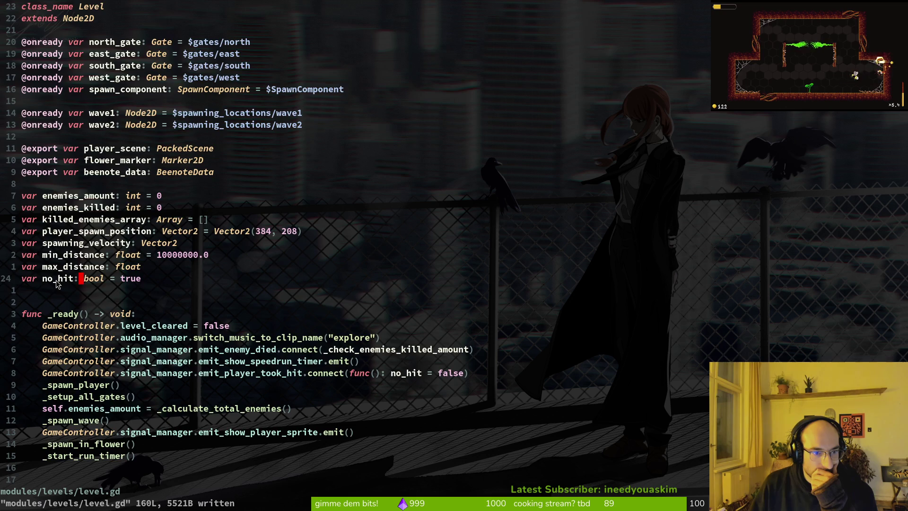
pyautogui.scroll(-11, 71, 225)
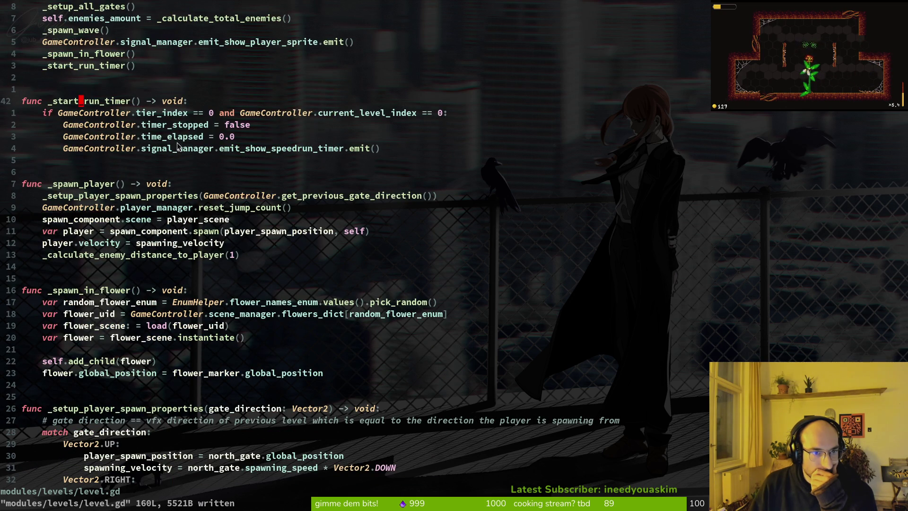
pyautogui.scroll(4, 142, 132)
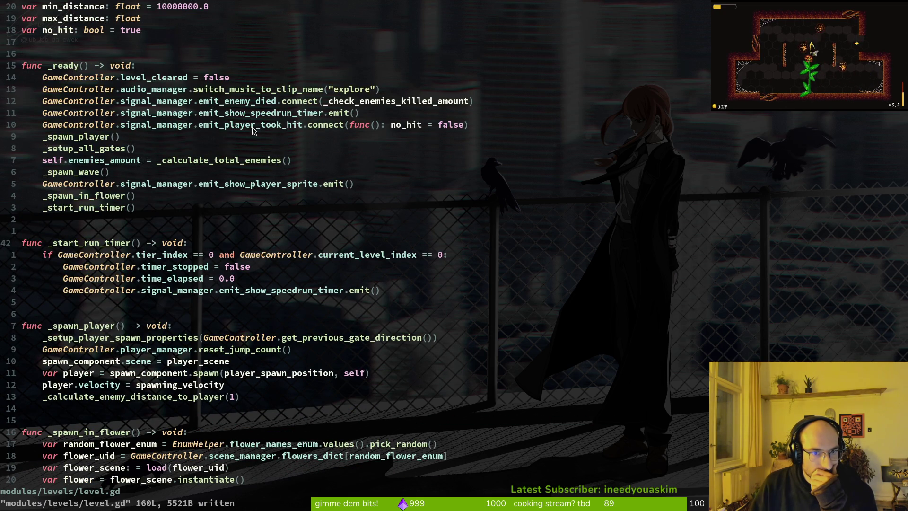
pyautogui.moveTo(439, 123); pyautogui.dragTo(115, 125)
pyautogui.scroll(-11, 283, 222)
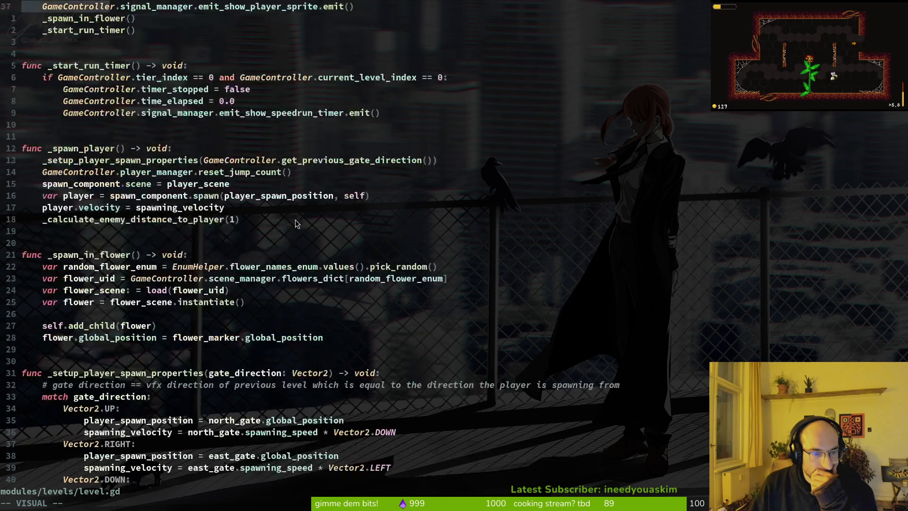
pyautogui.scroll(-12, 131, 242)
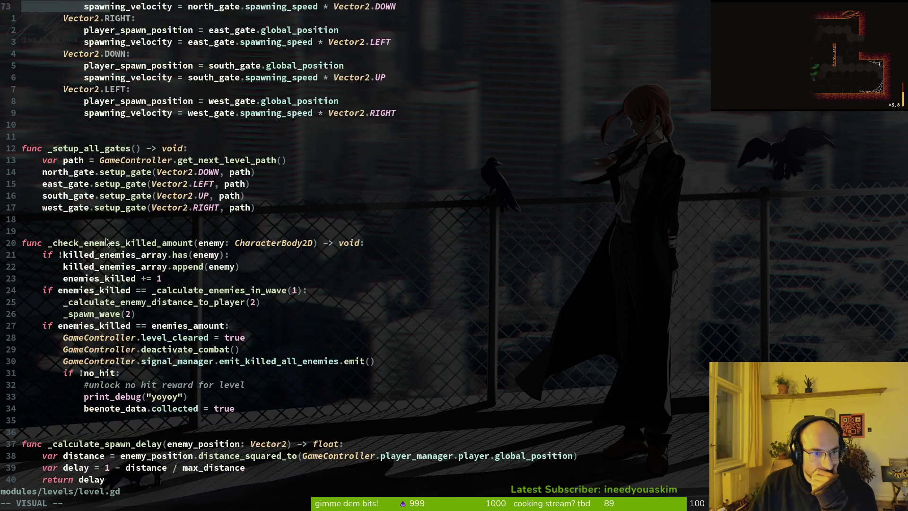
pyautogui.click(101, 164)
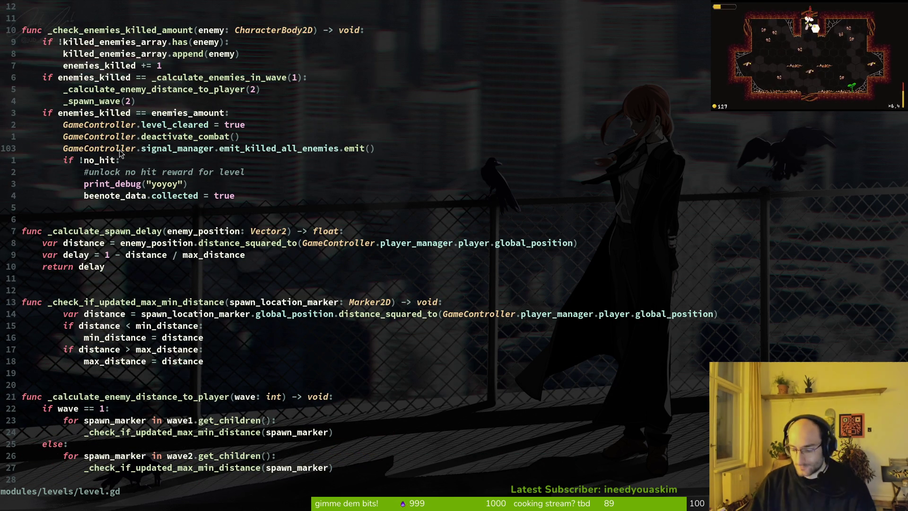
pyautogui.click(133, 89)
# Step: Insert print_debug(no_hit) under the function header, save, and run the game
pyautogui.press('k')
pyautogui.press('k')
pyautogui.press('k')
pyautogui.write('oprint_debug(no_hit)')
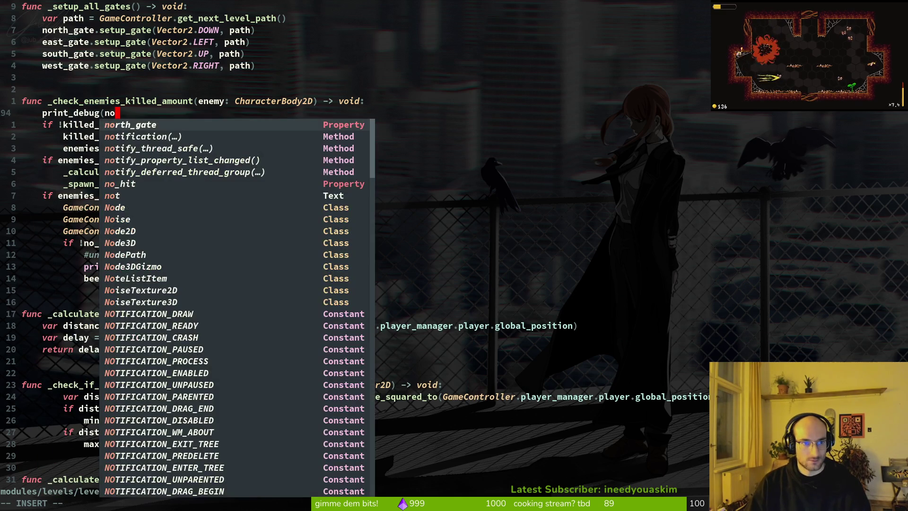
pyautogui.press('Escape')
pyautogui.write(':w')
pyautogui.press('Return')
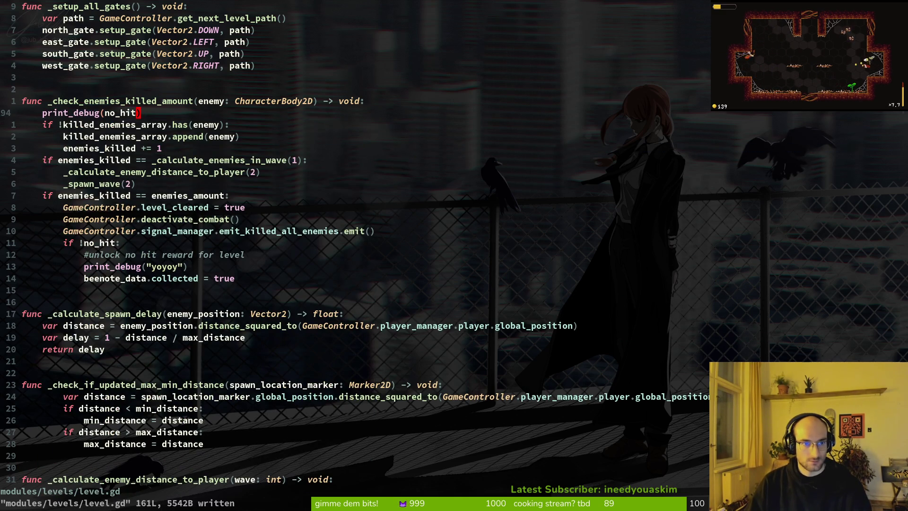
pyautogui.hotkey('alt', 'Tab')
pyautogui.press('F5')
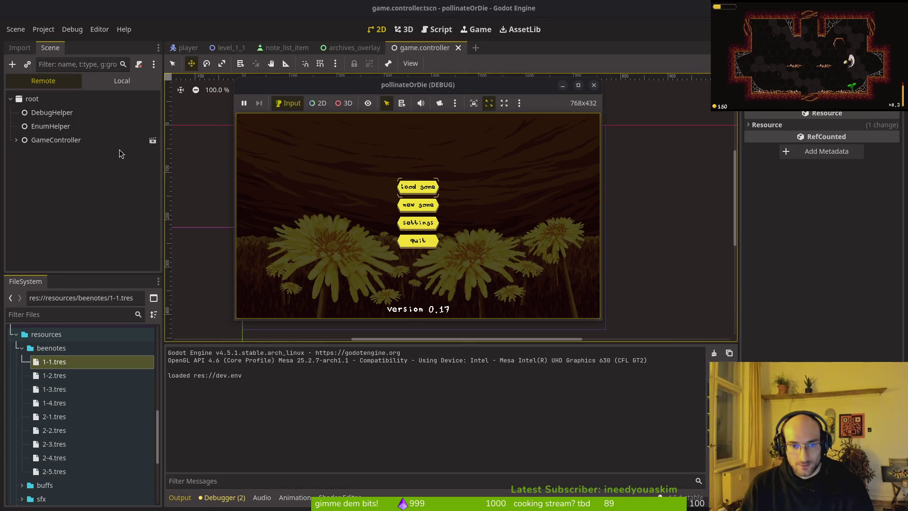
# Step: Enter the game and play until the debugger breaks at level.gd line 108 on 'collected'
pyautogui.press('Return')
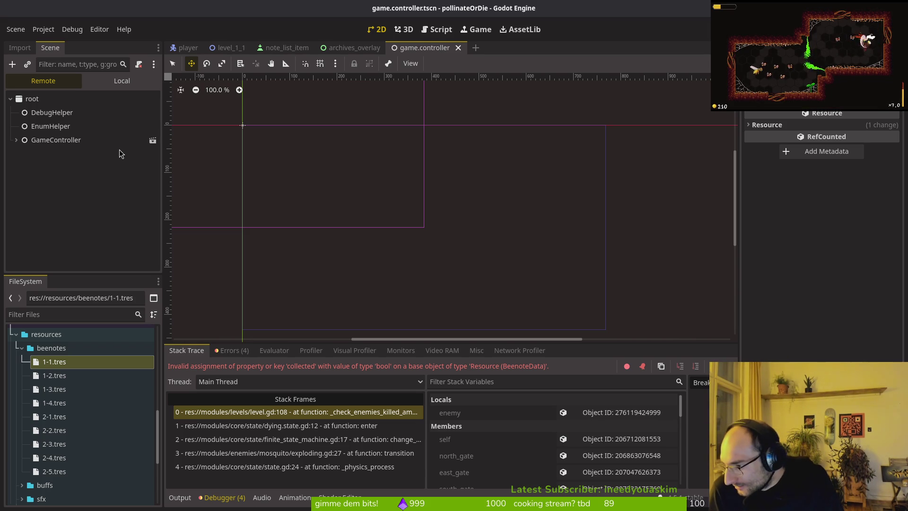
# Step: Stop the debug session, then move to line 97 in level.gd and save it
pyautogui.hotkey('alt', 'Tab')
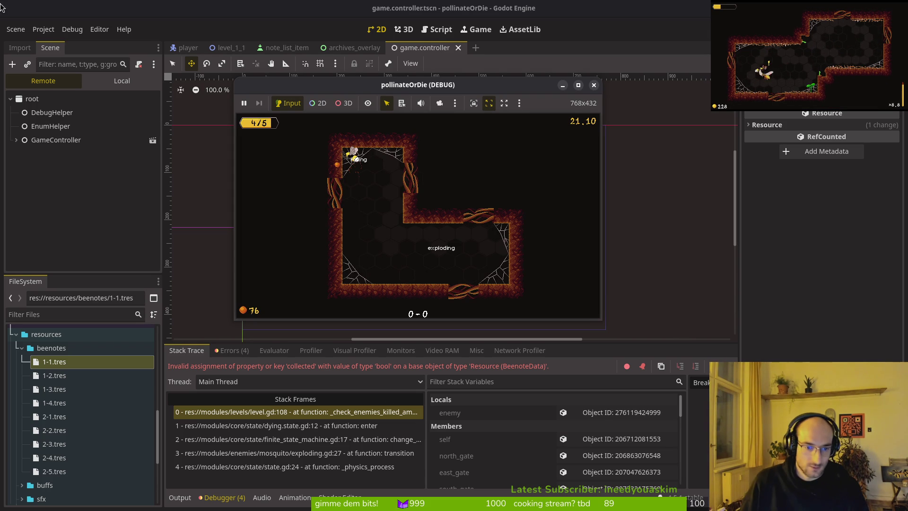
pyautogui.click(594, 85)
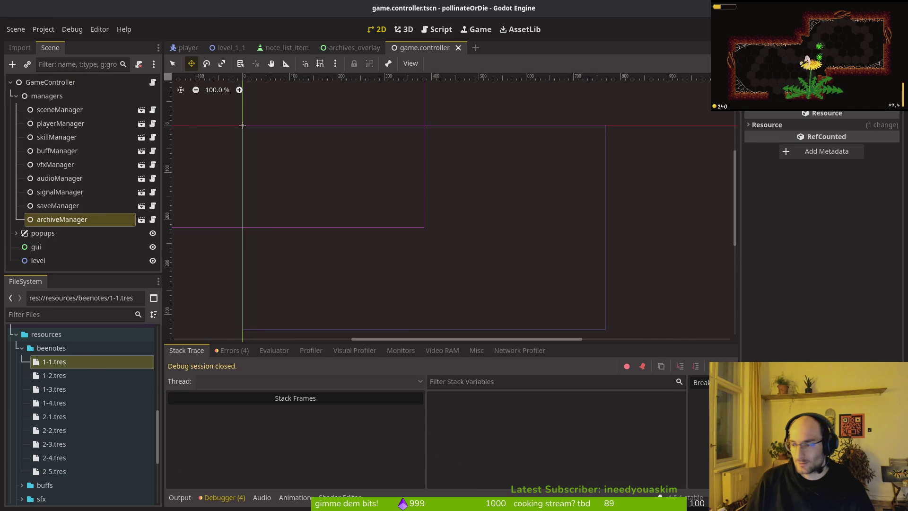
pyautogui.hotkey('alt', 'Tab')
pyautogui.press('k')
pyautogui.press('j')
pyautogui.press('j')
pyautogui.press('j')
pyautogui.press('j')
pyautogui.write(':w')
pyautogui.press('Return')
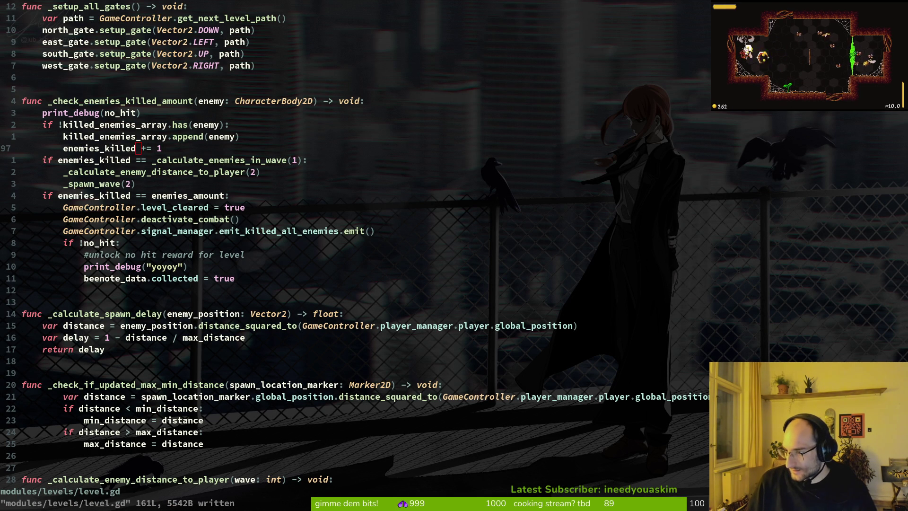
# Step: Collapse the managers group in Godot's scene tree and return to Neovim
pyautogui.hotkey('alt', 'Tab')
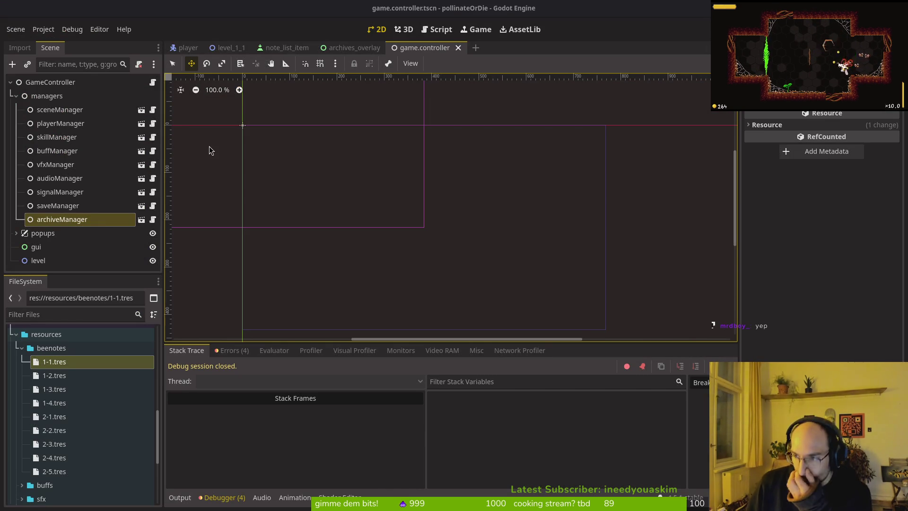
pyautogui.click(17, 96)
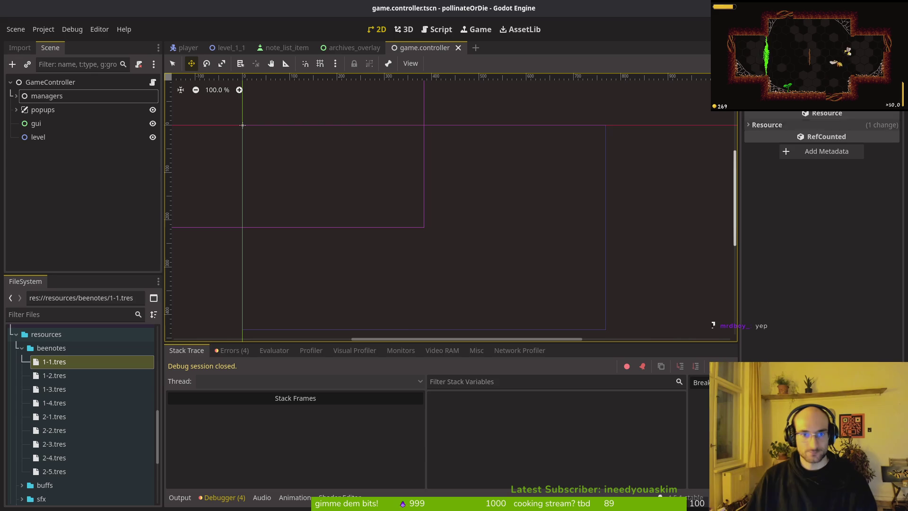
pyautogui.hotkey('alt', 'Tab')
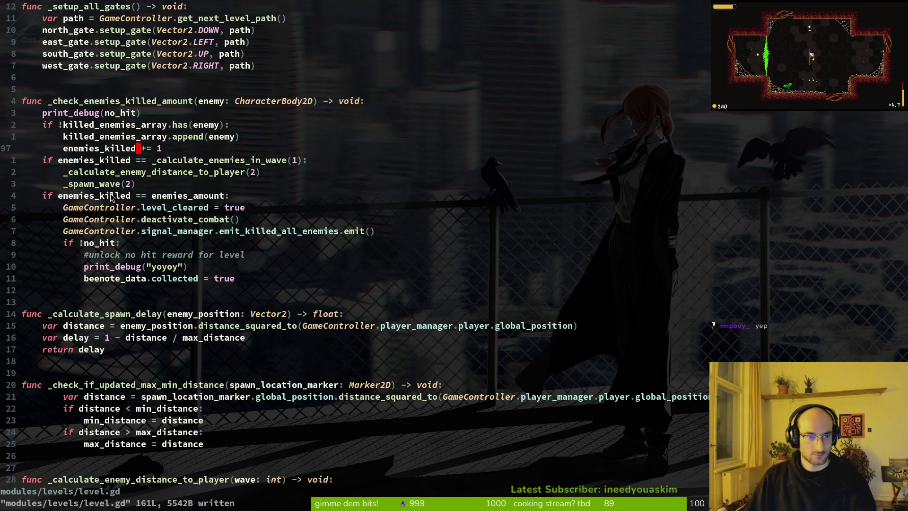
pyautogui.click(112, 198)
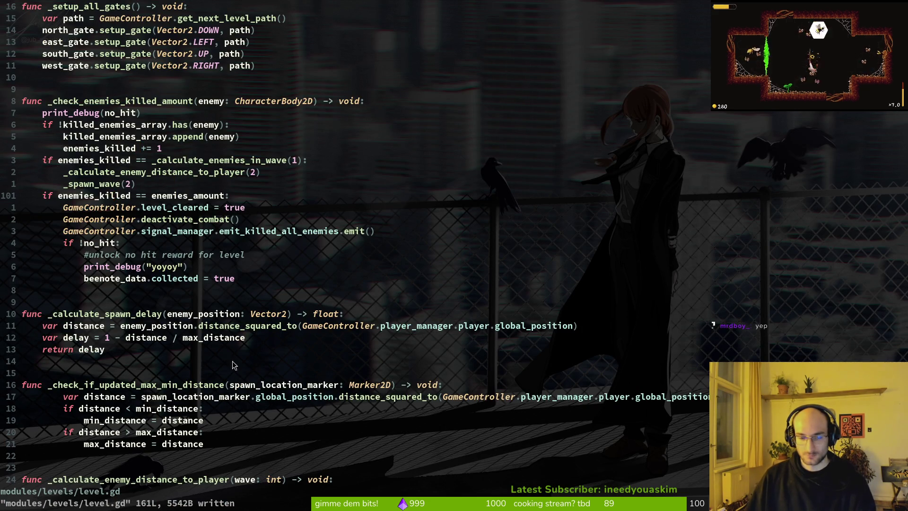
# Step: Scroll through dying.gd to _end_game and save the file
pyautogui.scroll(-6, 292, 240)
pyautogui.scroll(-5, 157, 368)
pyautogui.scroll(-5, 156, 369)
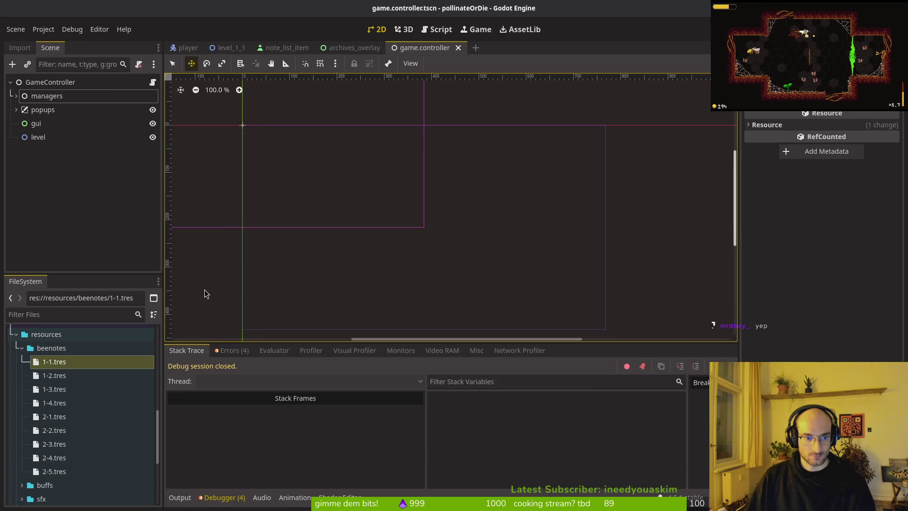
pyautogui.scroll(-3, 100, 230)
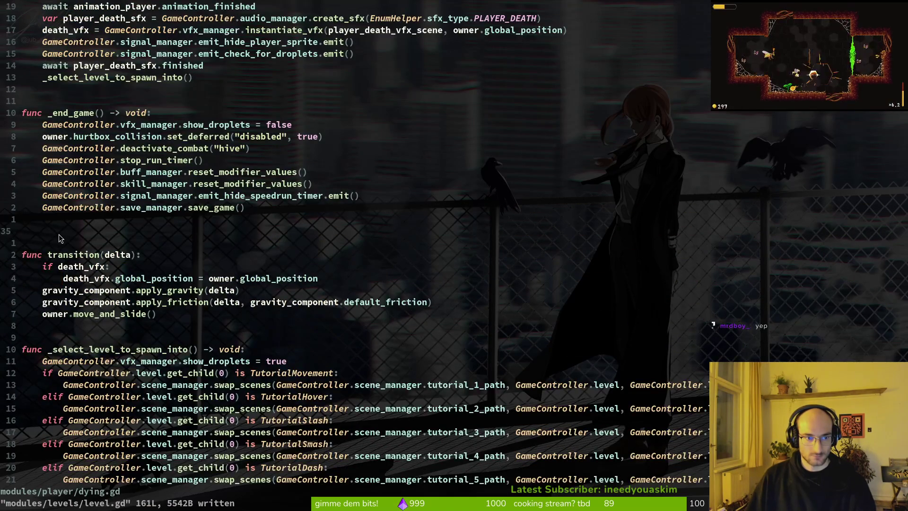
pyautogui.hotkey('ctrl', 's')
pyautogui.scroll(-5, 169, 259)
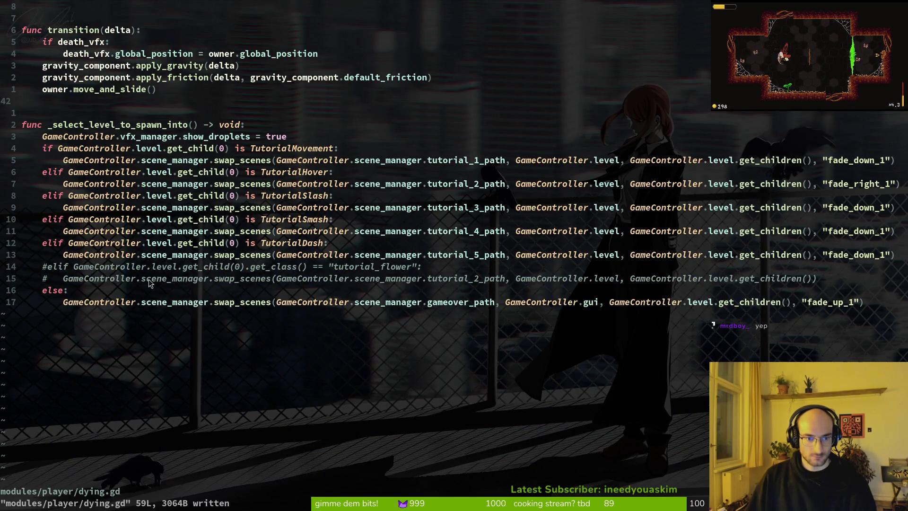
pyautogui.scroll(12, 148, 279)
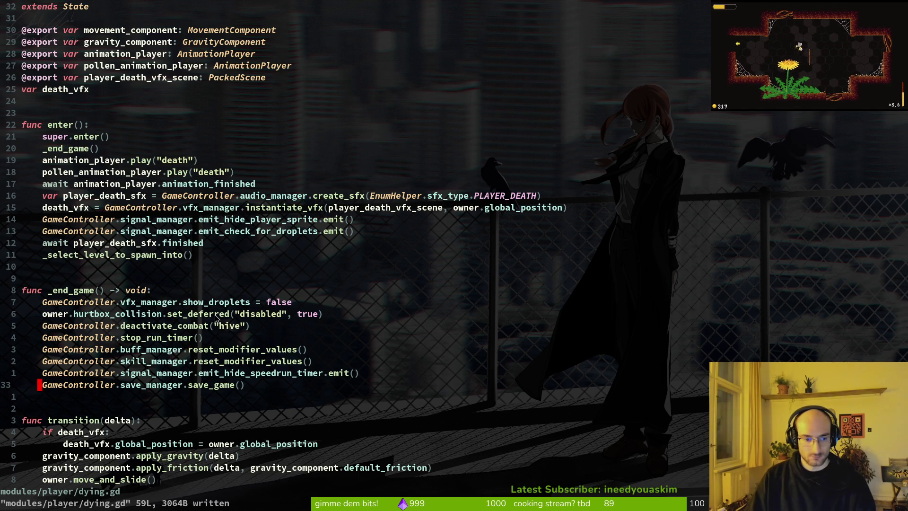
pyautogui.press('space')
pyautogui.press('f')
pyautogui.press('f')
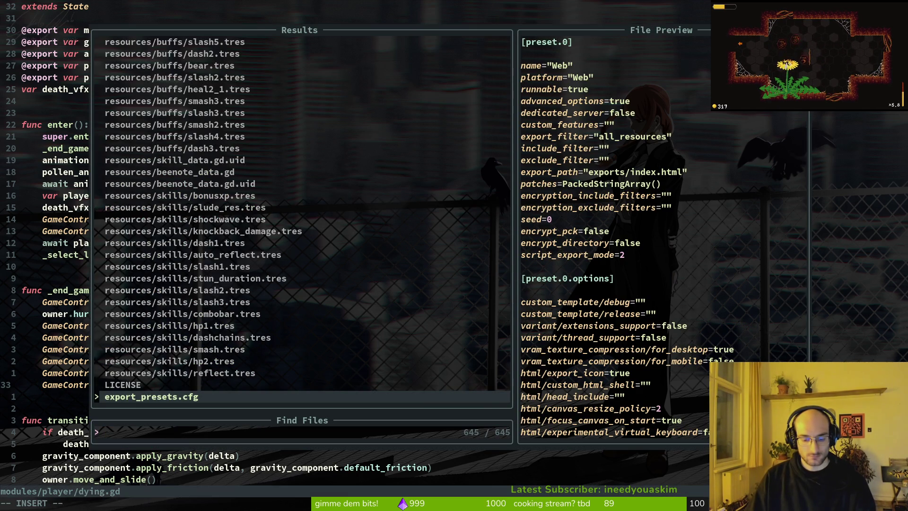
pyautogui.press('Escape')
# Step: Review the four logged errors in the Debugger's Errors tab
pyautogui.hotkey('alt', 'Tab')
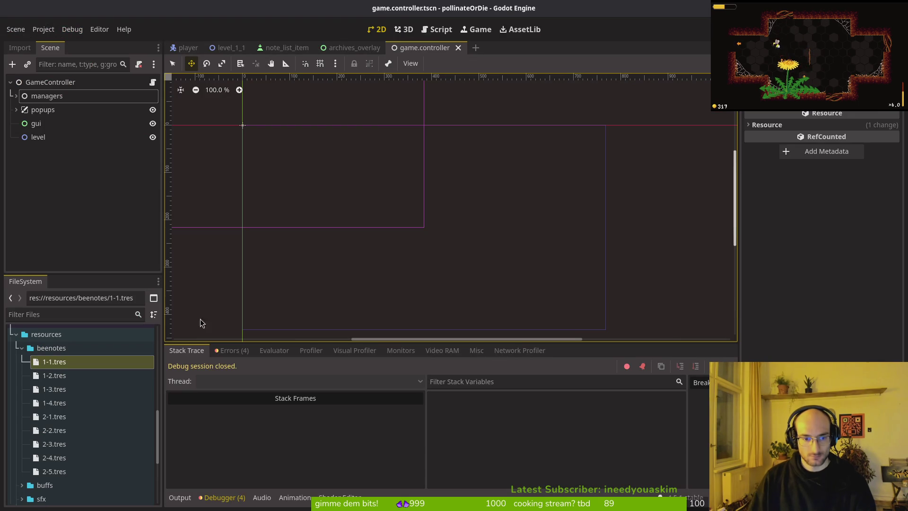
pyautogui.click(225, 497)
pyautogui.click(225, 497)
pyautogui.click(234, 350)
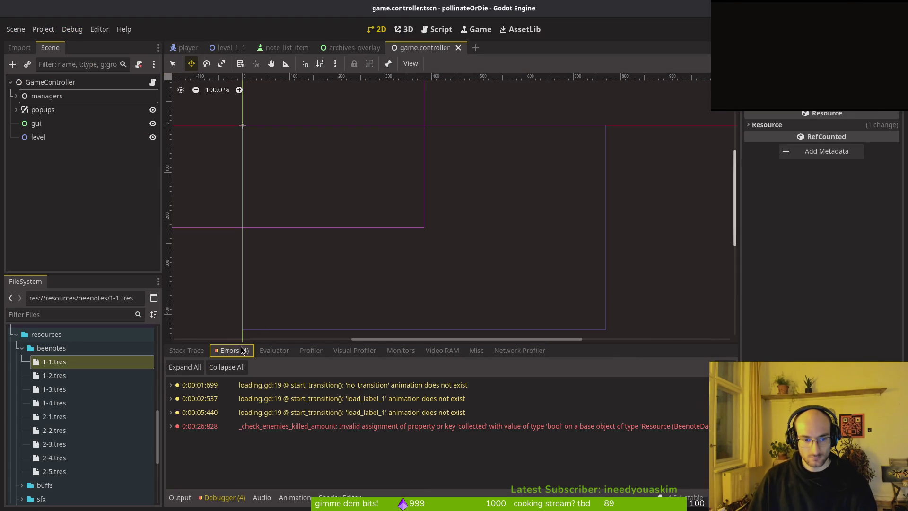
pyautogui.hotkey('alt', 'Tab')
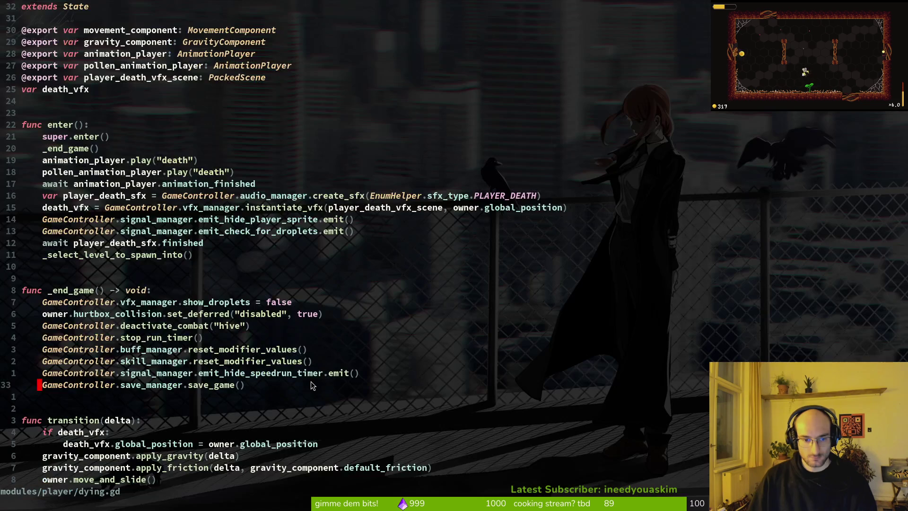
# Step: Open level.gd through the file finder and move to the if !no_hit block
pyautogui.hotkey('ctrl', 'p')
pyautogui.write('level')
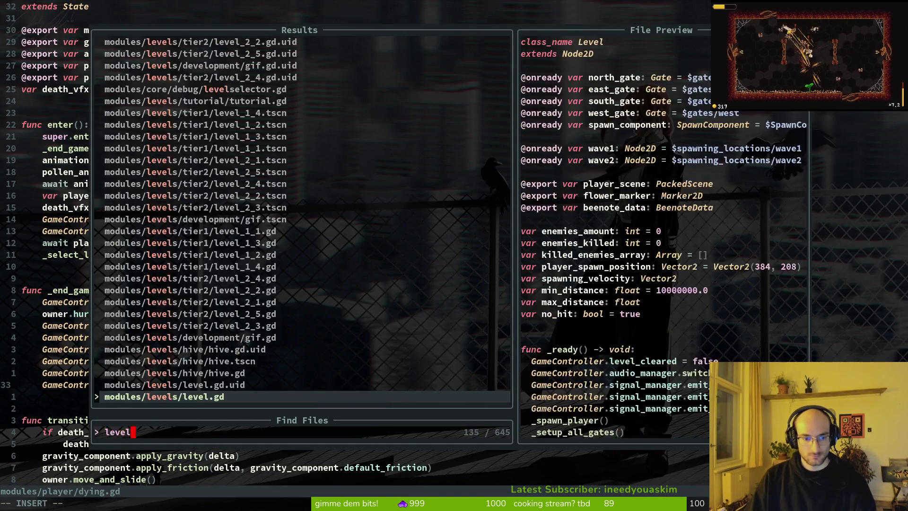
pyautogui.press('Return')
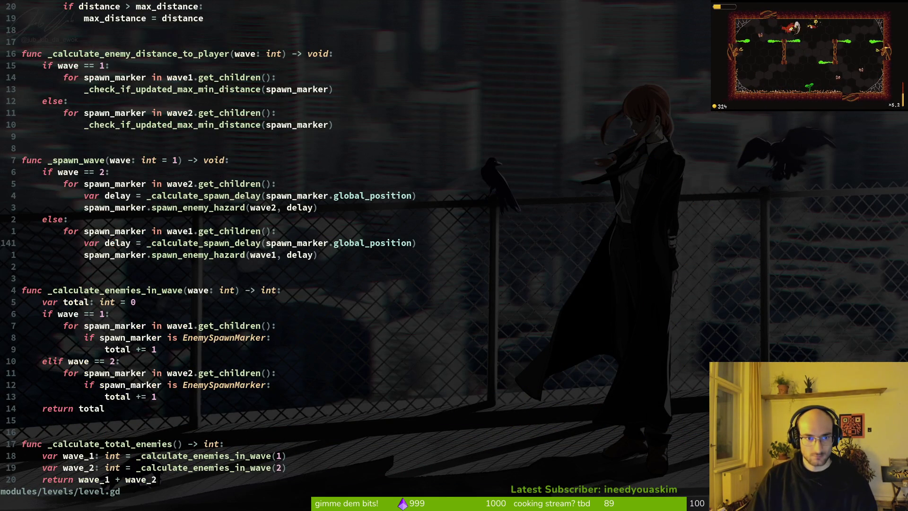
pyautogui.hotkey('ctrl', 'u')
pyautogui.hotkey('ctrl', 'u')
pyautogui.press('j')
pyautogui.press('j')
pyautogui.press('j')
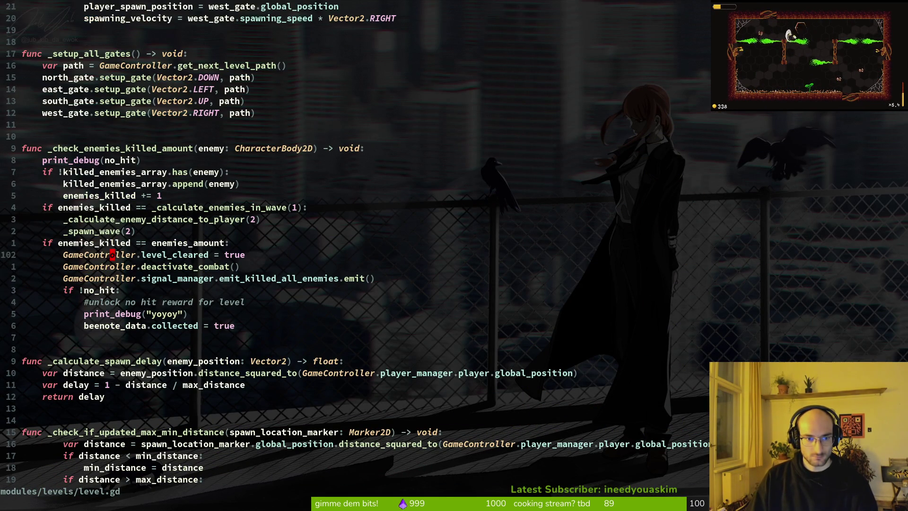
pyautogui.press('j')
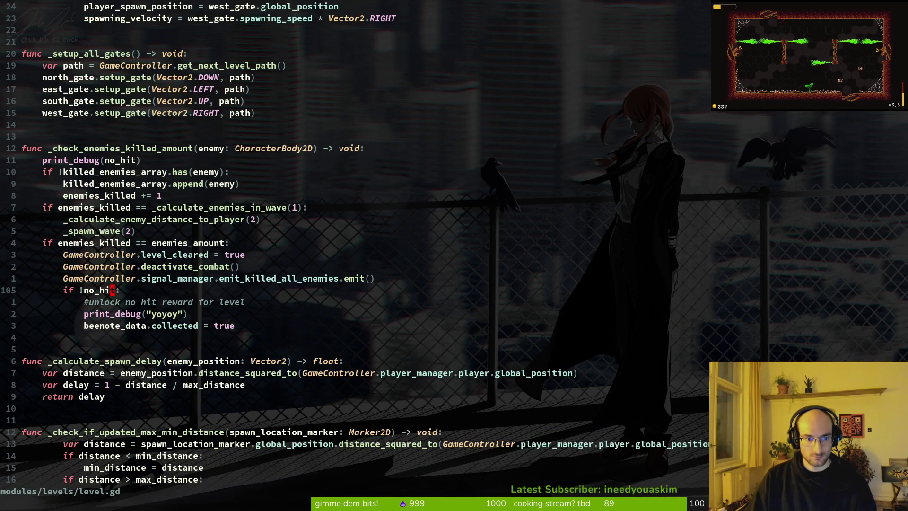
# Step: Change beenote_data.collected to unlocked and relaunch the game from Godot
pyautogui.press('j')
pyautogui.write('jw')
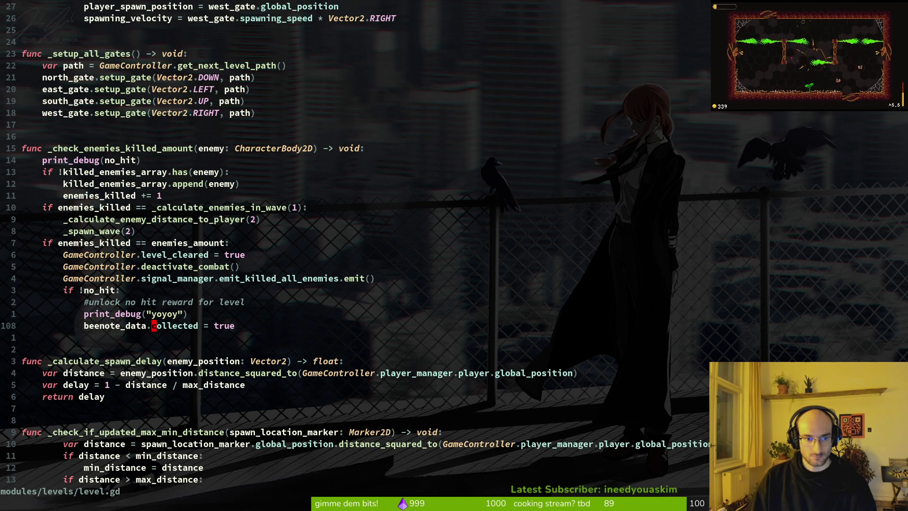
pyautogui.write('jciwunlocked')
pyautogui.press('Escape')
pyautogui.hotkey('alt', 'Tab')
pyautogui.press('F5')
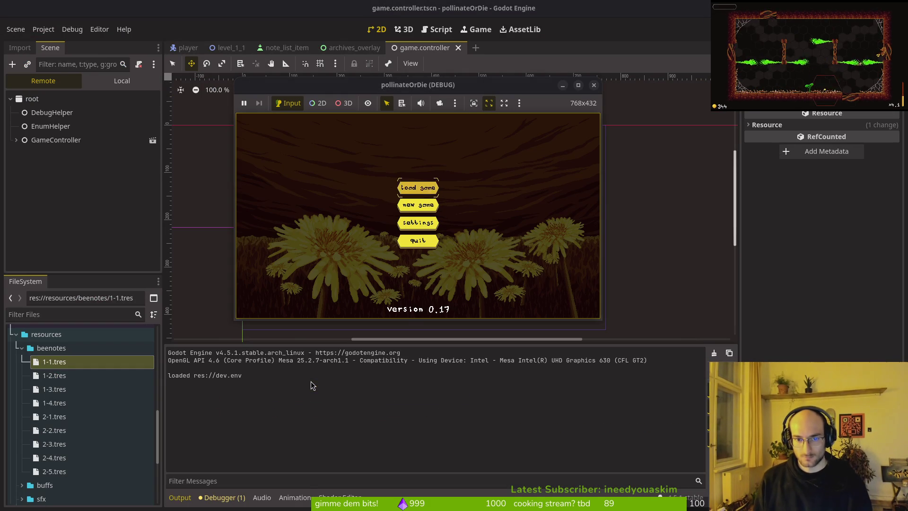
# Step: Continue past the run summary to the hub, then browse the archives notes down to the fourth
pyautogui.press('Return')
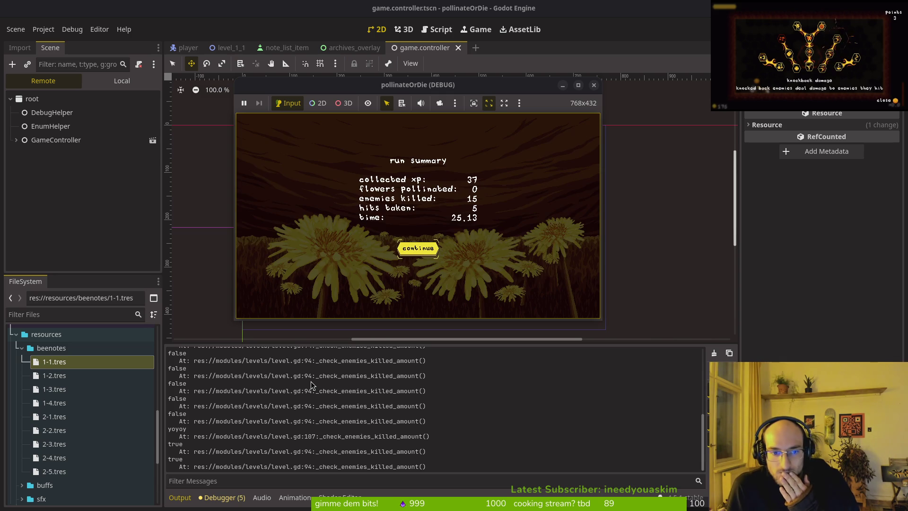
pyautogui.press('Return')
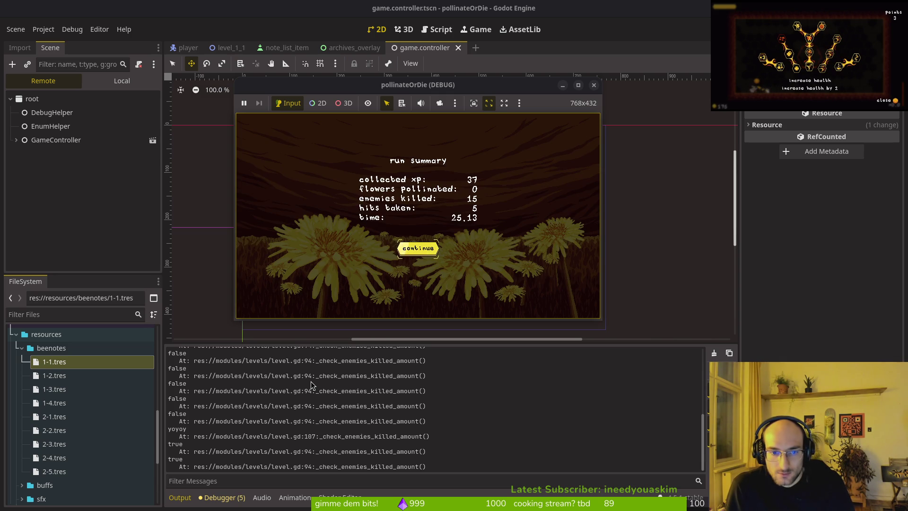
pyautogui.press('Tab')
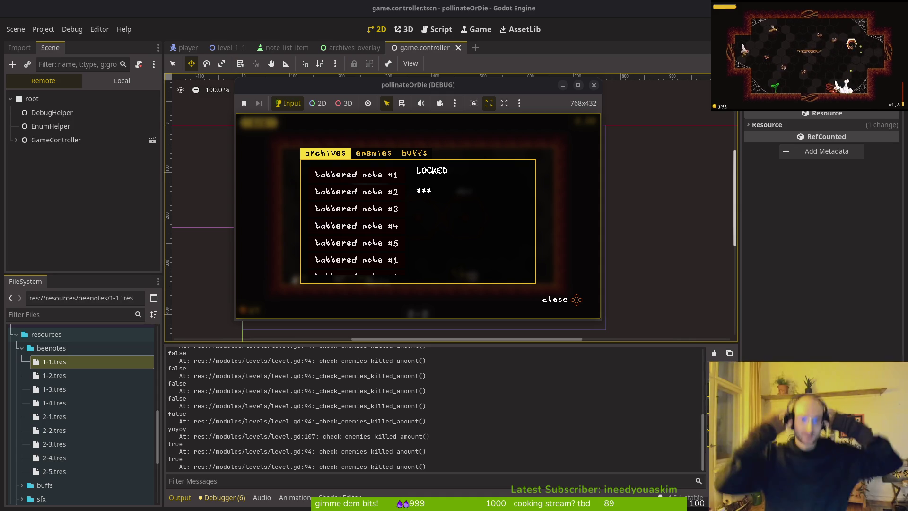
pyautogui.press('Down')
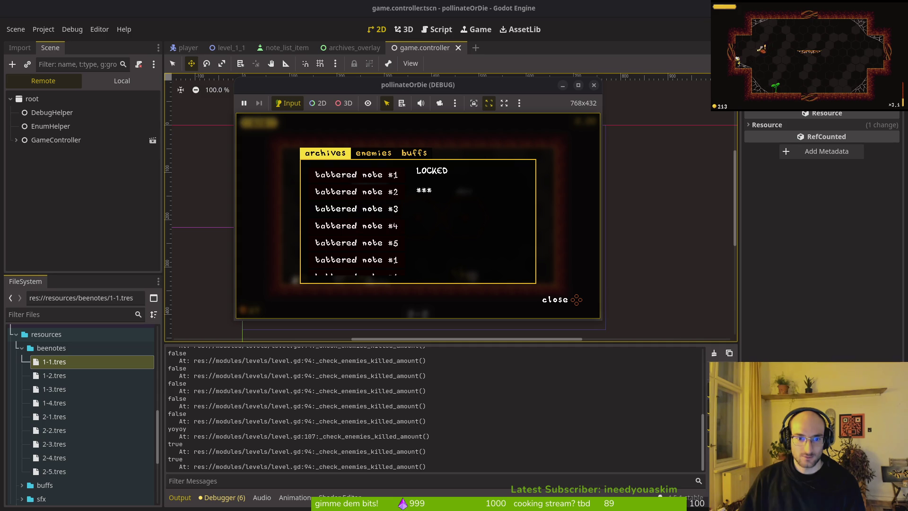
pyautogui.click(356, 226)
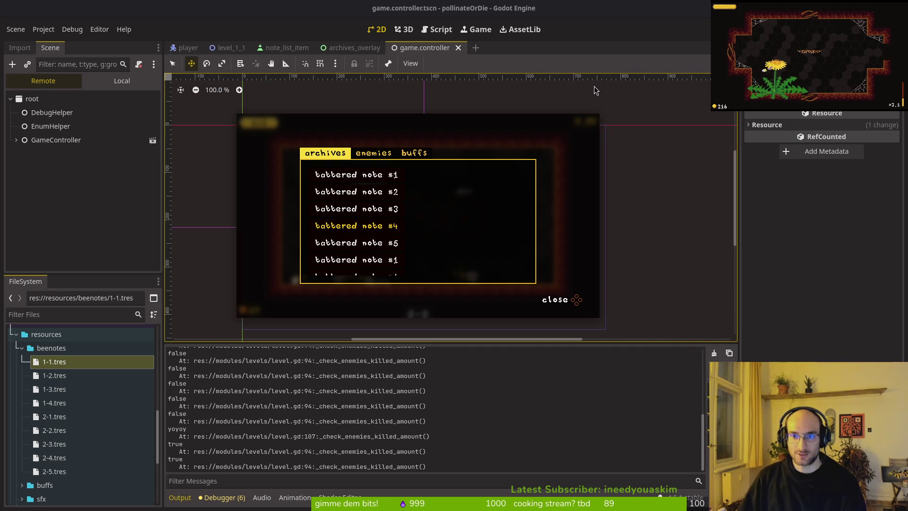
# Step: Stop the running game and relaunch pollinateOrDie in debug with F5
pyautogui.click(594, 85)
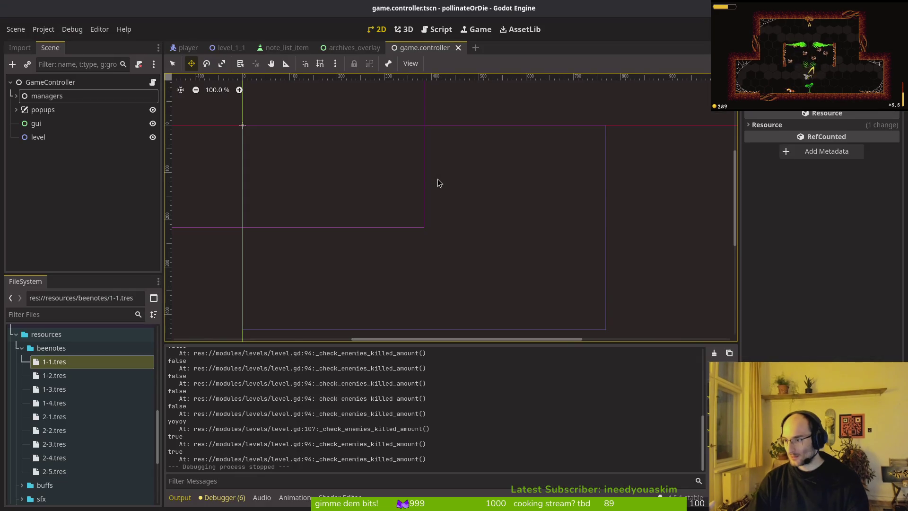
pyautogui.press('F5')
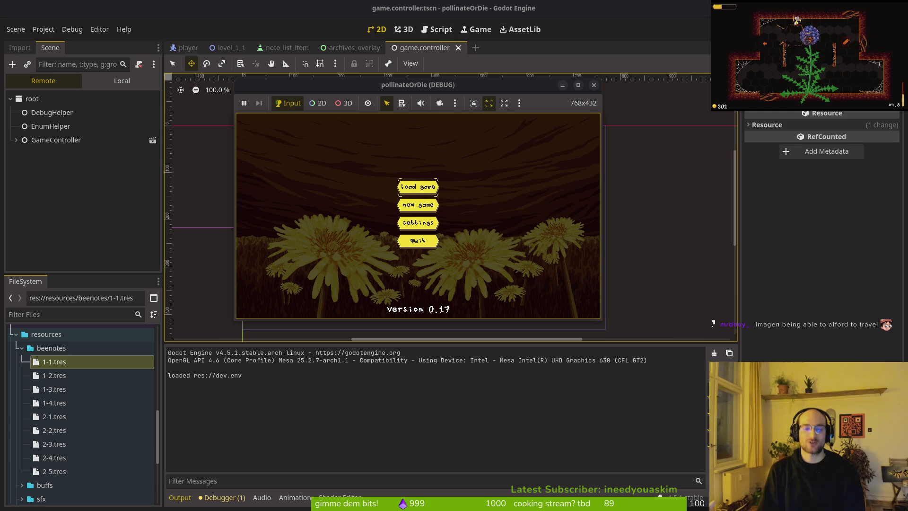
# Step: Load the saved game, check the archive notes are still LOCKED, and close the game
pyautogui.press('Return')
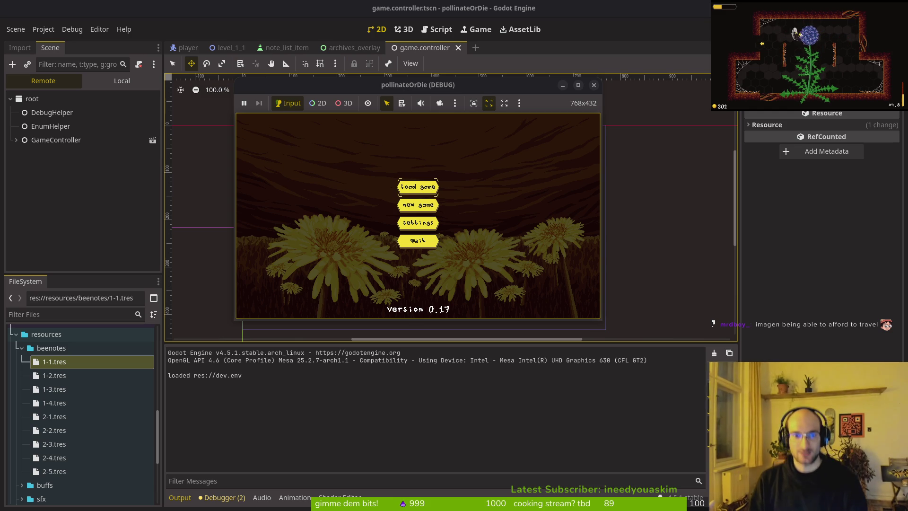
pyautogui.press('Escape')
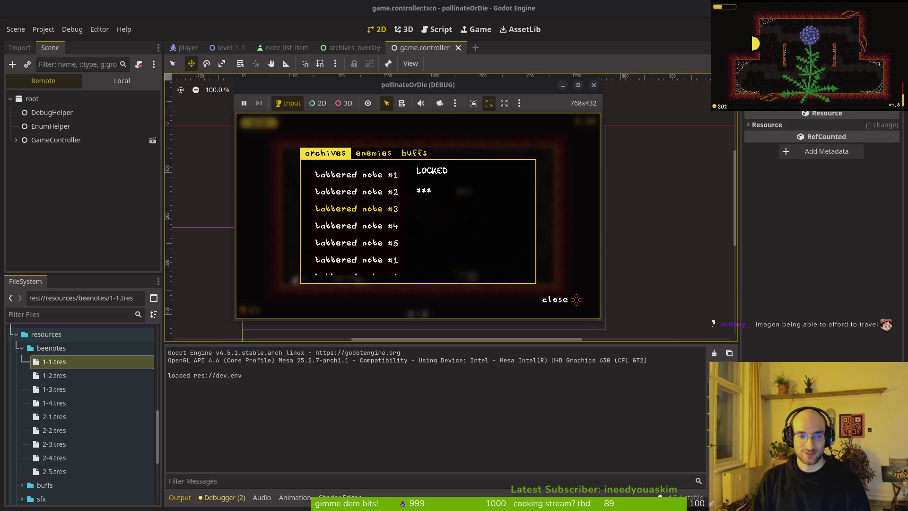
pyautogui.press('Down')
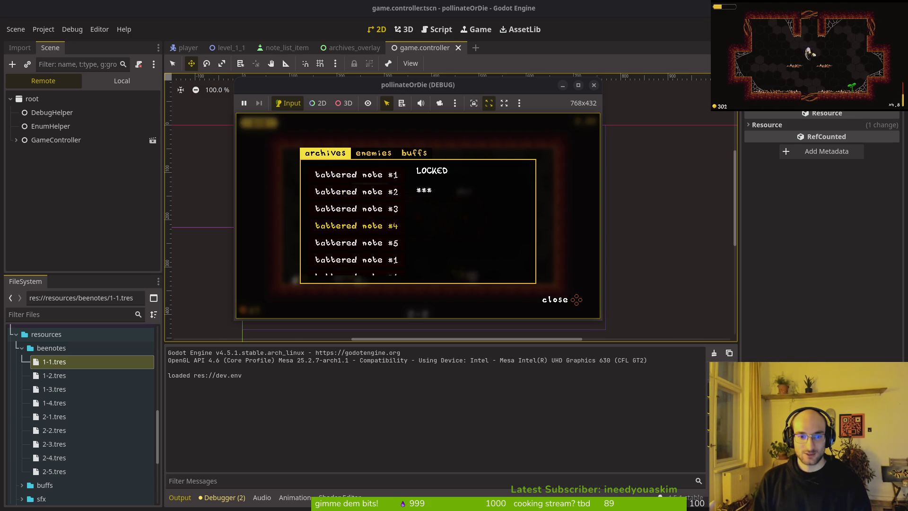
pyautogui.press('Up')
pyautogui.press('Up')
pyautogui.press('Up')
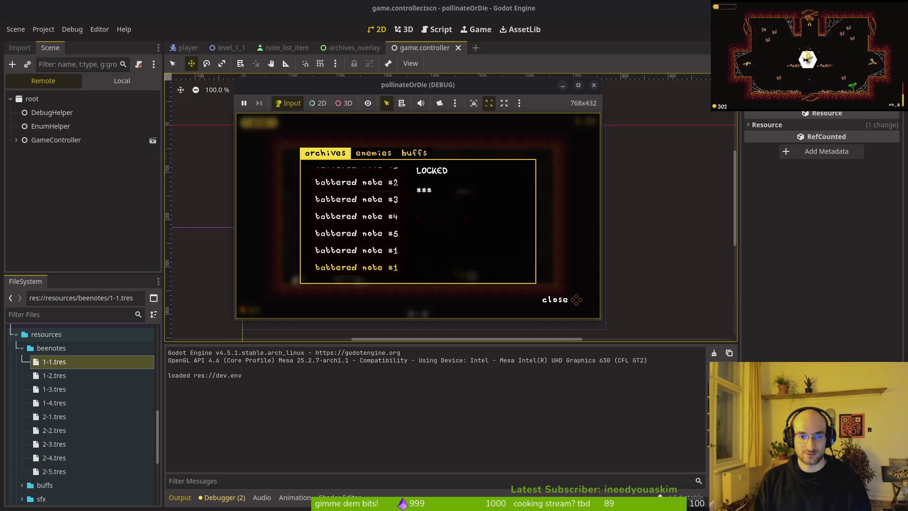
pyautogui.press('Up')
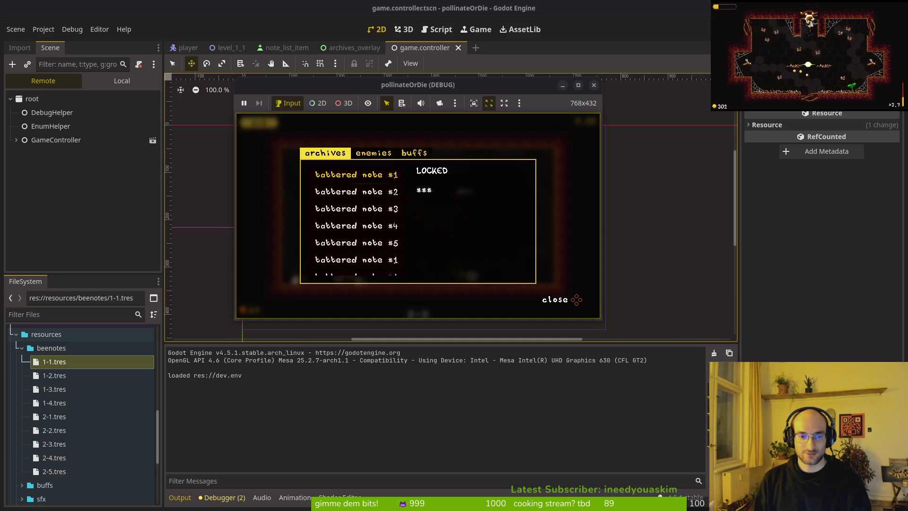
pyautogui.press('Down')
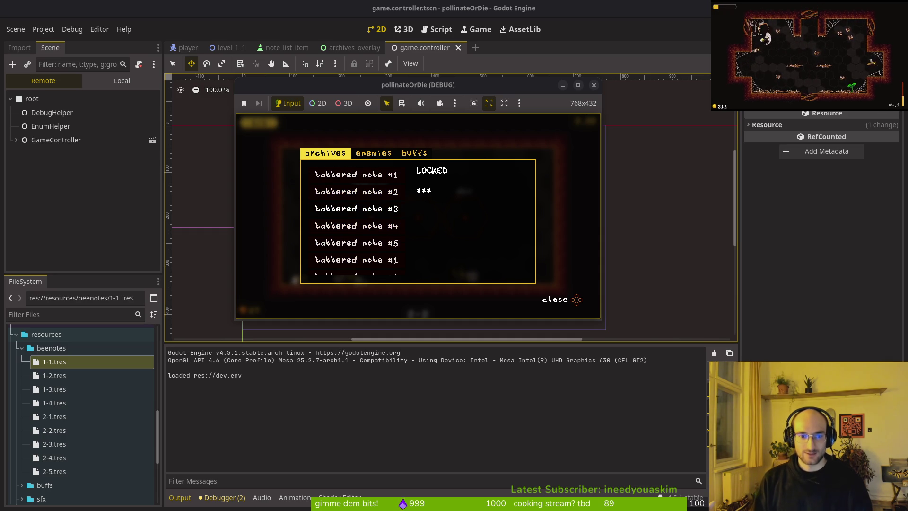
pyautogui.click(594, 85)
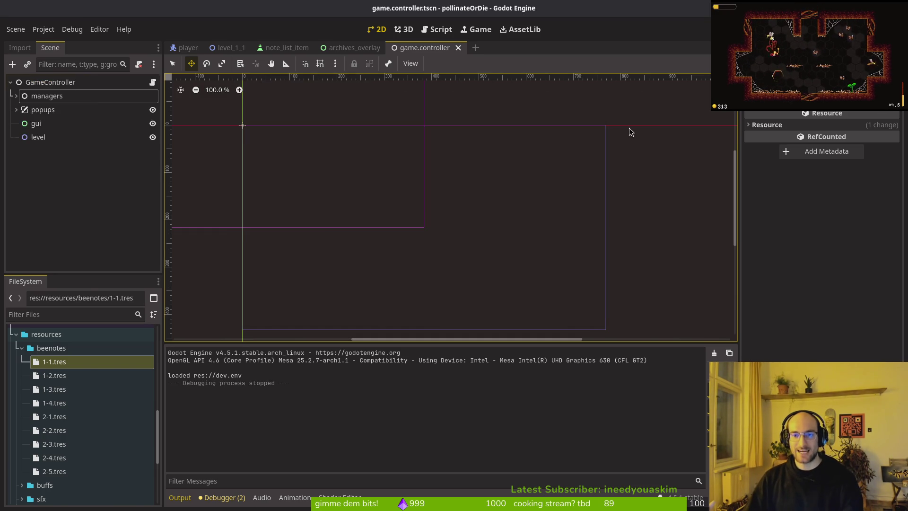
# Step: Back in Vim, locate the beenote unlock line in level.gd and save it with :w
pyautogui.hotkey('alt', 'Tab')
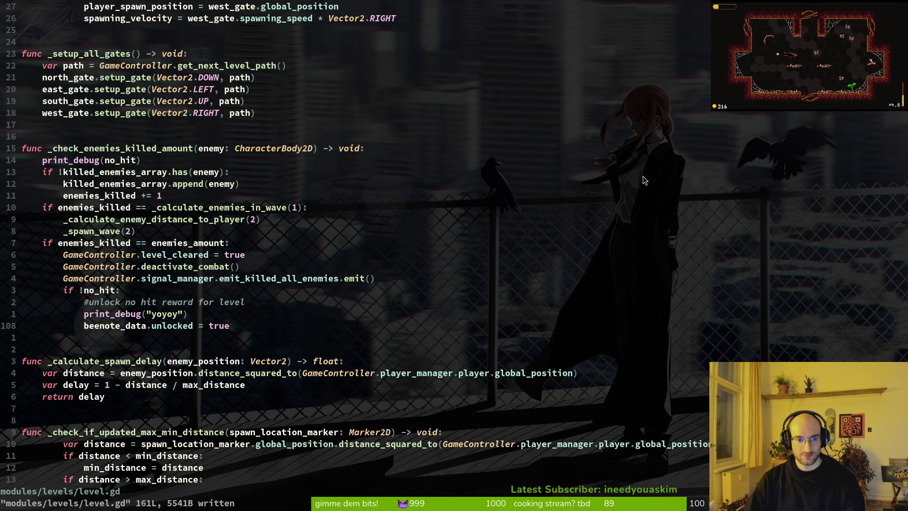
pyautogui.hotkey('ctrl', 'o')
pyautogui.hotkey('ctrl', 'i')
pyautogui.hotkey('shift', 'v')
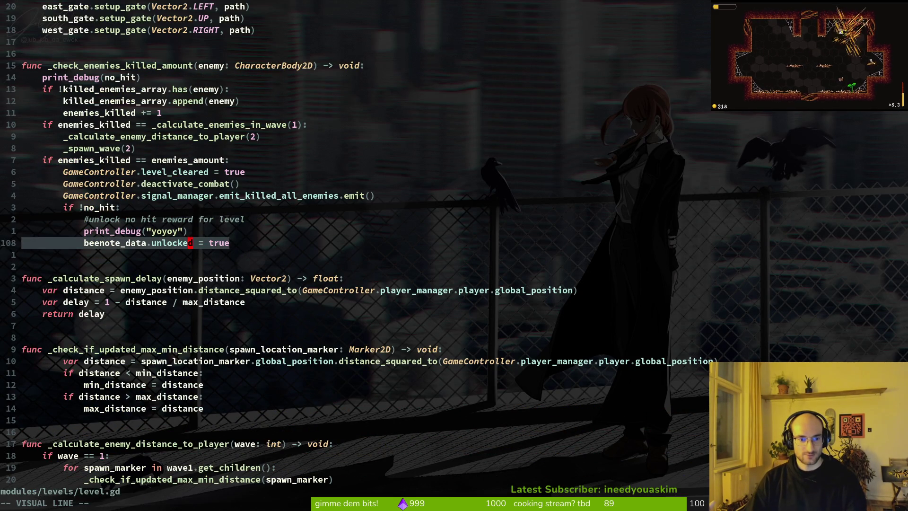
pyautogui.press('Escape')
pyautogui.write(':w')
pyautogui.press('Return')
# Step: Open dying.gd via the file finder and inspect its save_game call line
pyautogui.press('k')
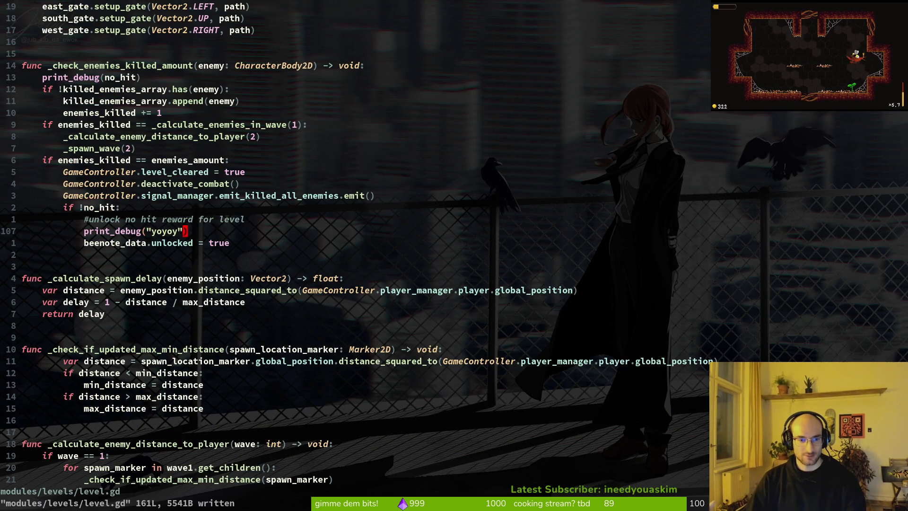
pyautogui.press('space')
pyautogui.press('f')
pyautogui.press('f')
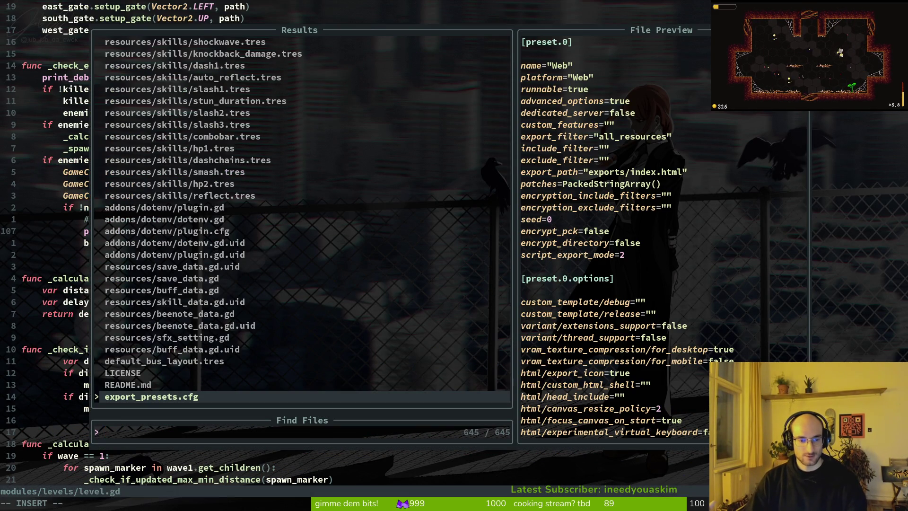
pyautogui.press('Escape')
pyautogui.press('space')
pyautogui.press('f')
pyautogui.press('f')
pyautogui.write('dying')
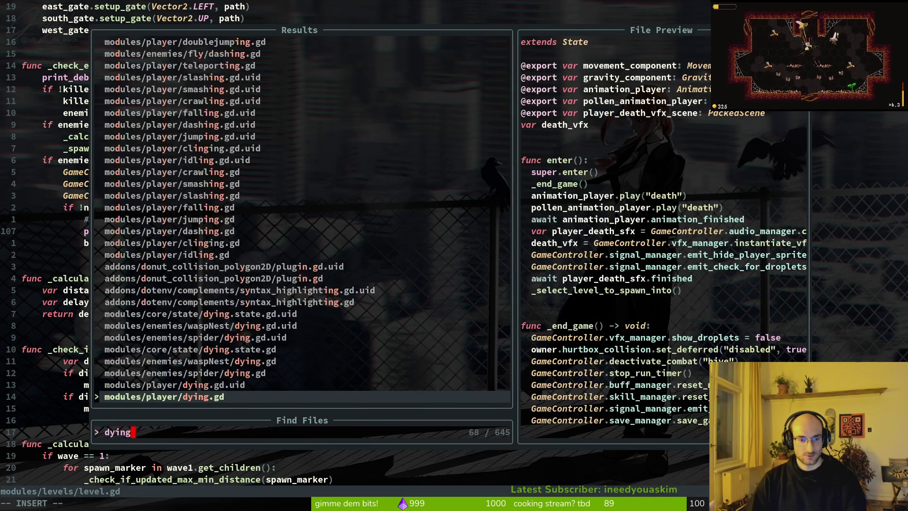
pyautogui.press('Return')
pyautogui.hotkey('shift', 'v')
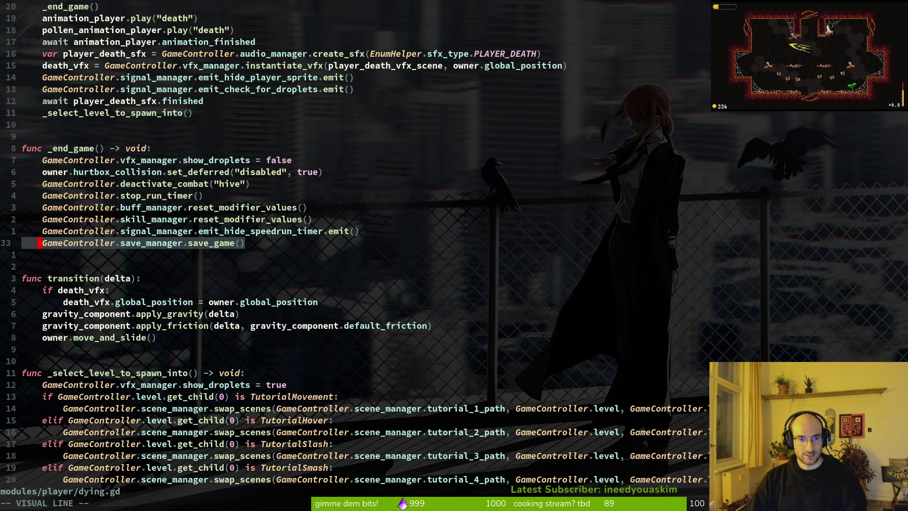
pyautogui.press('y')
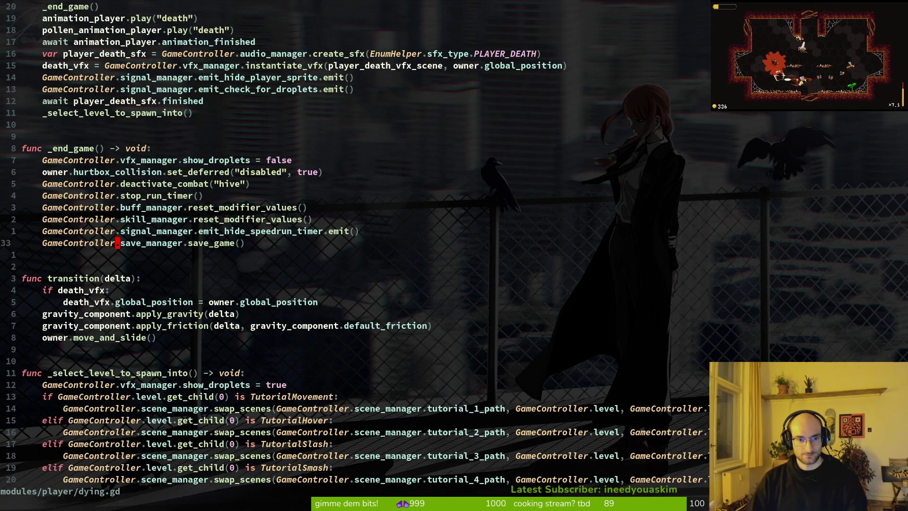
# Step: Open save.manager.gd and inspect the bee_notes line in save_game
pyautogui.press('space')
pyautogui.press('f')
pyautogui.press('f')
pyautogui.write('save')
pyautogui.press('Return')
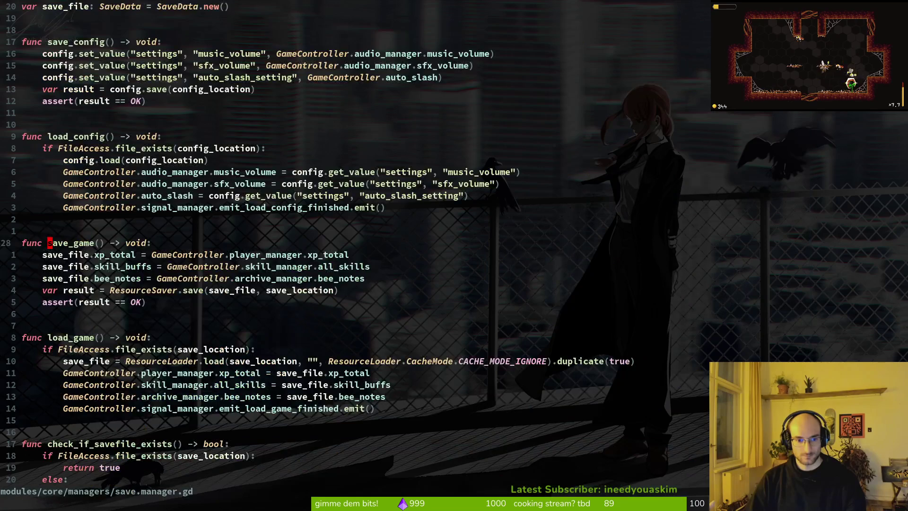
pyautogui.press('k')
pyautogui.press('k')
pyautogui.press('k')
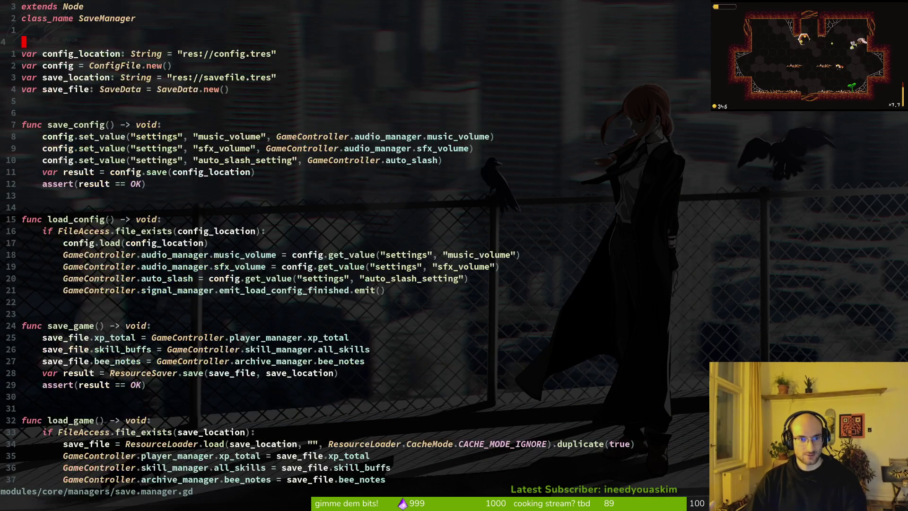
pyautogui.press('8')
pyautogui.press('j')
pyautogui.hotkey('ctrl', 'd')
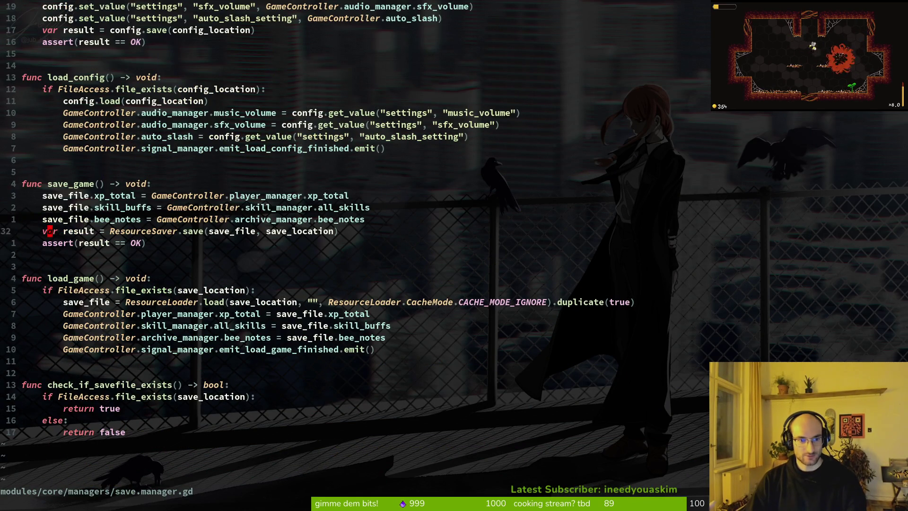
pyautogui.press('k')
pyautogui.press('k')
pyautogui.hotkey('shift', 'v')
pyautogui.press('j')
pyautogui.press('Escape')
pyautogui.hotkey('shift', 'v')
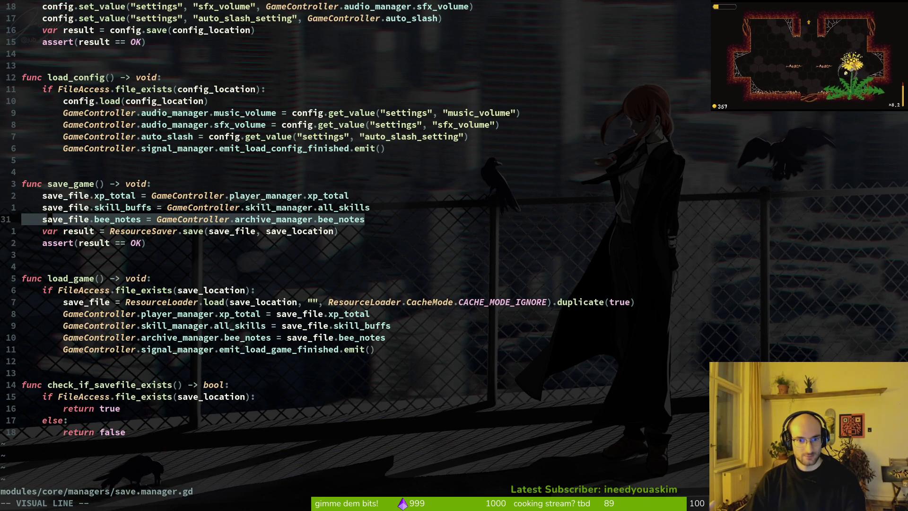
pyautogui.press('y')
# Step: In load_game, start a print_debug( line below the bee_notes assignment
pyautogui.press('j')
pyautogui.press('j')
pyautogui.press('j')
pyautogui.press('k')
pyautogui.press('k')
pyautogui.hotkey('shift', 'v')
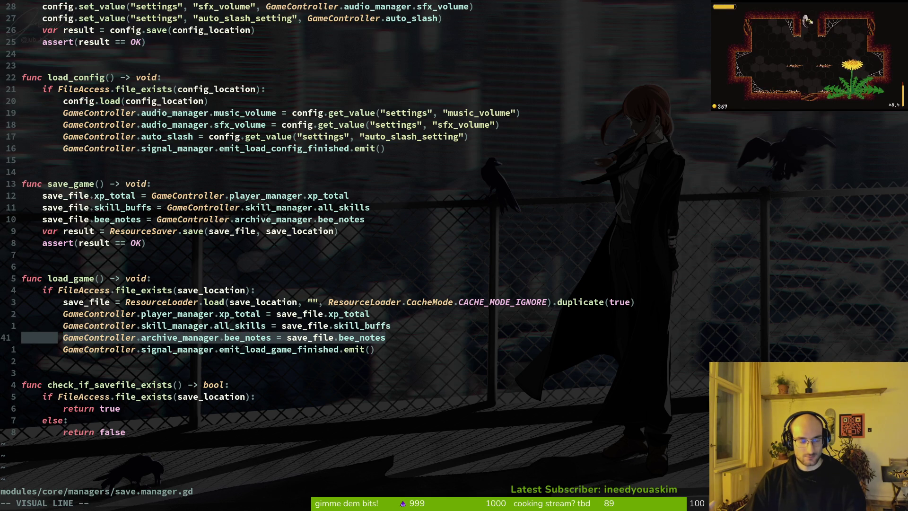
pyautogui.press('Escape')
pyautogui.write('oprint_debug(')
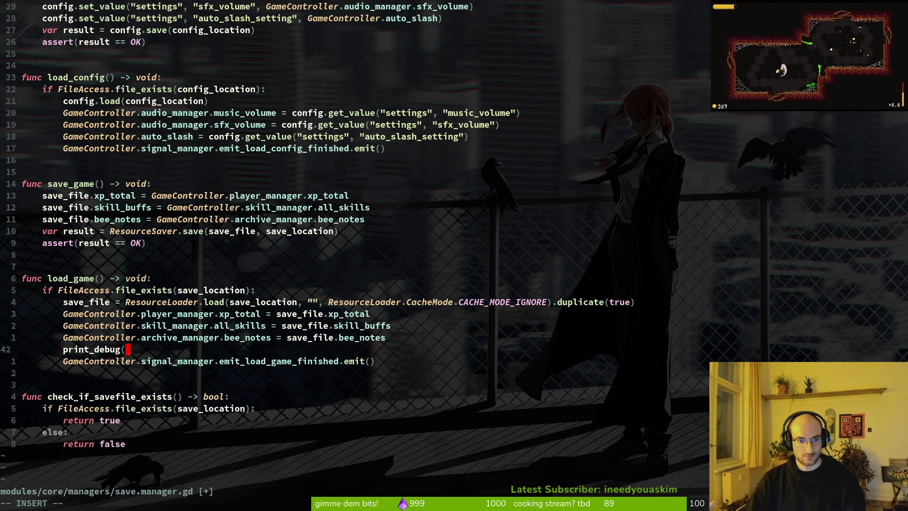
pyautogui.write('game')
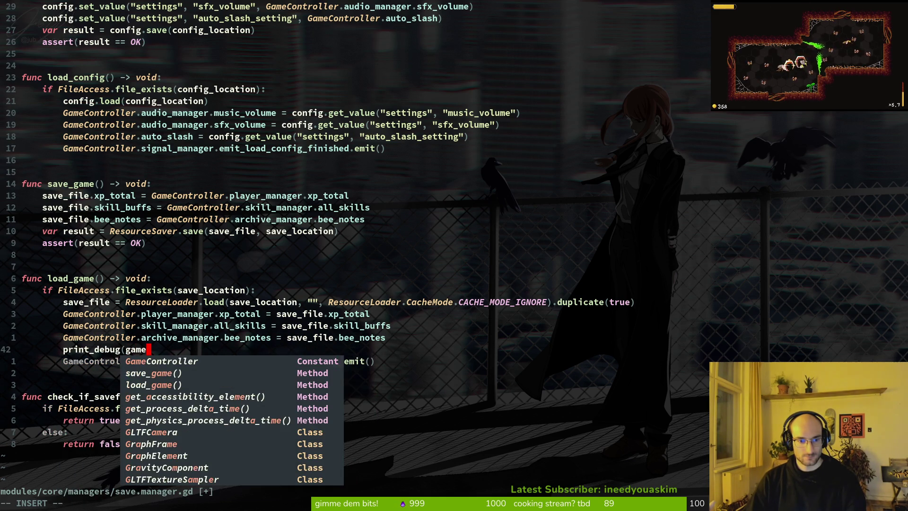
# Step: Complete the line as print_debug(GameController.archive_manager.bee_notes) and save the script
pyautogui.press('Tab')
pyautogui.write('.ar')
pyautogui.press('Tab')
pyautogui.write('.b')
pyautogui.press('Tab')
pyautogui.write(')')
pyautogui.press('Escape')
pyautogui.write(':w')
pyautogui.press('Return')
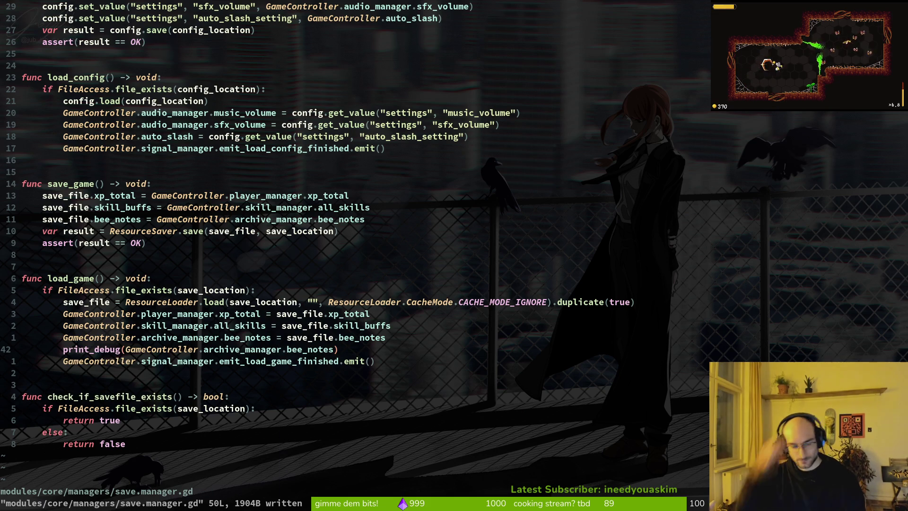
# Step: Remove the stray dot after bee_notes and save again
pyautogui.write('i.')
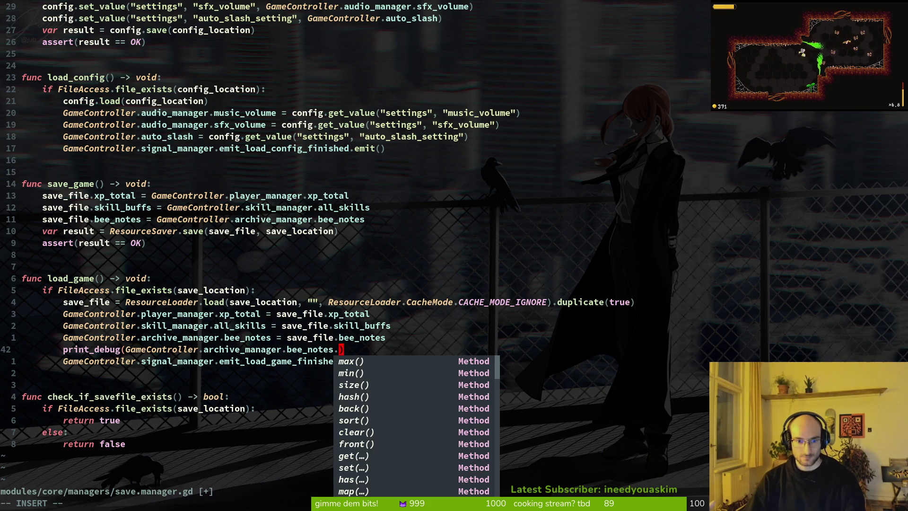
pyautogui.press('BackSpace')
pyautogui.press('Escape')
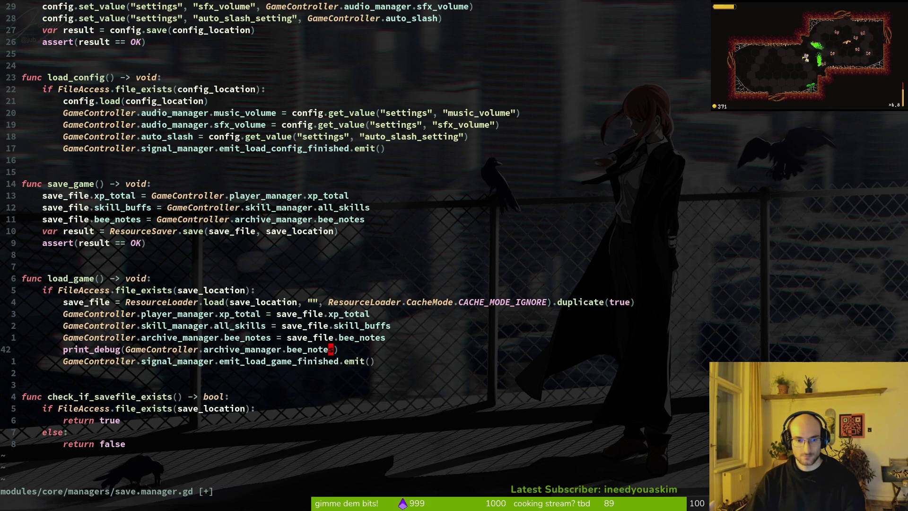
pyautogui.write(':w')
pyautogui.press('Return')
pyautogui.hotkey('alt', 'Tab')
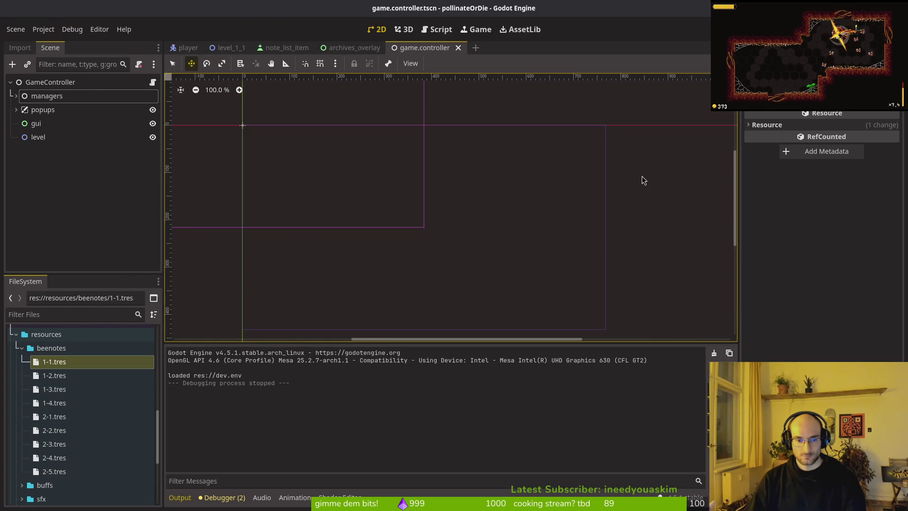
pyautogui.hotkey('alt', 'Tab')
# Step: Change the print to bee_notes[0], save, and bring up the level_1_1 scene in Godot
pyautogui.press('a')
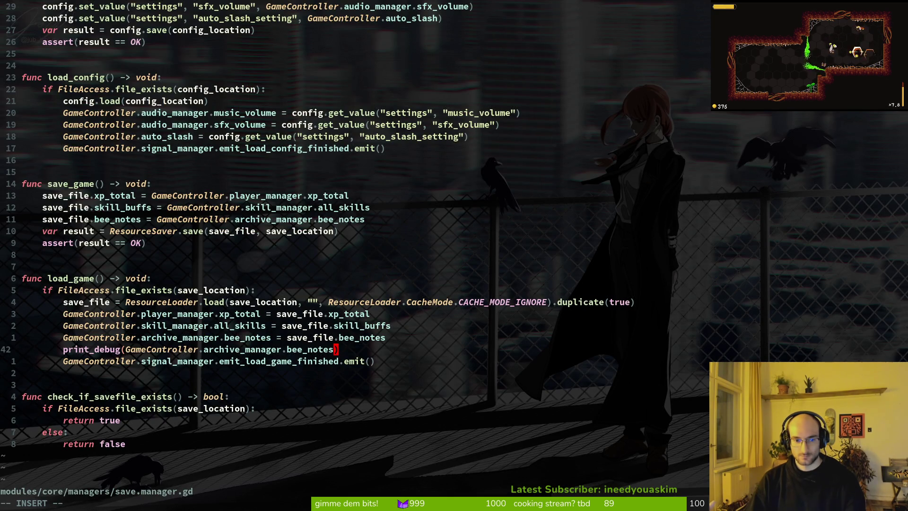
pyautogui.press('BackSpace')
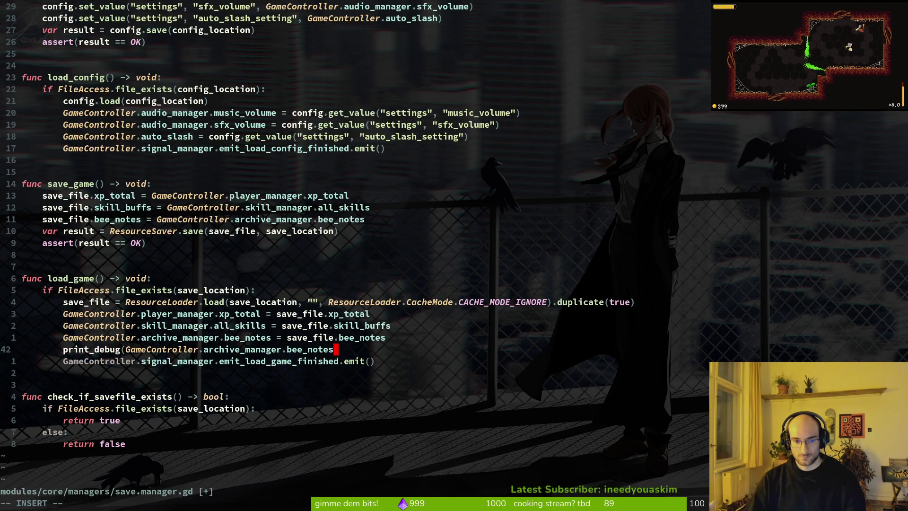
pyautogui.write('()')
pyautogui.press('BackSpace')
pyautogui.write('[0')
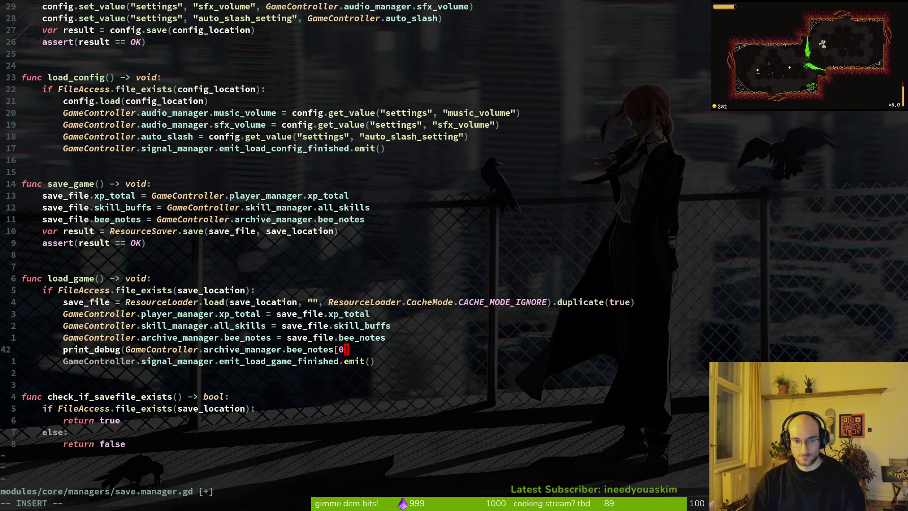
pyautogui.write('])')
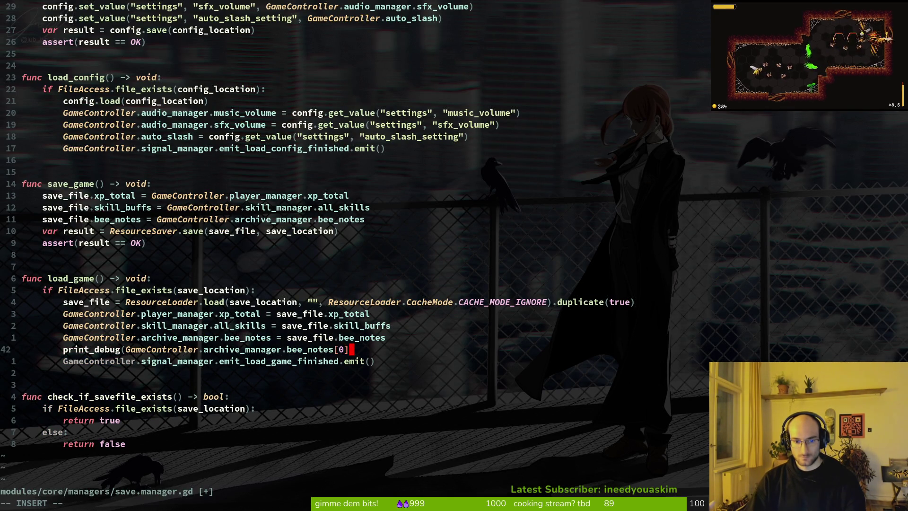
pyautogui.press('Escape')
pyautogui.write(':w')
pyautogui.press('Return')
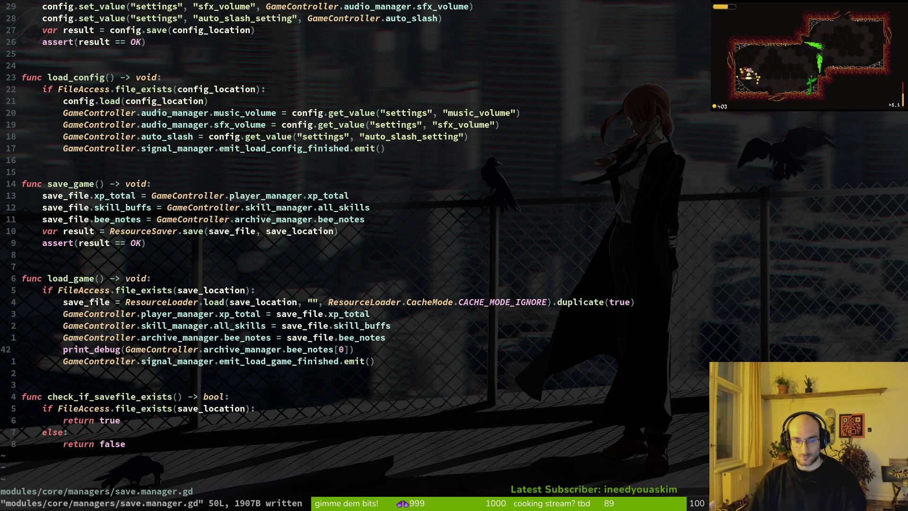
pyautogui.hotkey('alt', 'Tab')
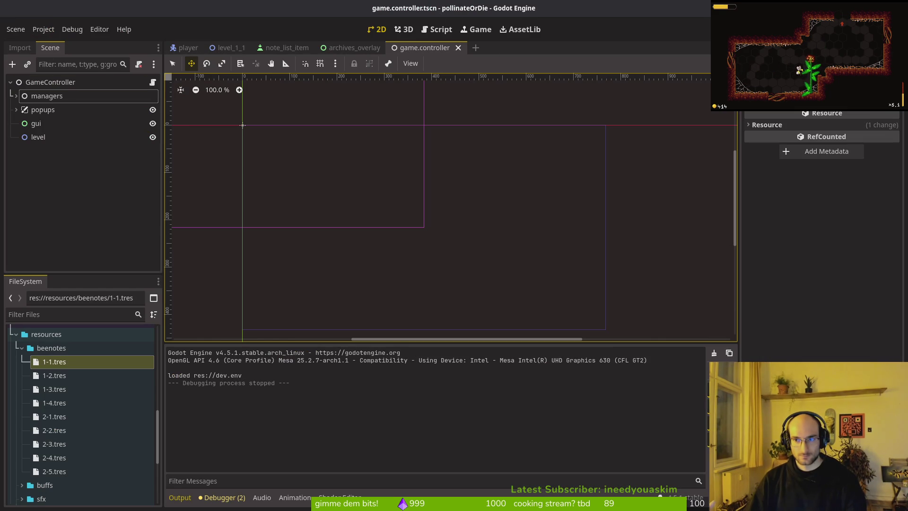
pyautogui.click(227, 48)
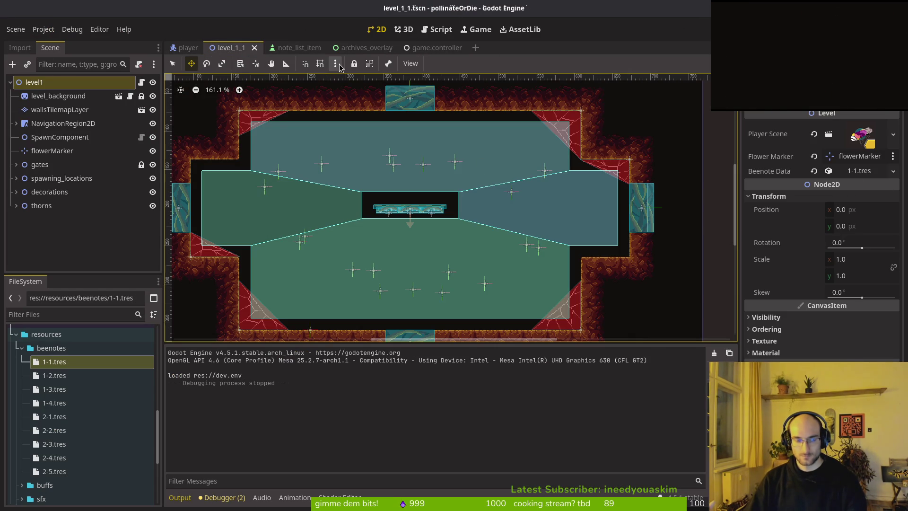
# Step: Open level_1_2, set its Beenote Data to 1-1.tres, and save the scene
pyautogui.hotkey('shift', 'alt', 'o')
pyautogui.write('lev12ts')
pyautogui.press('Down')
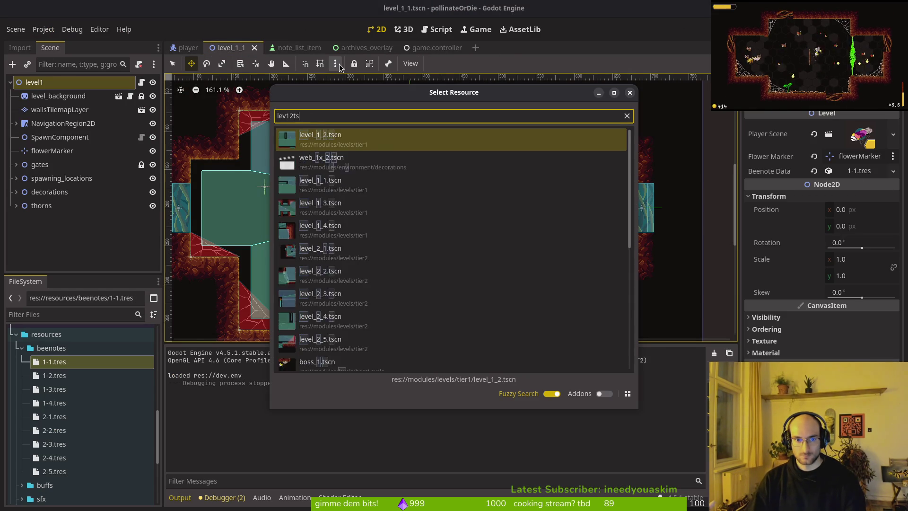
pyautogui.press('Return')
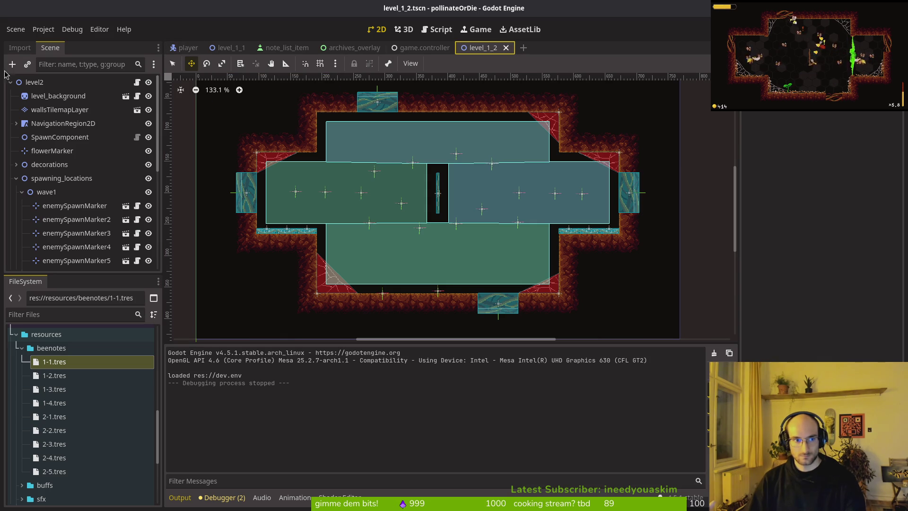
pyautogui.moveTo(55, 361)
pyautogui.mouseDown()
pyautogui.moveTo(615, 213)
pyautogui.moveTo(854, 171)
pyautogui.mouseUp()
pyautogui.hotkey('ctrl', 's')
# Step: Open level_1_4 and drop 1-1.tres onto its root's Beenote Data
pyautogui.hotkey('alt', 'shift', 'o')
pyautogui.write('leve')
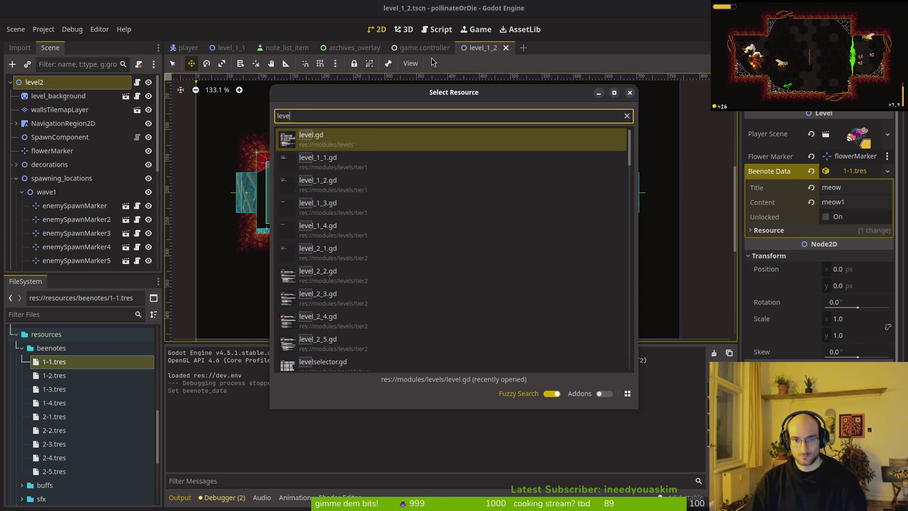
pyautogui.write('l_1_4')
pyautogui.press('Return')
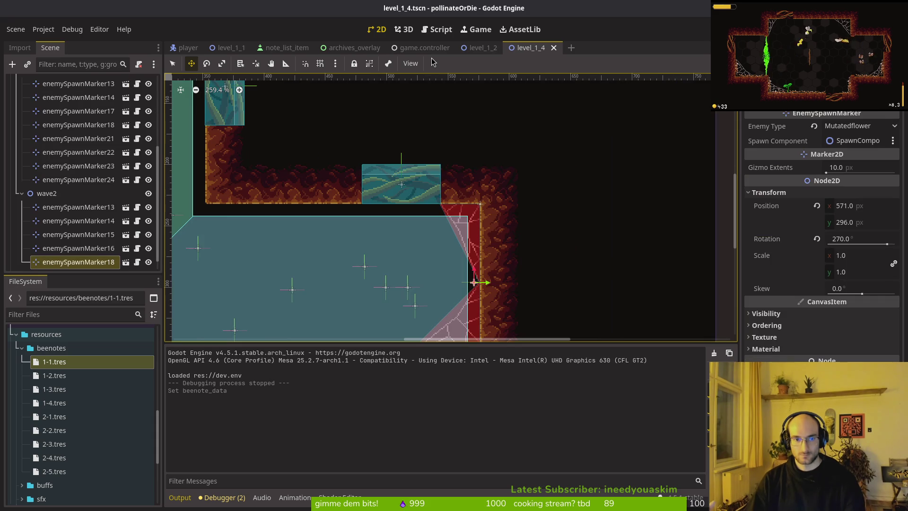
pyautogui.scroll(5, 71, 166)
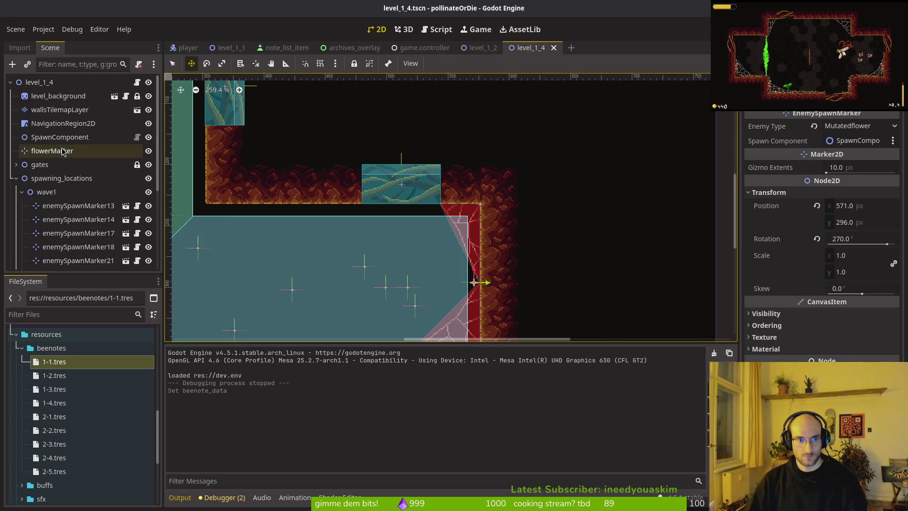
pyautogui.click(22, 192)
pyautogui.click(22, 205)
pyautogui.click(17, 179)
pyautogui.click(40, 82)
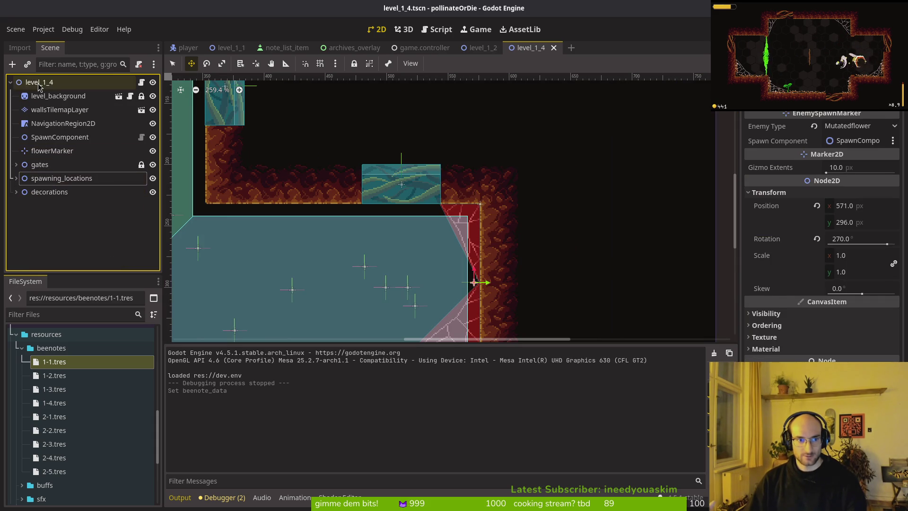
pyautogui.moveTo(54, 402); pyautogui.dragTo(667, 301)
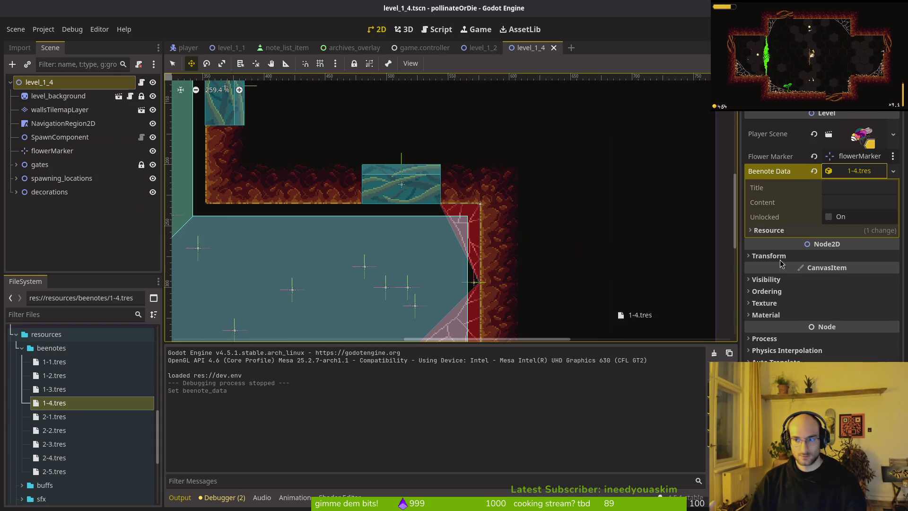
pyautogui.moveTo(855, 170); pyautogui.dragTo(855, 171)
pyautogui.moveTo(54, 362)
pyautogui.mouseDown()
pyautogui.moveTo(818, 207)
pyautogui.moveTo(859, 171)
pyautogui.mouseUp()
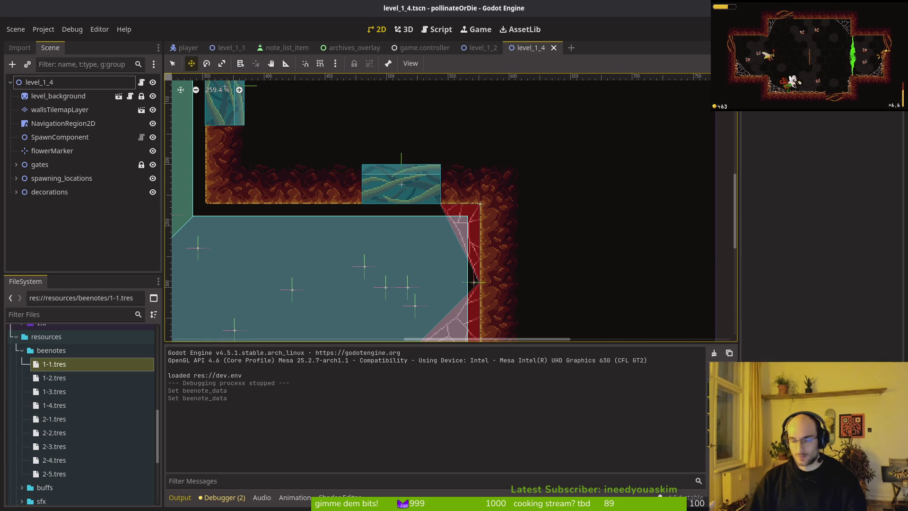
# Step: Run the game, load the save, browse the archive notes, and return to the hub
pyautogui.press('F5')
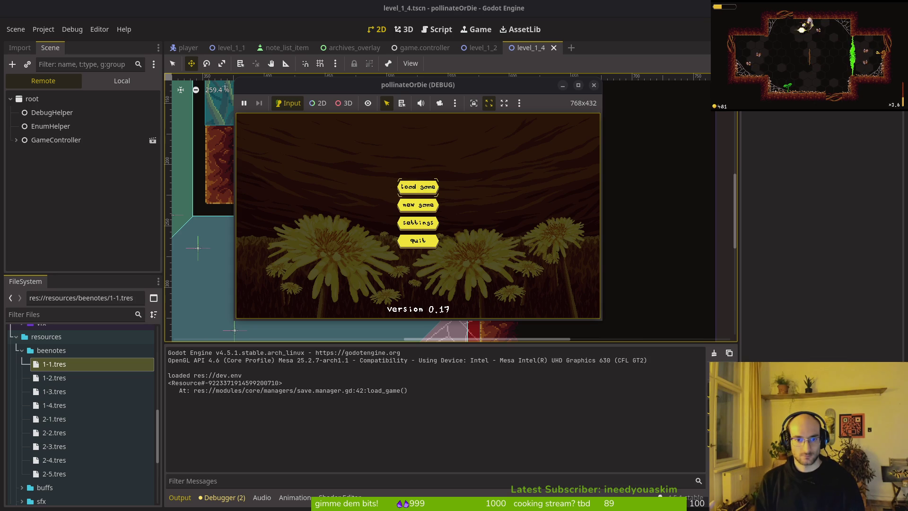
pyautogui.press('Return')
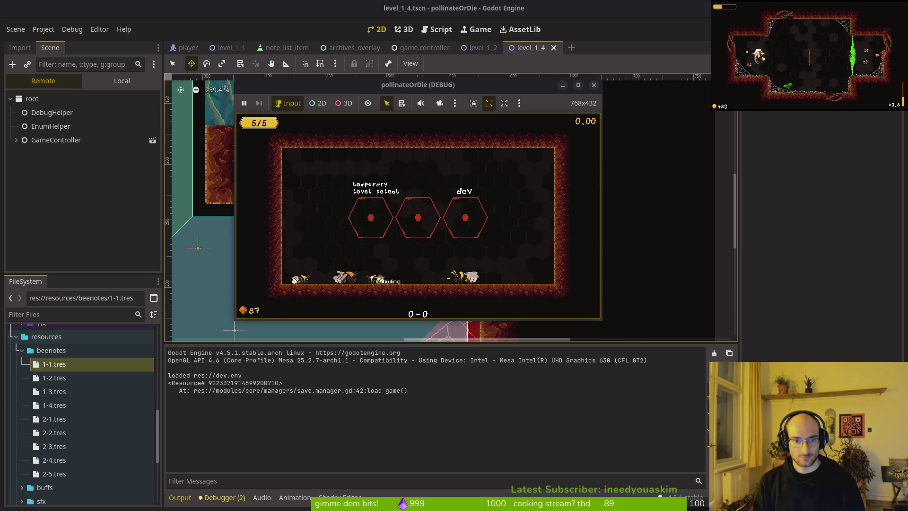
pyautogui.press('Tab')
pyautogui.press('Down')
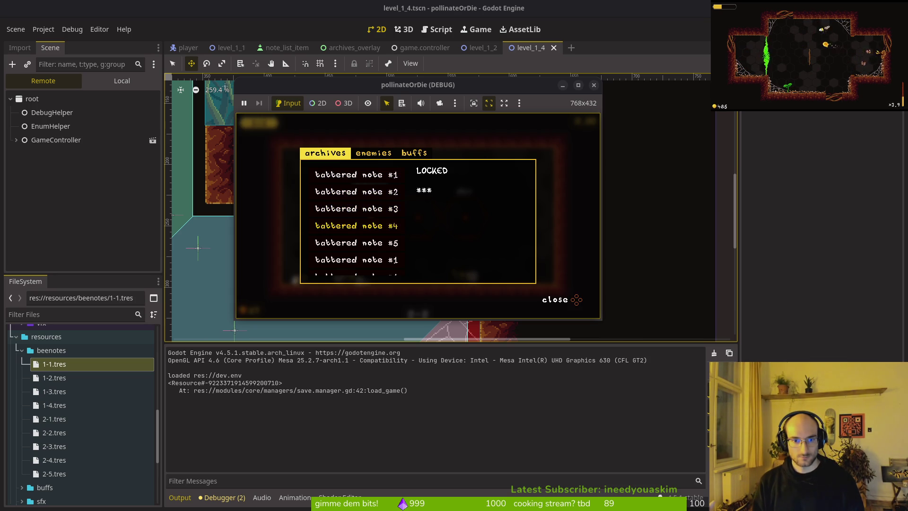
pyautogui.press('Escape')
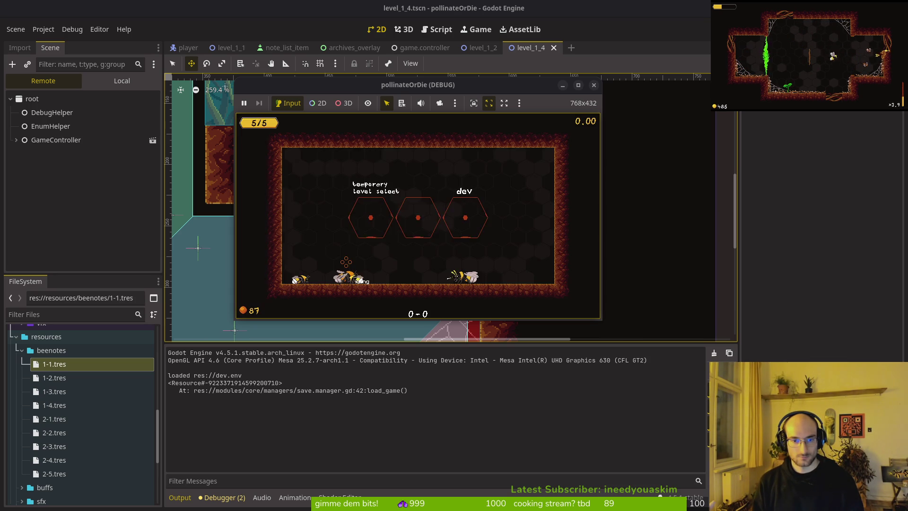